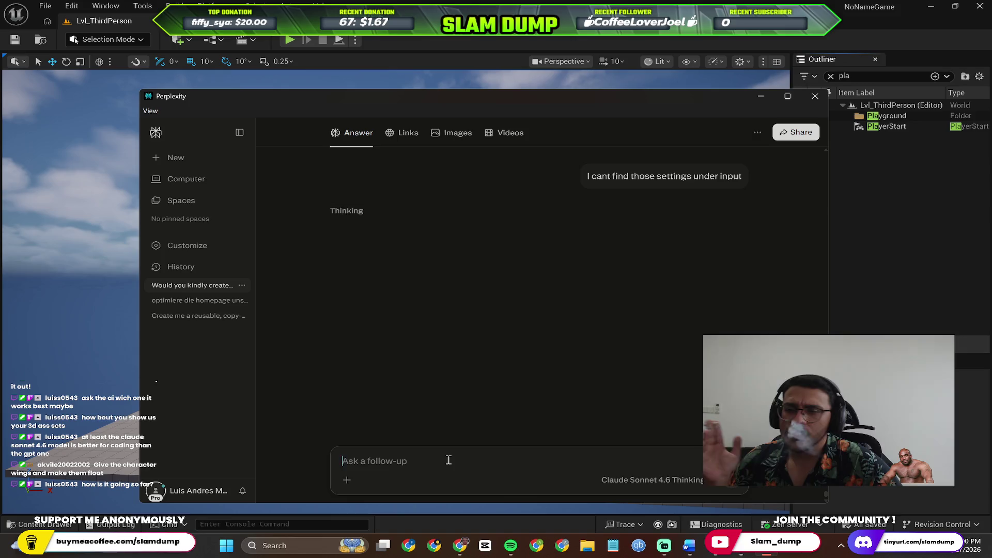
Step: Scroll back through the Perplexity chat, glance at Project Settings, and return to the chat
{"action": "scroll", "coordinate": [471, 319], "scroll_direction": "up", "scroll_amount": 2}
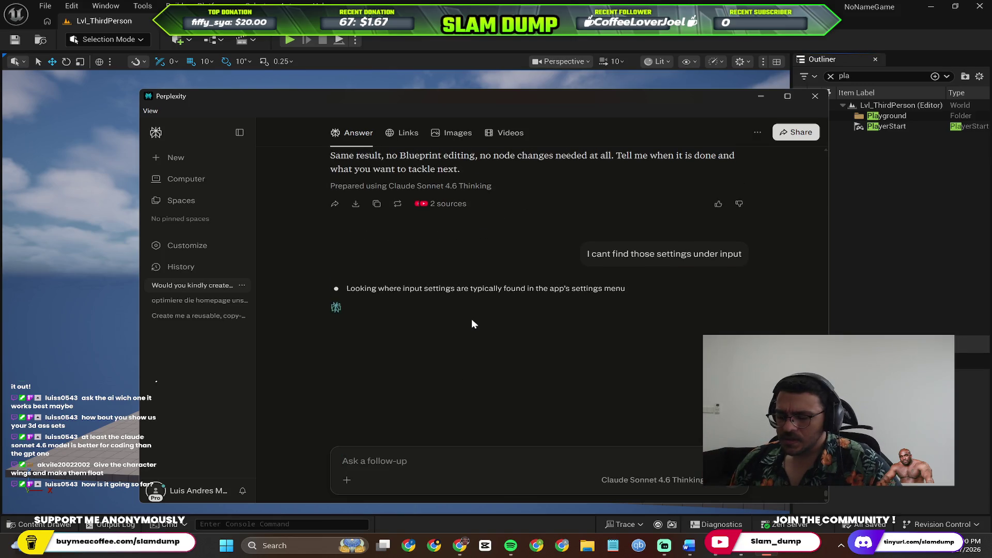
{"action": "scroll", "coordinate": [471, 324], "scroll_direction": "up", "scroll_amount": 5}
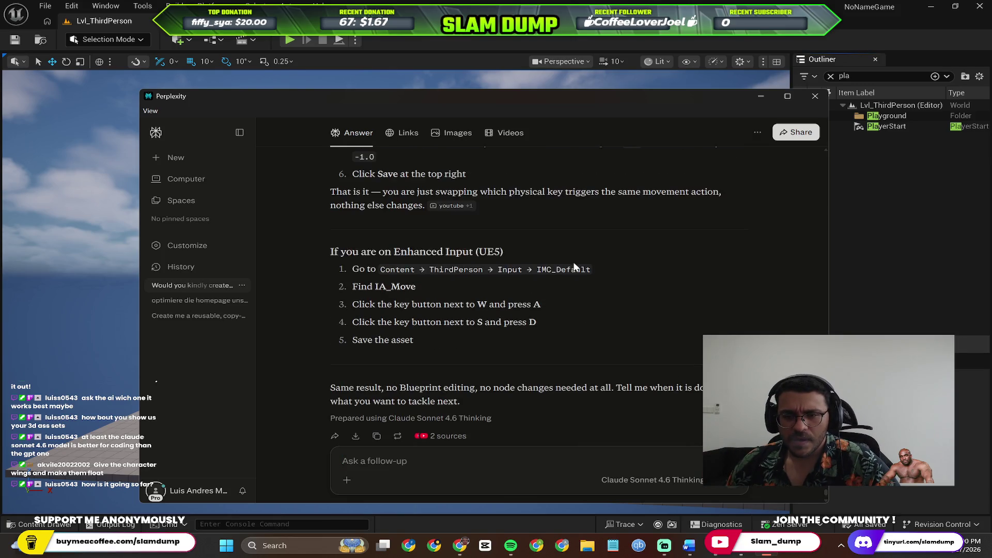
{"action": "scroll", "coordinate": [540, 261], "scroll_direction": "up", "scroll_amount": 1}
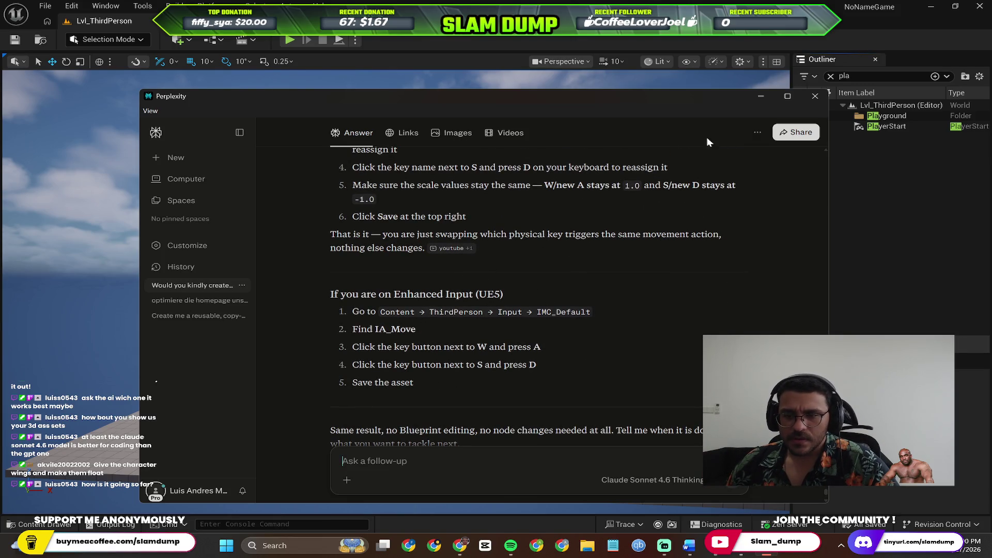
{"action": "key", "text": "alt+Tab"}
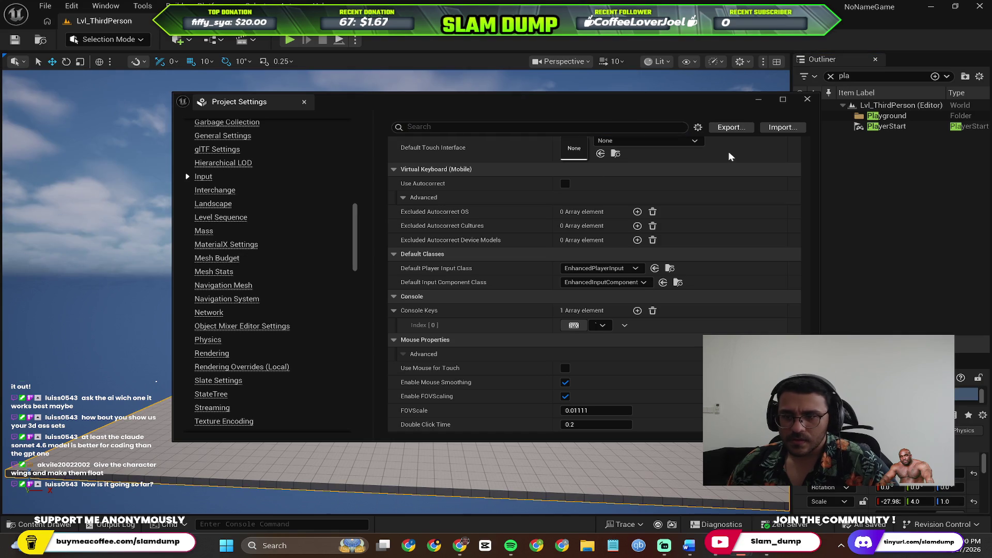
{"action": "key", "text": "alt+Tab"}
{"action": "key", "text": "Return"}
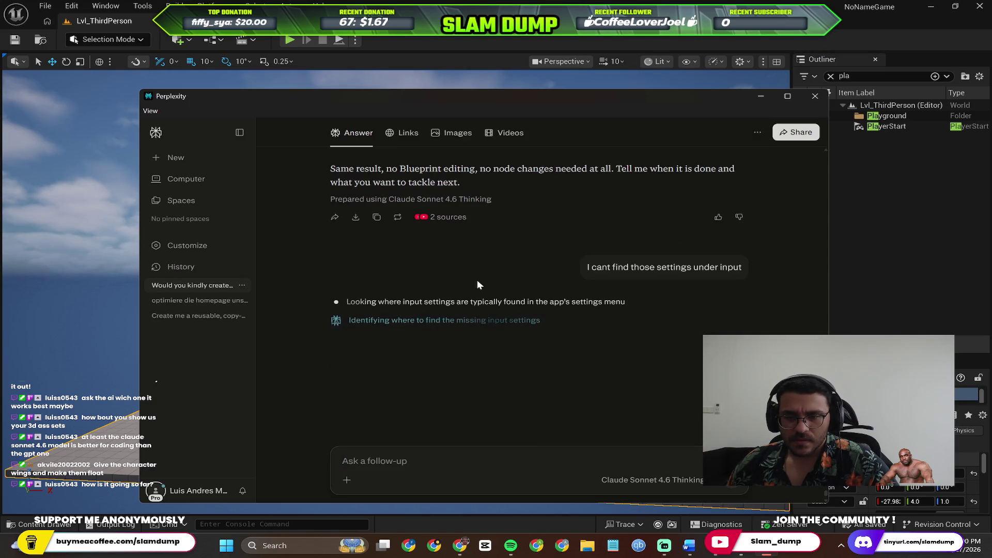
Step: Minimize the Perplexity and Project Settings windows and bring up the Content Drawer
{"action": "left_click", "coordinate": [761, 96]}
{"action": "left_click", "coordinate": [759, 101]}
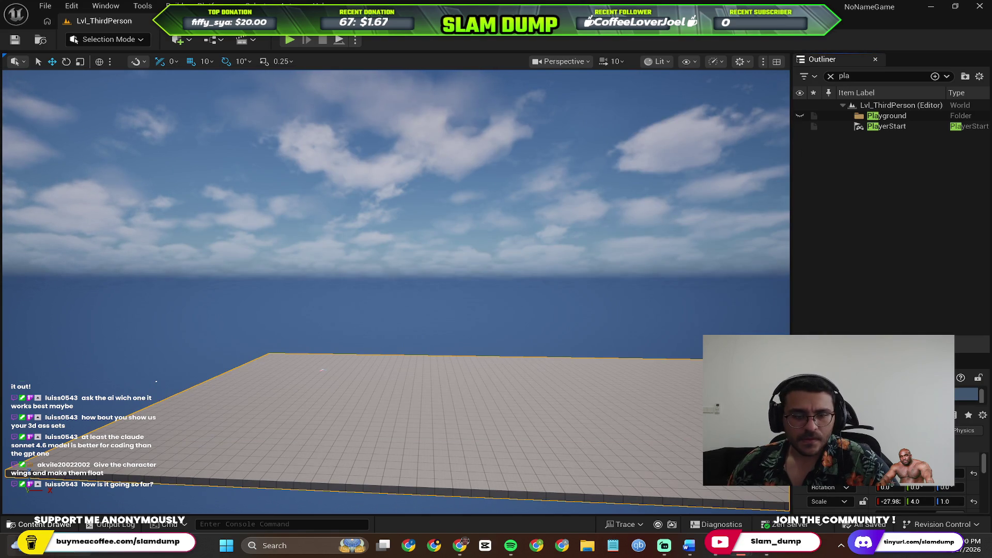
{"action": "left_click", "coordinate": [52, 525]}
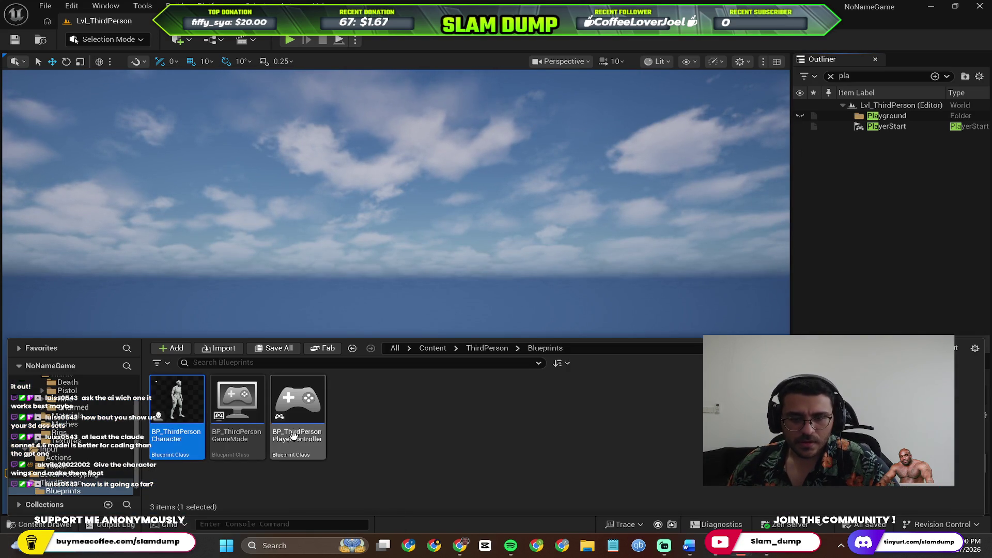
Step: Open BP_ThirdPersonGameMode, scroll through its Class Defaults, then return to the BP_ThirdPersonCharacter EventGraph
{"action": "left_click", "coordinate": [249, 430]}
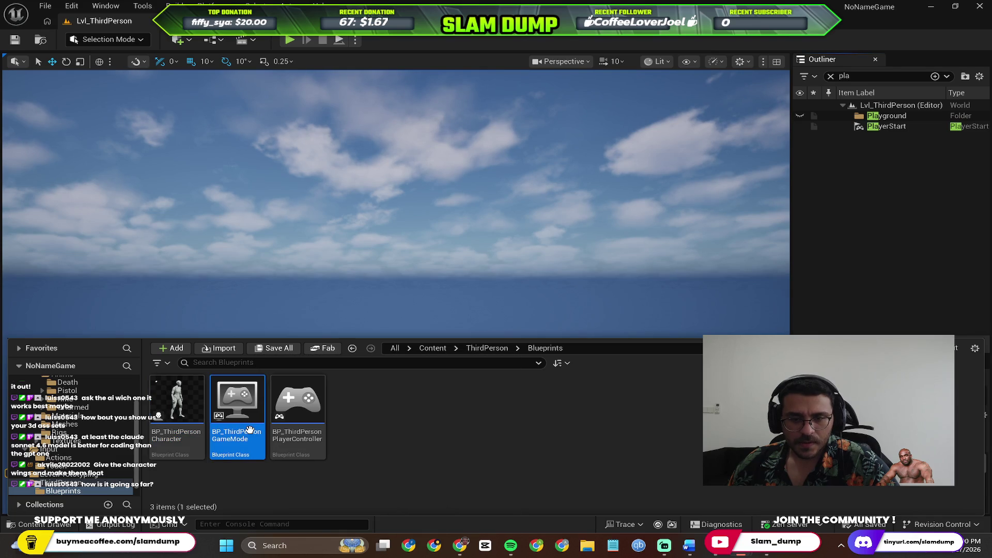
{"action": "double_click", "coordinate": [252, 437]}
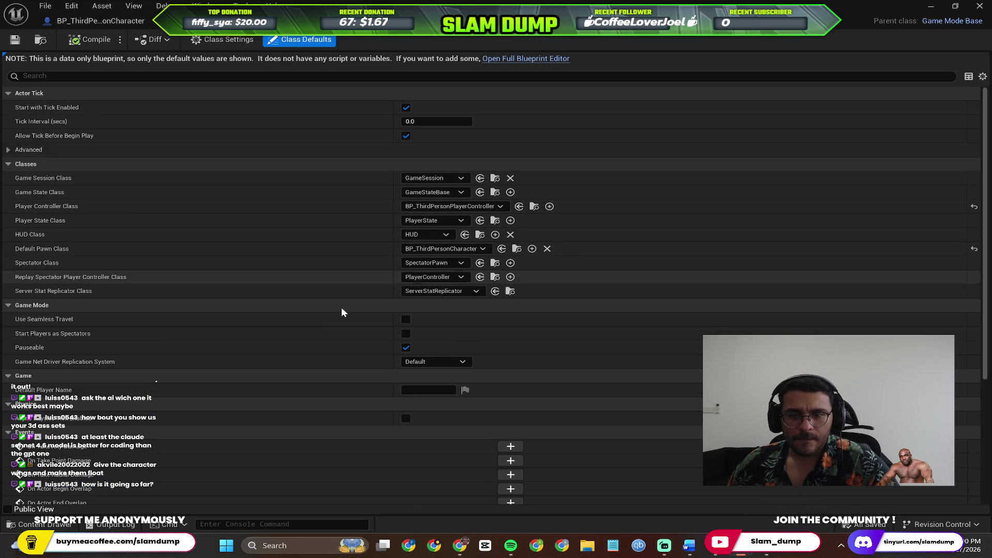
{"action": "scroll", "coordinate": [215, 268], "scroll_direction": "down", "scroll_amount": 2}
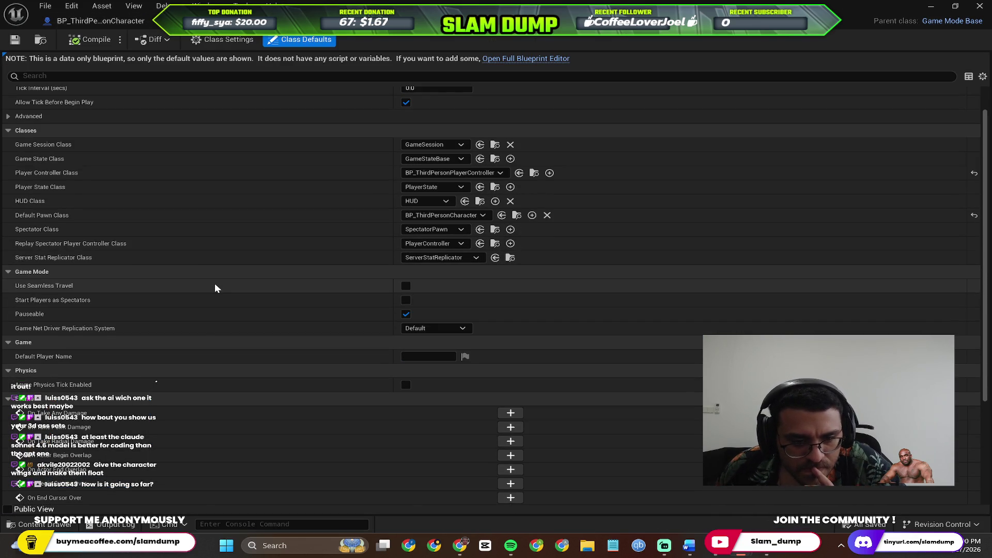
{"action": "scroll", "coordinate": [215, 288], "scroll_direction": "down", "scroll_amount": 9}
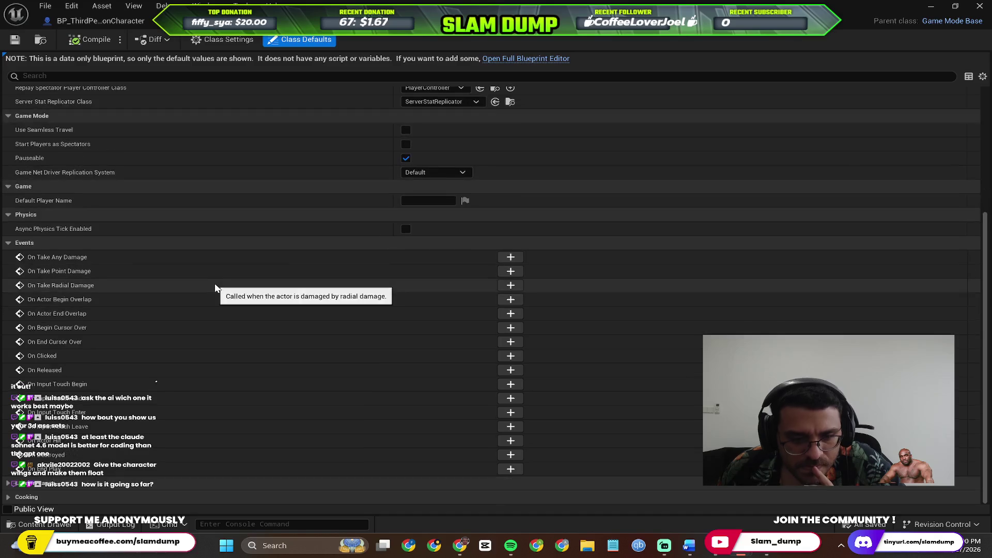
{"action": "scroll", "coordinate": [178, 243], "scroll_direction": "up", "scroll_amount": 8}
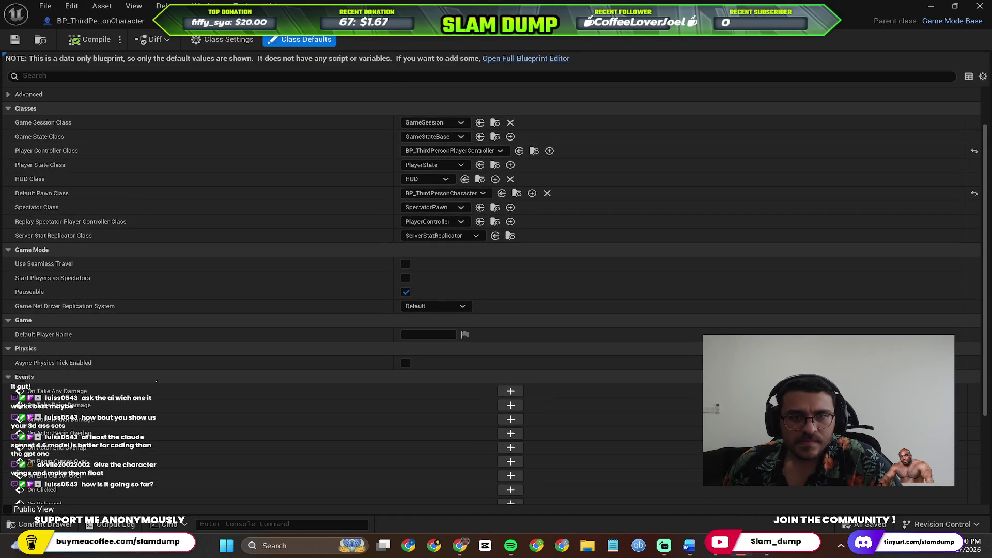
{"action": "left_click", "coordinate": [243, 20]}
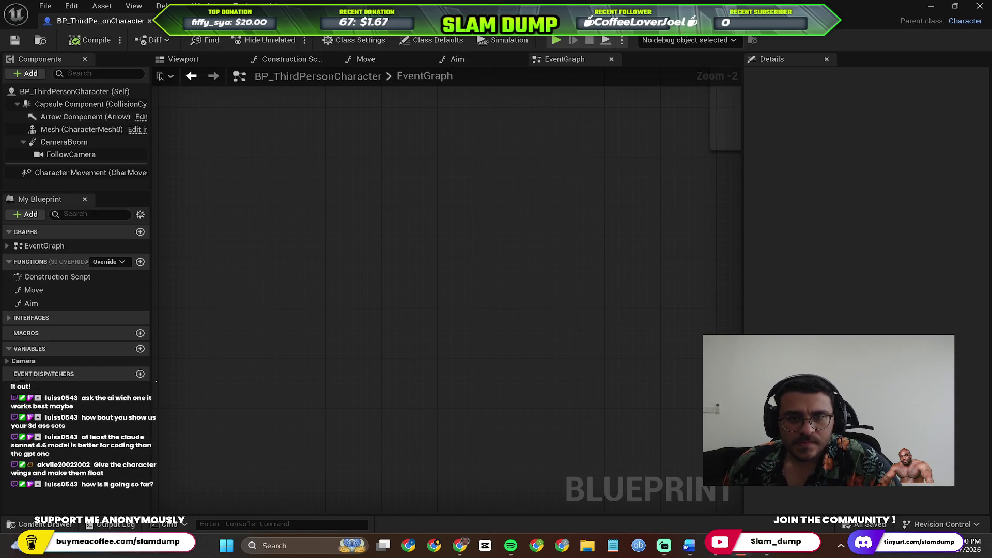
{"action": "left_click", "coordinate": [45, 524]}
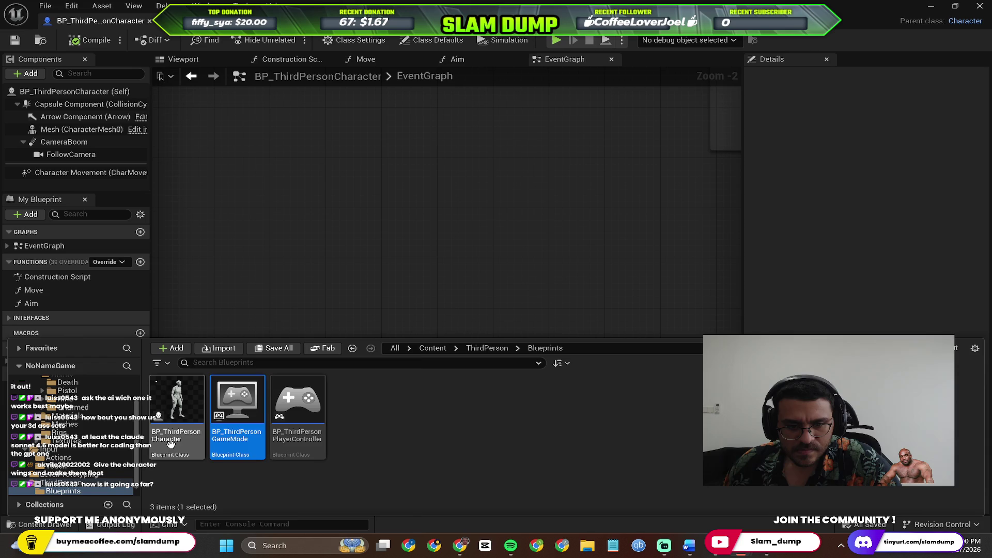
{"action": "left_click", "coordinate": [49, 441]}
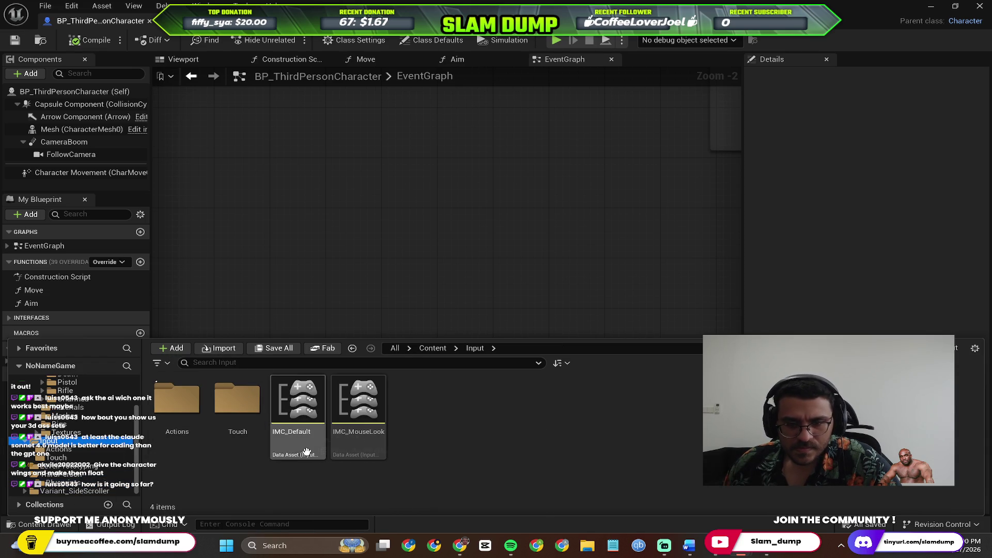
{"action": "left_click", "coordinate": [182, 427]}
{"action": "double_click", "coordinate": [181, 426]}
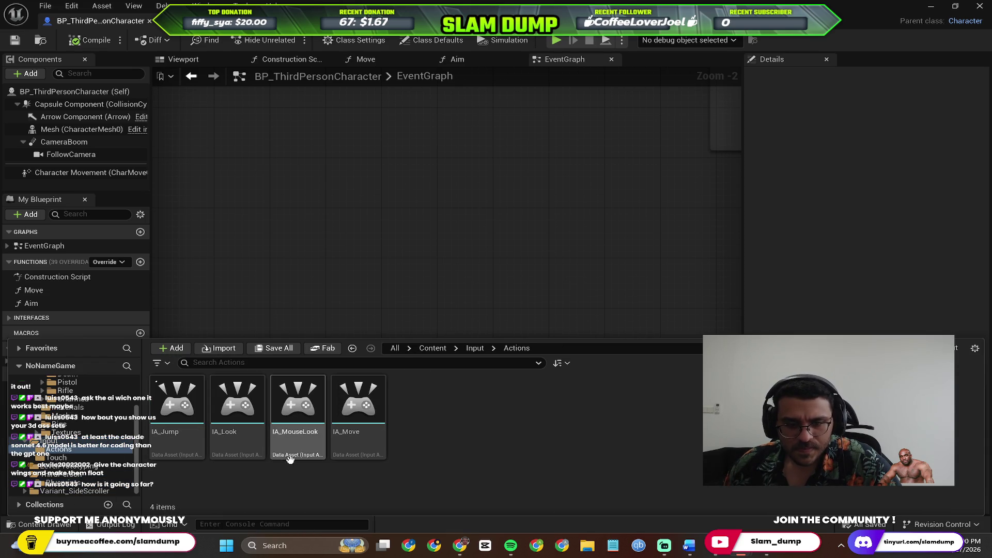
{"action": "left_click", "coordinate": [367, 444]}
{"action": "double_click", "coordinate": [367, 444]}
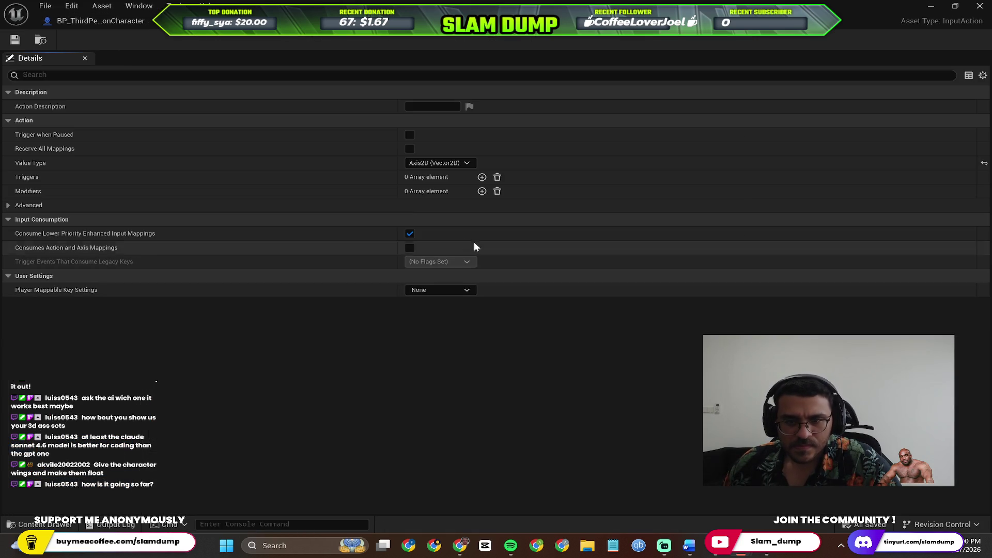
{"action": "left_click", "coordinate": [8, 206]}
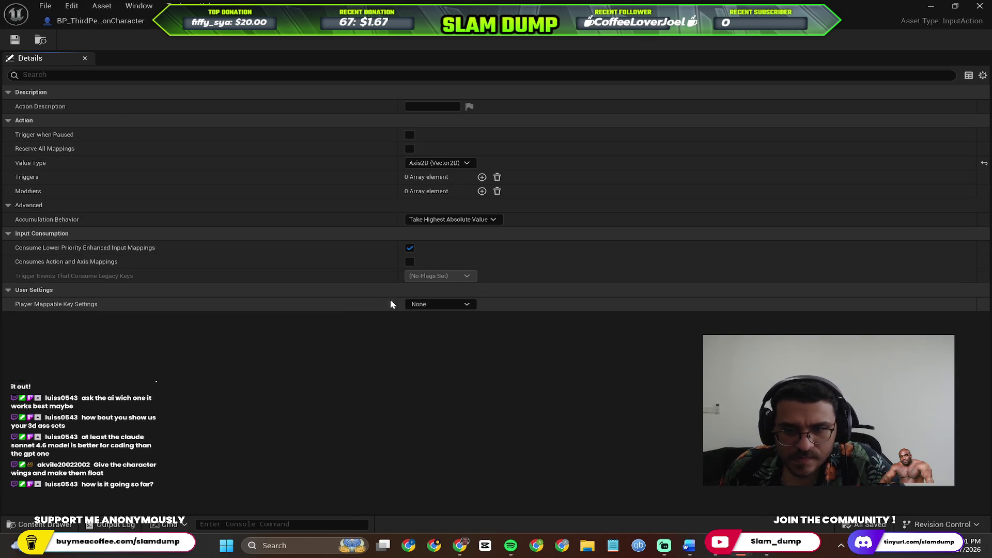
{"action": "left_click", "coordinate": [452, 306]}
{"action": "left_click", "coordinate": [628, 361]}
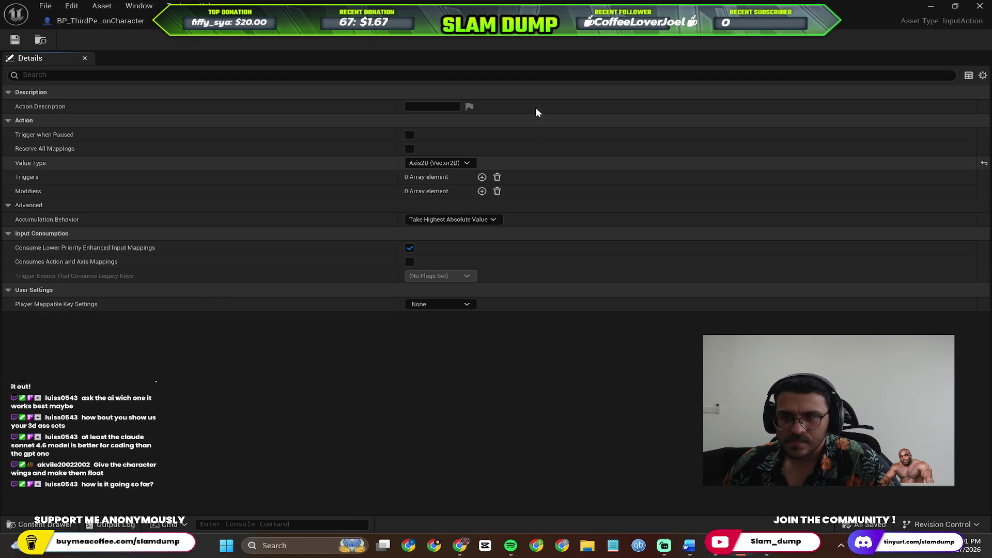
{"action": "left_click", "coordinate": [98, 20]}
{"action": "key", "text": "alt+Tab"}
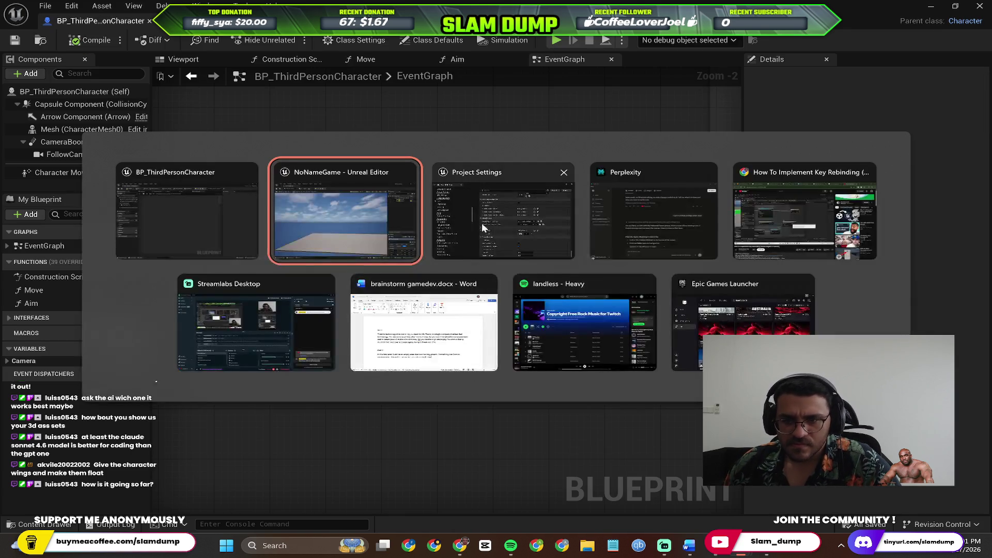
Step: Read Perplexity's steps for locating IMC_Default alongside Unreal's Content Drawer
{"action": "left_click", "coordinate": [643, 220]}
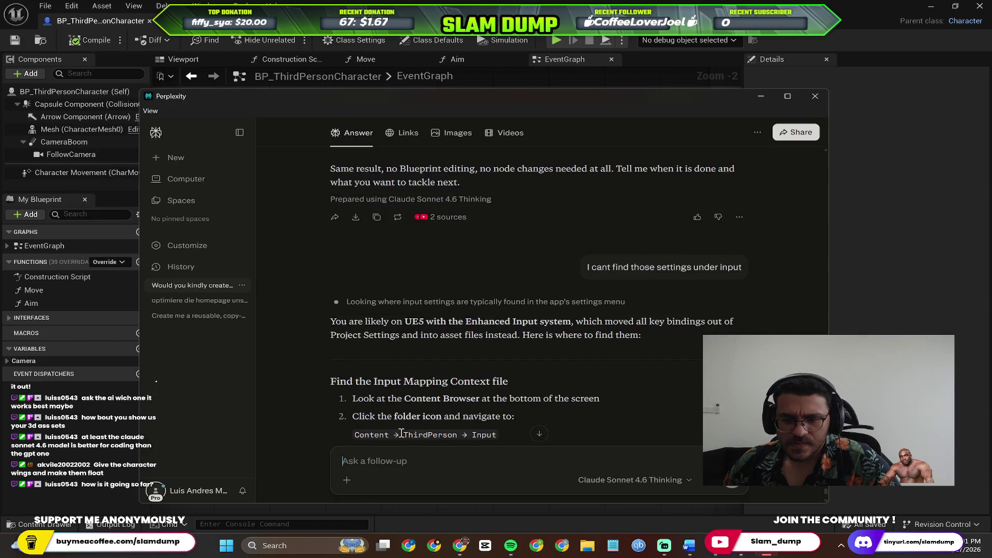
{"action": "scroll", "coordinate": [491, 316], "scroll_direction": "down", "scroll_amount": 3}
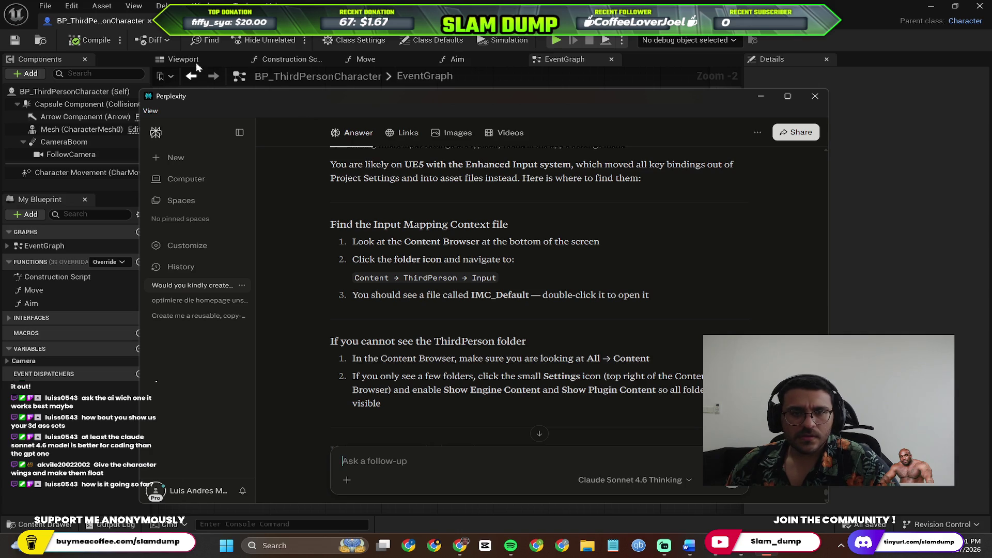
{"action": "left_click", "coordinate": [528, 83]}
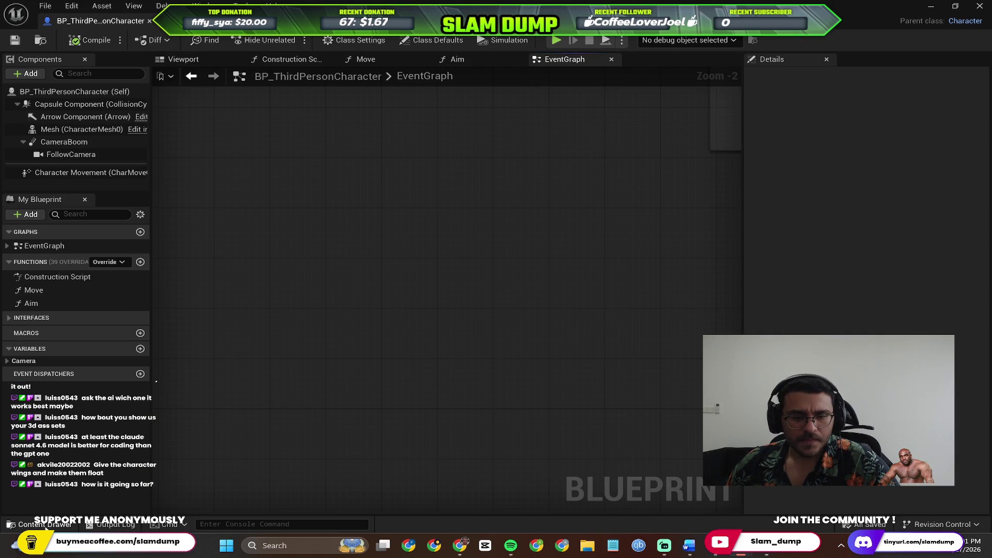
{"action": "left_click", "coordinate": [45, 525]}
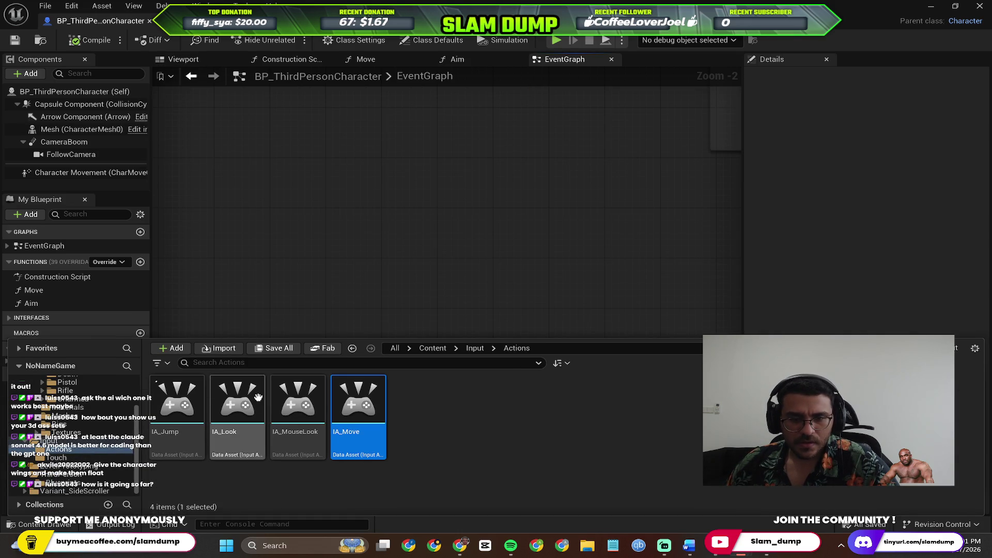
{"action": "key", "text": "alt+Tab"}
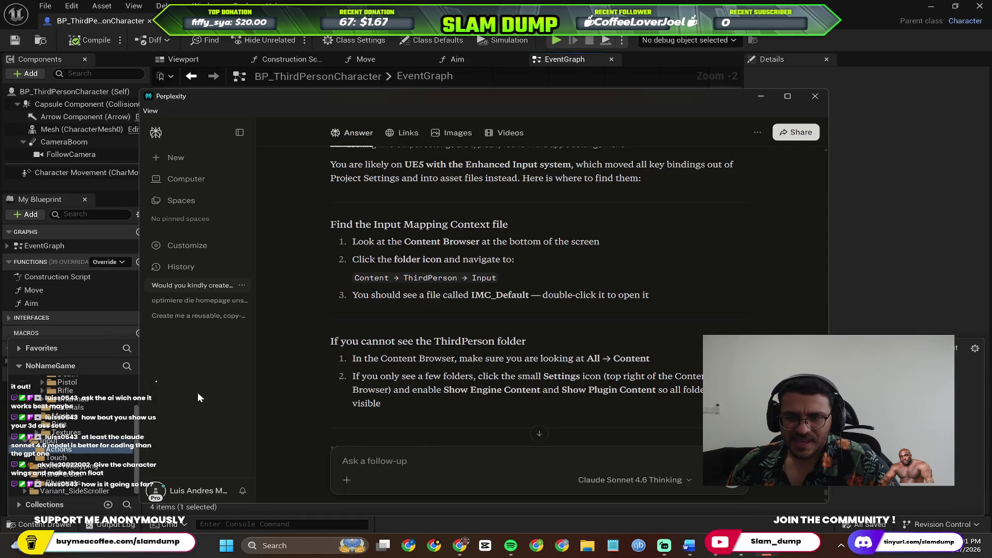
{"action": "scroll", "coordinate": [477, 311], "scroll_direction": "up", "scroll_amount": 1}
{"action": "scroll", "coordinate": [463, 315], "scroll_direction": "down", "scroll_amount": 1}
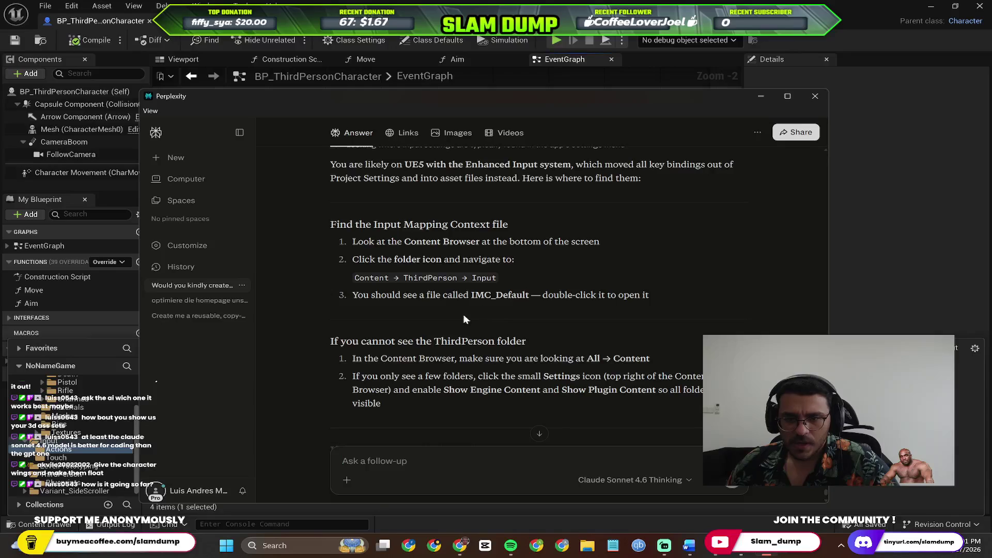
{"action": "key", "text": "alt+Tab"}
Step: Browse the Content Browser to the Content > ThirdPerson folder, checking the answer again
{"action": "scroll", "coordinate": [57, 414], "scroll_direction": "up", "scroll_amount": 5}
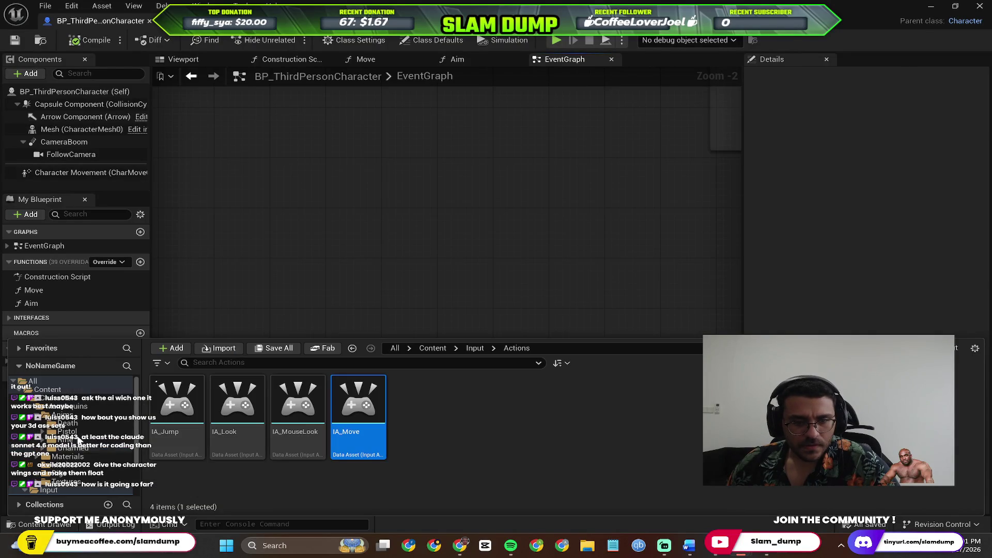
{"action": "left_click", "coordinate": [50, 396]}
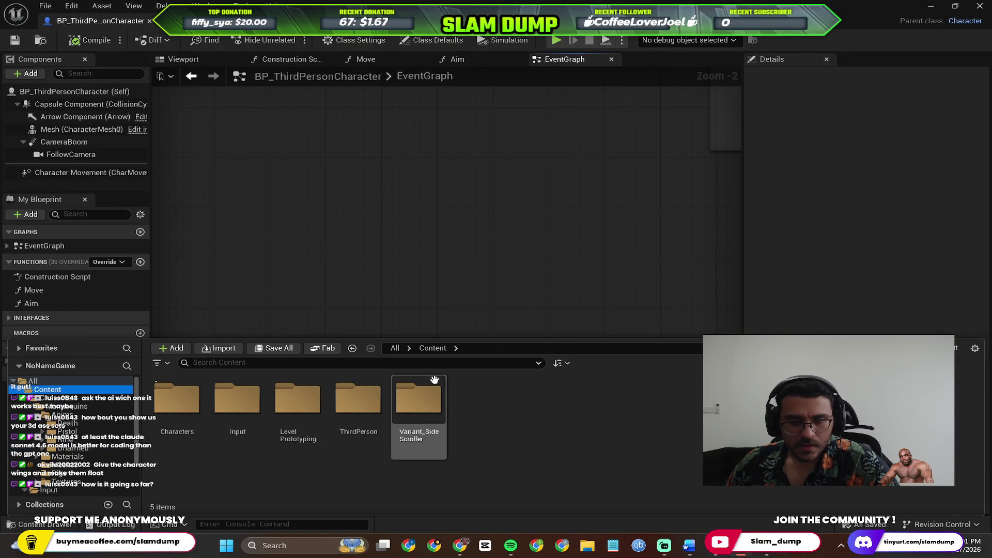
{"action": "double_click", "coordinate": [342, 405]}
{"action": "key", "text": "alt+Tab"}
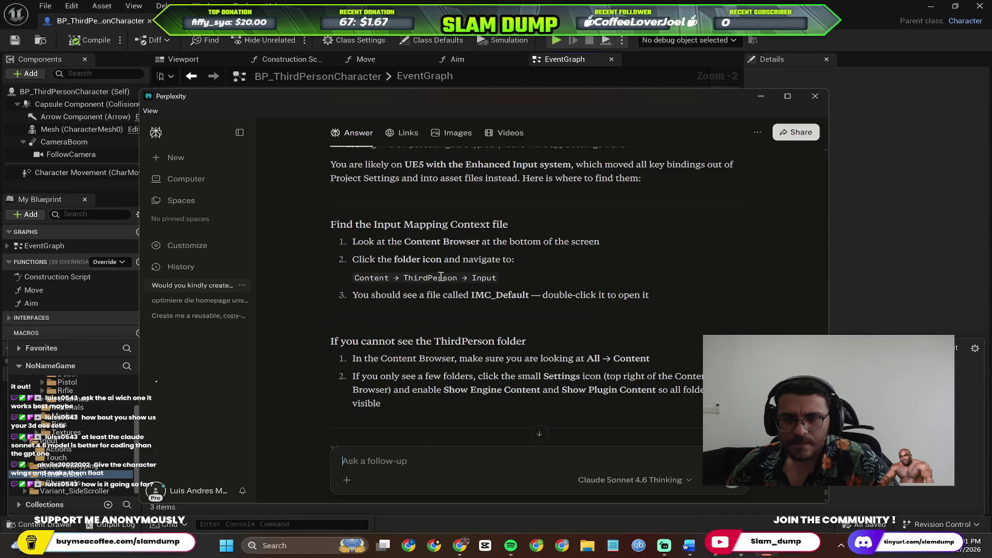
{"action": "scroll", "coordinate": [527, 253], "scroll_direction": "up", "scroll_amount": 1}
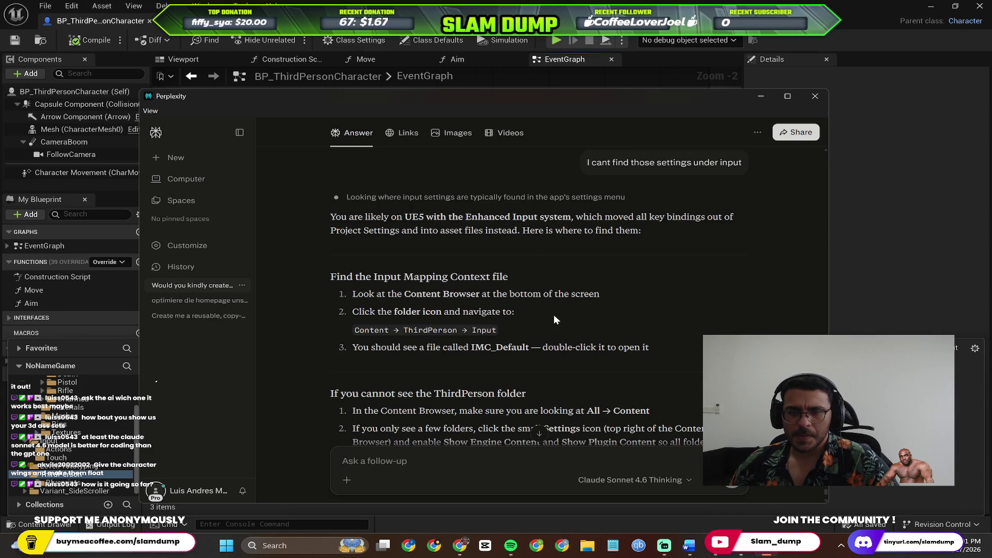
{"action": "key", "text": "alt+Tab"}
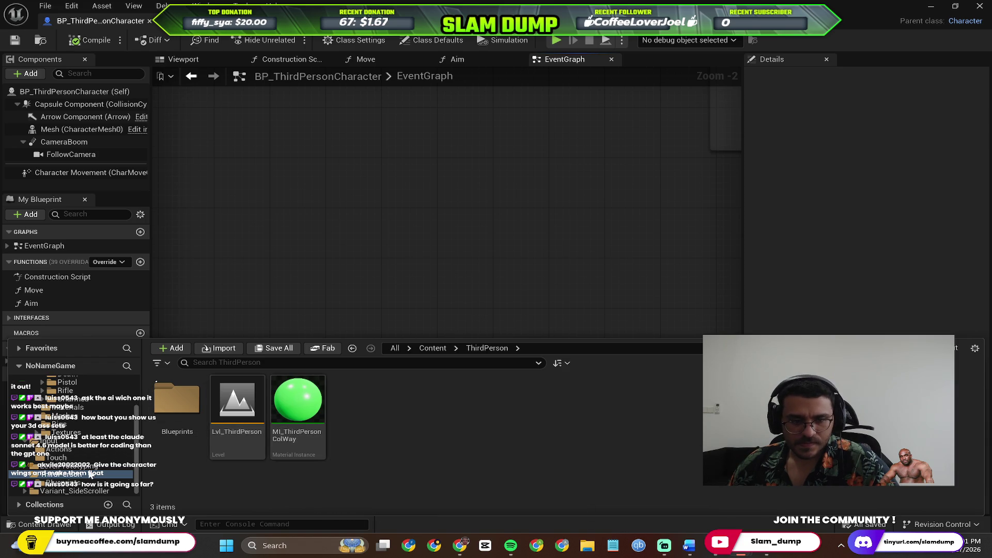
Step: Check the ThirdPerson Blueprints folder, go back up, and open Lvl_ThirdPerson
{"action": "key", "text": "alt+Tab"}
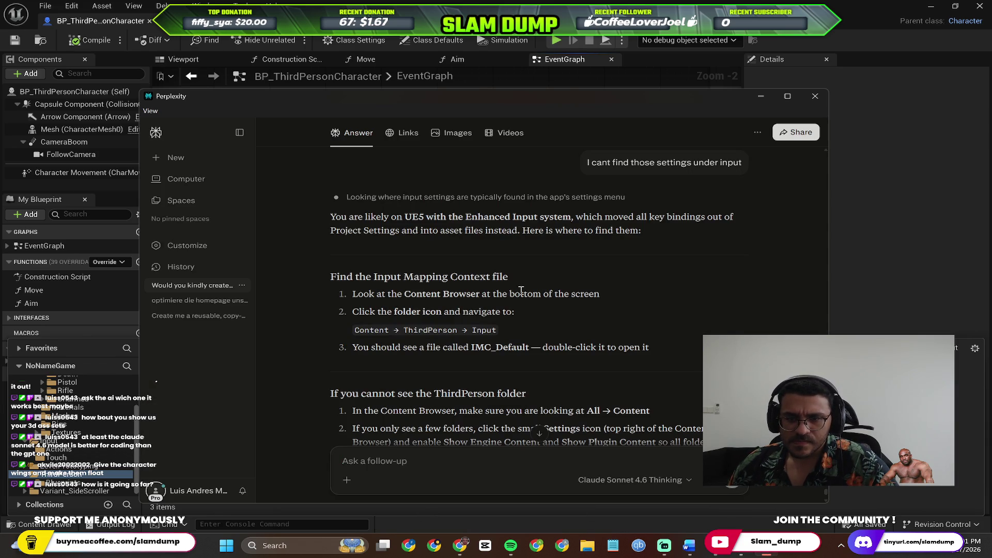
{"action": "scroll", "coordinate": [522, 291], "scroll_direction": "down", "scroll_amount": 1}
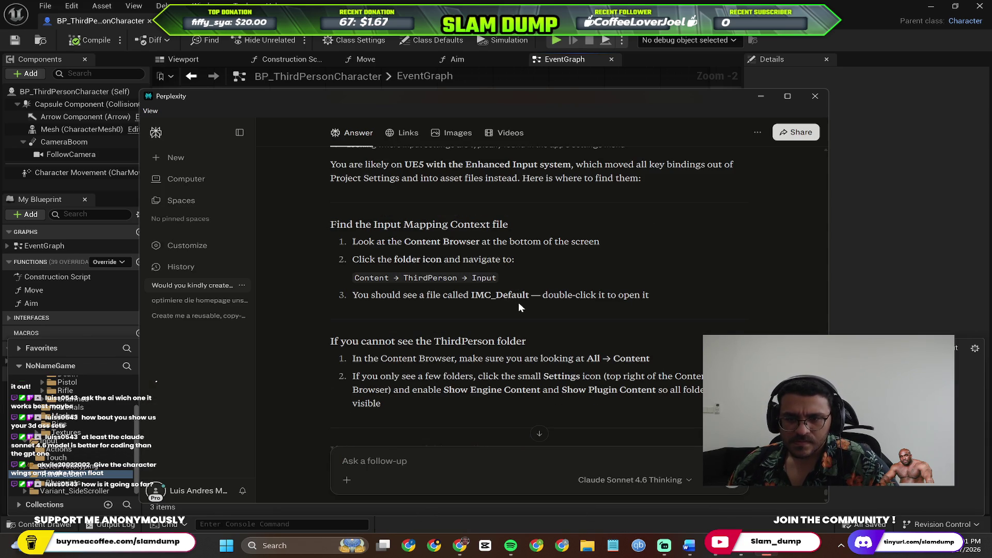
{"action": "key", "text": "alt+Tab"}
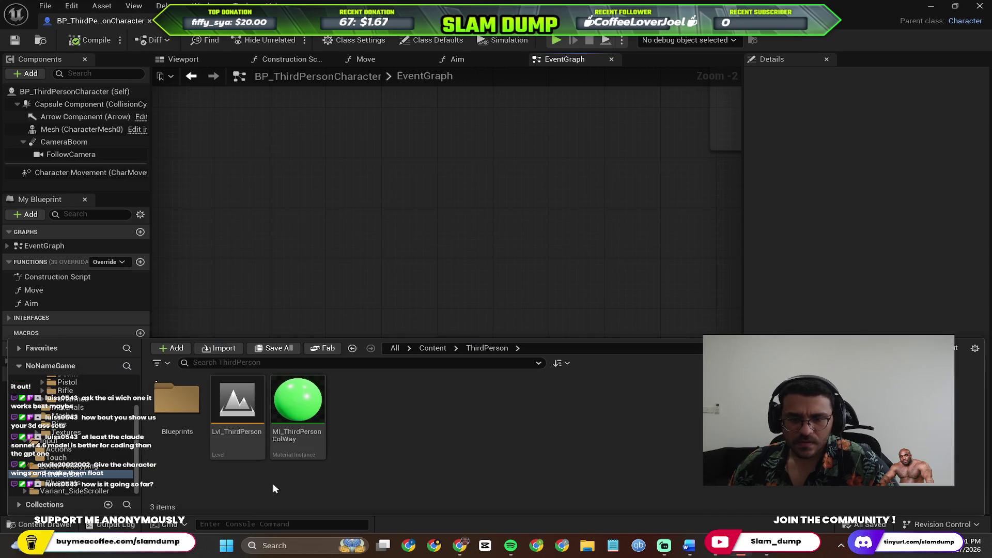
{"action": "left_click", "coordinate": [177, 408]}
{"action": "double_click", "coordinate": [178, 408]}
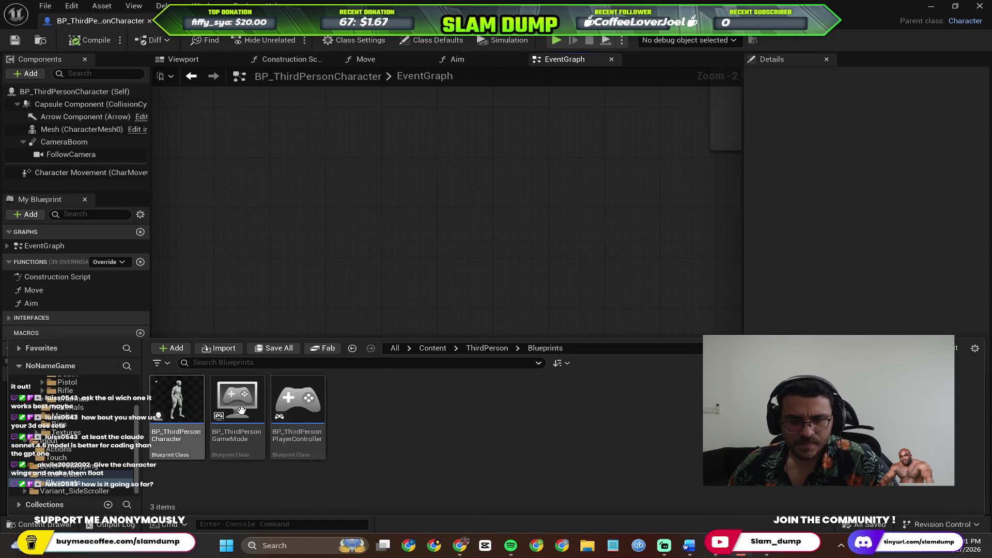
{"action": "key", "text": "alt+Left"}
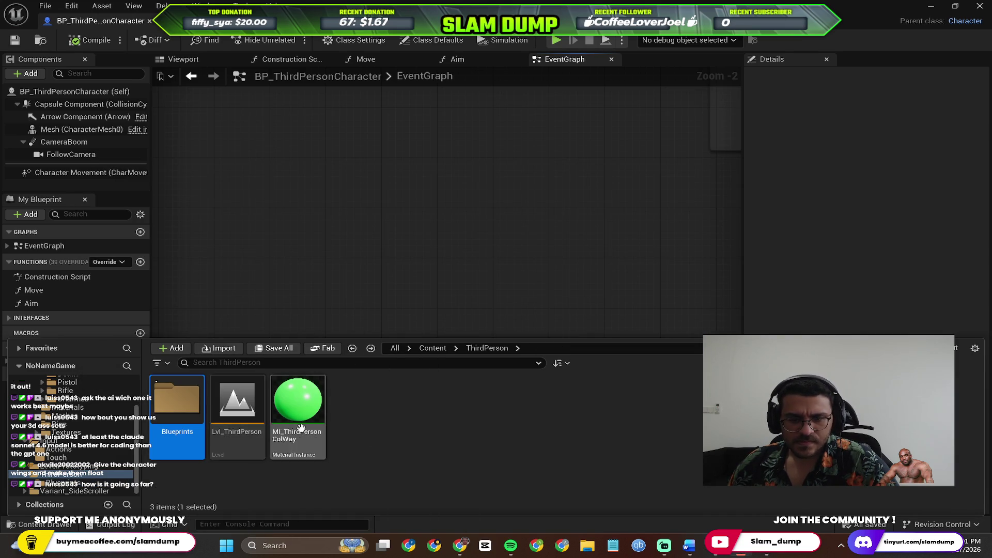
{"action": "double_click", "coordinate": [239, 421]}
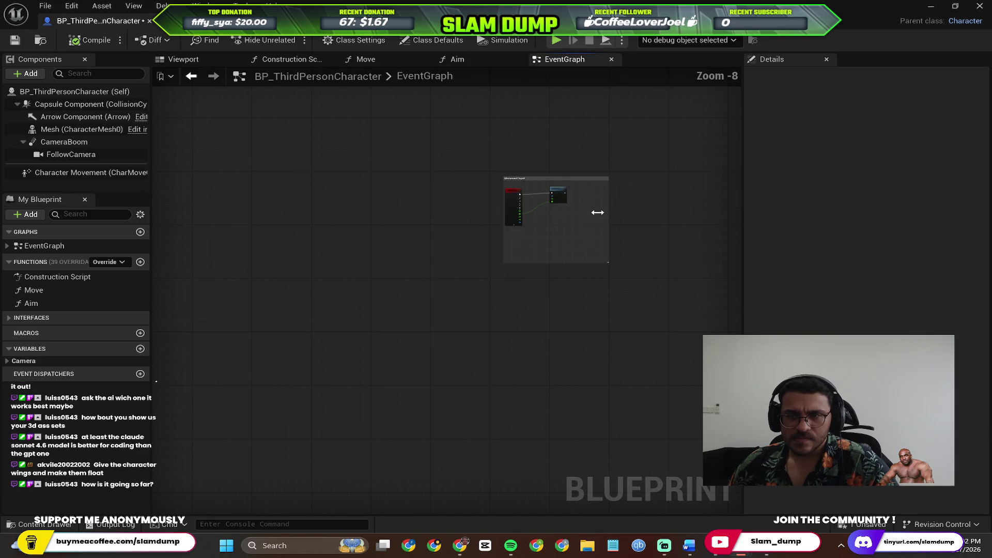
Step: Pan the character EventGraph to the Movement Input nodes and reread Perplexity's answer
{"action": "scroll", "coordinate": [463, 234], "scroll_direction": "up", "scroll_amount": 7}
{"action": "left_click_drag", "start_coordinate": [463, 235], "coordinate": [482, 314]}
{"action": "scroll", "coordinate": [486, 320], "scroll_direction": "down", "scroll_amount": 7}
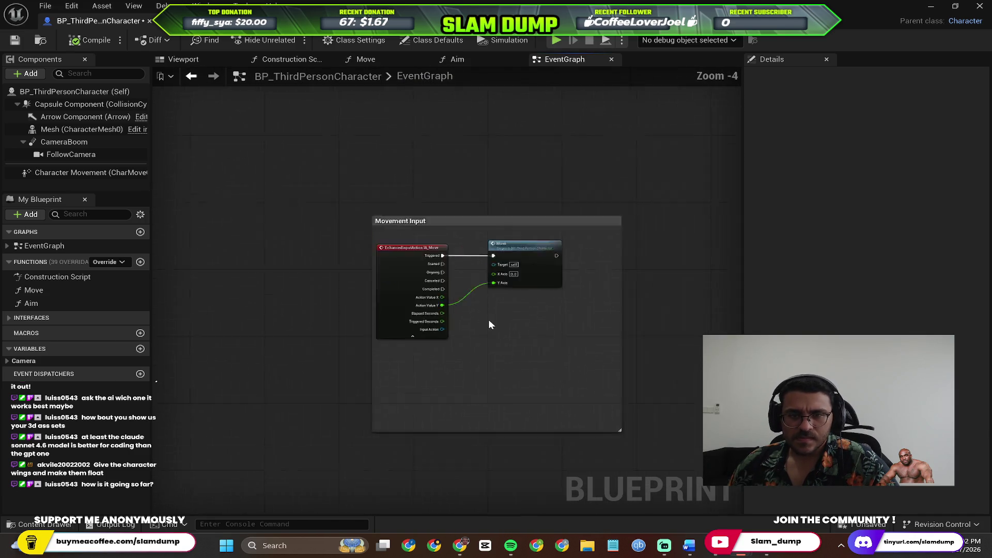
{"action": "scroll", "coordinate": [438, 273], "scroll_direction": "up", "scroll_amount": 6}
{"action": "left_click_drag", "start_coordinate": [552, 343], "coordinate": [451, 191]}
{"action": "scroll", "coordinate": [497, 319], "scroll_direction": "up", "scroll_amount": 1}
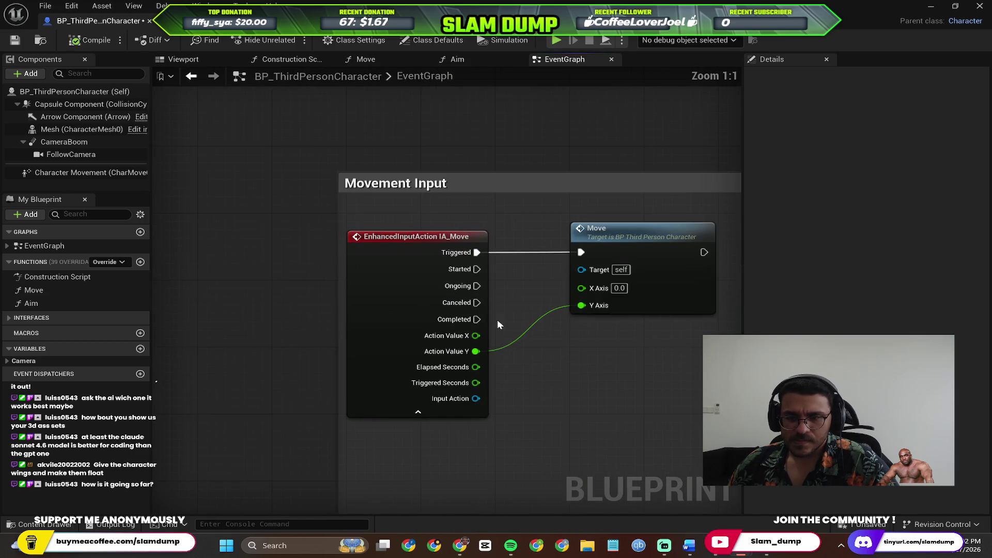
{"action": "key", "text": "alt+Tab"}
{"action": "scroll", "coordinate": [428, 354], "scroll_direction": "down", "scroll_amount": 3}
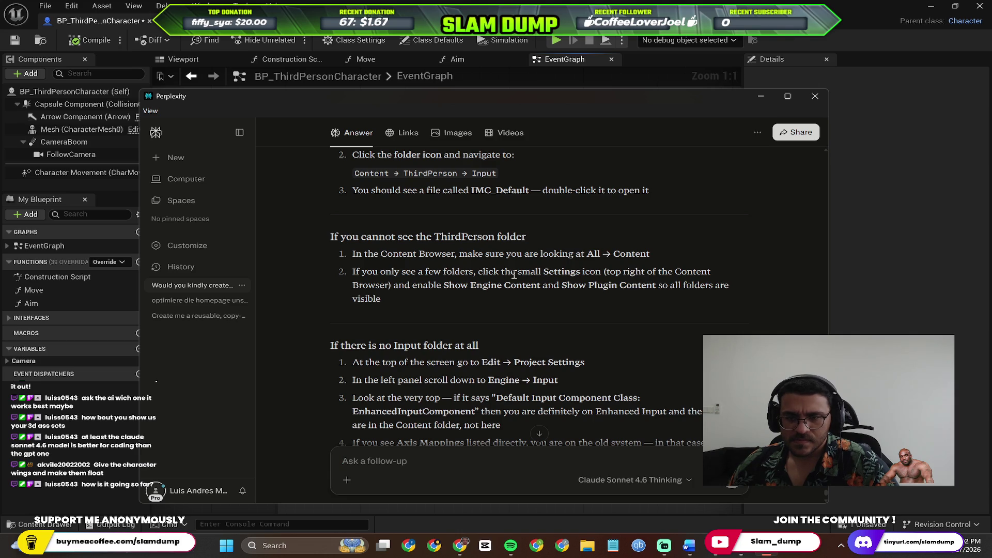
{"action": "scroll", "coordinate": [533, 306], "scroll_direction": "down", "scroll_amount": 3}
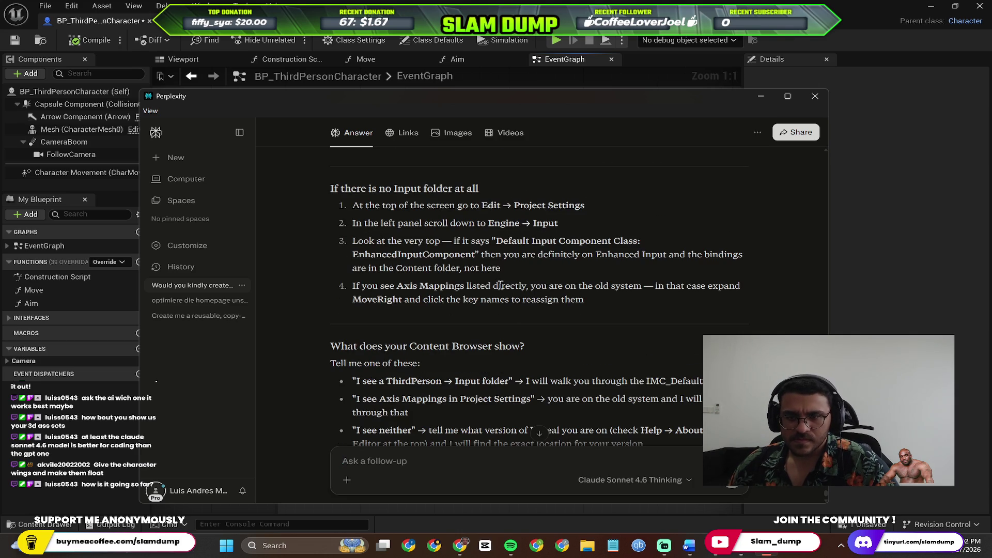
{"action": "key", "text": "alt+Tab"}
Step: Close the Move, Construction Script and EventGraph tabs, then close the character Blueprint editor
{"action": "left_click", "coordinate": [336, 254]}
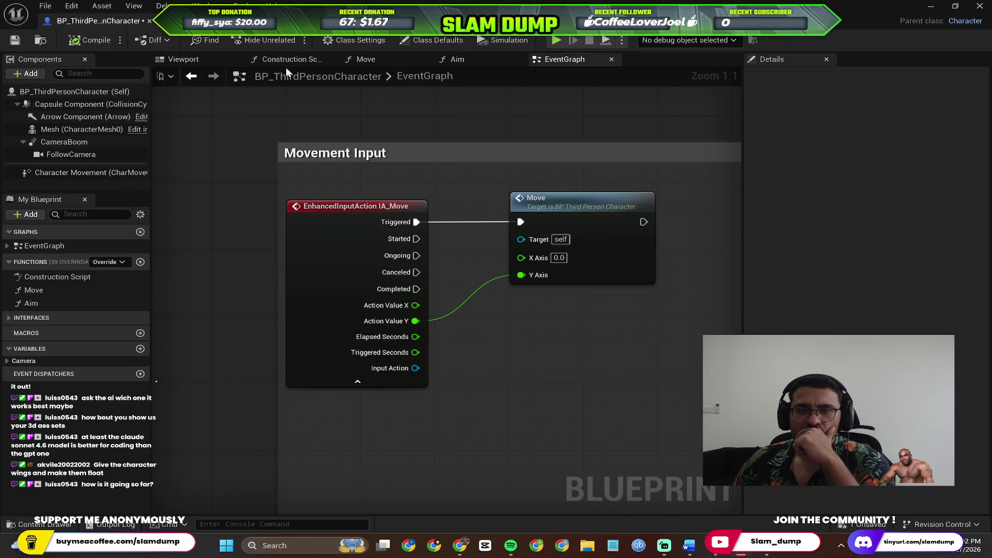
{"action": "left_click", "coordinate": [383, 61]}
{"action": "scroll", "coordinate": [394, 325], "scroll_direction": "up", "scroll_amount": 4}
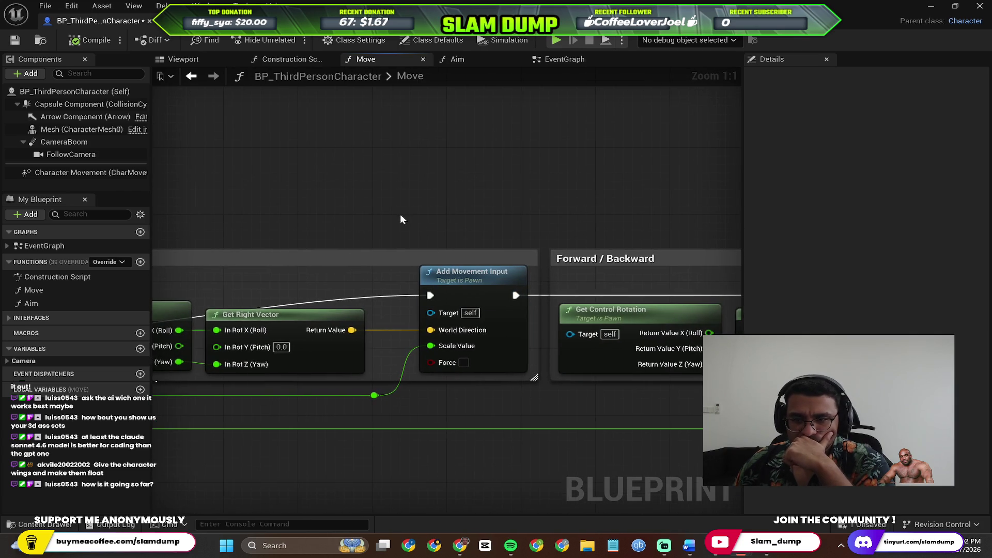
{"action": "left_click_drag", "start_coordinate": [400, 214], "coordinate": [326, 214]}
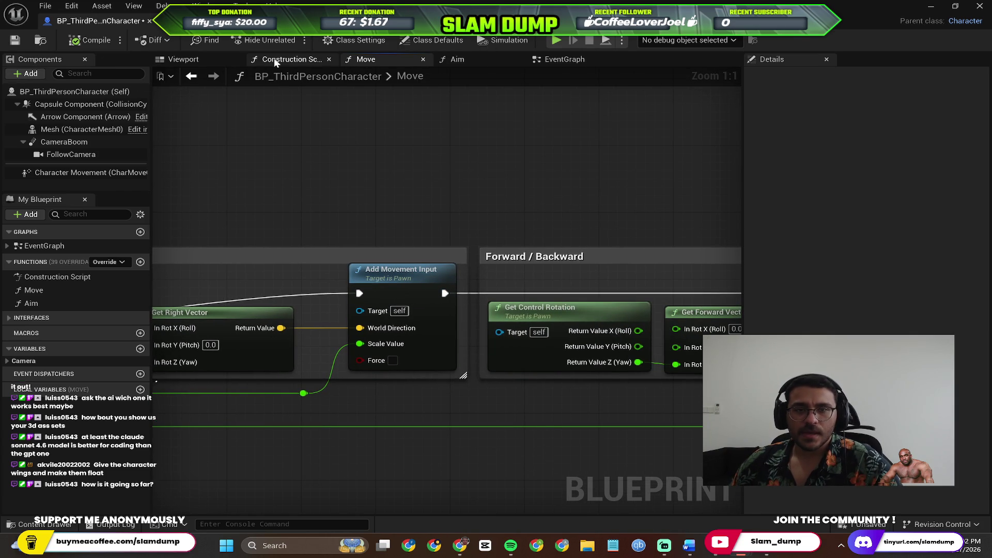
{"action": "left_click", "coordinate": [305, 59]}
{"action": "left_click", "coordinate": [328, 60]}
{"action": "left_click", "coordinate": [329, 60]}
{"action": "left_click", "coordinate": [328, 60]}
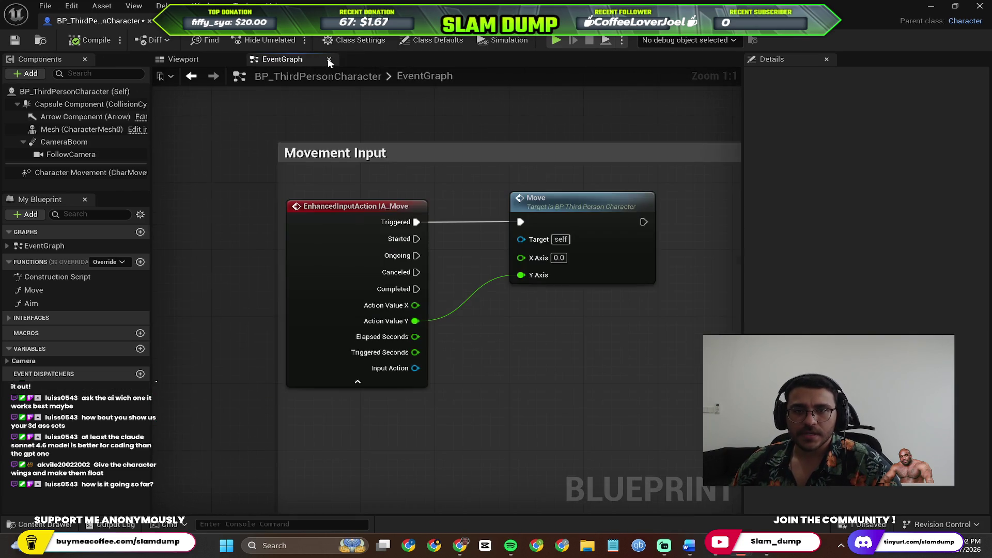
{"action": "left_click", "coordinate": [329, 60]}
{"action": "left_click", "coordinate": [235, 59]}
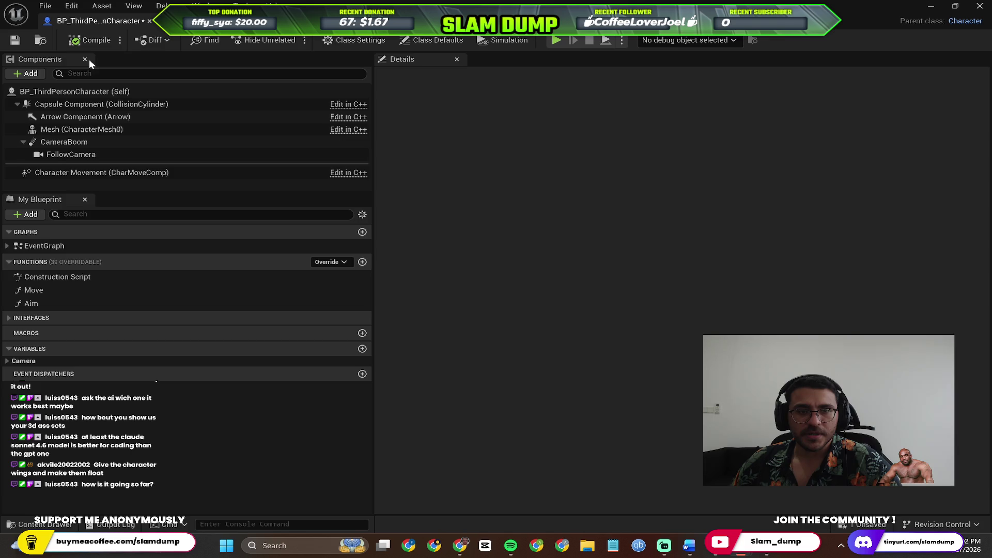
{"action": "left_click", "coordinate": [84, 59]}
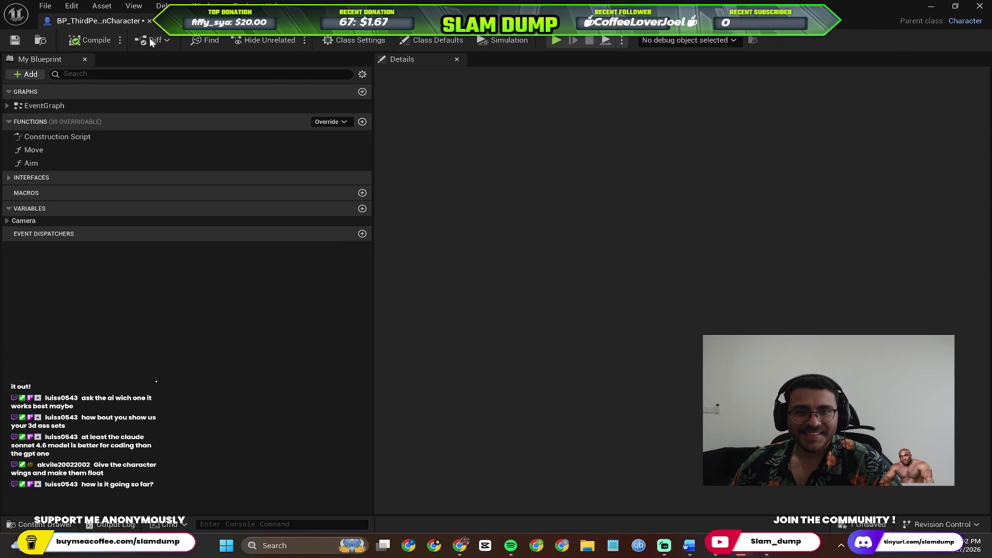
{"action": "left_click", "coordinate": [150, 21]}
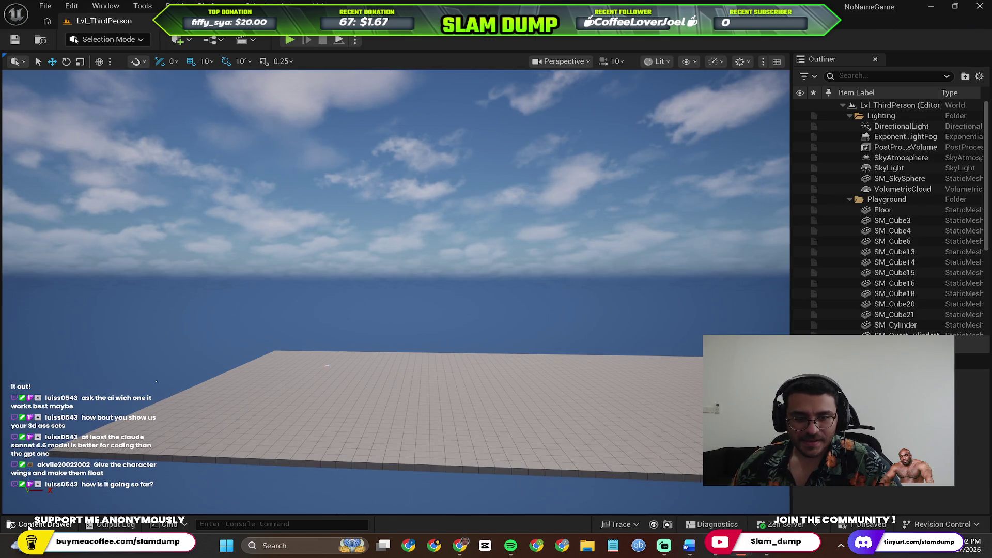
Step: Open the Content Browser and consult the Perplexity answer once more
{"action": "left_click", "coordinate": [45, 524]}
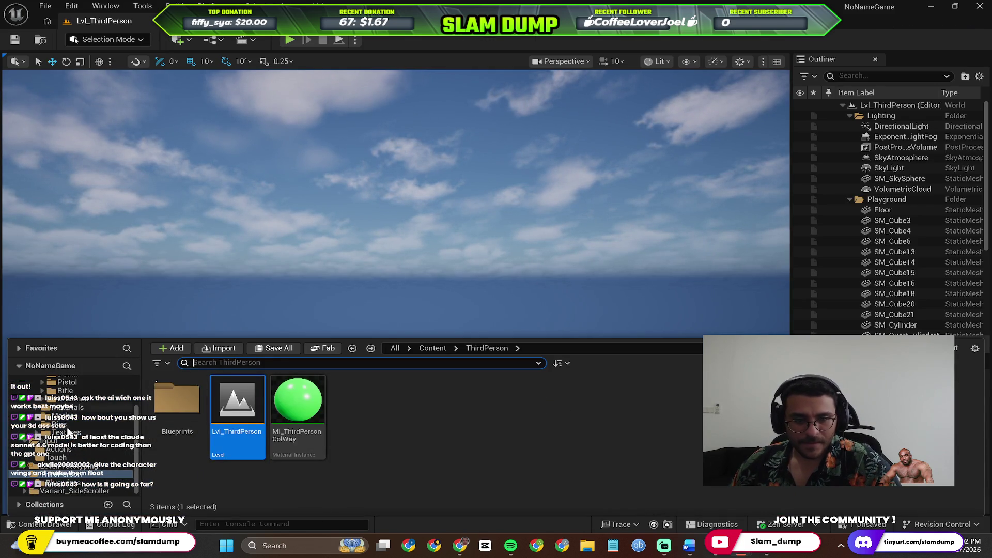
{"action": "key", "text": "alt+Tab"}
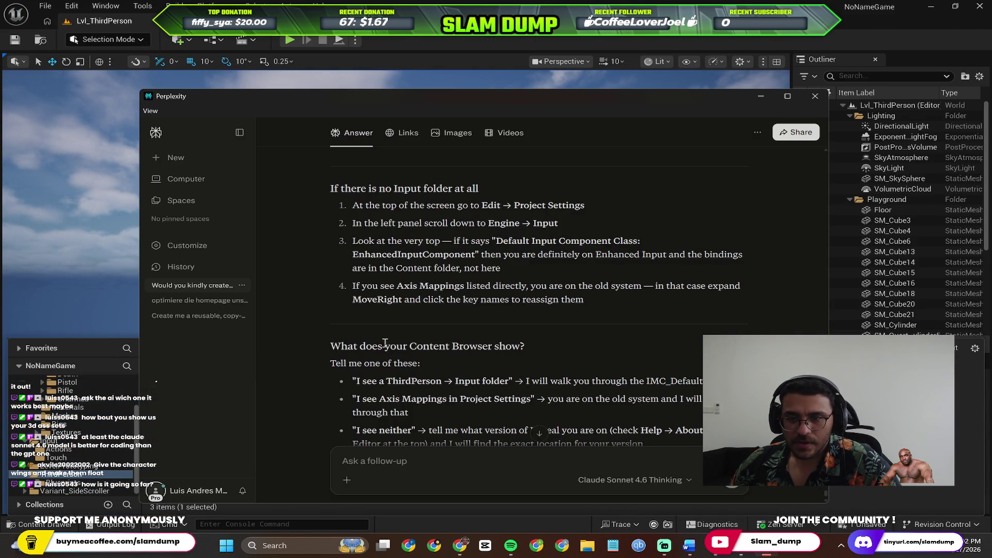
{"action": "scroll", "coordinate": [468, 289], "scroll_direction": "up", "scroll_amount": 6}
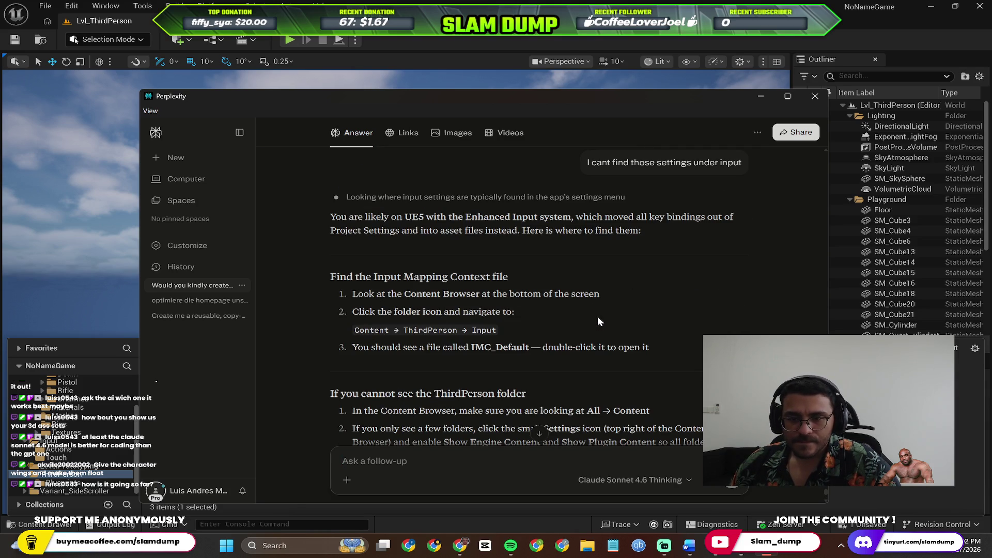
{"action": "key", "text": "alt+Tab"}
Step: Try searching the folder for 'imc', 'defaukt' and 'input'
{"action": "type", "text": "imc"}
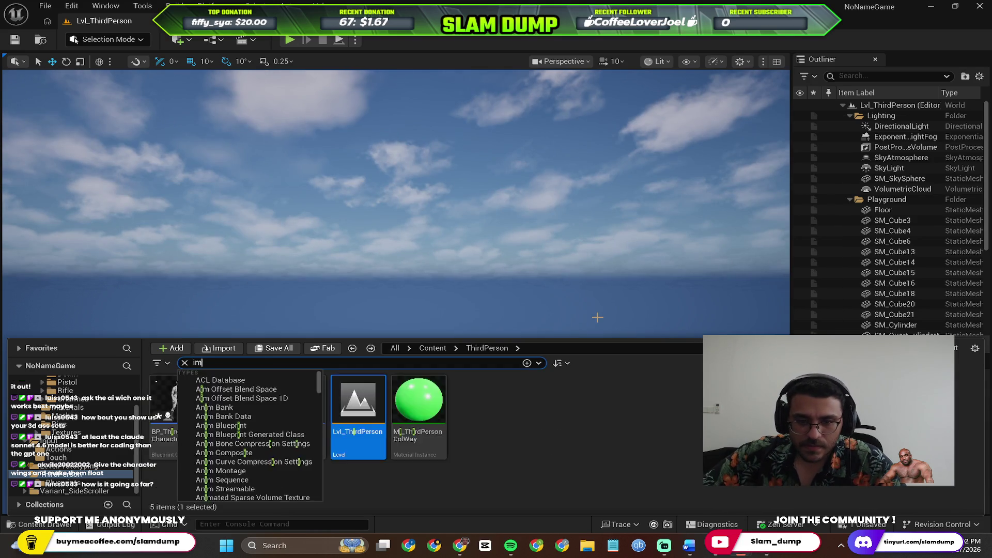
{"action": "key", "text": "BackSpace"}
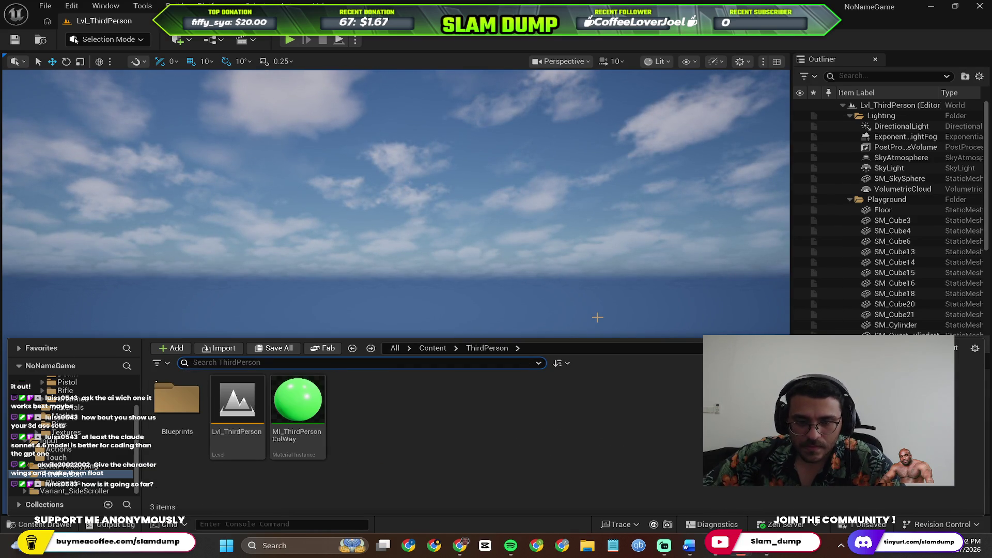
{"action": "type", "text": "def"}
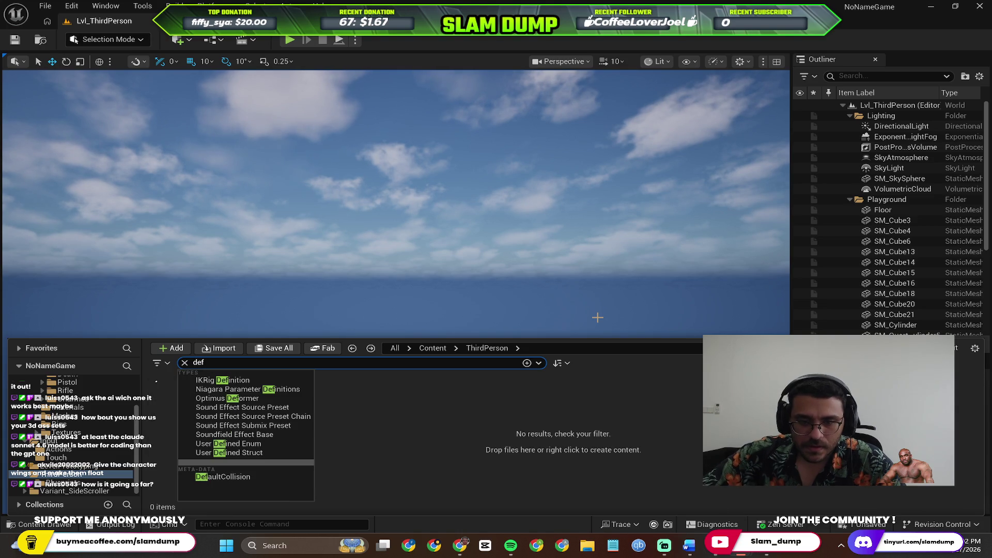
{"action": "type", "text": "aukt"}
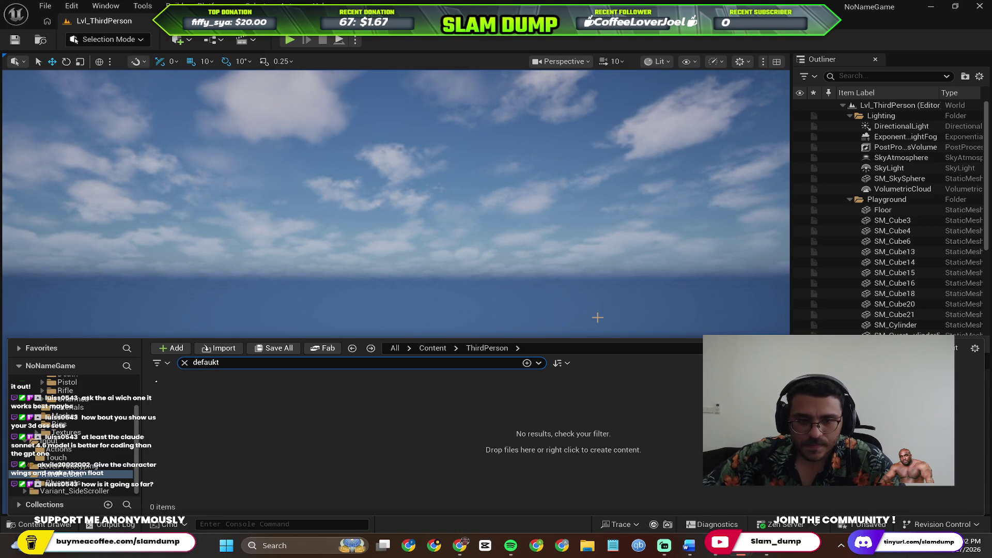
{"action": "key", "text": "BackSpace"}
{"action": "key", "text": "BackSpace"}
{"action": "key", "text": "BackSpace"}
{"action": "type", "text": "input"}
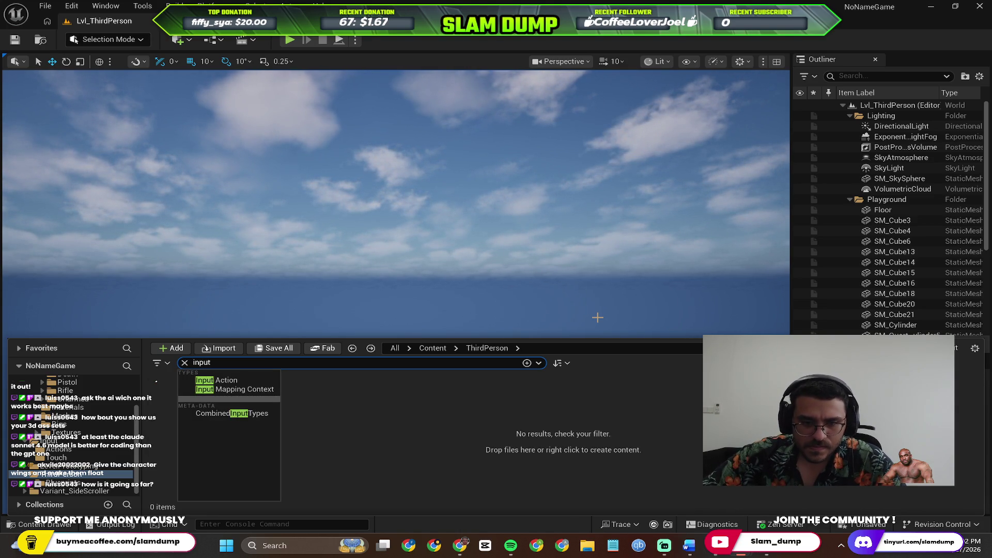
{"action": "key", "text": "Return"}
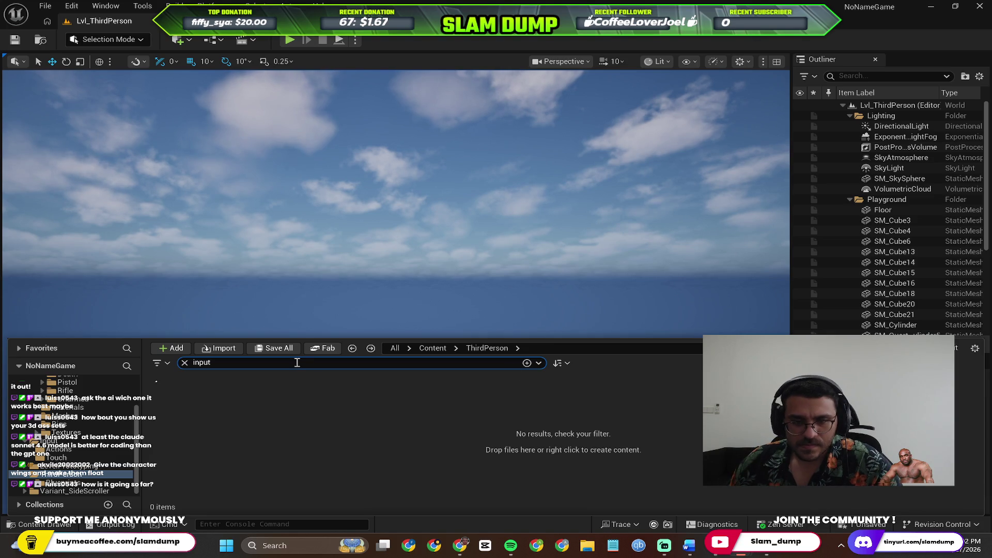
{"action": "scroll", "coordinate": [72, 414], "scroll_direction": "up", "scroll_amount": 5}
Step: Search all of Content for 'imc' and open IMC_Default
{"action": "left_click", "coordinate": [46, 389]}
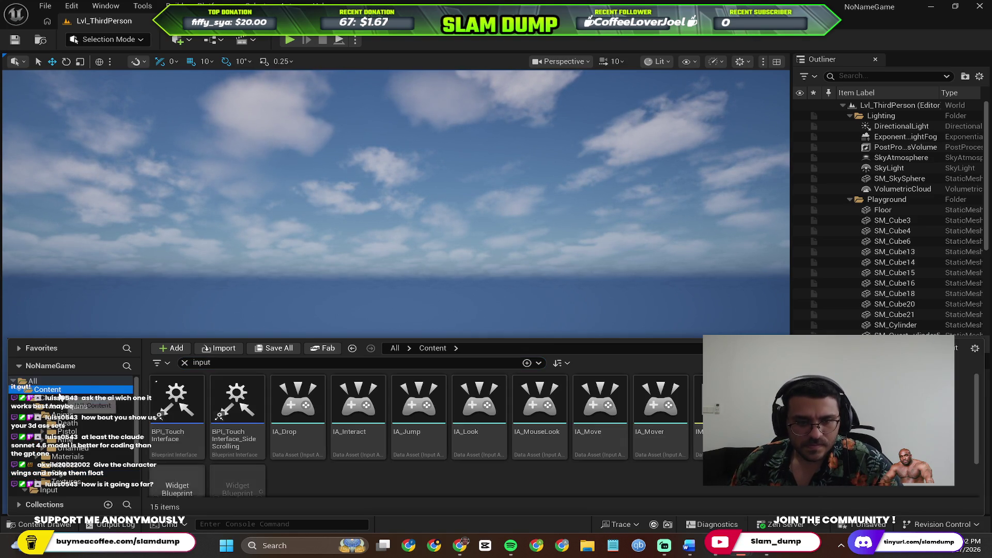
{"action": "left_click", "coordinate": [221, 363]}
{"action": "type", "text": "imc"}
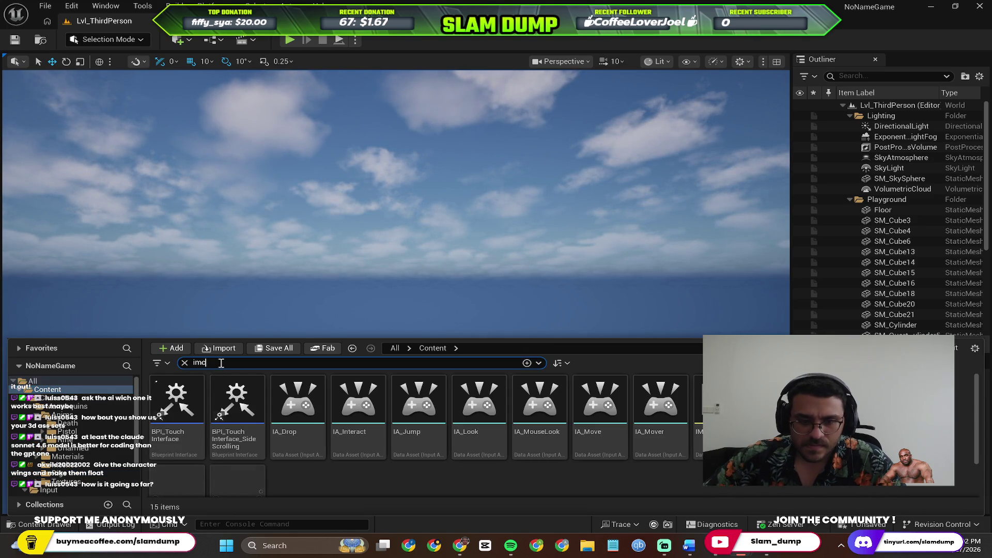
{"action": "left_click", "coordinate": [427, 430]}
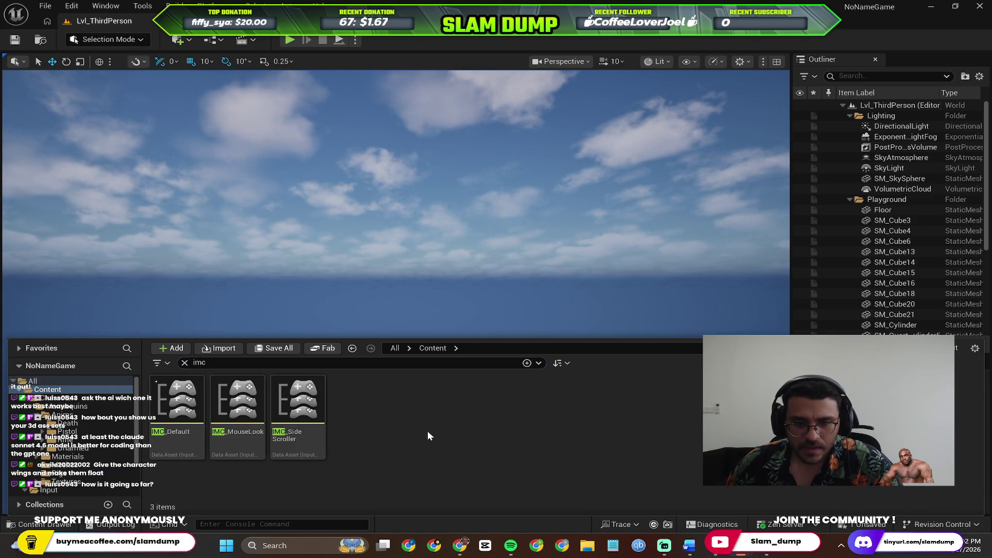
{"action": "double_click", "coordinate": [179, 415]}
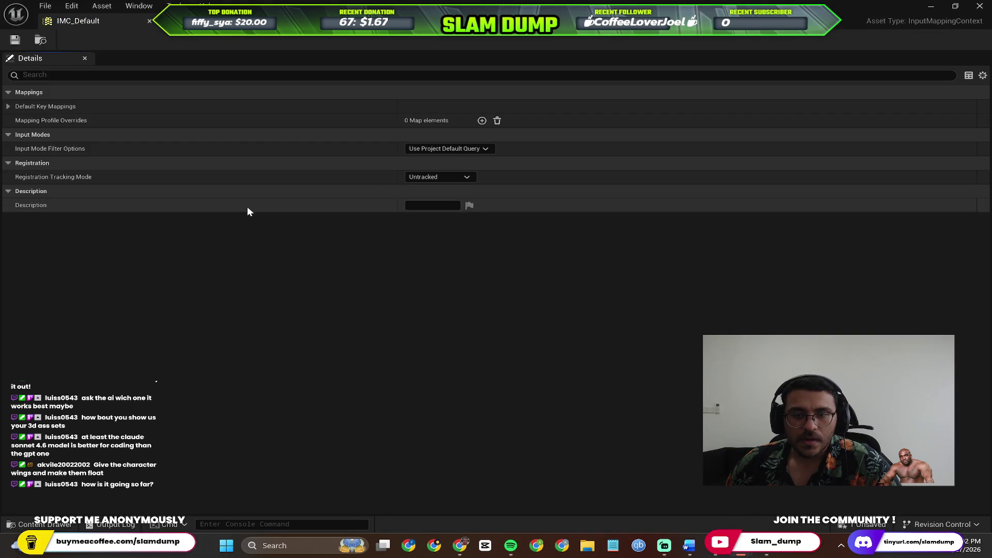
Step: Expand IA_Move's mappings in IMC_Default and rebind the W key to A
{"action": "left_click", "coordinate": [10, 105]}
{"action": "left_click", "coordinate": [20, 120]}
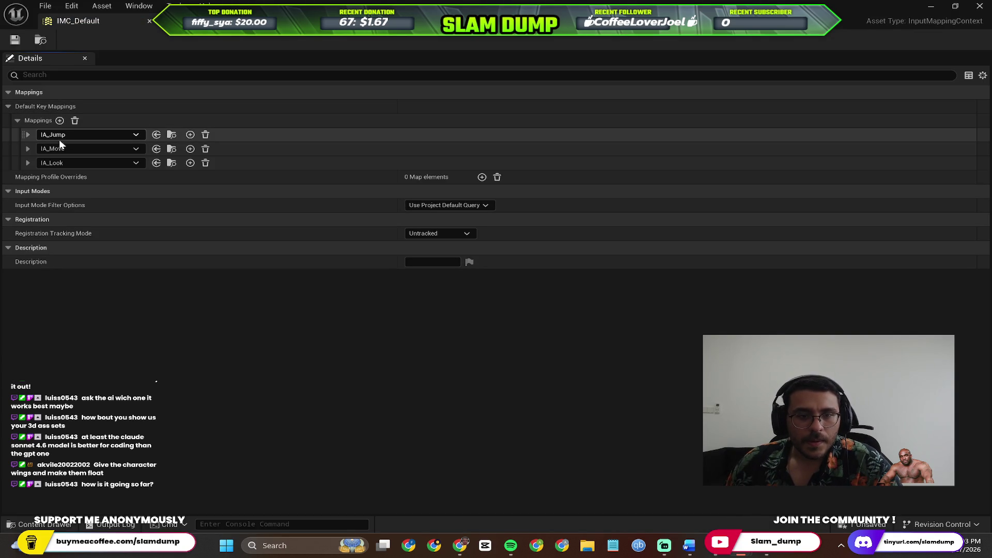
{"action": "left_click", "coordinate": [28, 149]}
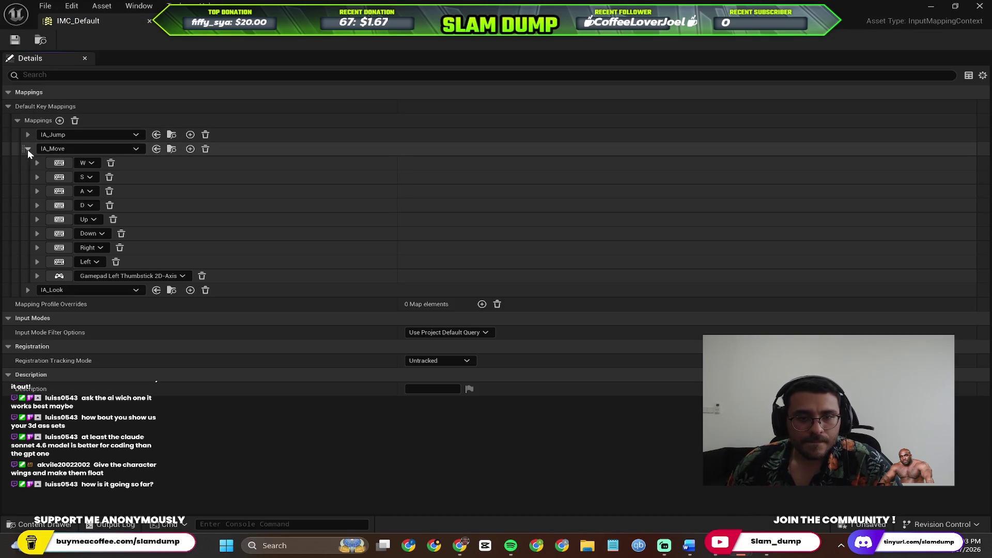
{"action": "left_click", "coordinate": [90, 163]}
{"action": "type", "text": "a"}
{"action": "left_click", "coordinate": [87, 160]}
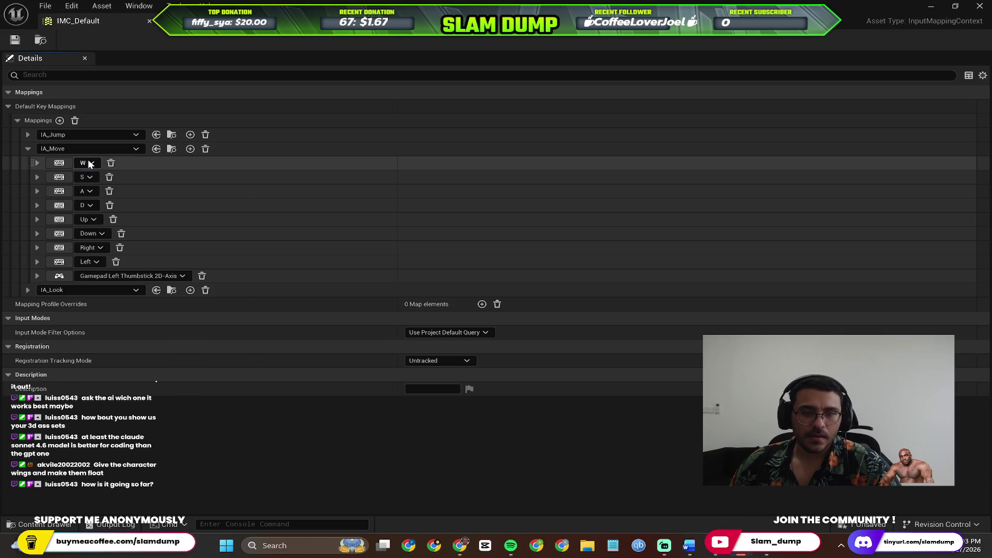
{"action": "left_click", "coordinate": [88, 159]}
{"action": "left_click", "coordinate": [101, 200]}
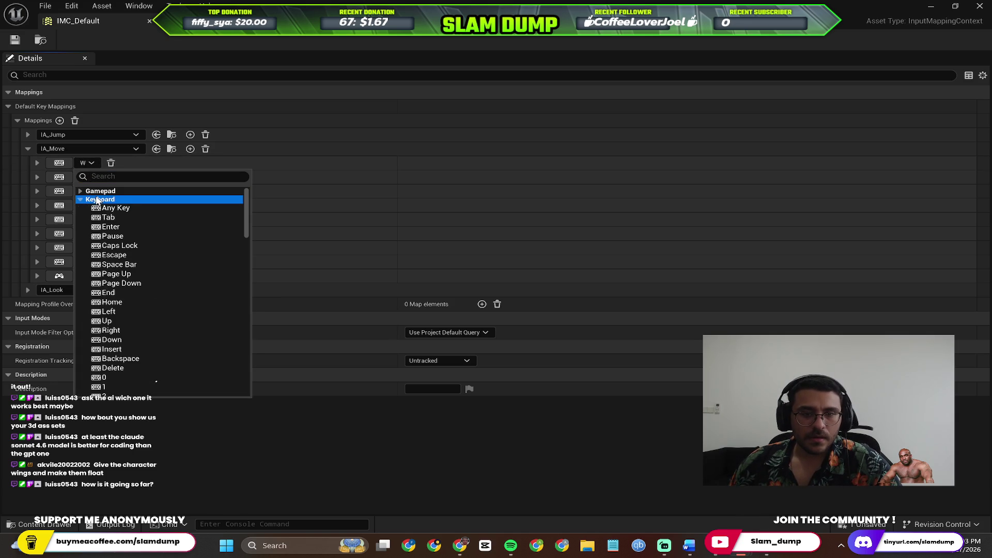
{"action": "type", "text": "a"}
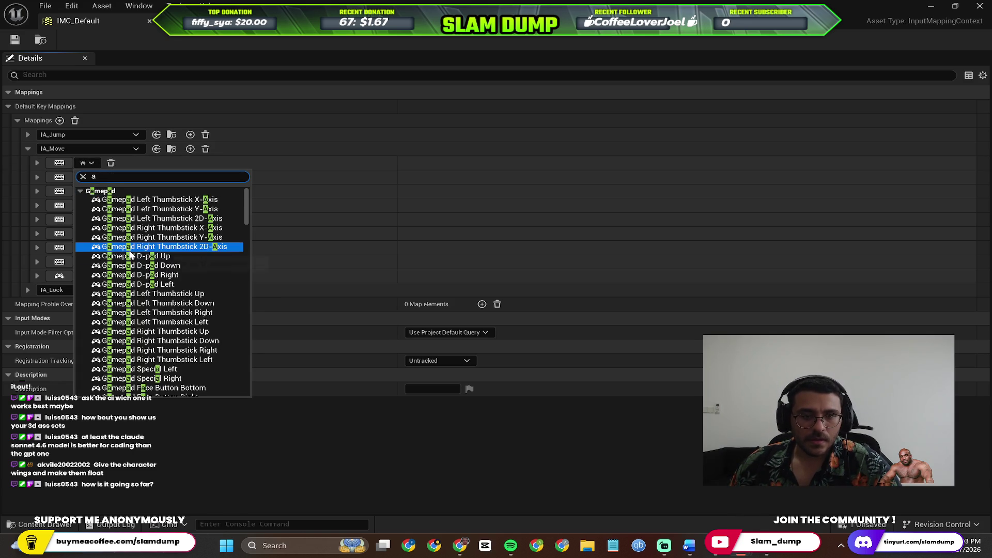
{"action": "left_click", "coordinate": [84, 192]}
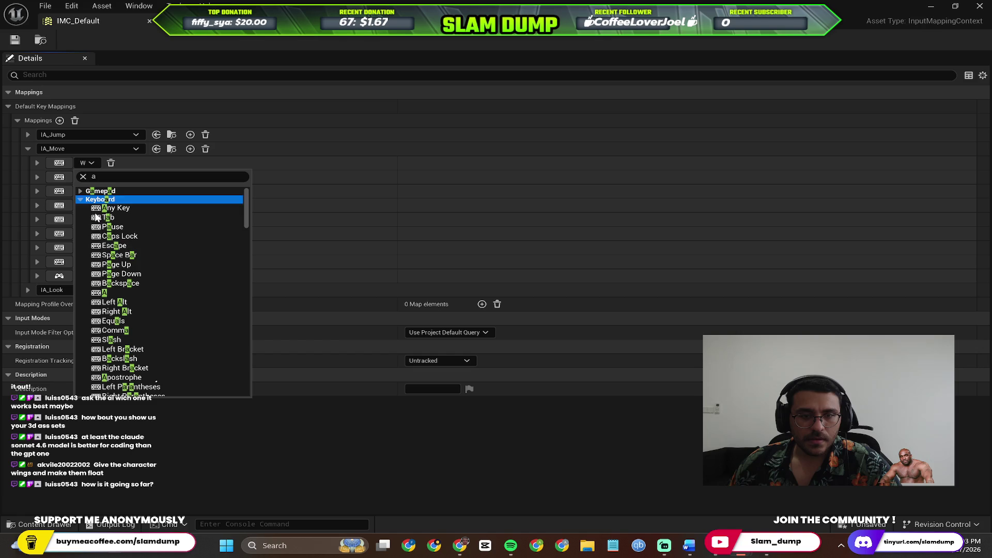
{"action": "left_click", "coordinate": [102, 293]}
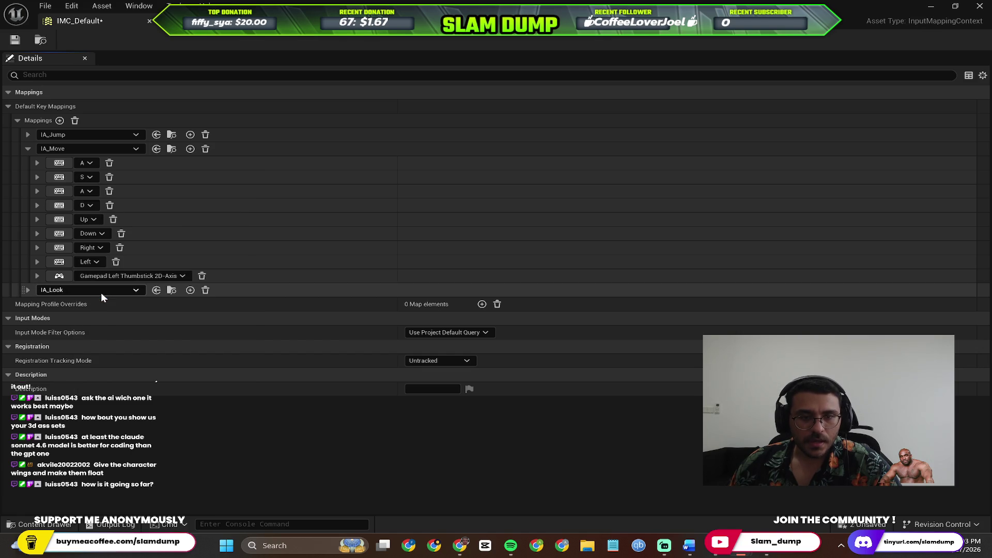
Step: Rebind S to D, delete the duplicate A and D rows, then save and close IMC_Default
{"action": "left_click", "coordinate": [86, 178]}
{"action": "left_click", "coordinate": [82, 205]}
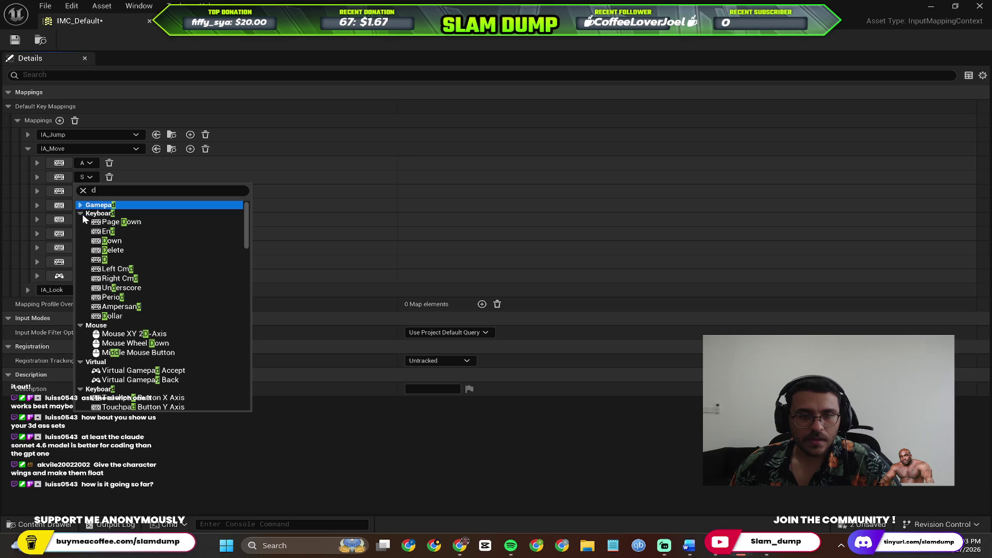
{"action": "left_click", "coordinate": [106, 259]}
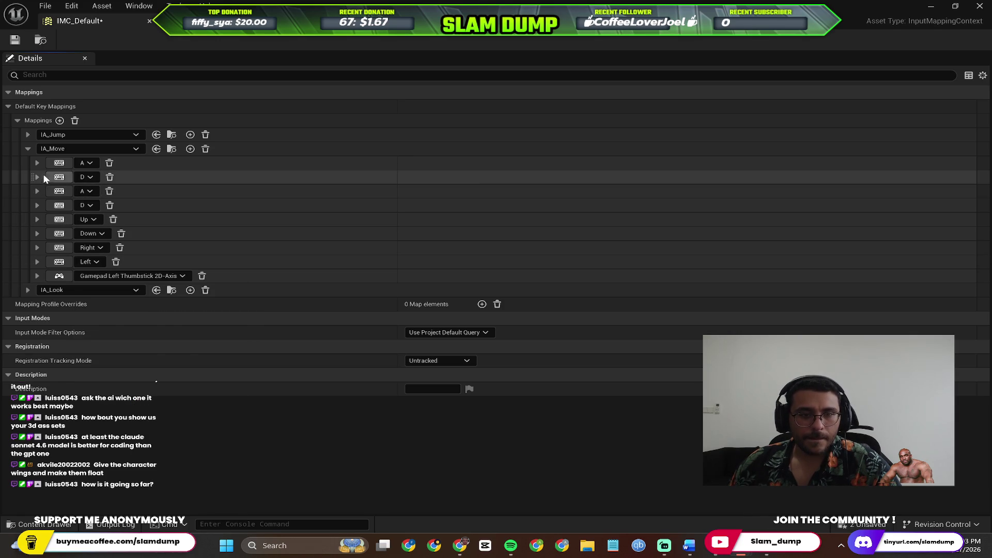
{"action": "left_click", "coordinate": [37, 177]}
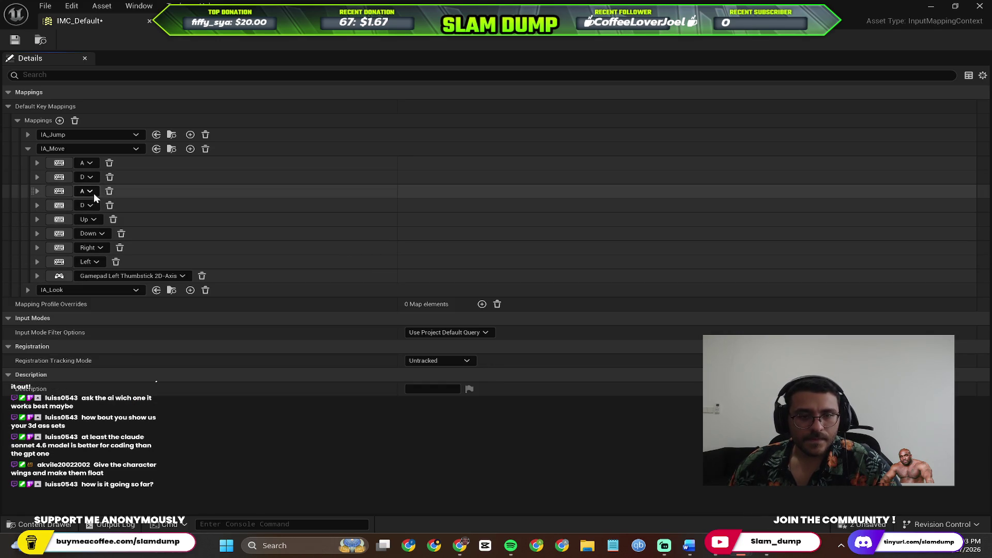
{"action": "left_click", "coordinate": [110, 191]}
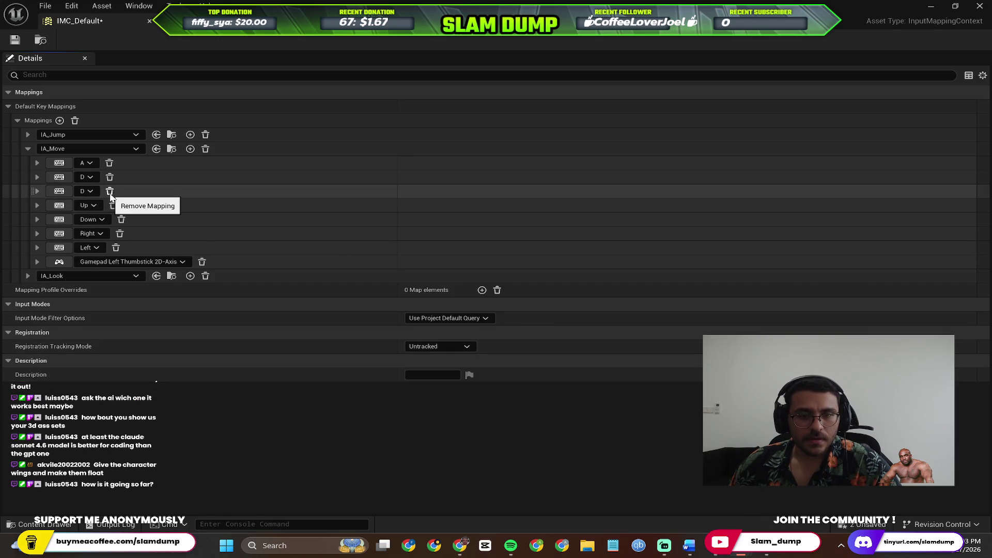
{"action": "left_click", "coordinate": [110, 193]}
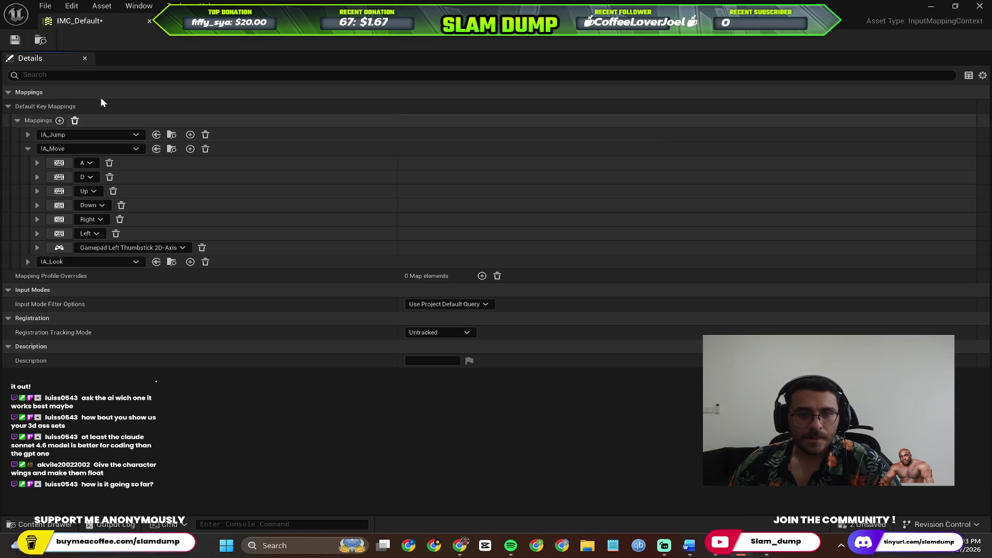
{"action": "key", "text": "ctrl+s"}
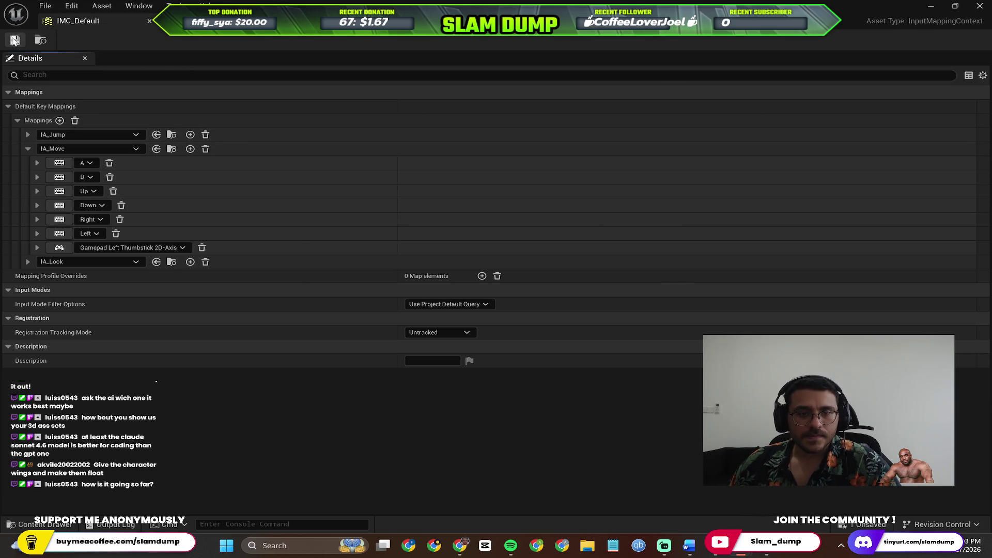
{"action": "left_click", "coordinate": [149, 22]}
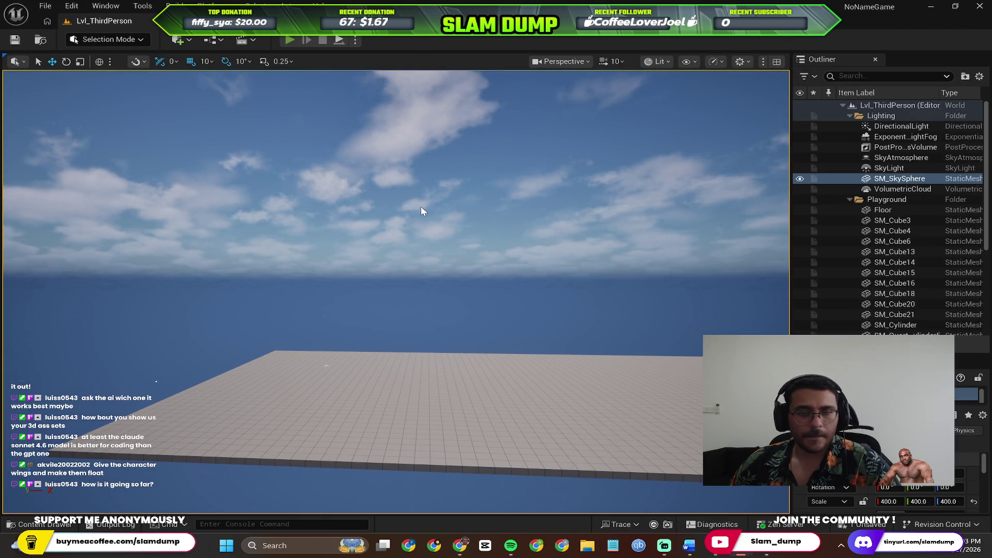
{"action": "key", "text": "alt+p"}
{"action": "key", "text": "d"}
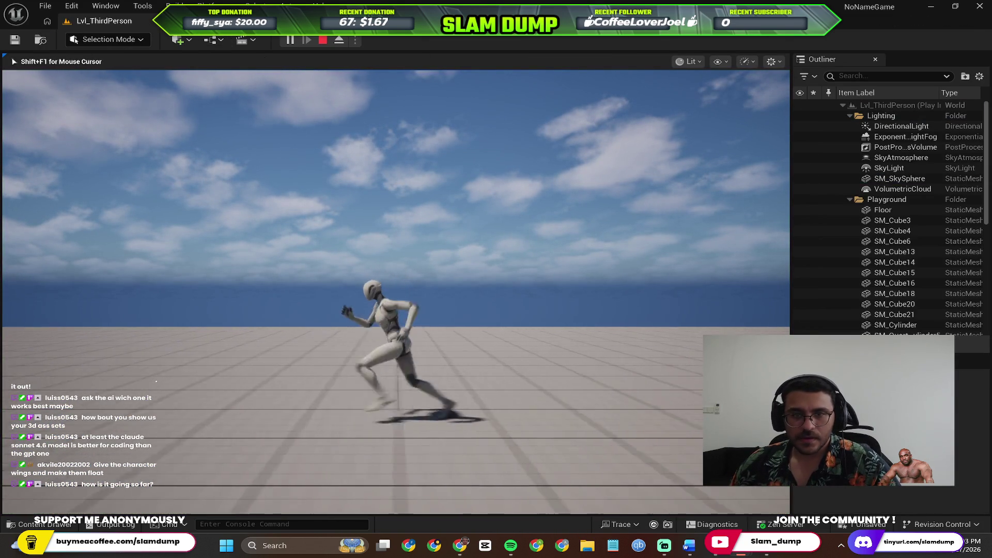
{"action": "key", "text": "Escape"}
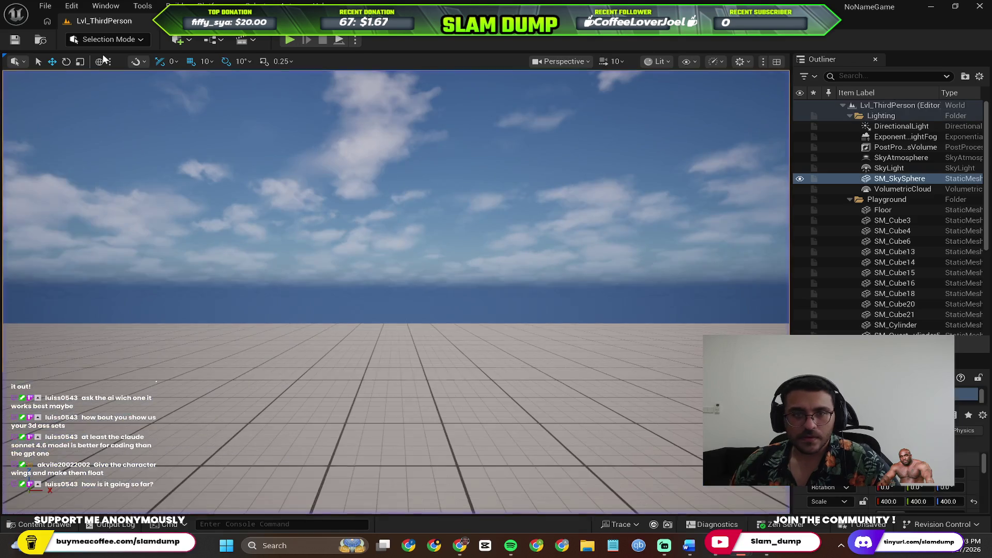
{"action": "left_click", "coordinate": [75, 526]}
Step: Reopen IMC_Default and rebind IA_Move's first key from A to D
{"action": "double_click", "coordinate": [176, 400]}
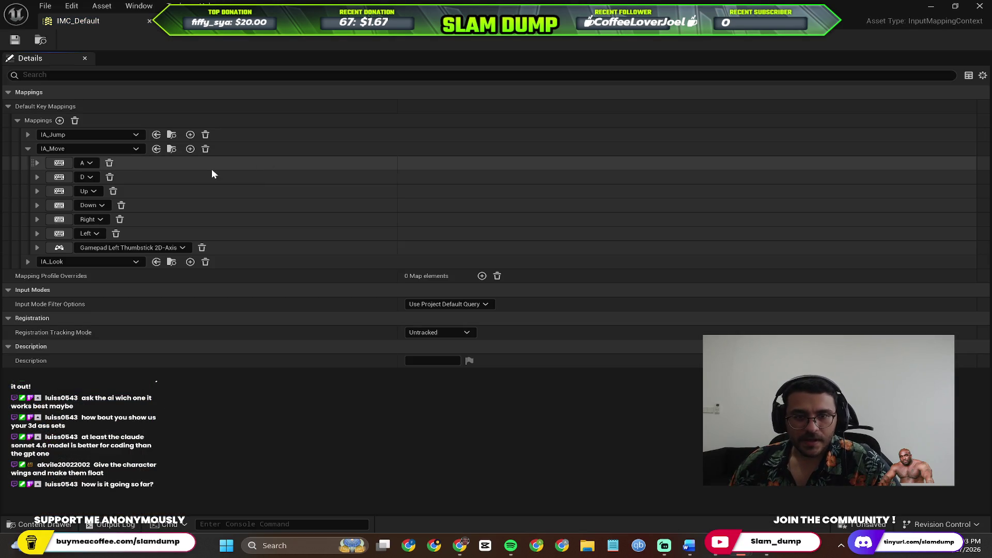
{"action": "left_click", "coordinate": [85, 163]}
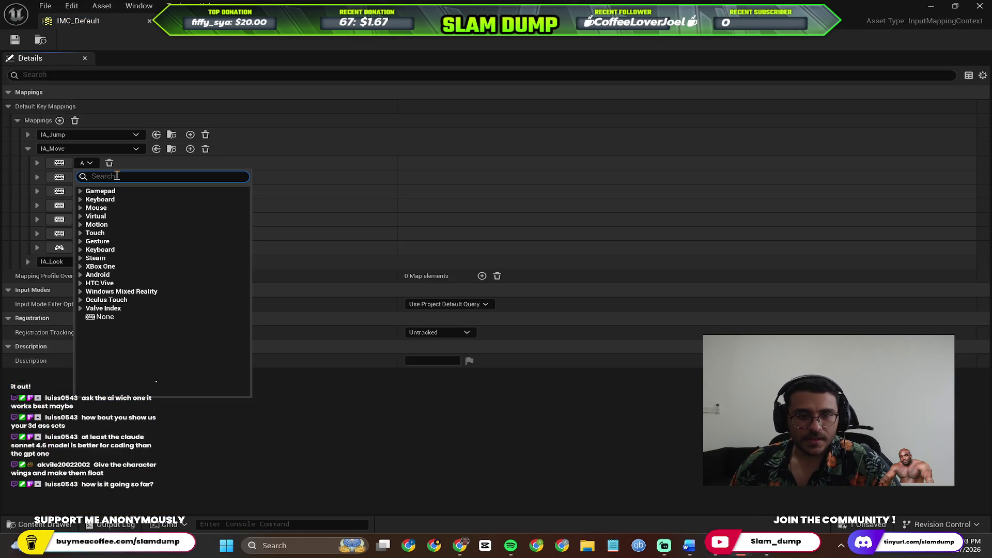
{"action": "type", "text": "d"}
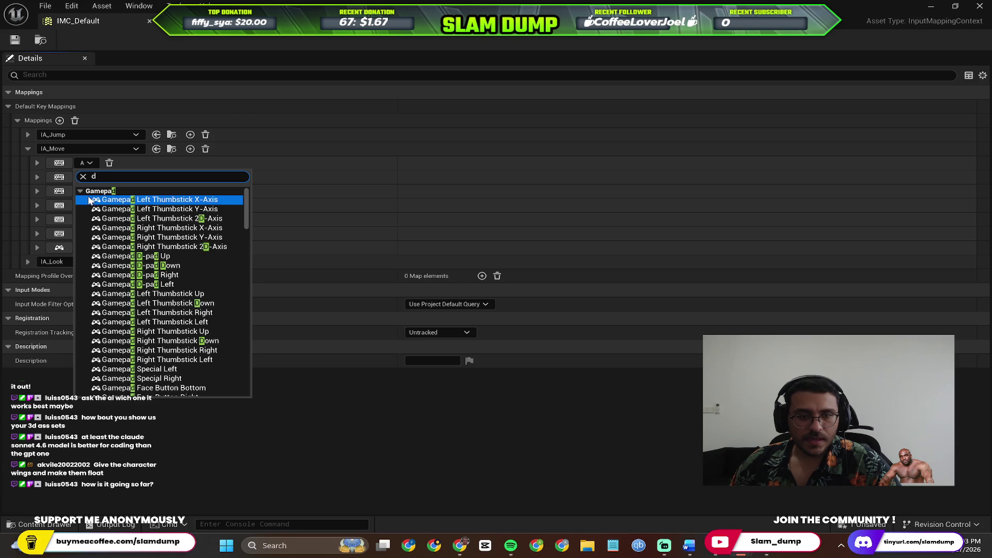
{"action": "left_click", "coordinate": [81, 192]}
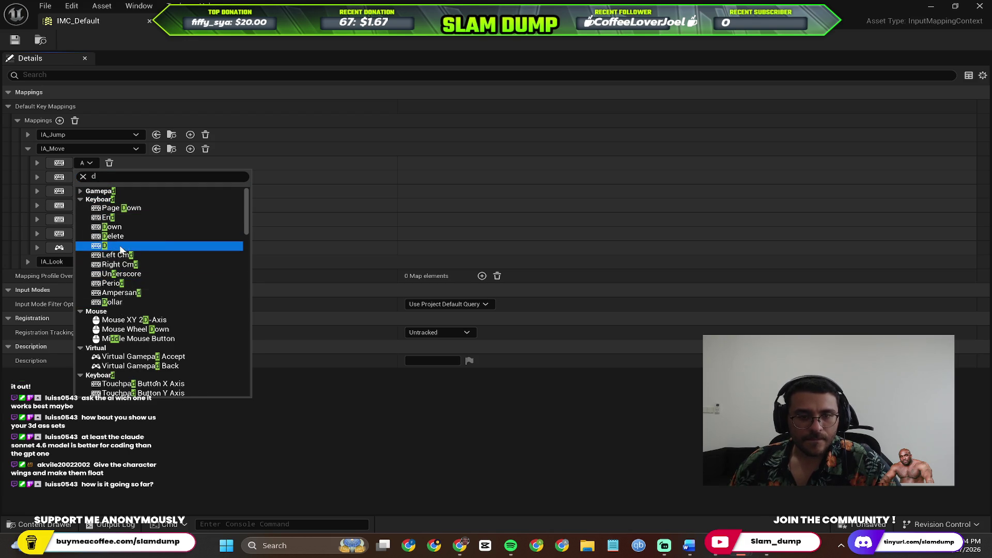
{"action": "left_click", "coordinate": [106, 245]}
Step: Rebind the second IA_Move key from D to A, save, and close the asset
{"action": "left_click", "coordinate": [89, 177]}
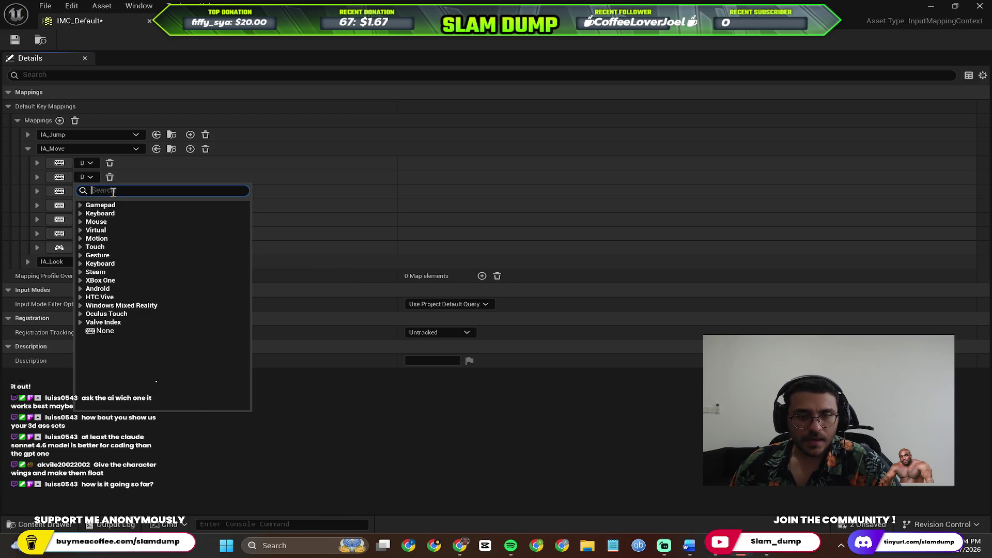
{"action": "type", "text": "a"}
{"action": "left_click", "coordinate": [82, 206]}
{"action": "left_click", "coordinate": [124, 308]}
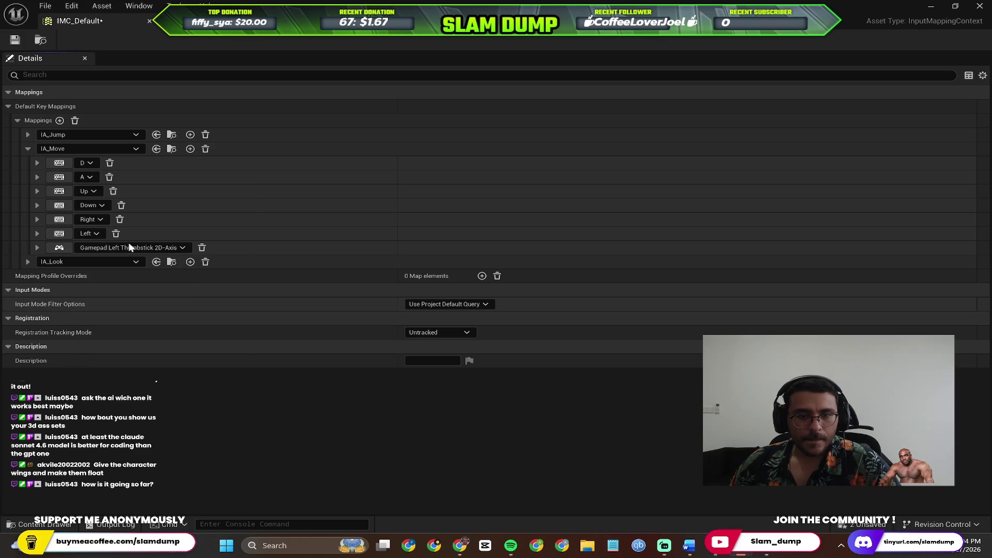
{"action": "left_click", "coordinate": [15, 41]}
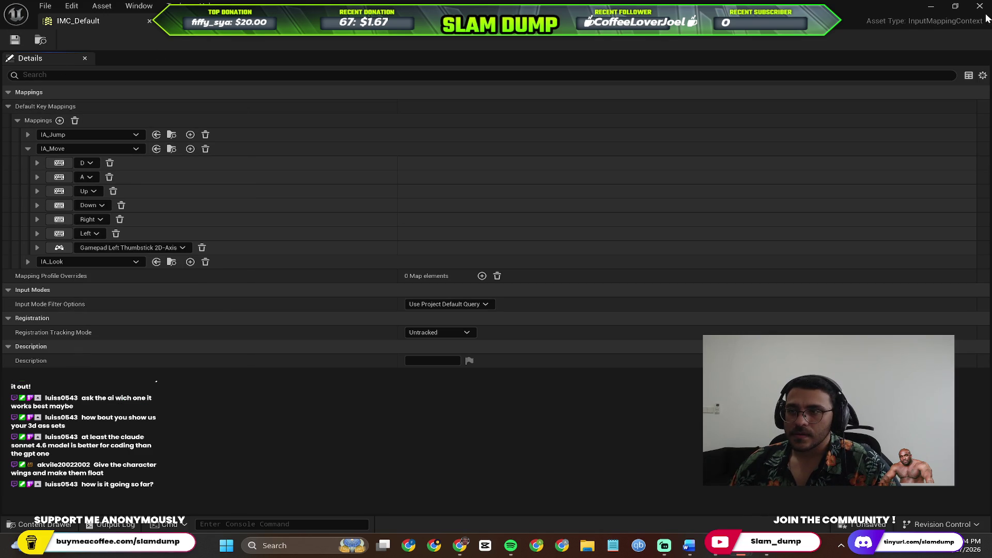
{"action": "left_click", "coordinate": [932, 8]}
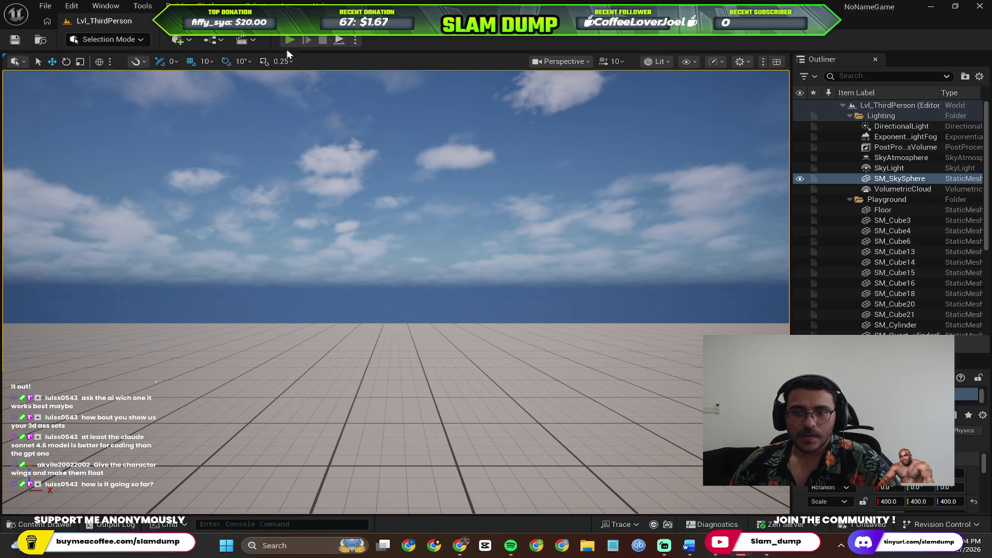
Step: Play the level, run the mannequin right, forward, left and right with D, W, A, then exit with Esc
{"action": "left_click", "coordinate": [290, 40]}
{"action": "left_click", "coordinate": [374, 234]}
{"action": "key", "text": "d"}
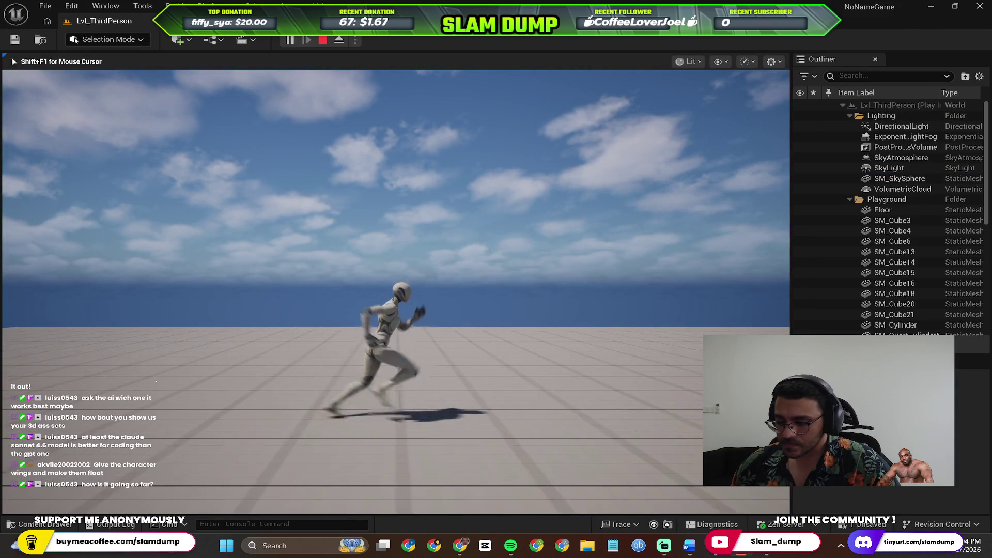
{"action": "key", "text": "w"}
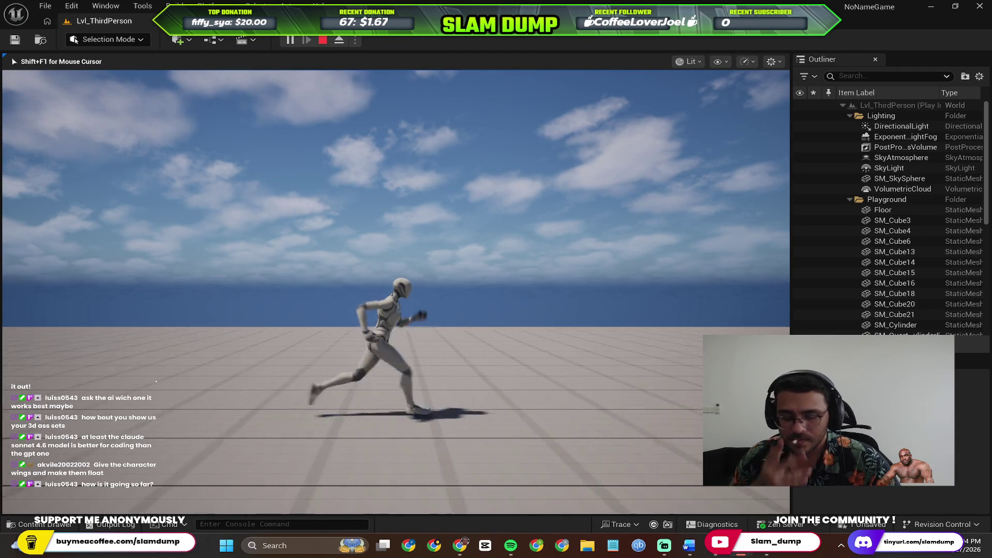
{"action": "key", "text": "w"}
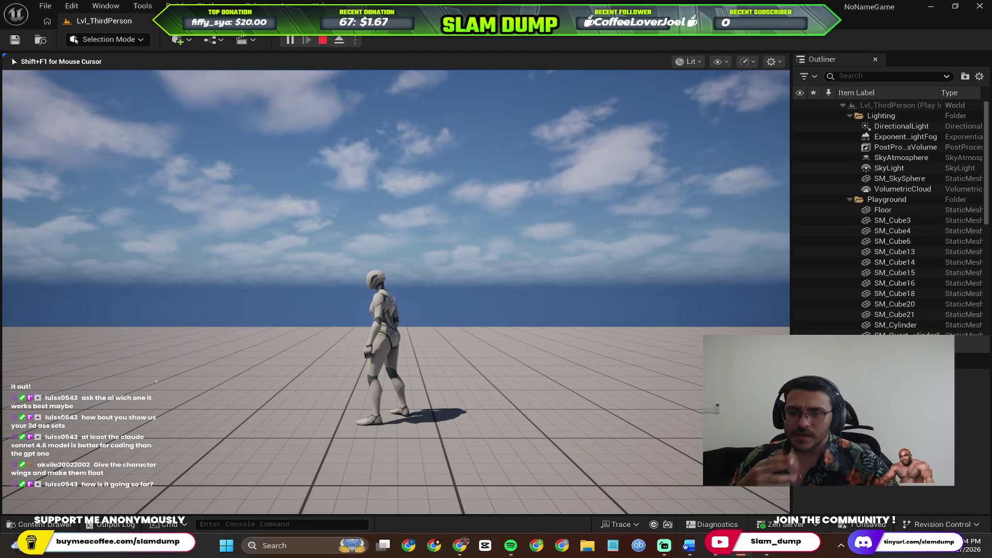
{"action": "key", "text": "a"}
{"action": "key", "text": "d"}
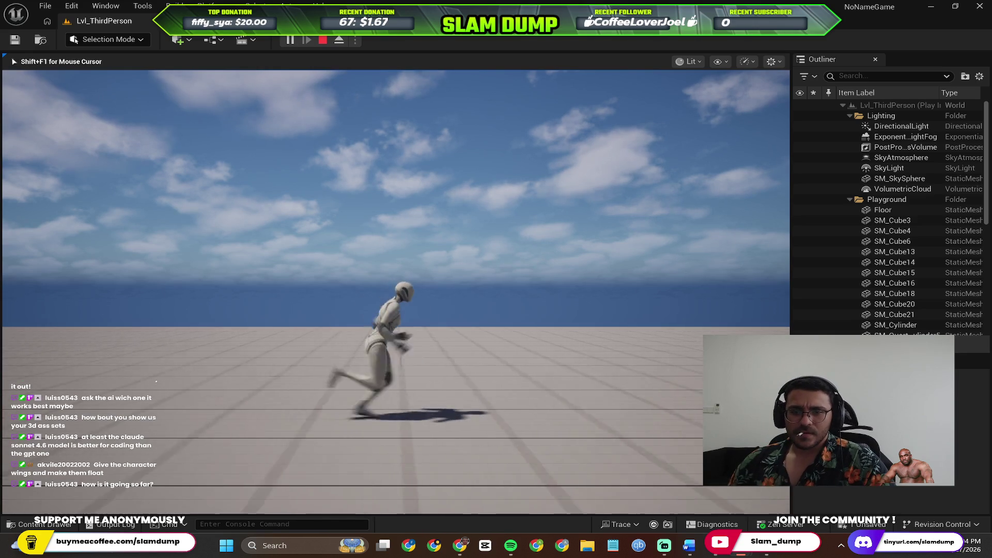
{"action": "key", "text": "Escape"}
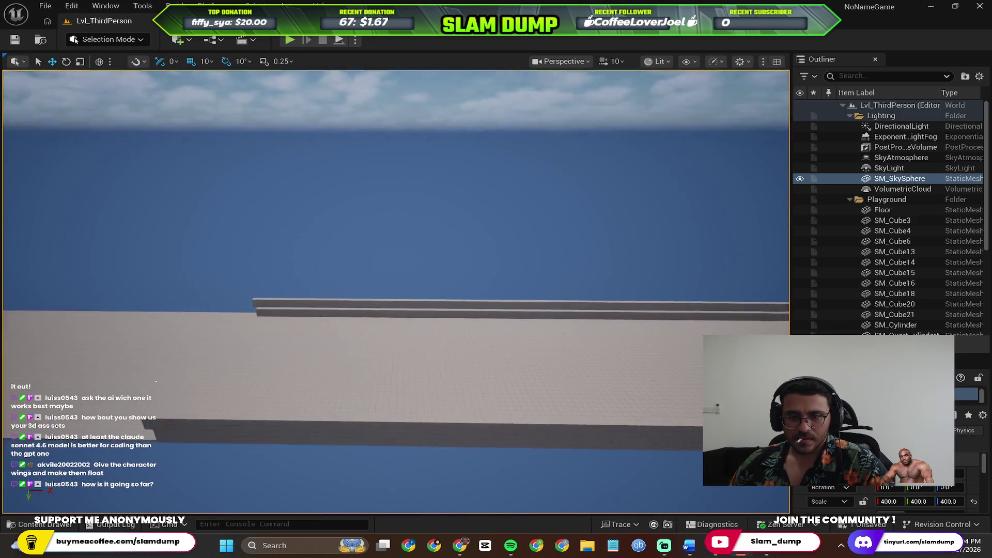
Step: Look over the floor and walls, selecting SM_Cube21 and SM_Cube6, then clear the selection
{"action": "left_click_drag", "start_coordinate": [518, 318], "coordinate": [472, 303]}
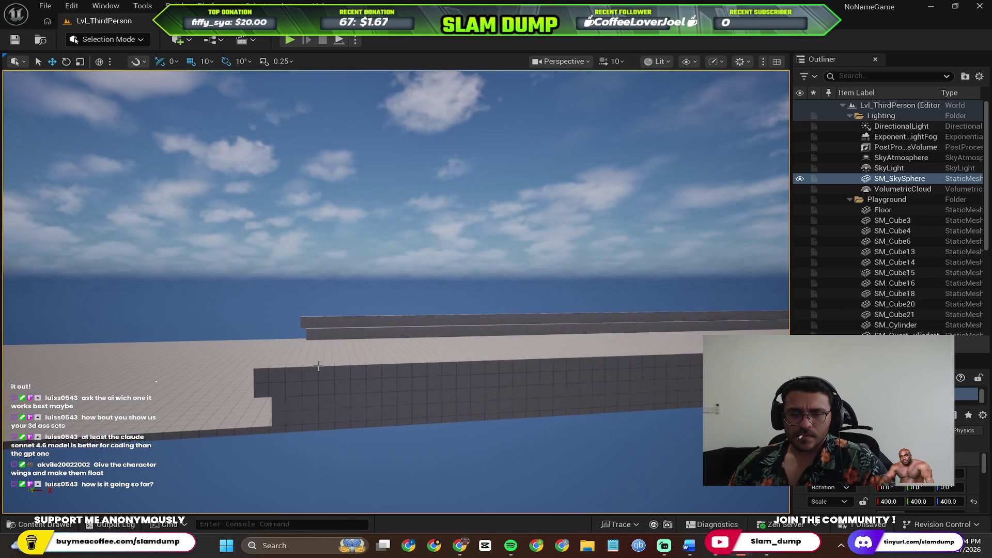
{"action": "left_click", "coordinate": [319, 370]}
{"action": "left_click_drag", "start_coordinate": [319, 370], "coordinate": [318, 370]}
{"action": "left_click", "coordinate": [331, 285], "text": "ctrl"}
{"action": "left_click_drag", "start_coordinate": [330, 286], "coordinate": [331, 286]}
{"action": "left_click_drag", "start_coordinate": [554, 313], "coordinate": [453, 292]}
{"action": "left_click", "coordinate": [394, 287]}
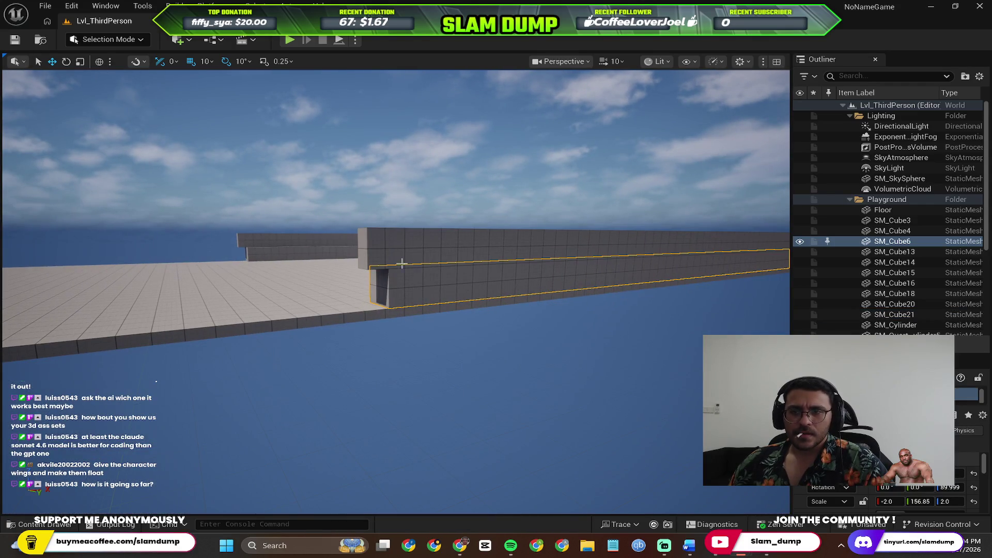
{"action": "left_click", "coordinate": [539, 79]}
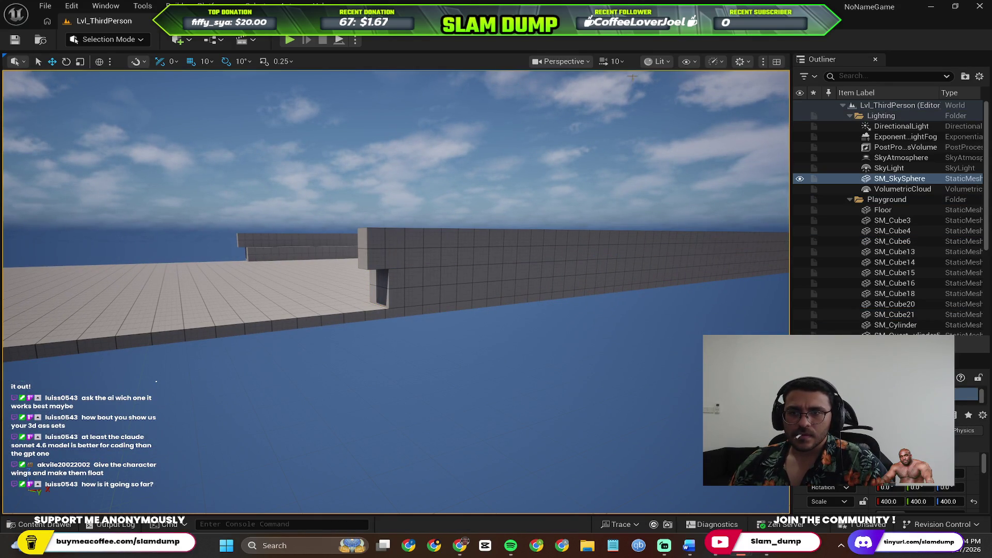
Step: Lower the viewport camera speed to 4.9 and select the lower wall SM_Cube6
{"action": "left_click", "coordinate": [563, 61]}
{"action": "left_click", "coordinate": [611, 61]}
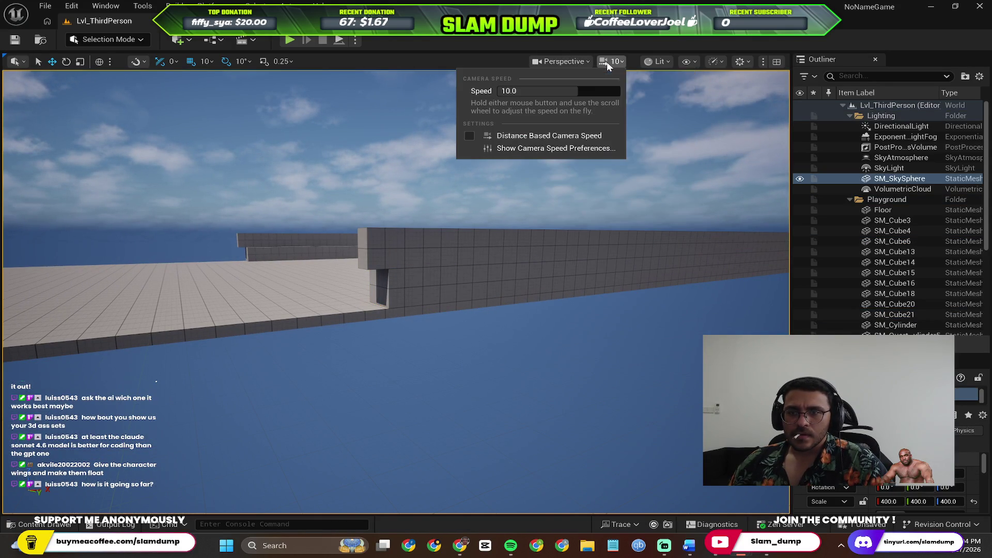
{"action": "left_click", "coordinate": [541, 91]}
{"action": "left_click", "coordinate": [393, 287]}
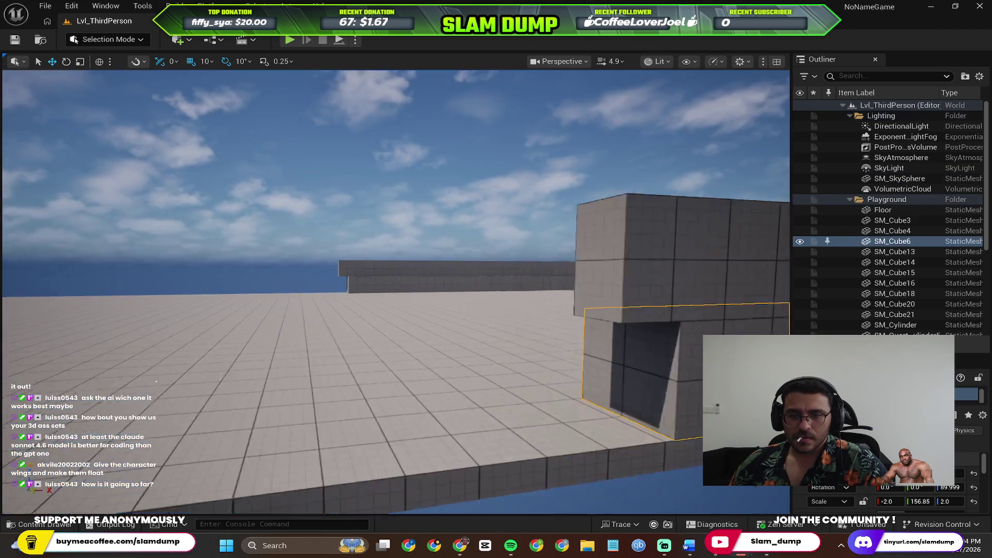
Step: Frame the SM_Cube6 wall, undo its last scale change, and open the snapping options
{"action": "left_click_drag", "start_coordinate": [559, 309], "coordinate": [518, 336]}
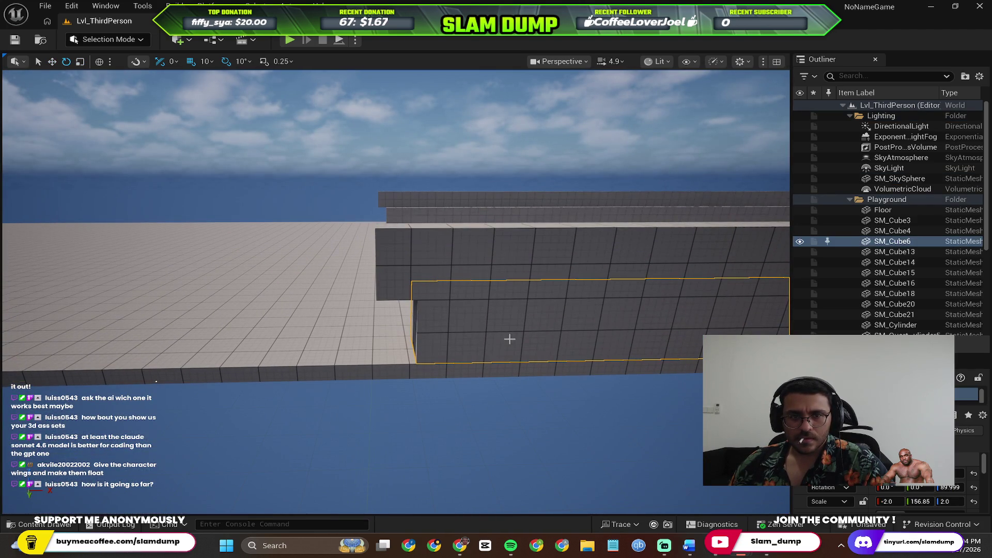
{"action": "left_click_drag", "start_coordinate": [450, 330], "coordinate": [561, 312]}
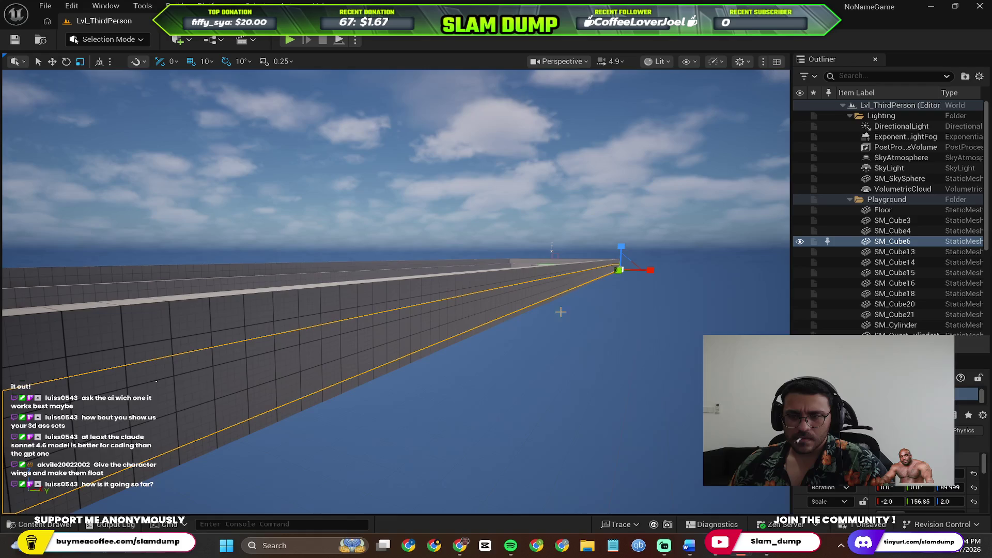
{"action": "mouse_move", "coordinate": [618, 270]}
{"action": "left_mouse_down"}
{"action": "mouse_move", "coordinate": [594, 292]}
{"action": "mouse_move", "coordinate": [696, 277]}
{"action": "left_mouse_up"}
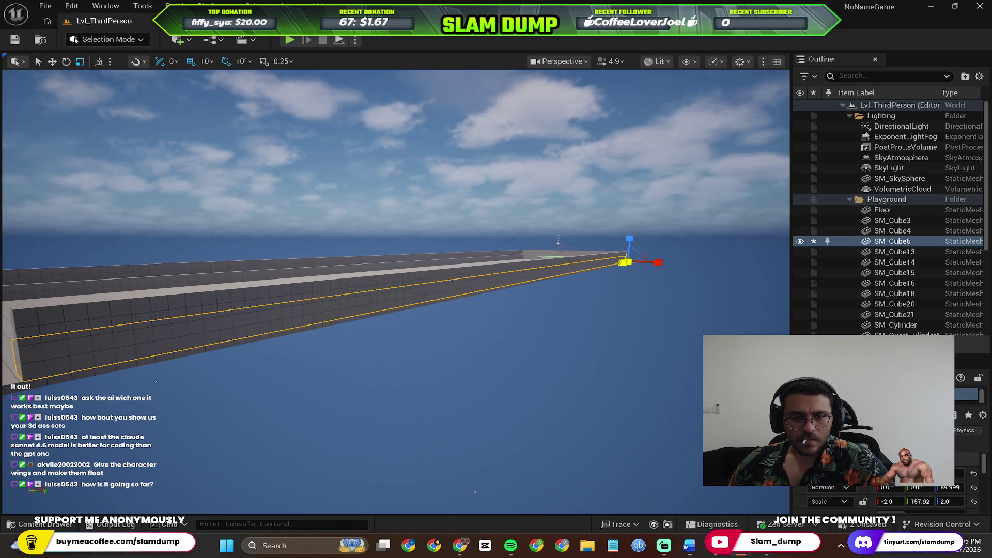
{"action": "key", "text": "ctrl+z"}
{"action": "mouse_move", "coordinate": [341, 329]}
{"action": "left_mouse_down"}
{"action": "mouse_move", "coordinate": [365, 355]}
{"action": "mouse_move", "coordinate": [349, 344]}
{"action": "mouse_move", "coordinate": [334, 351]}
{"action": "mouse_move", "coordinate": [86, 52]}
{"action": "left_mouse_up"}
{"action": "key", "text": "w"}
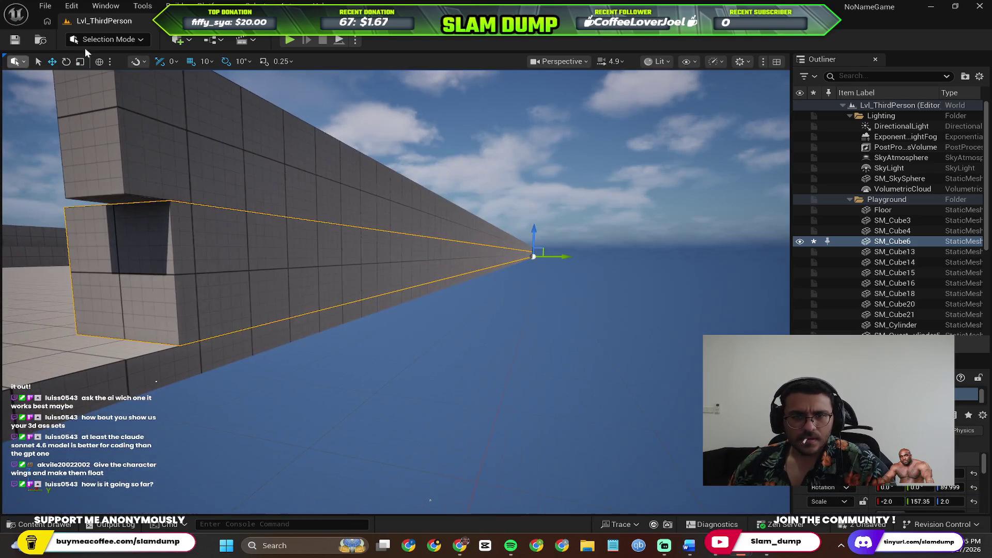
{"action": "left_click", "coordinate": [136, 61]}
{"action": "mouse_move", "coordinate": [141, 129]}
Step: With the Scale tool, stretch the SM_Cube4 wall lengthwise to a scale of -2.0, 157.77, 2.0
{"action": "left_click_drag", "start_coordinate": [434, 231], "coordinate": [656, 216]}
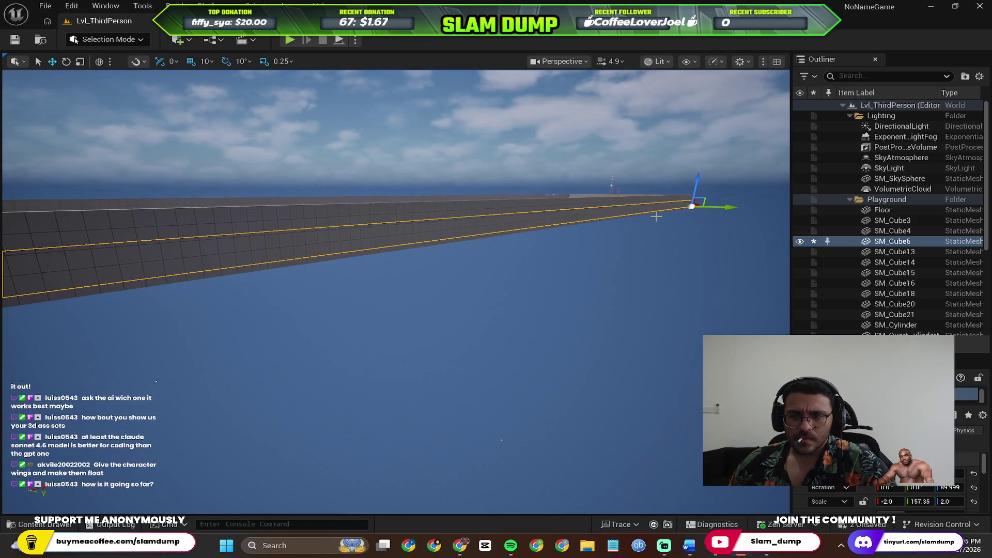
{"action": "key", "text": "r"}
{"action": "left_click_drag", "start_coordinate": [598, 229], "coordinate": [715, 218]}
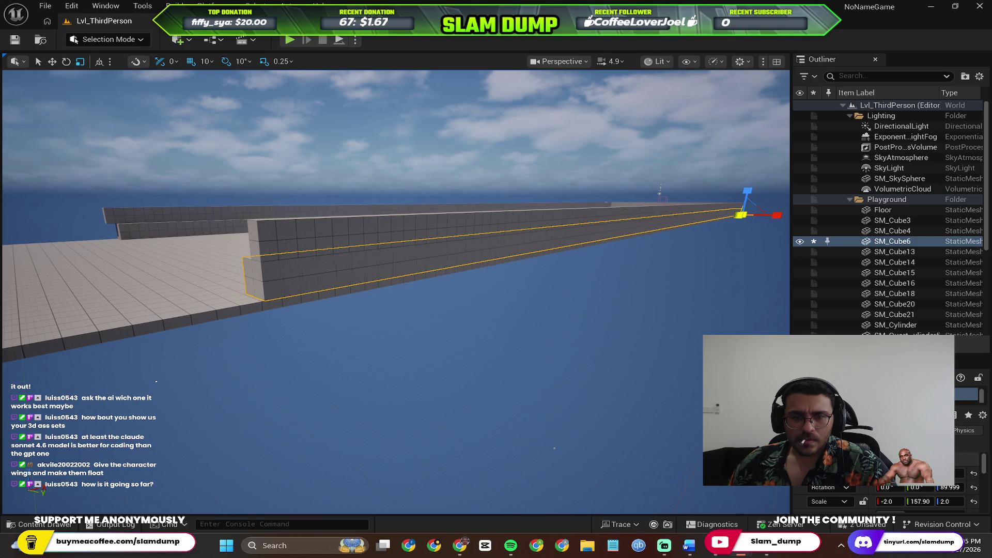
{"action": "left_click_drag", "start_coordinate": [394, 262], "coordinate": [395, 258]}
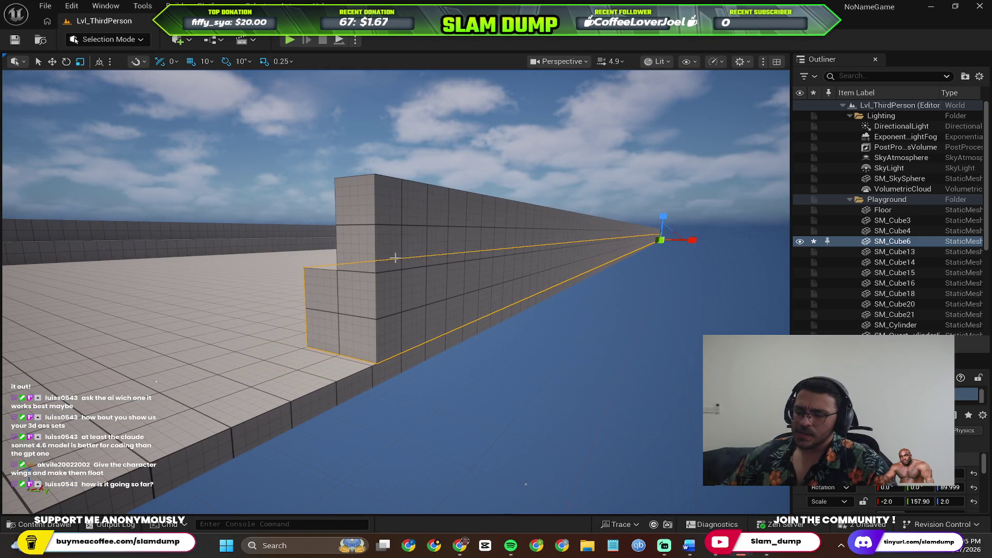
{"action": "left_click_drag", "start_coordinate": [398, 252], "coordinate": [375, 254]}
{"action": "left_click", "coordinate": [650, 210]}
{"action": "left_click_drag", "start_coordinate": [650, 210], "coordinate": [666, 204]}
{"action": "left_click", "coordinate": [666, 204]}
{"action": "left_click_drag", "start_coordinate": [317, 246], "coordinate": [317, 246]}
{"action": "left_click", "coordinate": [317, 246]}
{"action": "left_click", "coordinate": [421, 170], "text": "ctrl"}
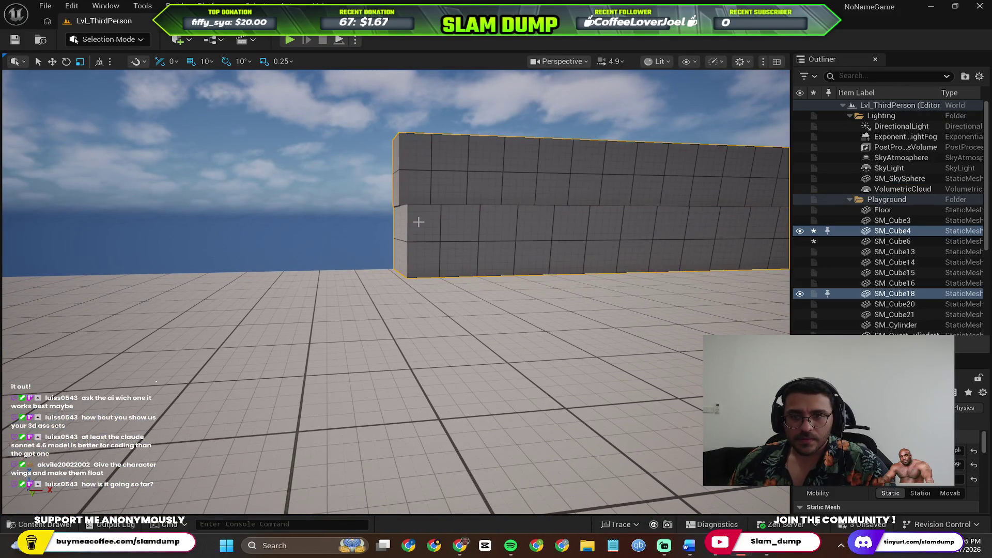
{"action": "key", "text": "ctrl+g"}
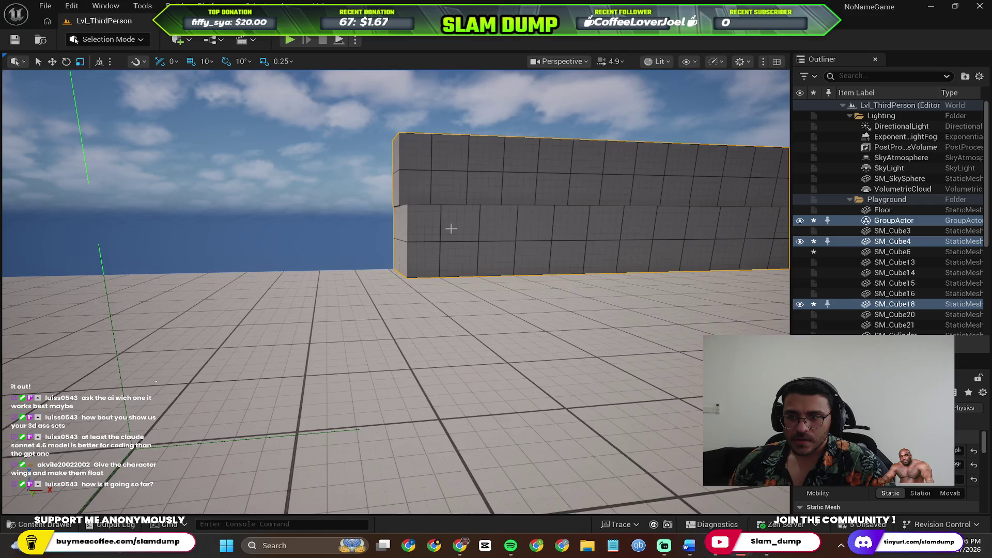
{"action": "left_click_drag", "start_coordinate": [451, 229], "coordinate": [484, 254]}
{"action": "left_click_drag", "start_coordinate": [437, 222], "coordinate": [528, 252]}
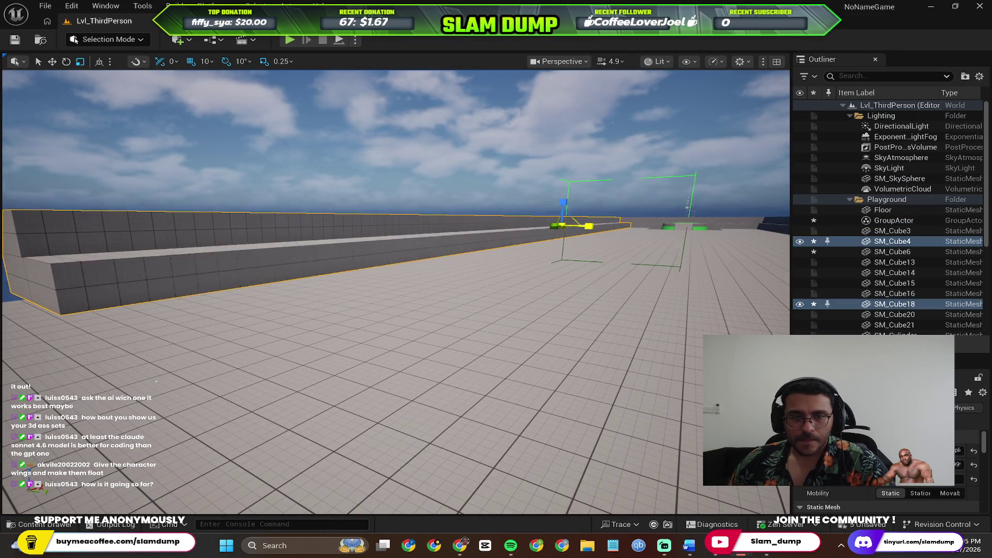
{"action": "key", "text": "ctrl+z"}
{"action": "left_click", "coordinate": [530, 215]}
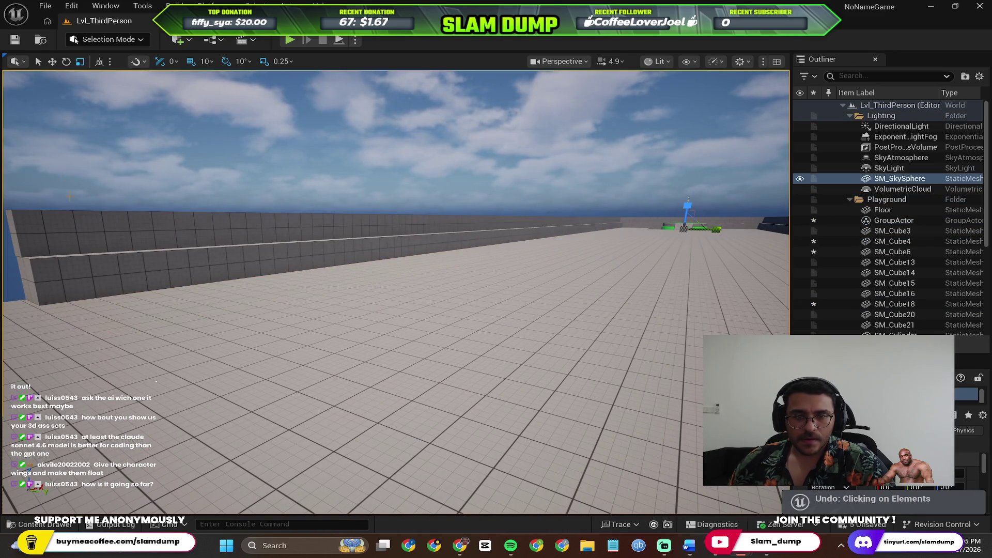
{"action": "left_click", "coordinate": [87, 229]}
{"action": "left_click_drag", "start_coordinate": [74, 231], "coordinate": [31, 227]}
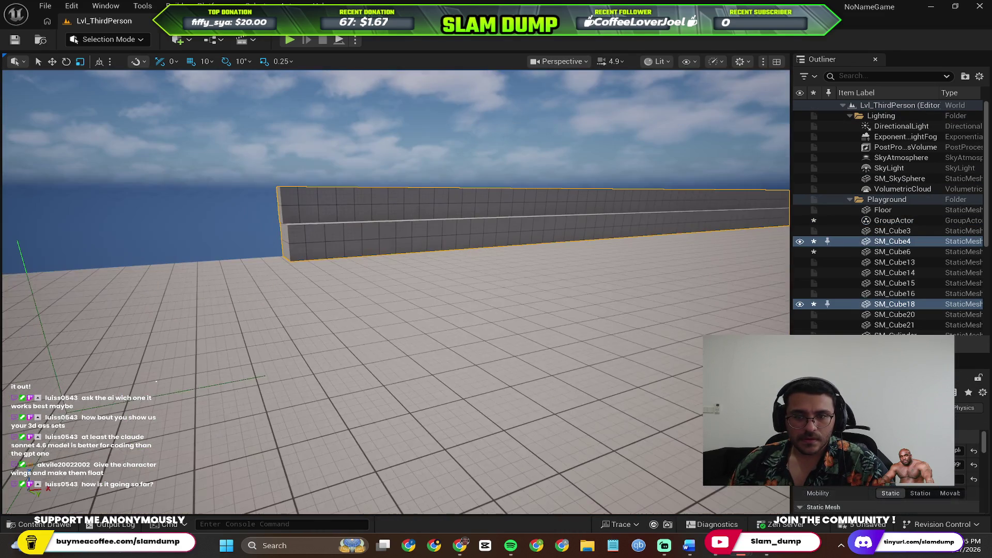
{"action": "key", "text": "ctrl+z"}
{"action": "left_click", "coordinate": [301, 226]}
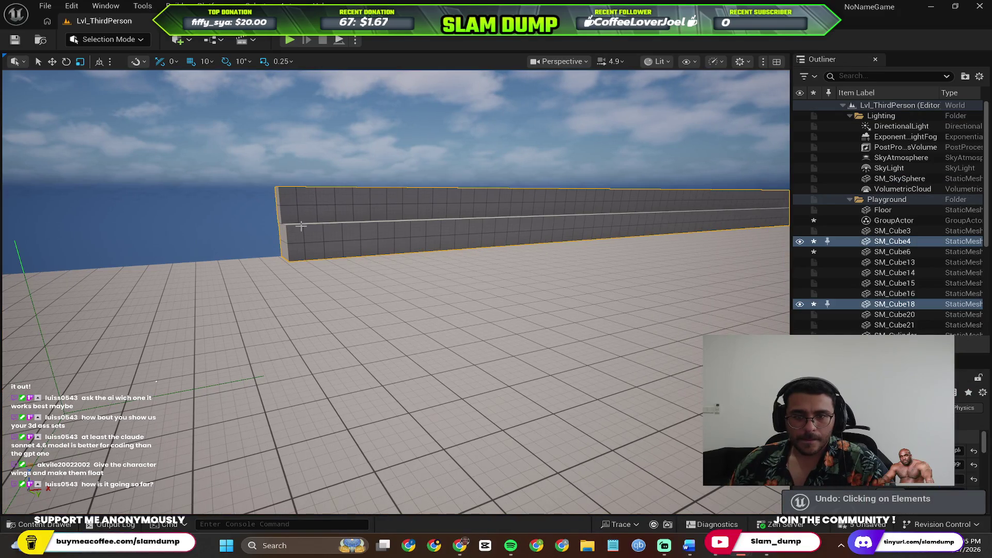
{"action": "key", "text": "ctrl+z"}
{"action": "left_click", "coordinate": [305, 209]}
{"action": "left_click_drag", "start_coordinate": [321, 206], "coordinate": [480, 205]}
{"action": "key", "text": "e"}
{"action": "mouse_move", "coordinate": [530, 185]}
{"action": "left_mouse_down"}
{"action": "mouse_move", "coordinate": [538, 194]}
{"action": "mouse_move", "coordinate": [545, 175]}
{"action": "left_mouse_up"}
{"action": "key", "text": "ctrl+z"}
{"action": "key", "text": "ctrl+z"}
{"action": "left_click_drag", "start_coordinate": [483, 144], "coordinate": [439, 161]}
{"action": "key", "text": "ctrl+z"}
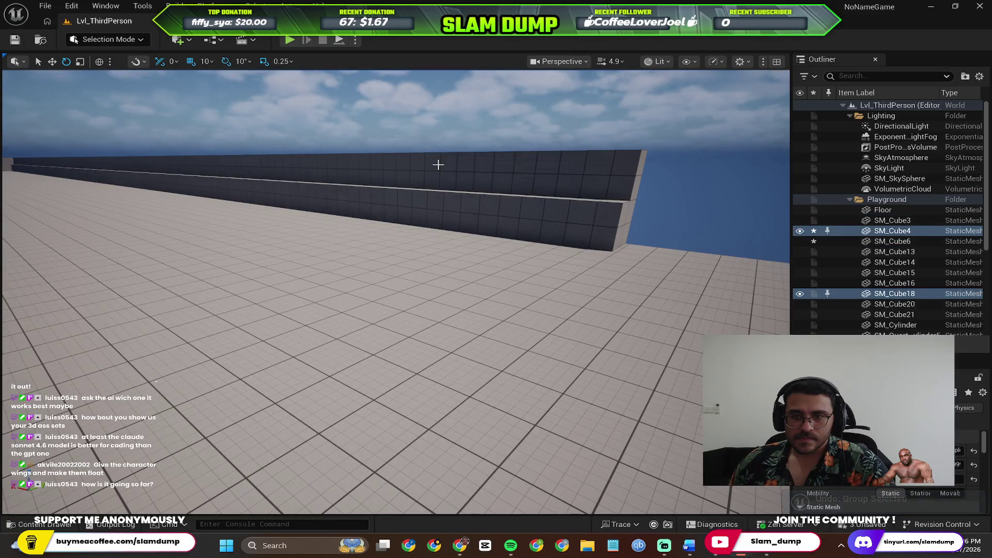
{"action": "key", "text": "ctrl+z"}
{"action": "key", "text": "ctrl+z"}
{"action": "key", "text": "ctrl+z"}
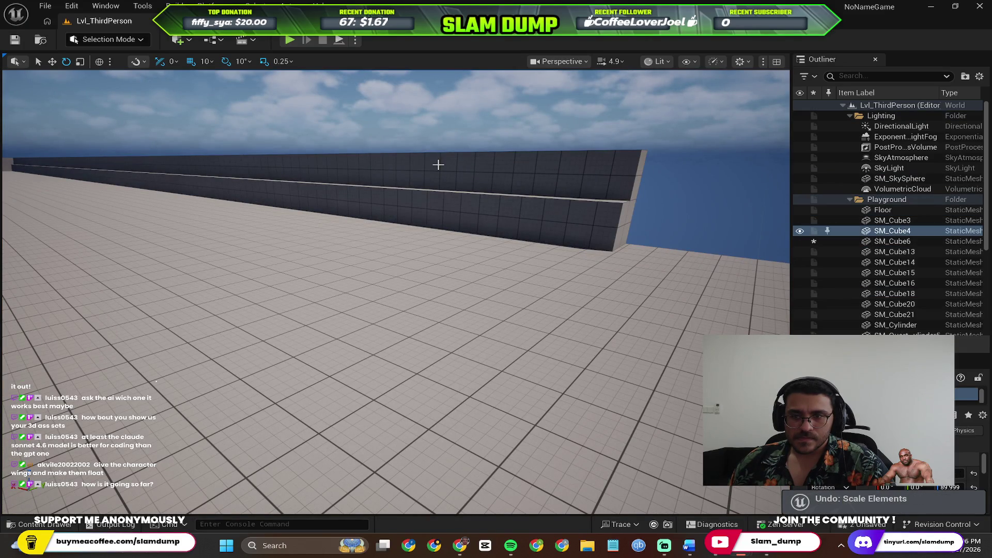
{"action": "key", "text": "ctrl+z"}
{"action": "key", "text": "ctrl+z"}
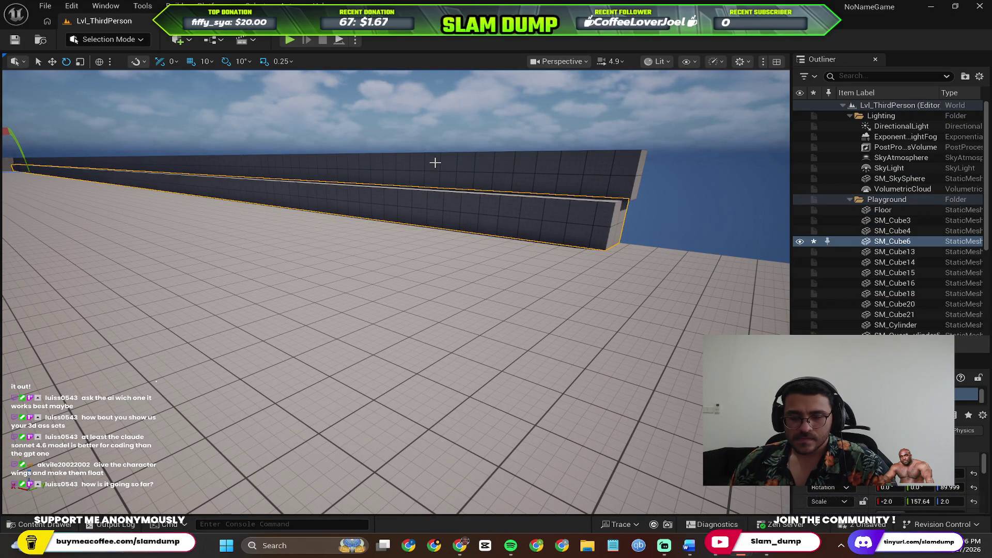
{"action": "key", "text": "ctrl+y"}
{"action": "key", "text": "ctrl+y"}
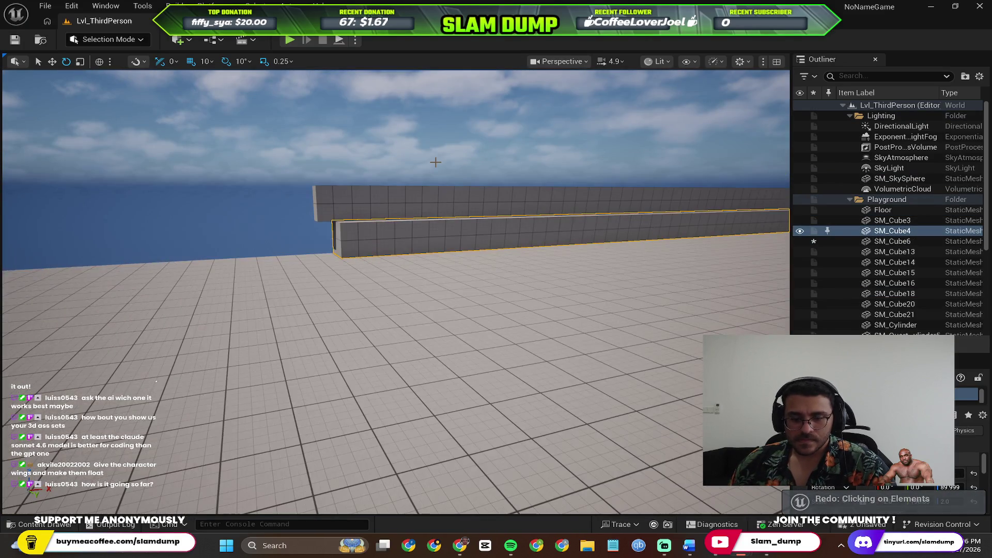
{"action": "left_click_drag", "start_coordinate": [436, 162], "coordinate": [351, 168]}
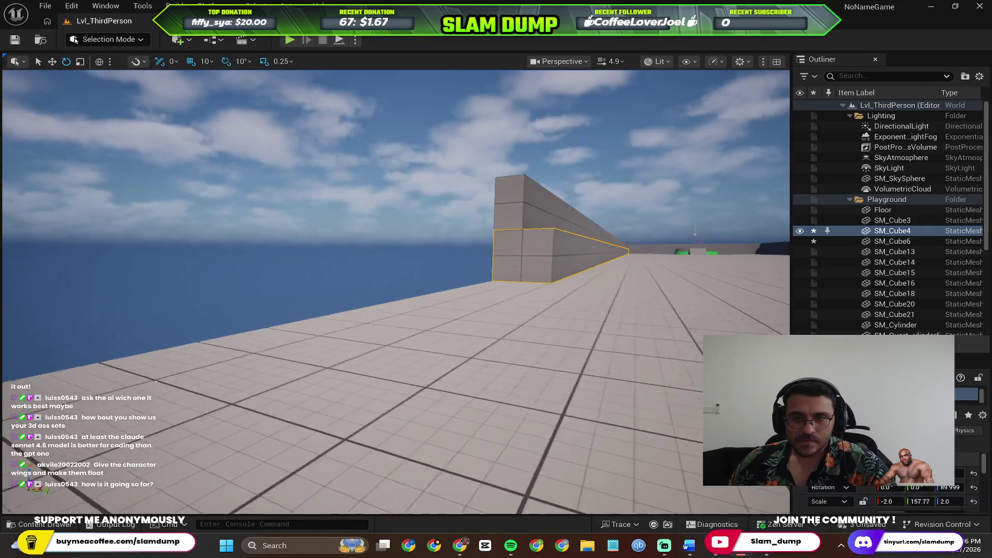
{"action": "left_click", "coordinate": [421, 174]}
Step: Frame the SM_Cube18 and SM_Cube4 walls and switch to the scale tool
{"action": "left_click", "coordinate": [636, 258]}
{"action": "key", "text": "w"}
{"action": "left_click_drag", "start_coordinate": [563, 254], "coordinate": [563, 253]}
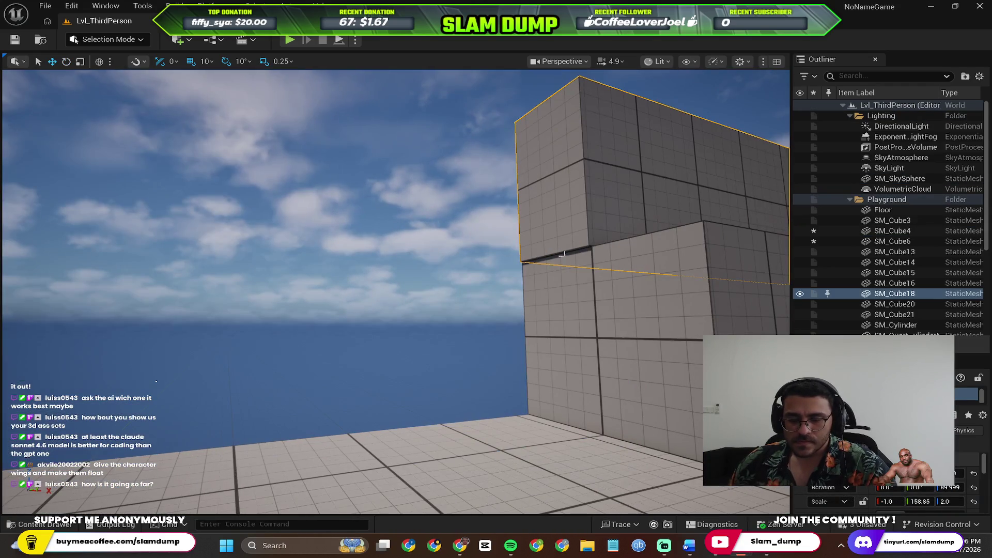
{"action": "key", "text": "ctrl+z"}
{"action": "key", "text": "ctrl+z"}
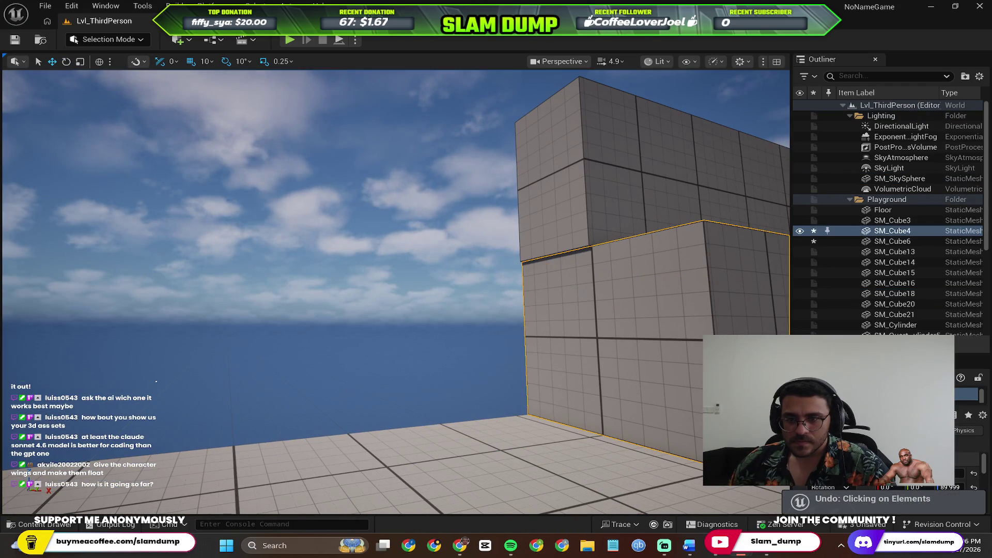
{"action": "left_click_drag", "start_coordinate": [633, 285], "coordinate": [734, 267]}
{"action": "key", "text": "r"}
{"action": "left_click_drag", "start_coordinate": [381, 214], "coordinate": [382, 214]}
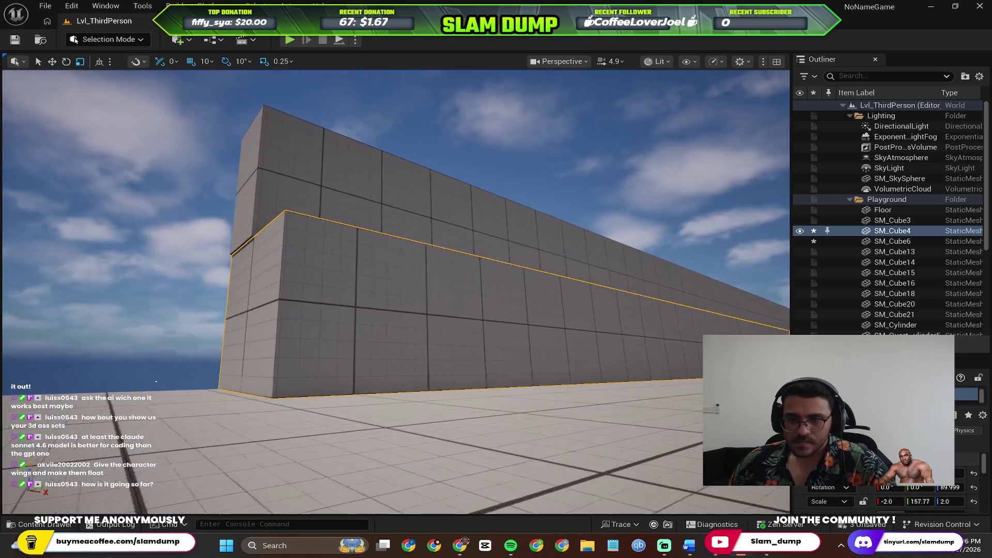
{"action": "left_click", "coordinate": [382, 214]}
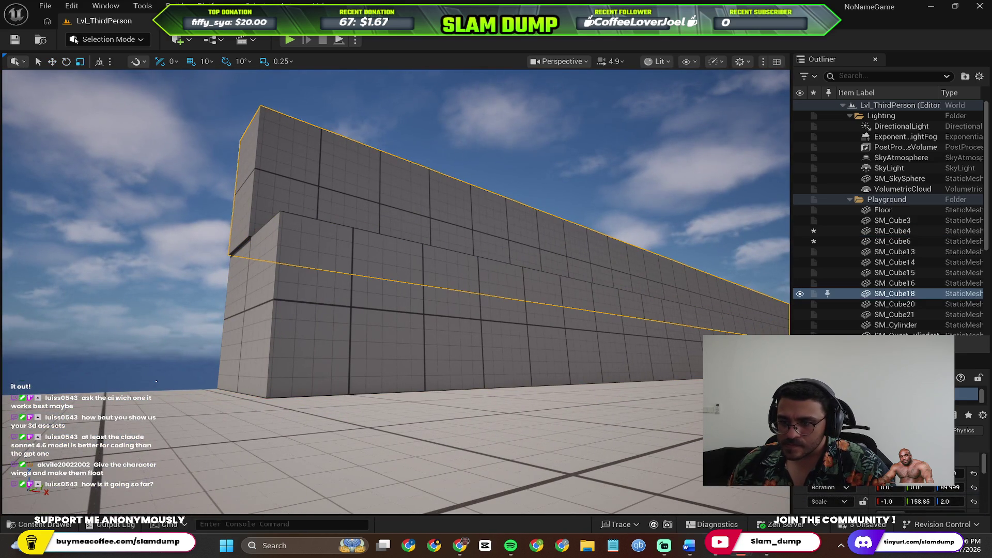
{"action": "scroll", "coordinate": [855, 490], "scroll_direction": "down", "scroll_amount": 1}
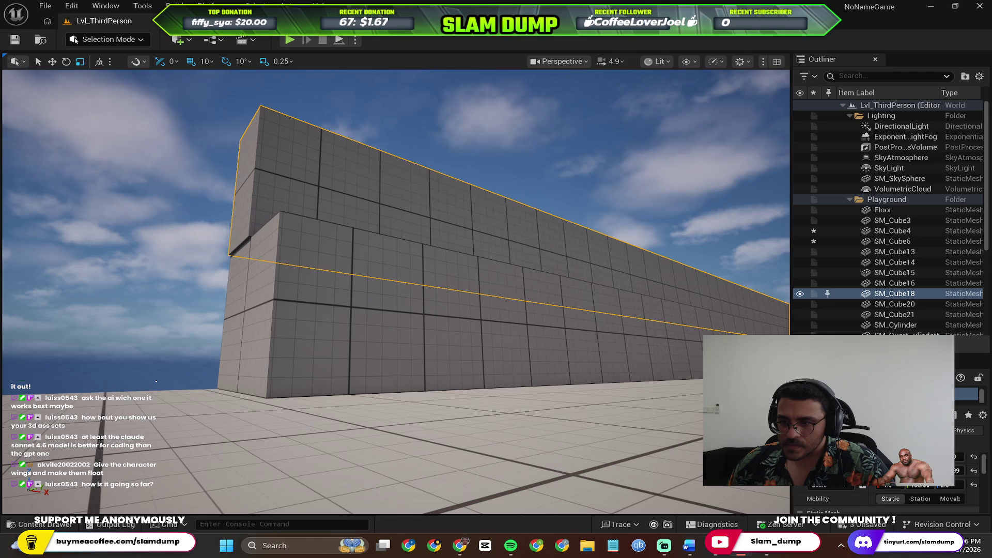
Step: Stretch the lower SM_Cube4 wall leftward, undo the overshoot, and extend it slightly
{"action": "left_click", "coordinate": [382, 336]}
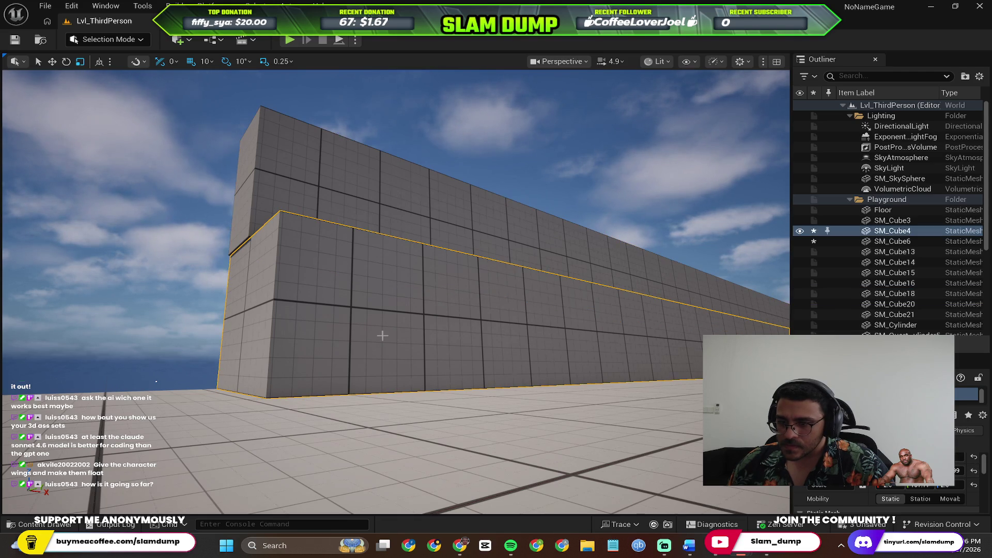
{"action": "left_click", "coordinate": [403, 216]}
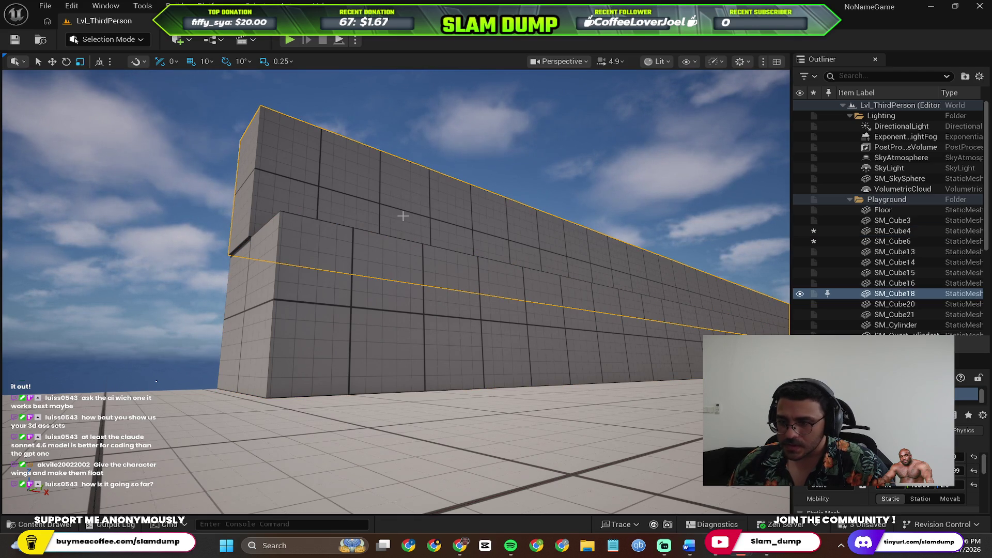
{"action": "left_click", "coordinate": [920, 487]}
{"action": "left_click", "coordinate": [322, 350]}
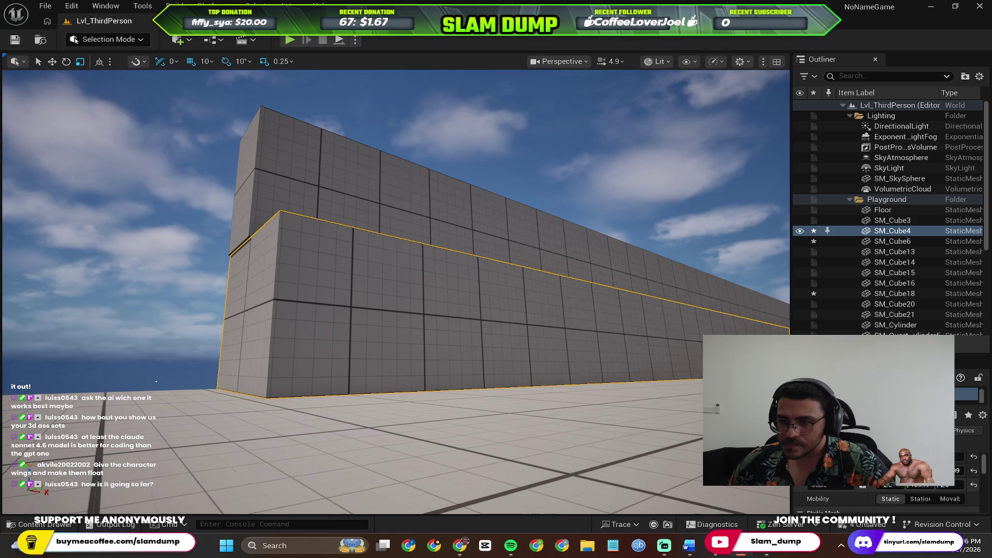
{"action": "left_click_drag", "start_coordinate": [445, 279], "coordinate": [392, 282]}
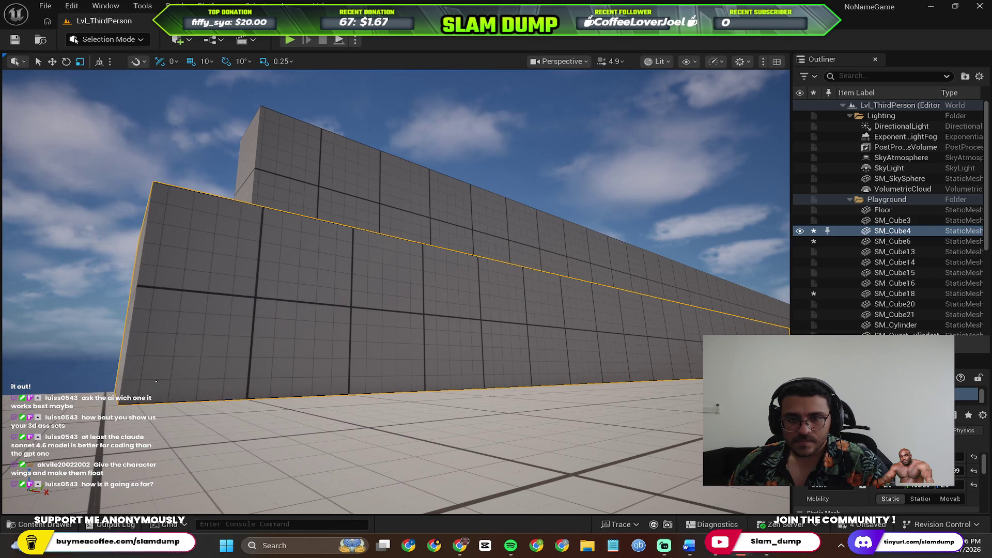
{"action": "mouse_move", "coordinate": [354, 169]}
{"action": "left_mouse_down"}
{"action": "mouse_move", "coordinate": [388, 162]}
{"action": "mouse_move", "coordinate": [224, 179]}
{"action": "mouse_move", "coordinate": [284, 223]}
{"action": "left_mouse_up"}
{"action": "key", "text": "ctrl+z"}
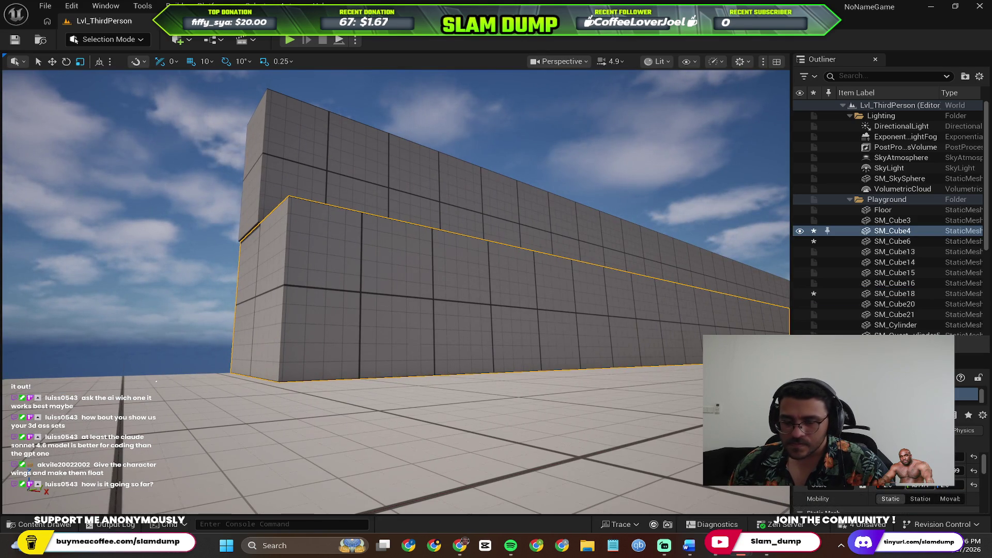
{"action": "left_click_drag", "start_coordinate": [750, 362], "coordinate": [745, 362]}
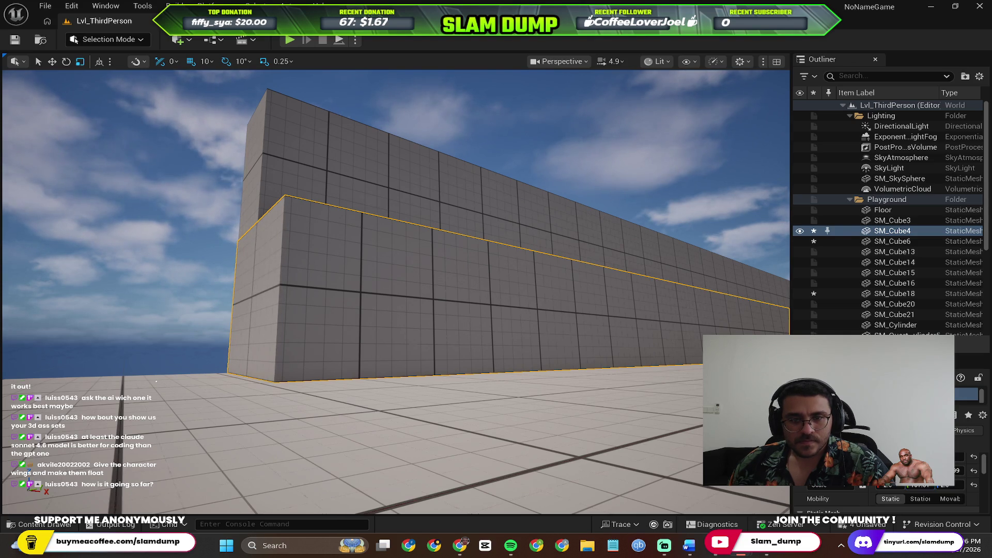
Step: Add the upper SM_Cube18 wall block to the selection
{"action": "left_click", "coordinate": [185, 194]}
{"action": "left_click", "coordinate": [263, 193]}
{"action": "left_click", "coordinate": [257, 256], "text": "ctrl"}
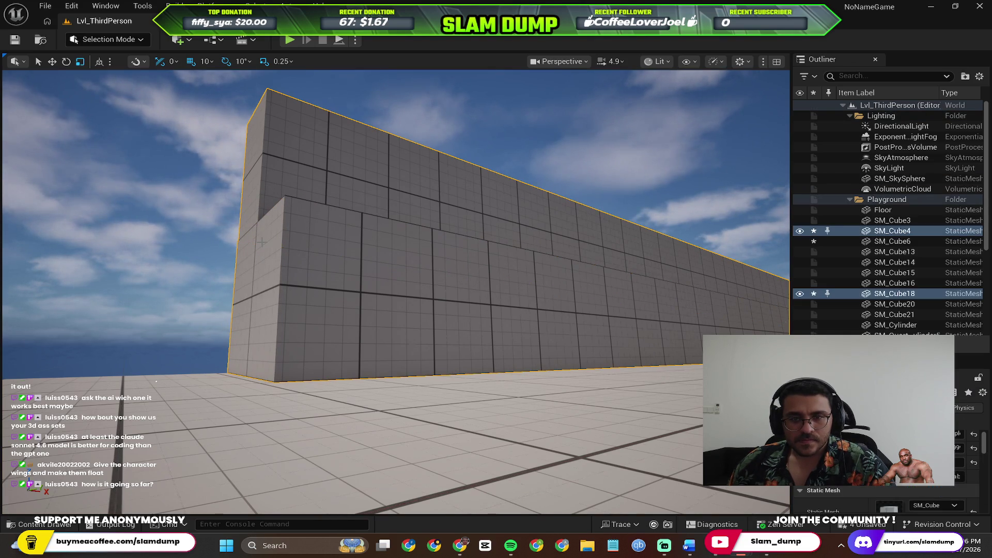
Step: Group the stacked back-wall blocks SM_Cube4 and SM_Cube18 with Ctrl+G
{"action": "right_click", "coordinate": [262, 243]}
{"action": "mouse_move", "coordinate": [341, 236]}
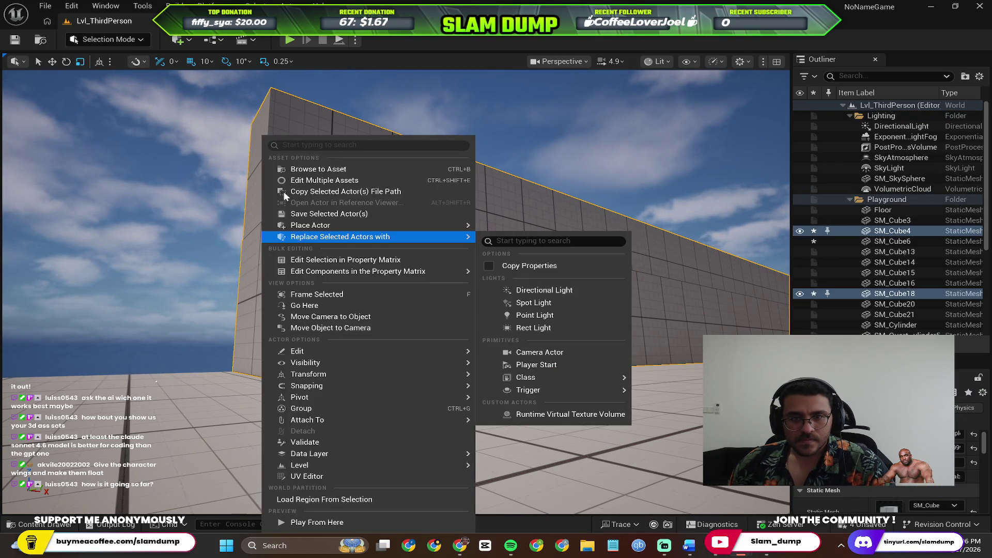
{"action": "left_click", "coordinate": [283, 191]}
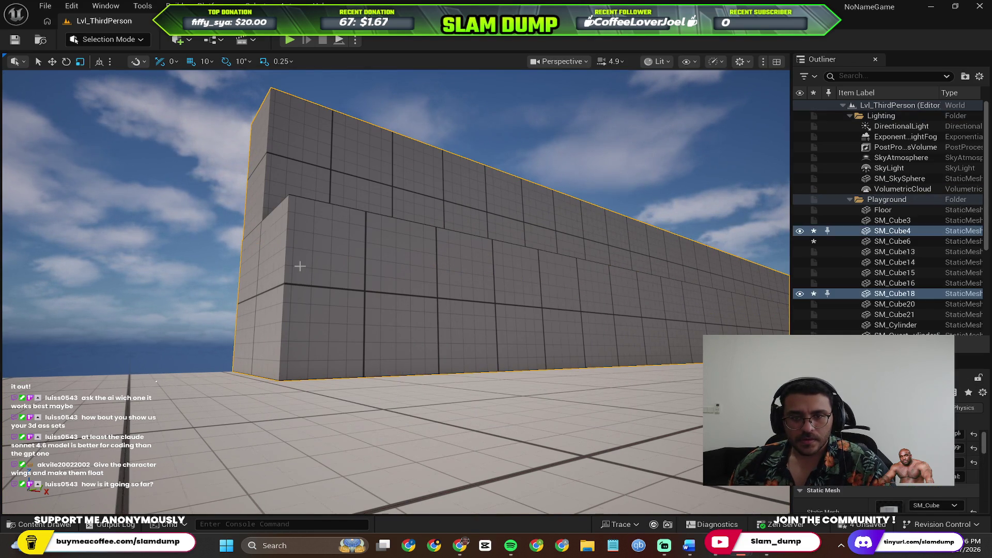
{"action": "key", "text": "ctrl+g"}
{"action": "mouse_move", "coordinate": [291, 205]}
{"action": "left_mouse_down"}
{"action": "mouse_move", "coordinate": [451, 254]}
{"action": "mouse_move", "coordinate": [534, 250]}
{"action": "mouse_move", "coordinate": [491, 257]}
{"action": "left_mouse_up"}
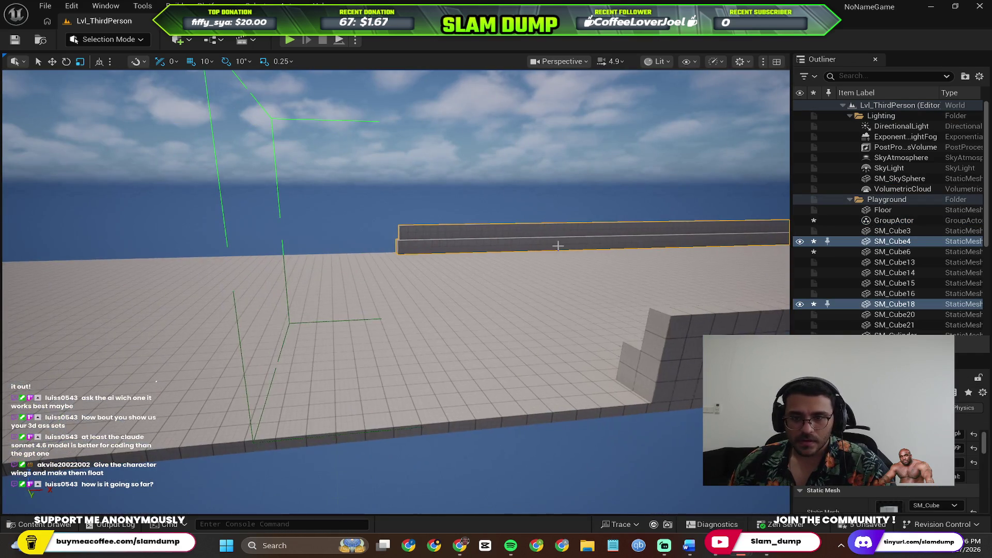
{"action": "key", "text": "ctrl+z"}
Step: Group front-wall blocks SM_Cube21 and SM_Cube6, then add the back wall to the selection
{"action": "left_click", "coordinate": [509, 335]}
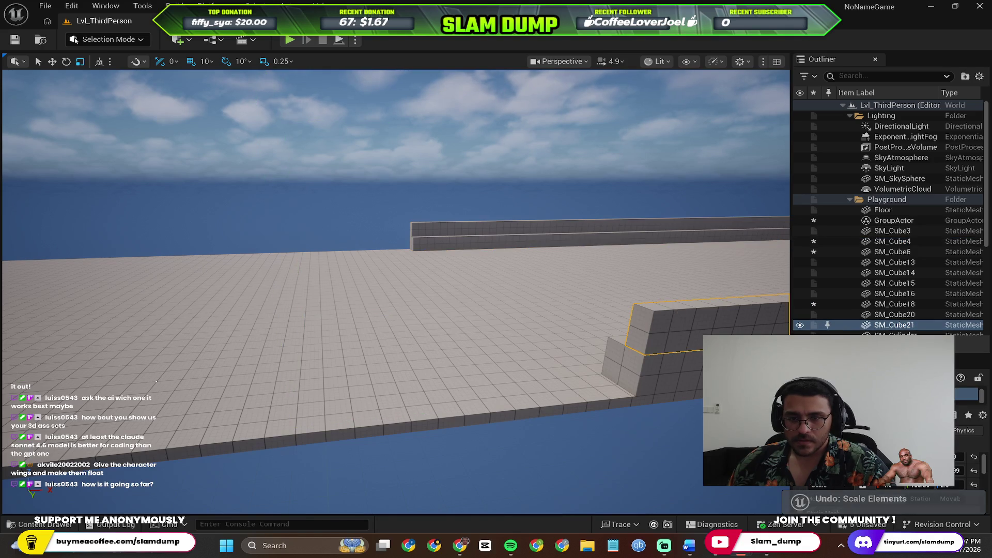
{"action": "left_click_drag", "start_coordinate": [509, 335], "coordinate": [509, 335]}
{"action": "left_click", "coordinate": [461, 319], "text": "ctrl"}
{"action": "key", "text": "ctrl+g"}
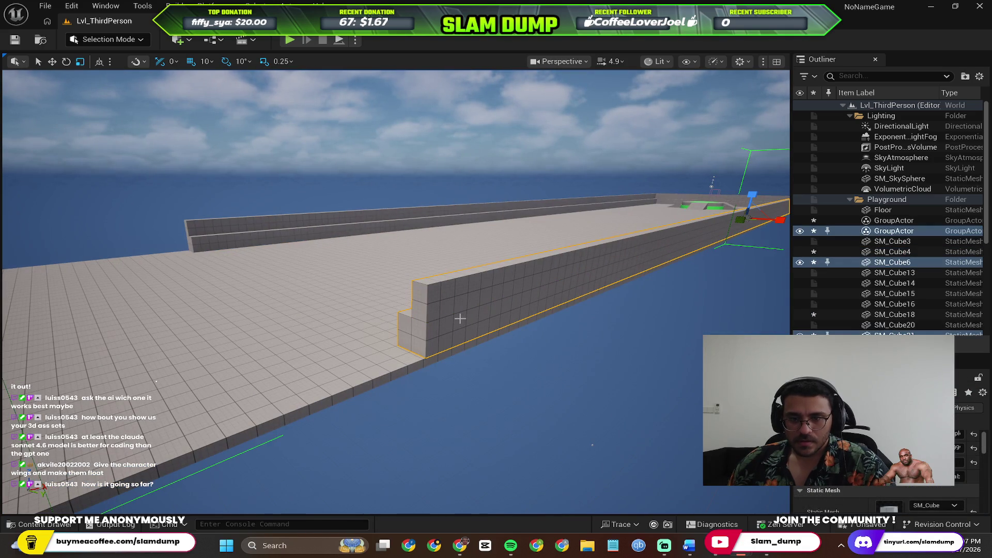
{"action": "left_click", "coordinate": [359, 221], "text": "ctrl"}
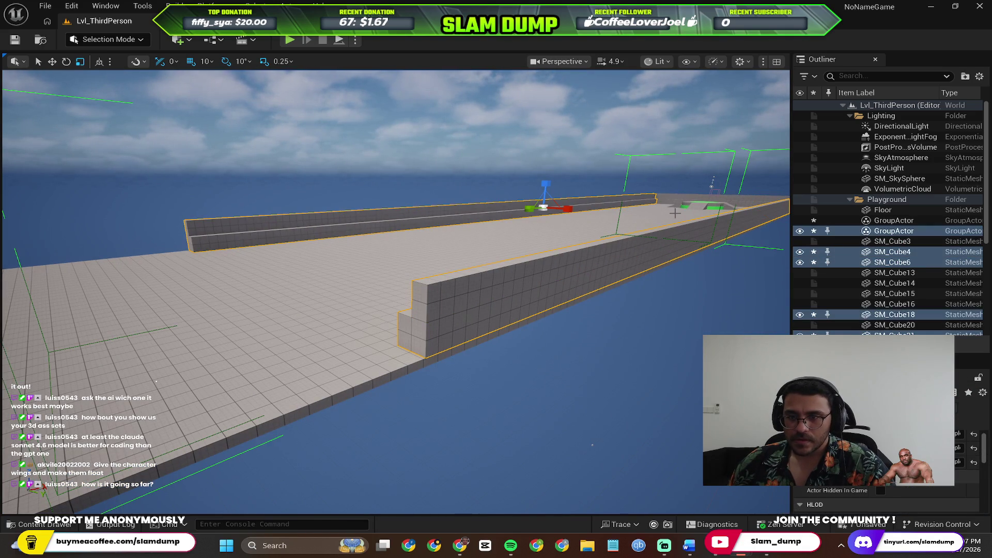
{"action": "left_click_drag", "start_coordinate": [534, 209], "coordinate": [693, 214]}
{"action": "left_click_drag", "start_coordinate": [626, 299], "coordinate": [626, 299]}
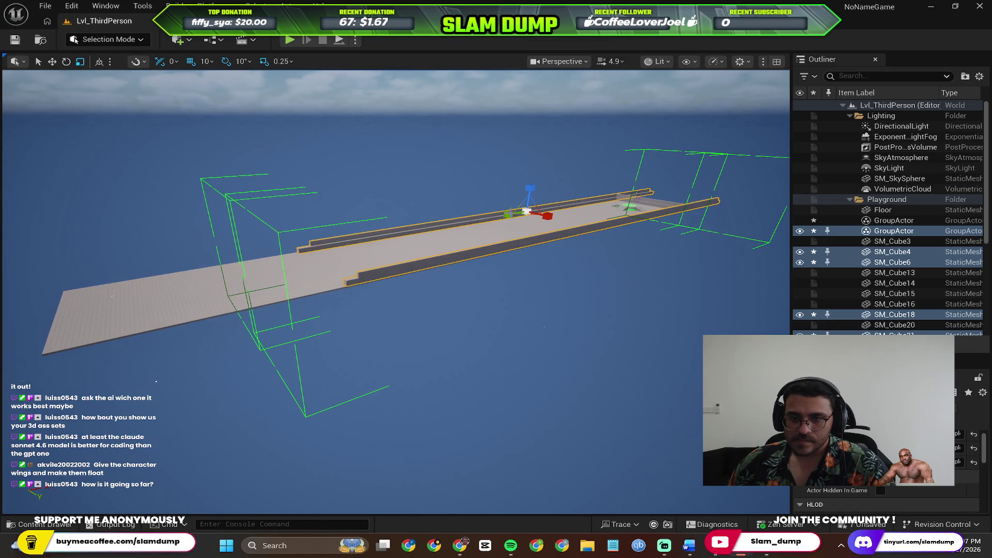
Step: Undo the accidental wall rescale and slide the grouped walls along the platform's X axis
{"action": "scroll", "coordinate": [512, 214], "scroll_direction": "up", "scroll_amount": 2}
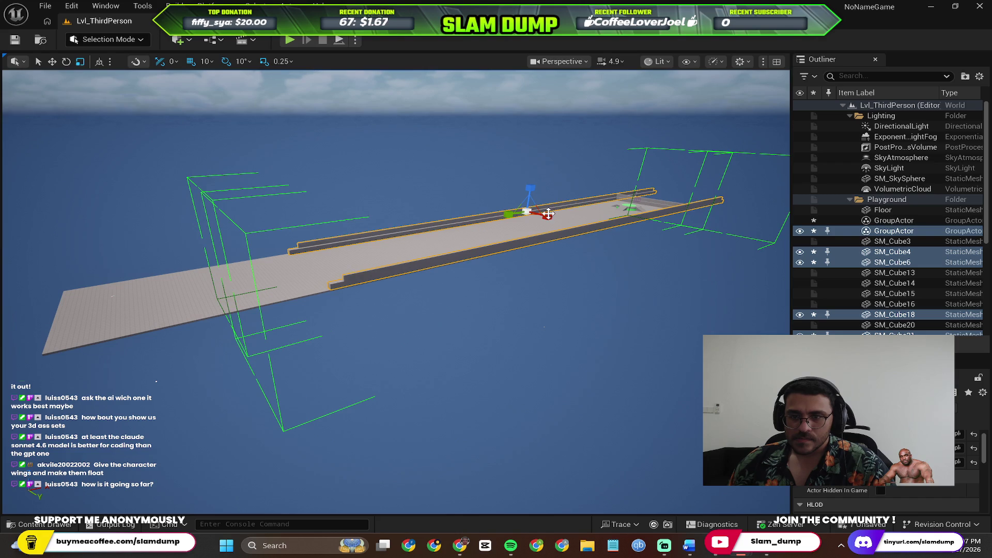
{"action": "key", "text": "ctrl+z"}
{"action": "key", "text": "w"}
{"action": "mouse_move", "coordinate": [513, 214]}
{"action": "left_mouse_down"}
{"action": "mouse_move", "coordinate": [558, 171]}
{"action": "mouse_move", "coordinate": [582, 213]}
{"action": "left_mouse_up"}
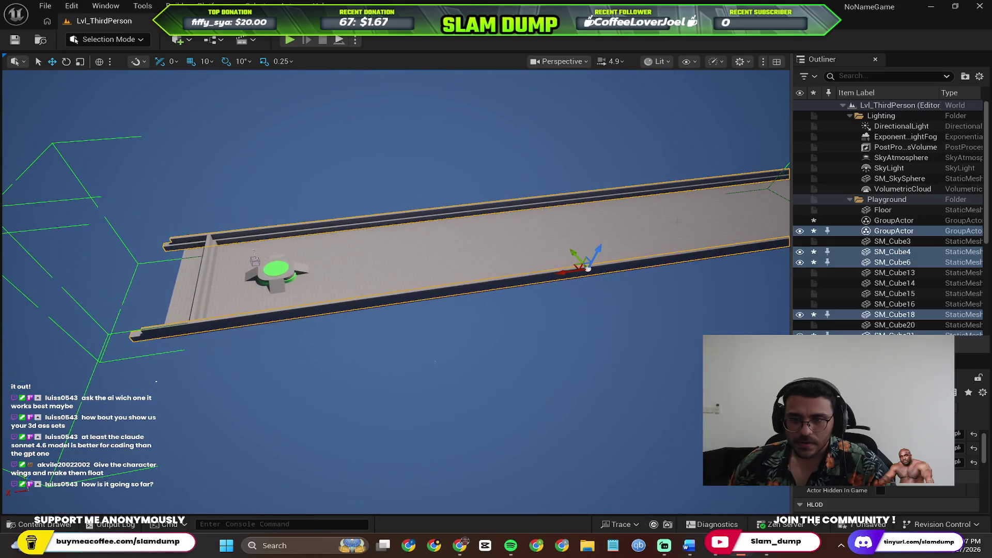
{"action": "mouse_move", "coordinate": [560, 276]}
{"action": "left_mouse_down"}
{"action": "mouse_move", "coordinate": [615, 274]}
{"action": "mouse_move", "coordinate": [602, 276]}
{"action": "mouse_move", "coordinate": [606, 246]}
{"action": "mouse_move", "coordinate": [590, 206]}
{"action": "left_mouse_up"}
Step: Select the floor slab, then the SM_Cube6 wall, to check their placement
{"action": "left_click_drag", "start_coordinate": [315, 243], "coordinate": [442, 264]}
{"action": "left_click", "coordinate": [378, 261]}
{"action": "left_click", "coordinate": [455, 196]}
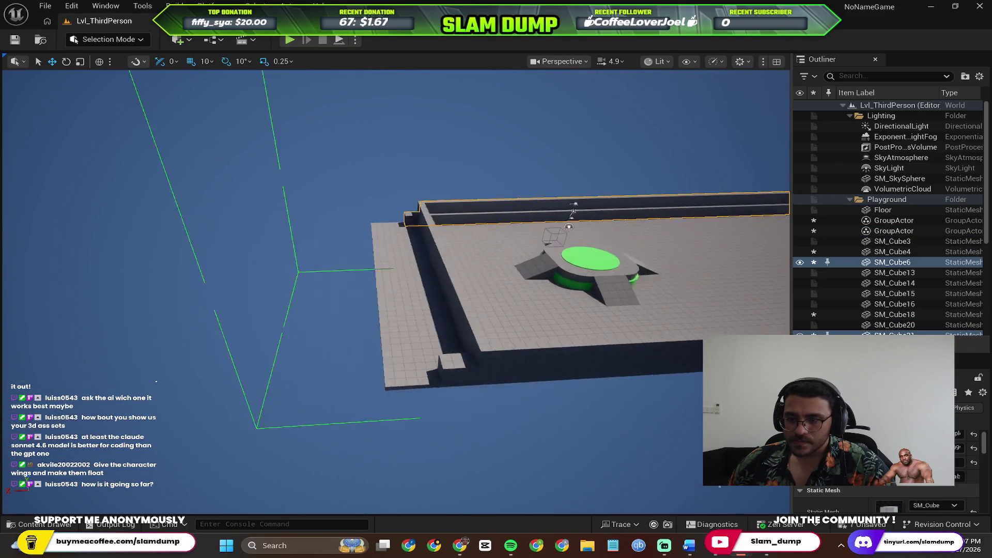
{"action": "scroll", "coordinate": [889, 455], "scroll_direction": "up", "scroll_amount": 2}
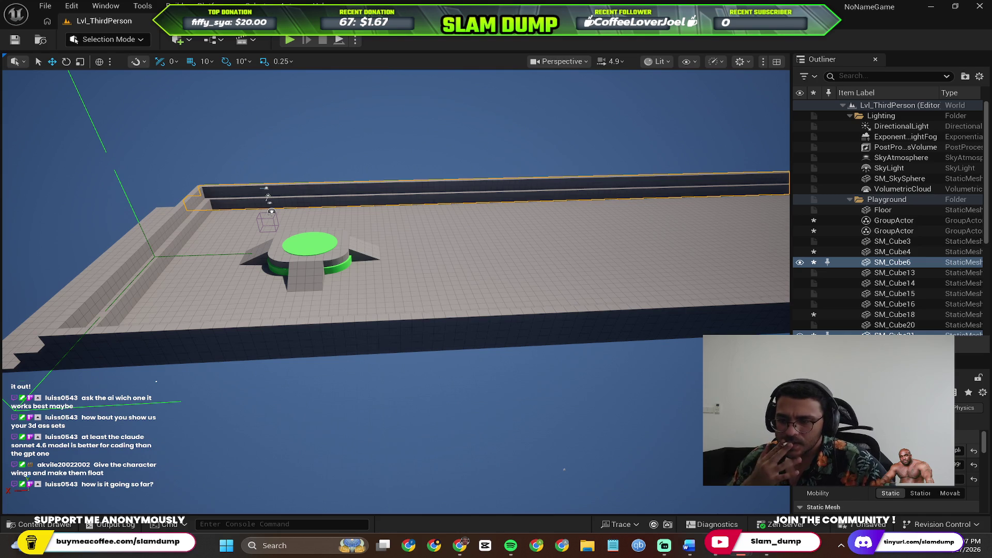
{"action": "scroll", "coordinate": [889, 455], "scroll_direction": "down", "scroll_amount": 10}
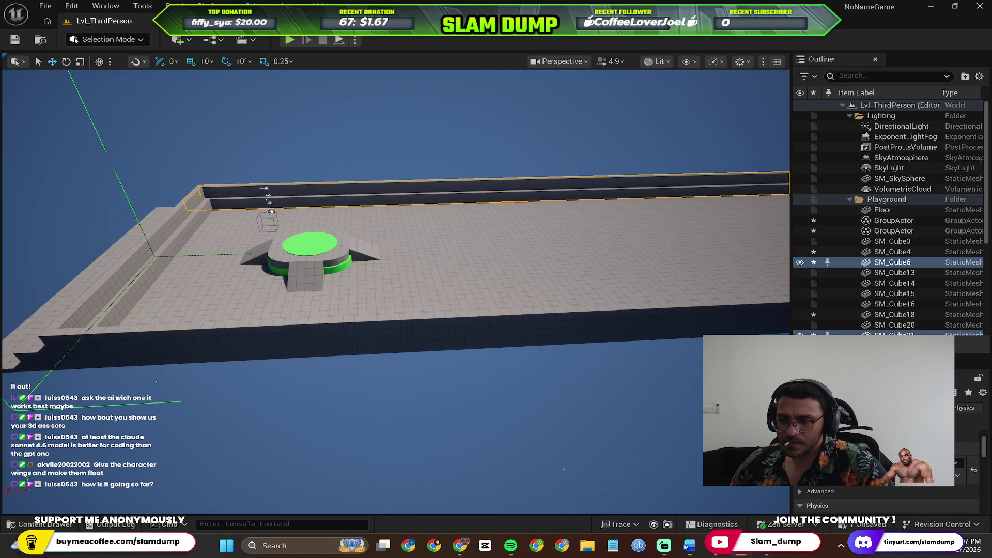
{"action": "scroll", "coordinate": [889, 455], "scroll_direction": "down", "scroll_amount": 3}
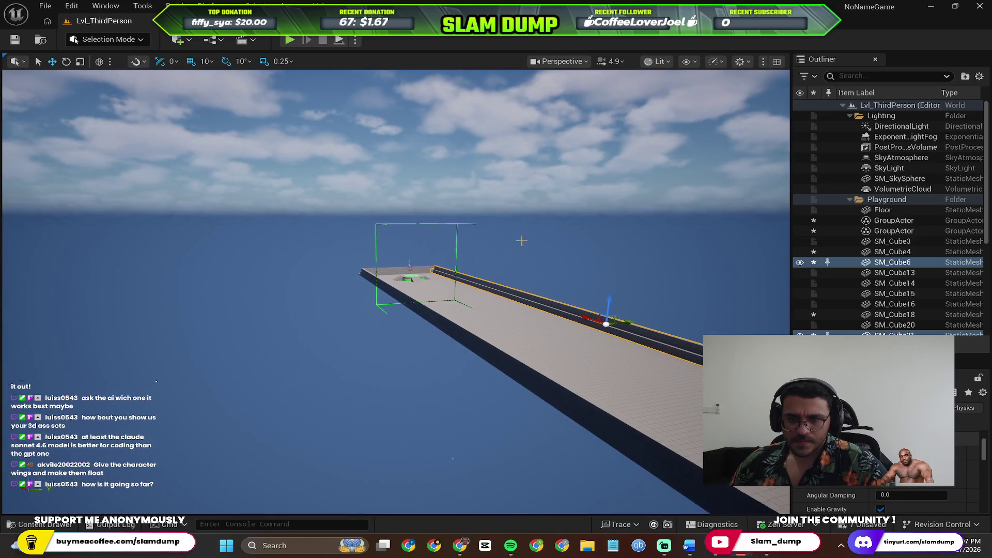
{"action": "left_click", "coordinate": [246, 73]}
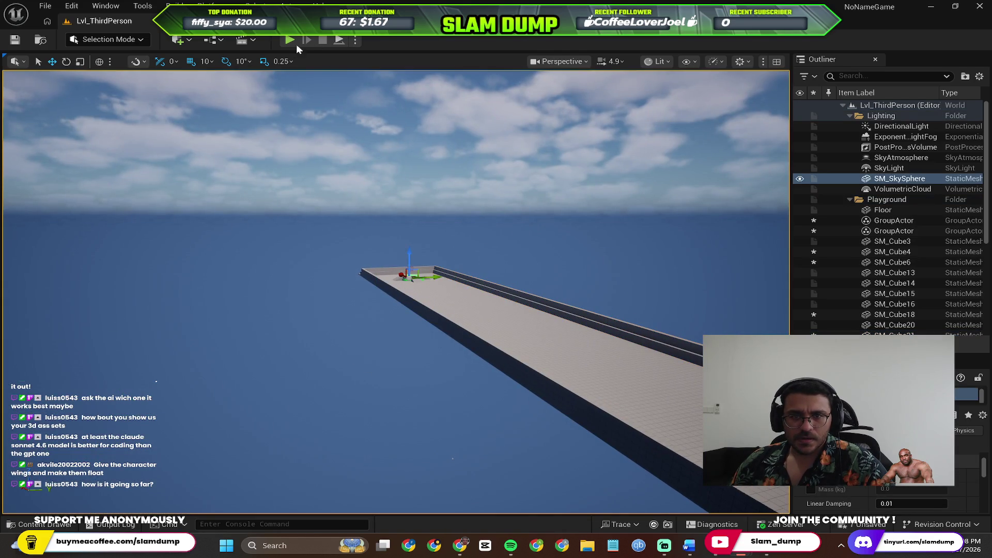
{"action": "key", "text": "alt+p"}
{"action": "key", "text": "d"}
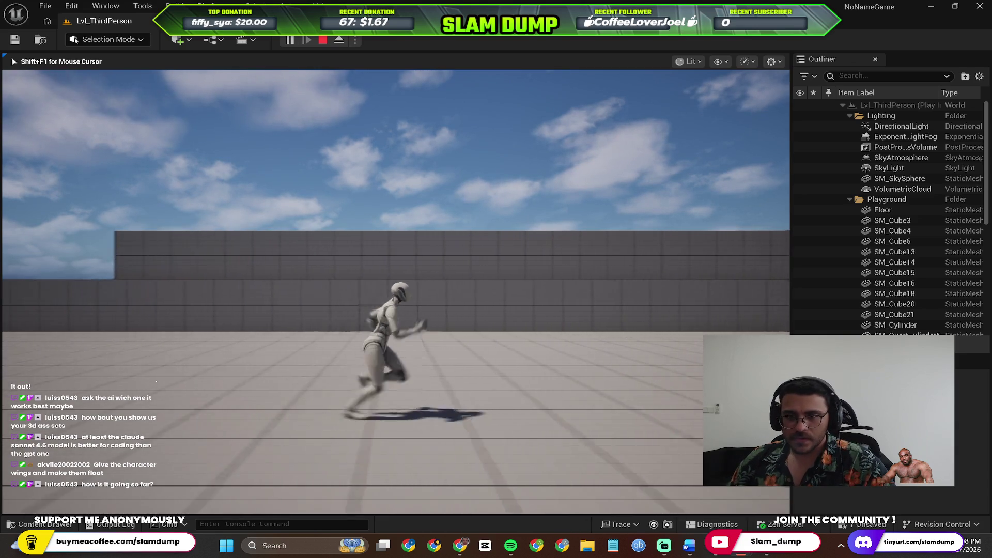
{"action": "key", "text": "Escape"}
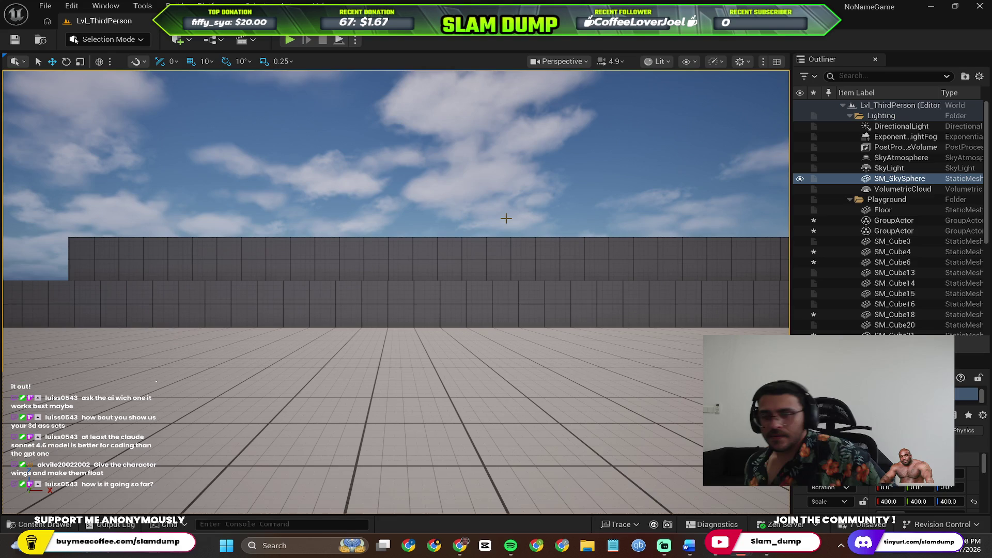
{"action": "mouse_move", "coordinate": [506, 218]}
{"action": "left_mouse_down"}
{"action": "mouse_move", "coordinate": [427, 240]}
{"action": "mouse_move", "coordinate": [427, 196]}
{"action": "mouse_move", "coordinate": [444, 206]}
{"action": "mouse_move", "coordinate": [445, 186]}
{"action": "mouse_move", "coordinate": [434, 202]}
{"action": "mouse_move", "coordinate": [434, 191]}
{"action": "mouse_move", "coordinate": [435, 227]}
{"action": "mouse_move", "coordinate": [434, 201]}
{"action": "mouse_move", "coordinate": [273, 195]}
{"action": "left_mouse_up"}
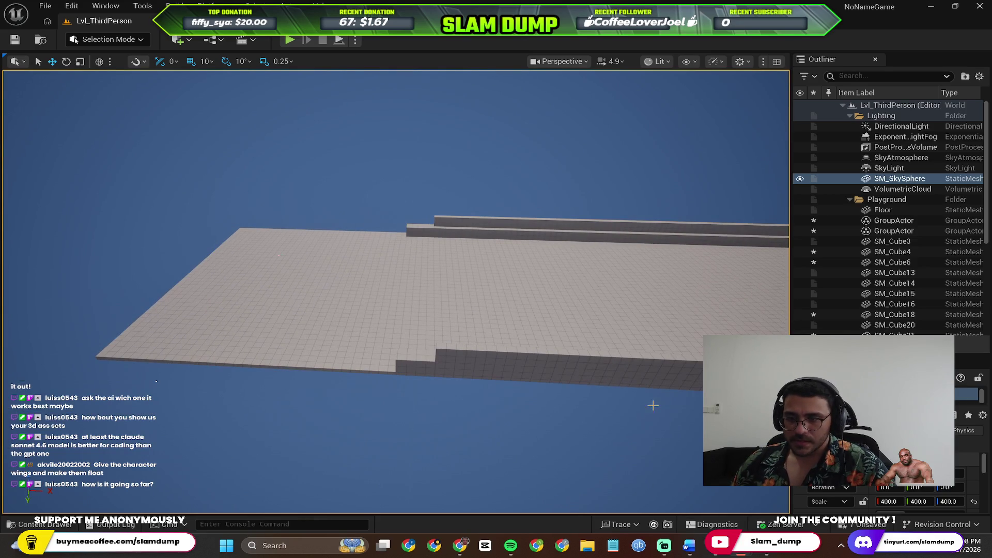
Step: Fly the viewport down over the tiled floor and select the PlayerStart
{"action": "left_click_drag", "start_coordinate": [301, 234], "coordinate": [301, 245]}
{"action": "mouse_move", "coordinate": [341, 197]}
{"action": "left_mouse_down"}
{"action": "mouse_move", "coordinate": [354, 254]}
{"action": "mouse_move", "coordinate": [245, 202]}
{"action": "left_mouse_up"}
{"action": "left_click", "coordinate": [388, 246]}
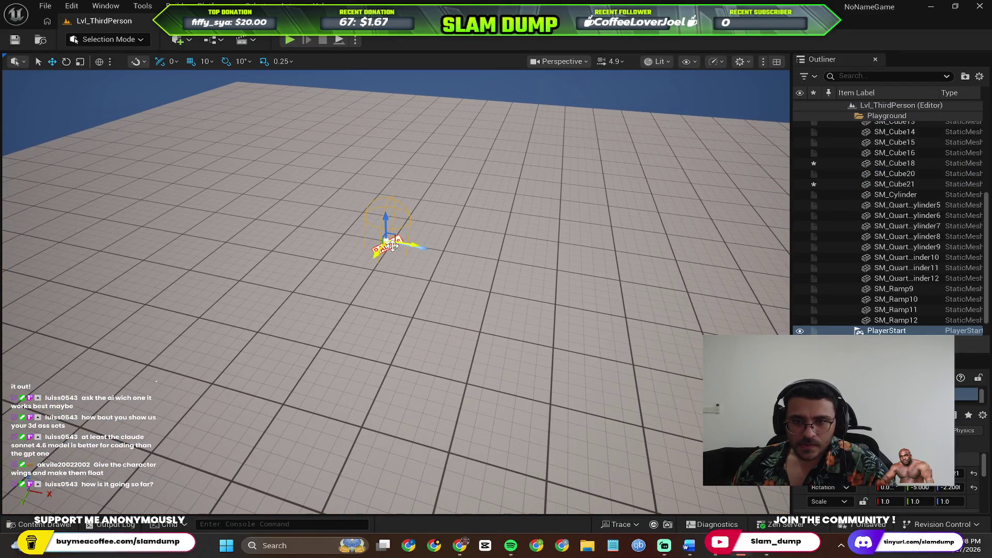
Step: Raise the PlayerStart and play-test, then lower it toward the floor and test again
{"action": "scroll", "coordinate": [855, 289], "scroll_direction": "down", "scroll_amount": 1}
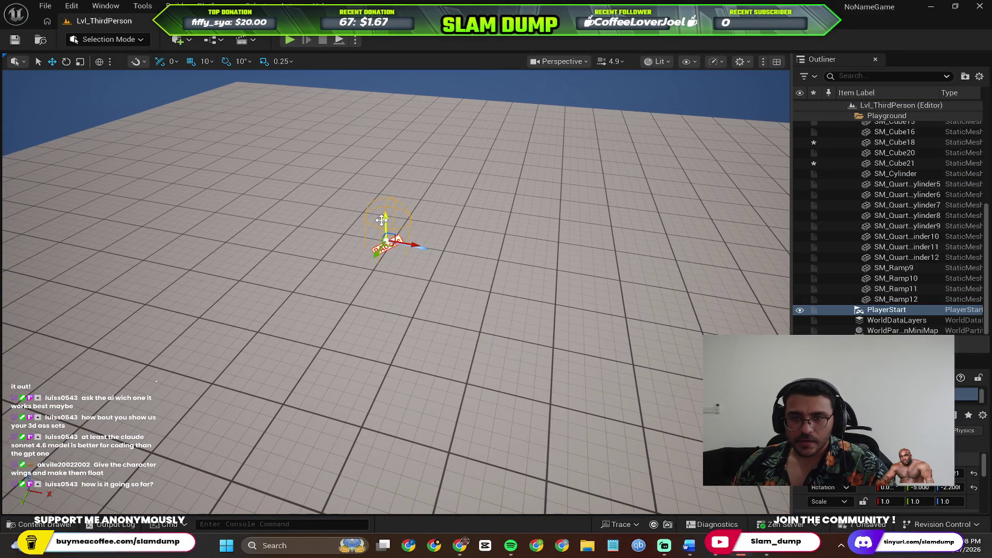
{"action": "left_click_drag", "start_coordinate": [386, 218], "coordinate": [380, 150]}
{"action": "left_click", "coordinate": [293, 39]}
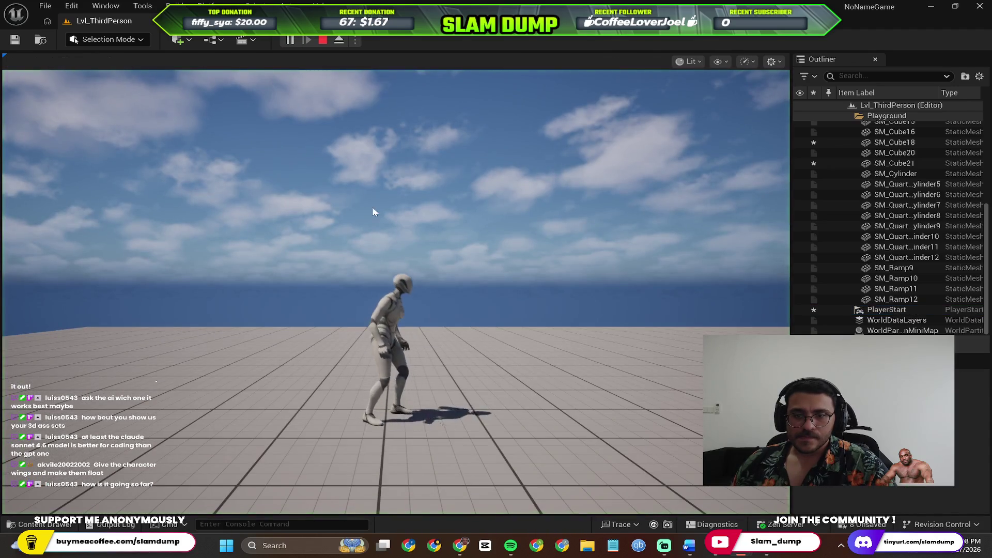
{"action": "key", "text": "Escape"}
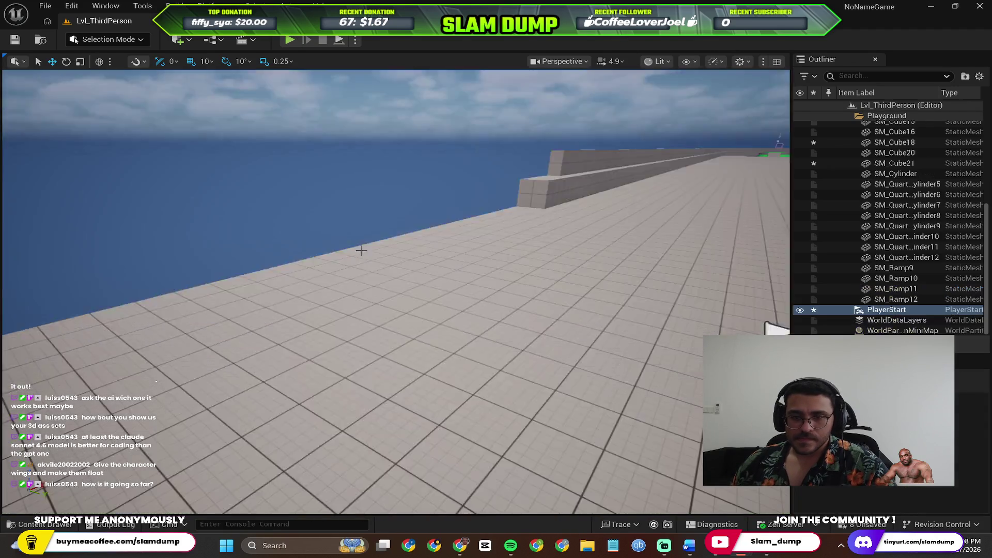
{"action": "mouse_move", "coordinate": [374, 307]}
{"action": "left_mouse_down"}
{"action": "mouse_move", "coordinate": [331, 307]}
{"action": "mouse_move", "coordinate": [375, 308]}
{"action": "left_mouse_up"}
{"action": "mouse_move", "coordinate": [301, 280]}
{"action": "left_mouse_down"}
{"action": "mouse_move", "coordinate": [297, 336]}
{"action": "mouse_move", "coordinate": [301, 314]}
{"action": "left_mouse_up"}
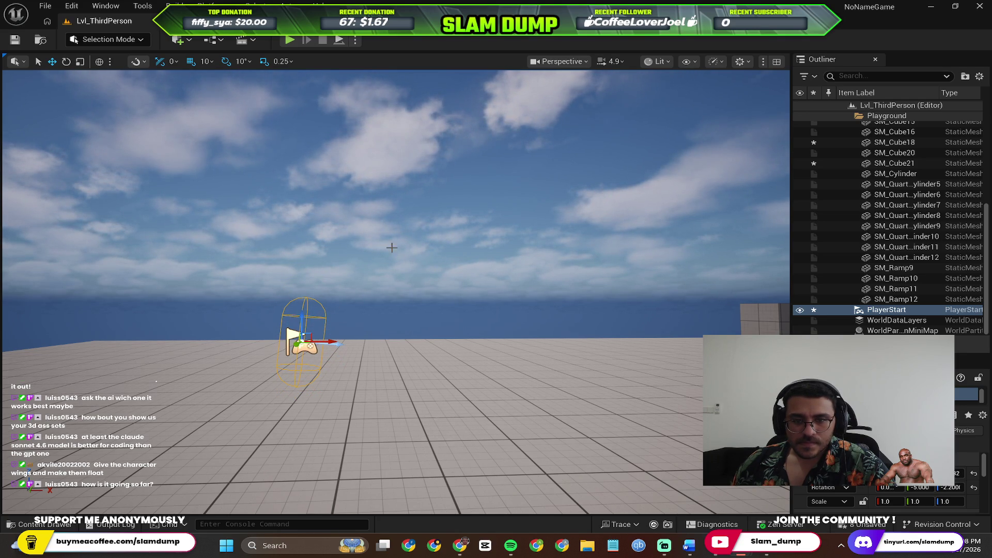
{"action": "left_click", "coordinate": [292, 40]}
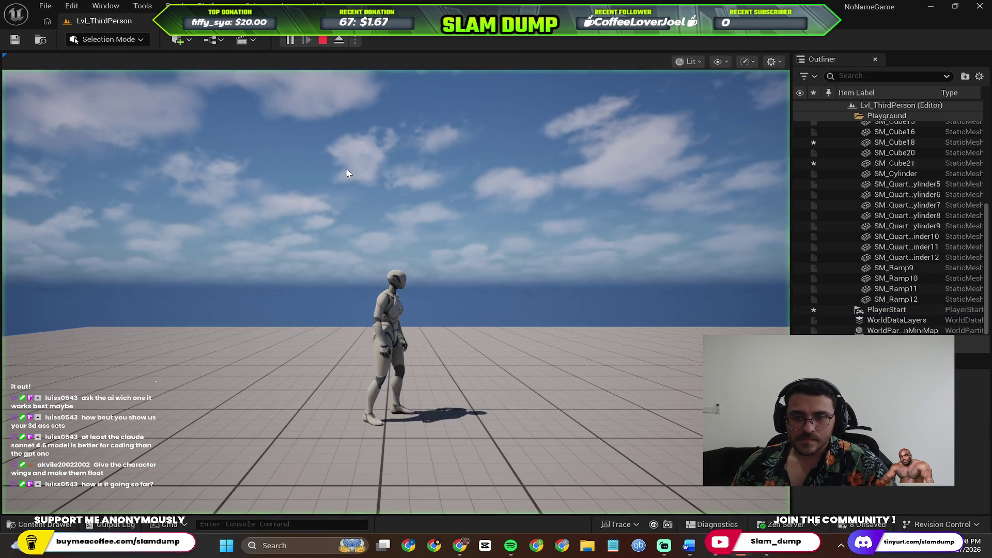
{"action": "key", "text": "Escape"}
Step: Nudge the PlayerStart higher in several increments, play-testing after each lift
{"action": "key", "text": "f"}
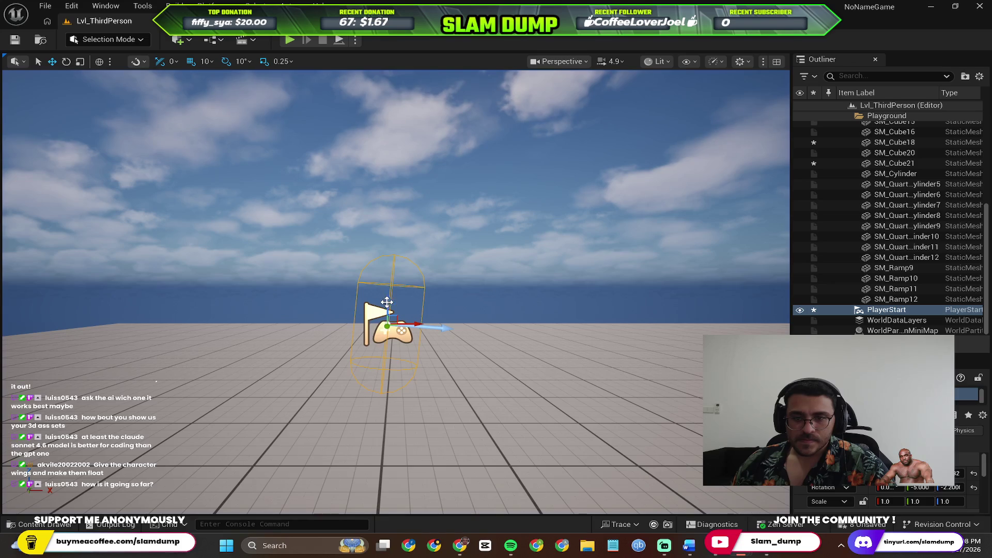
{"action": "left_click_drag", "start_coordinate": [386, 298], "coordinate": [386, 292]}
{"action": "left_click", "coordinate": [290, 40]}
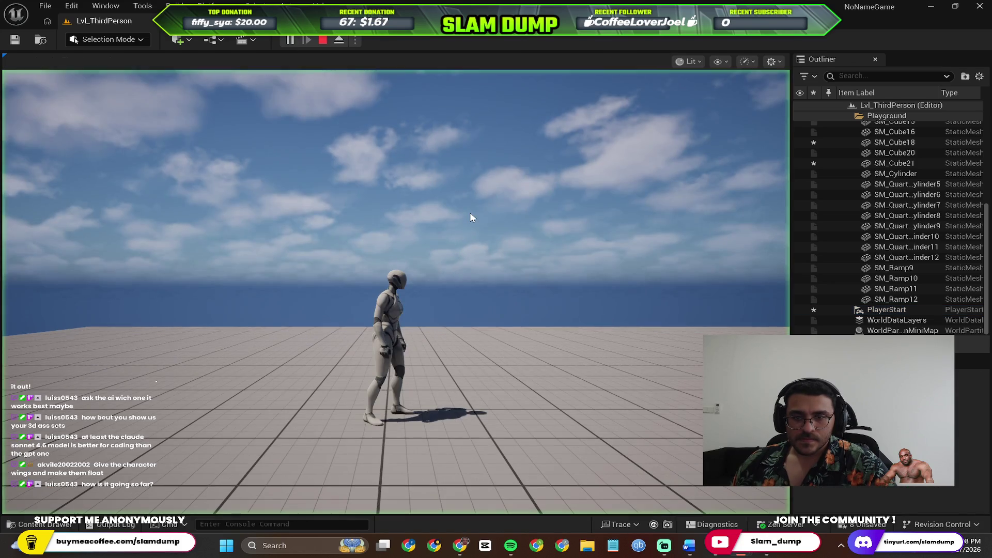
{"action": "key", "text": "Escape"}
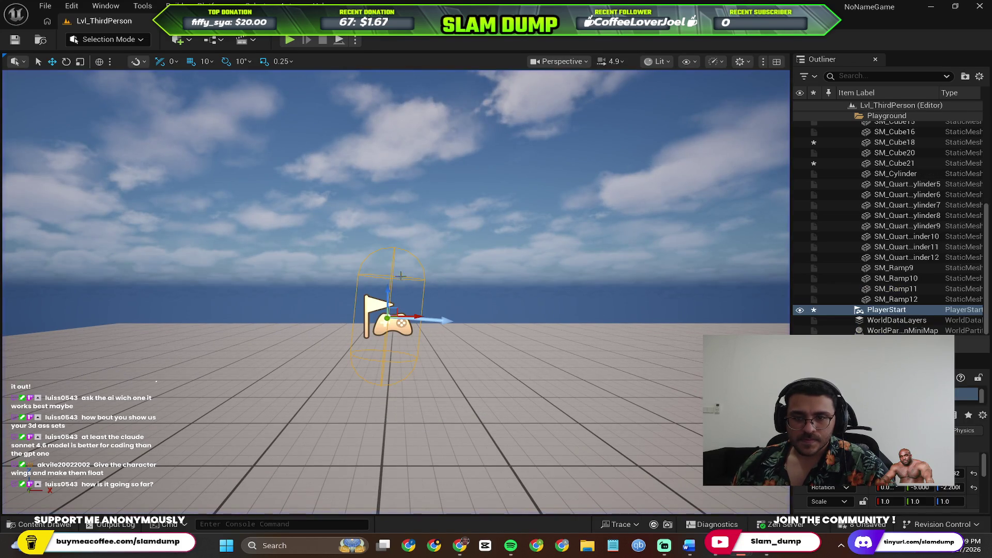
{"action": "left_click_drag", "start_coordinate": [388, 292], "coordinate": [388, 284]}
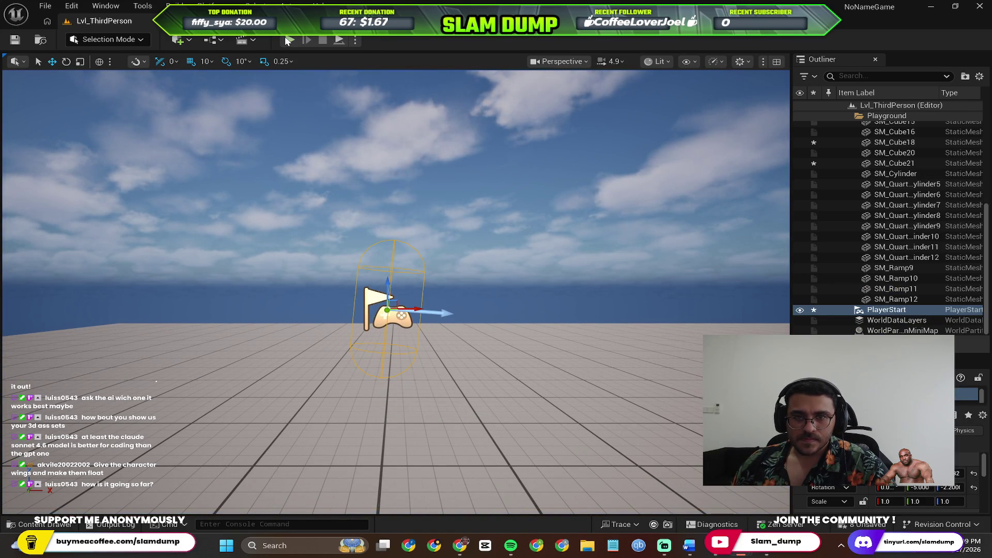
{"action": "left_click", "coordinate": [289, 41]}
{"action": "key", "text": "Escape"}
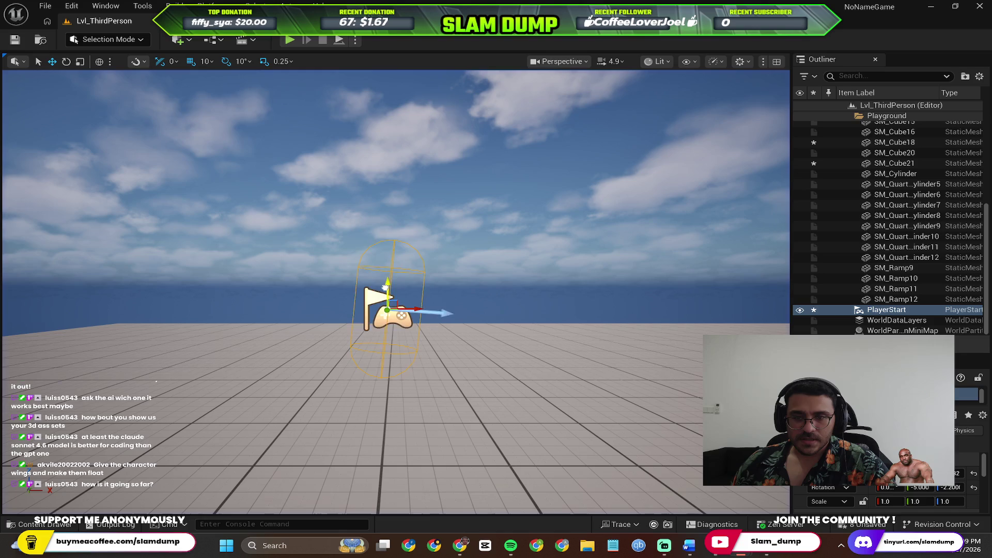
{"action": "left_click_drag", "start_coordinate": [386, 288], "coordinate": [384, 250]}
{"action": "left_click", "coordinate": [290, 40]}
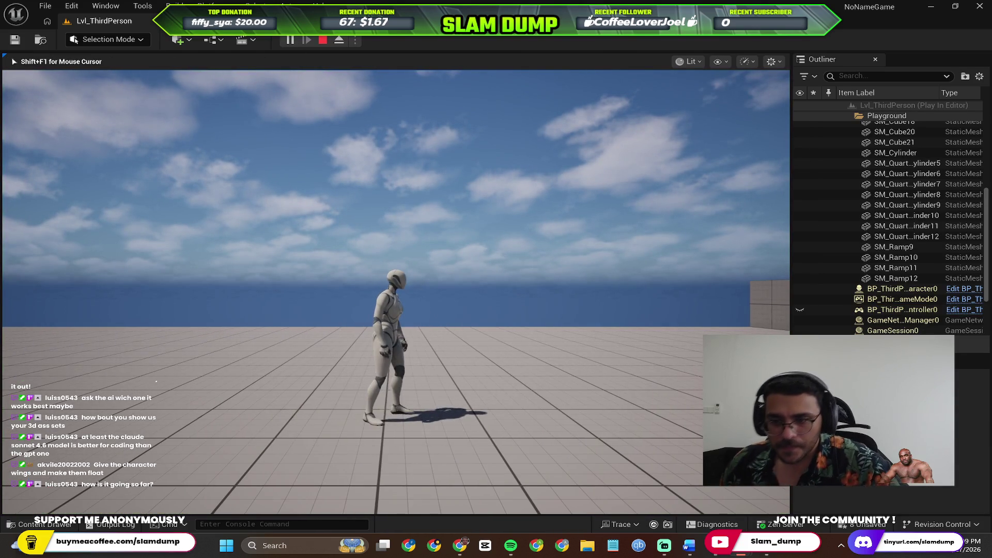
{"action": "key", "text": "Escape"}
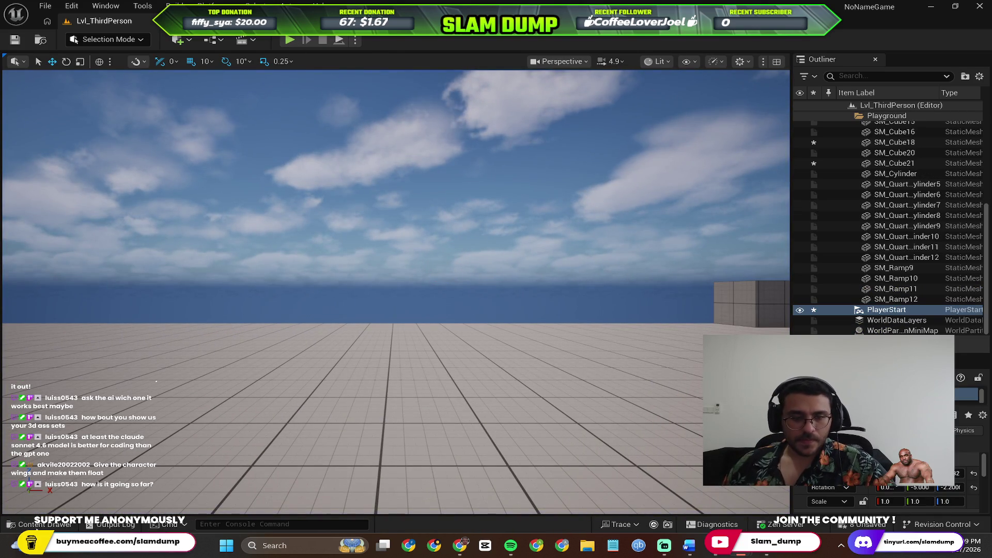
Step: Open the Content Drawer, deselect the PlayerStart, and switch to the Perplexity chat
{"action": "left_click", "coordinate": [42, 524]}
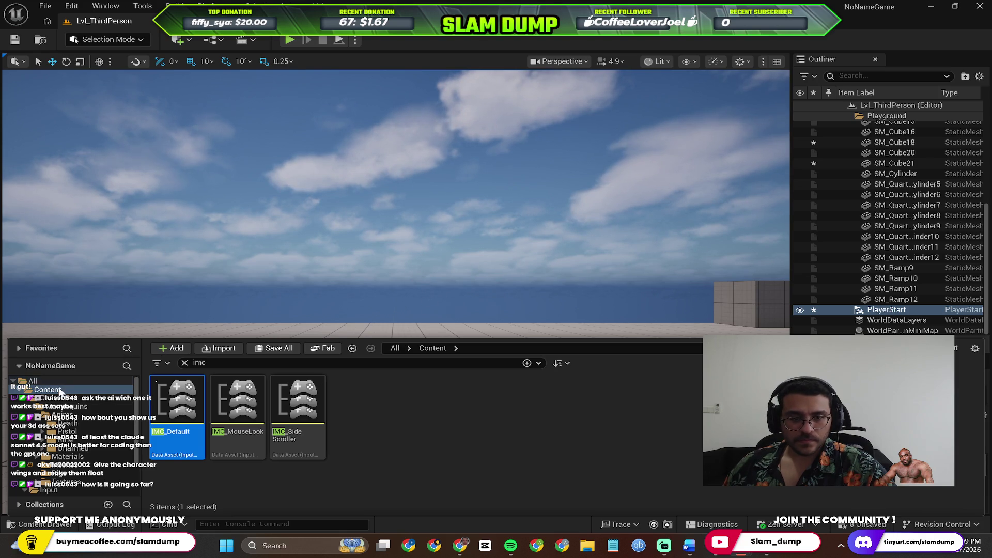
{"action": "left_click", "coordinate": [264, 233]}
{"action": "mouse_move", "coordinate": [381, 258]}
{"action": "left_mouse_down"}
{"action": "mouse_move", "coordinate": [380, 289]}
{"action": "mouse_move", "coordinate": [381, 228]}
{"action": "mouse_move", "coordinate": [381, 279]}
{"action": "mouse_move", "coordinate": [380, 259]}
{"action": "mouse_move", "coordinate": [357, 233]}
{"action": "left_mouse_up"}
{"action": "left_click", "coordinate": [774, 553]}
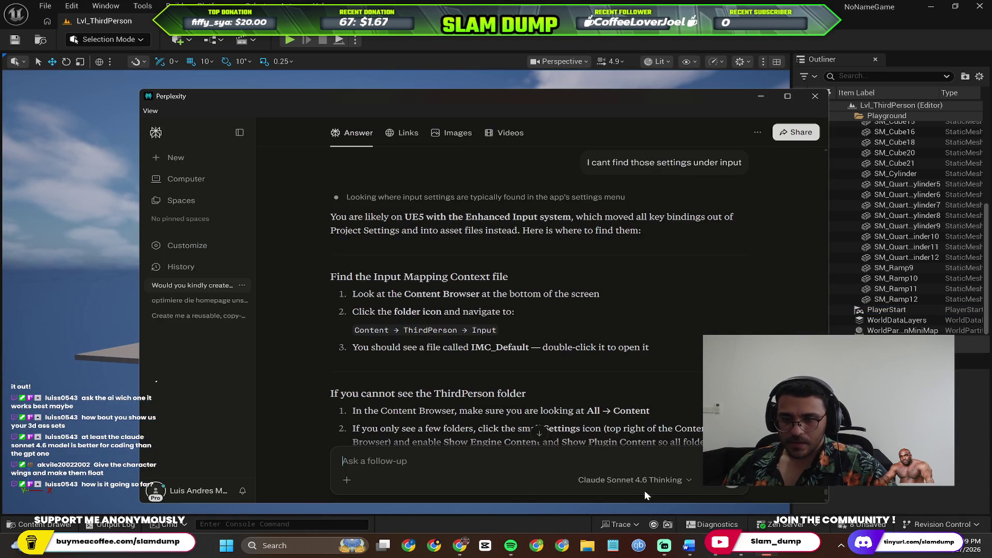
Step: Quote the IMC_Default step as context for a follow-up question
{"action": "scroll", "coordinate": [532, 365], "scroll_direction": "down", "scroll_amount": 10}
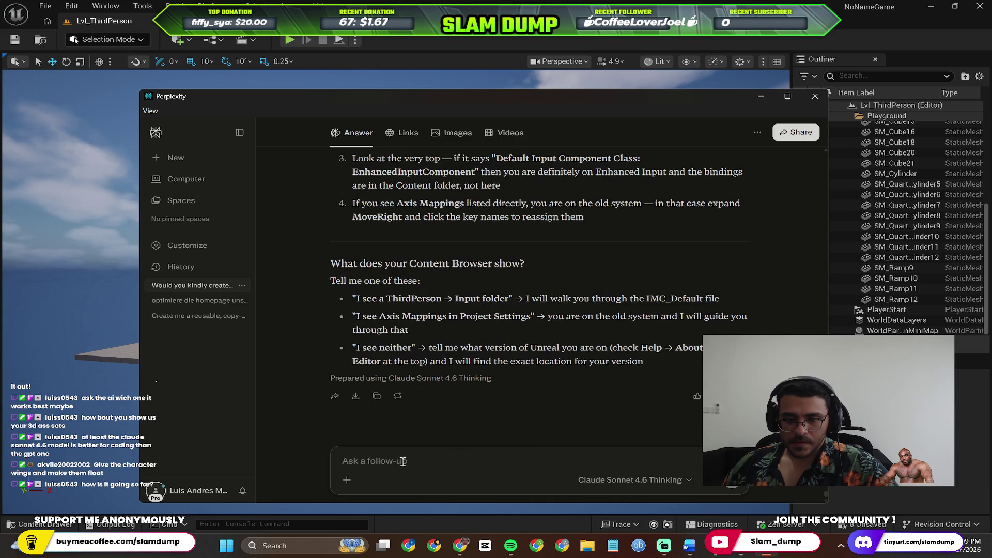
{"action": "scroll", "coordinate": [429, 297], "scroll_direction": "up", "scroll_amount": 3}
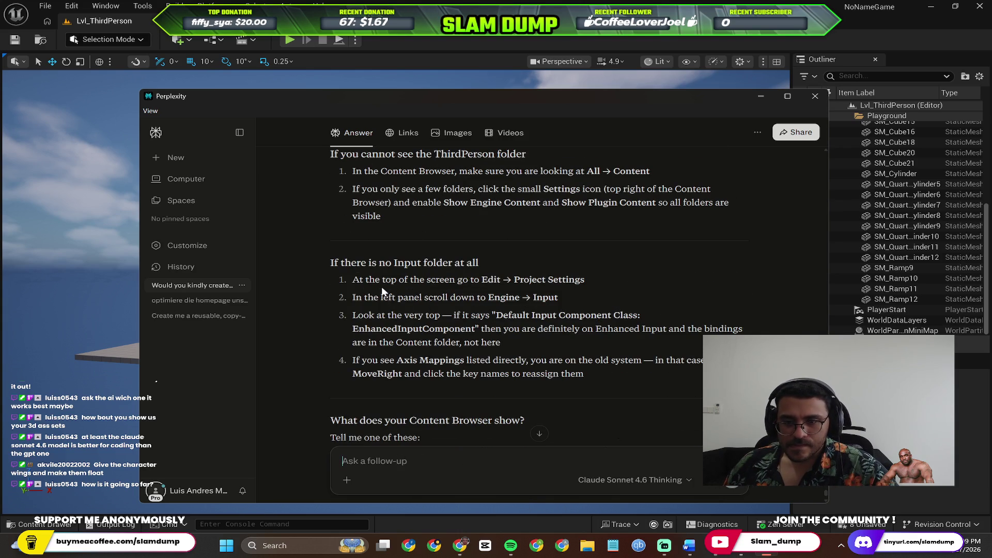
{"action": "scroll", "coordinate": [384, 289], "scroll_direction": "up", "scroll_amount": 10}
{"action": "scroll", "coordinate": [447, 257], "scroll_direction": "down", "scroll_amount": 2}
{"action": "triple_click", "coordinate": [403, 317]}
{"action": "left_click", "coordinate": [431, 305]}
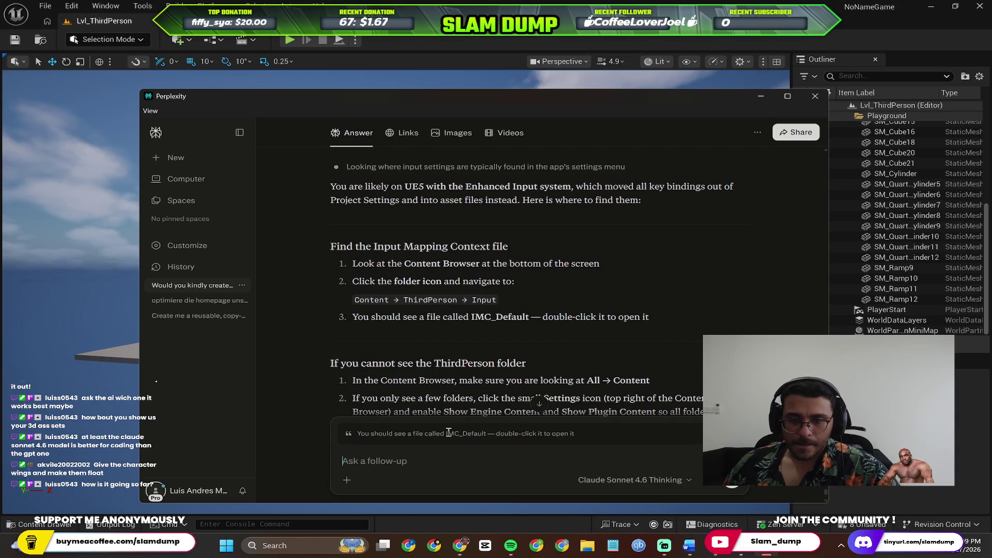
Step: Send a follow-up asking the fixed camera to move slightly ahead of the character
{"action": "type", "text": "Iv"}
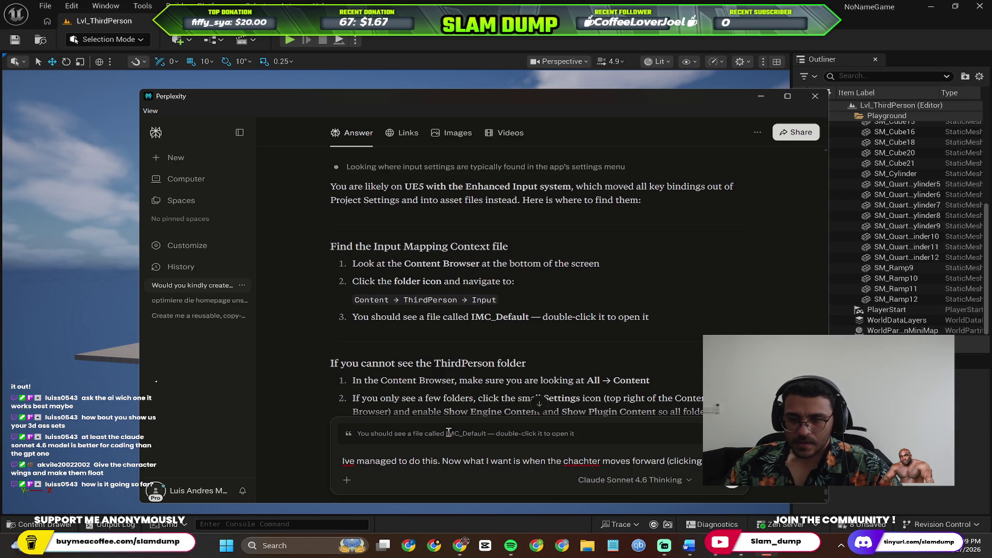
{"action": "type", "text": "though th"}
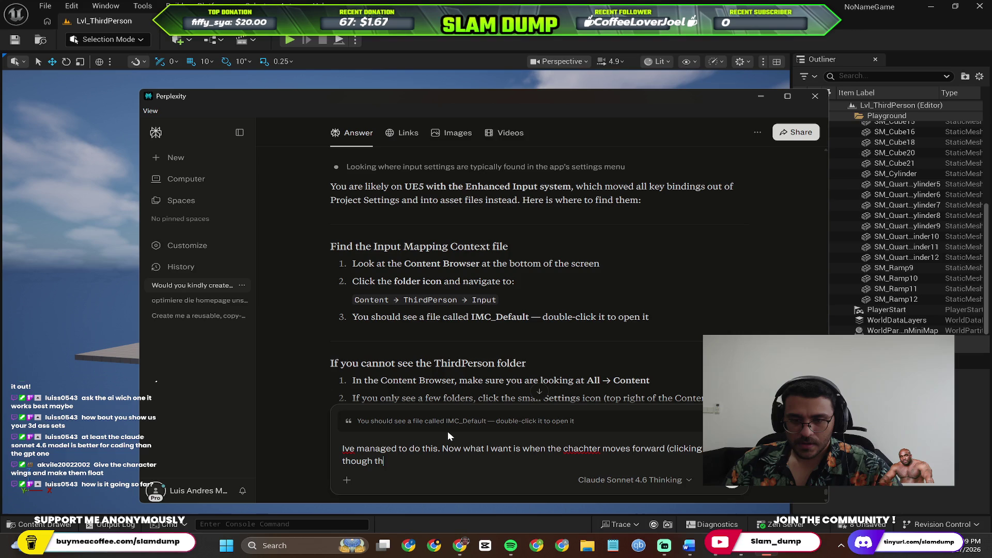
{"action": "type", "text": "e camera is fix"}
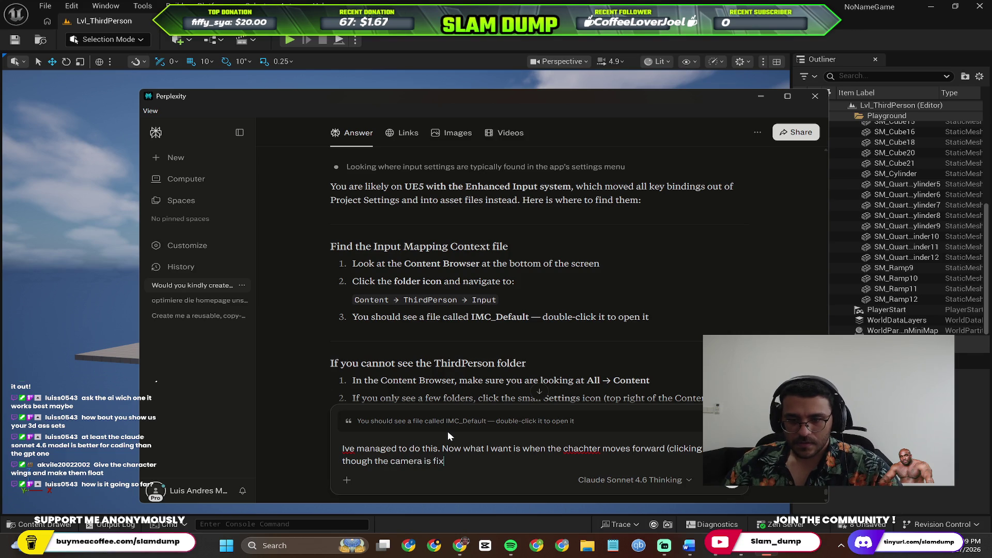
{"action": "type", "text": "ed t"}
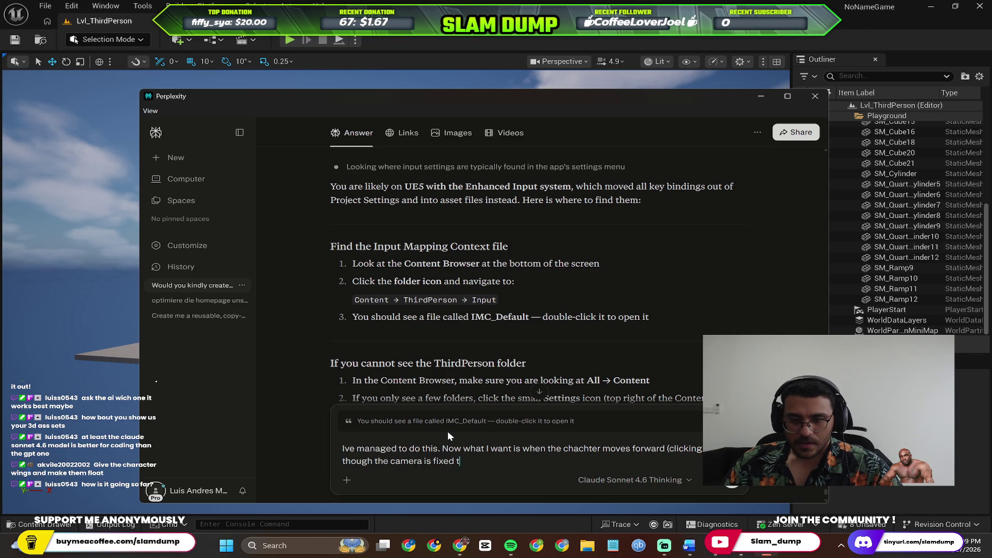
{"action": "type", "text": ", I want the camera "}
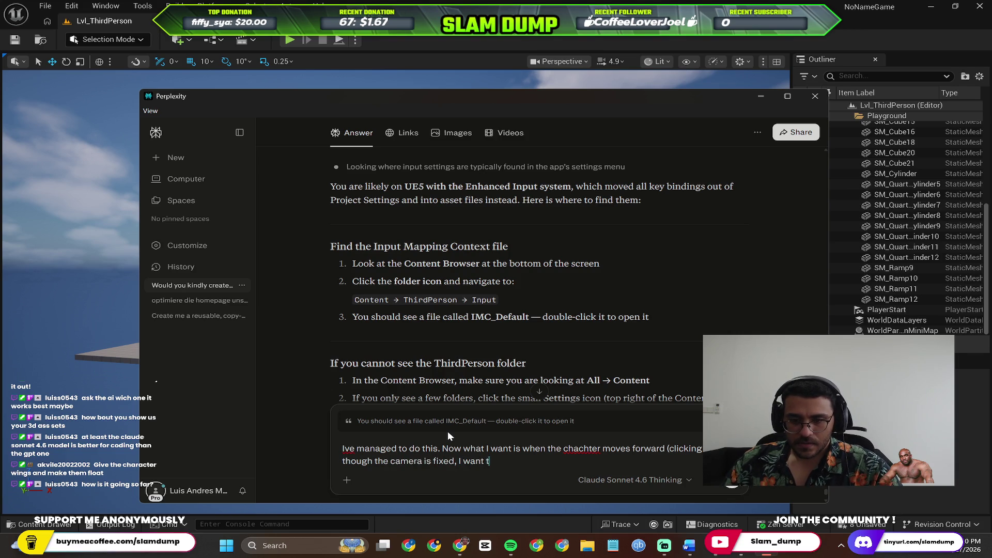
{"action": "type", "text": "to also "}
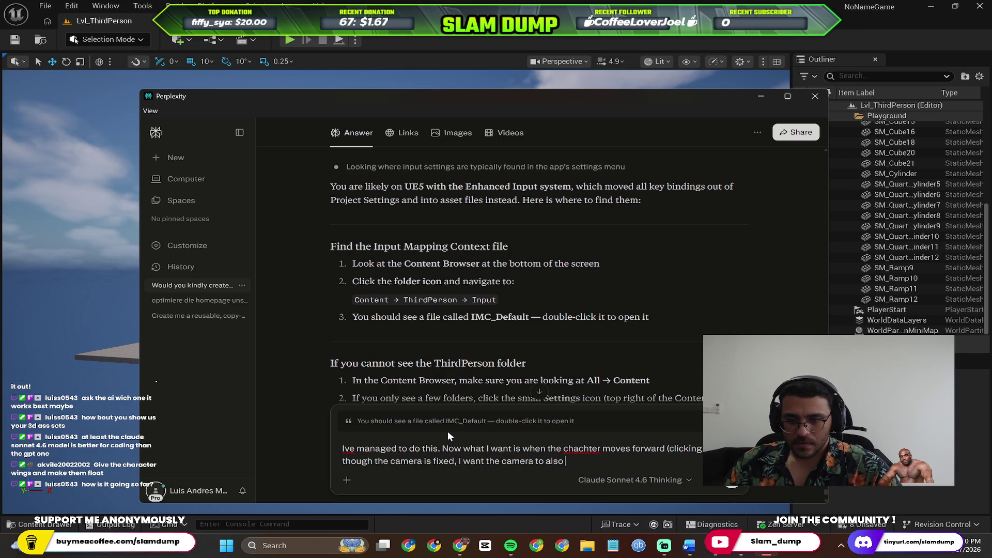
{"action": "type", "text": "move a bit to the right"}
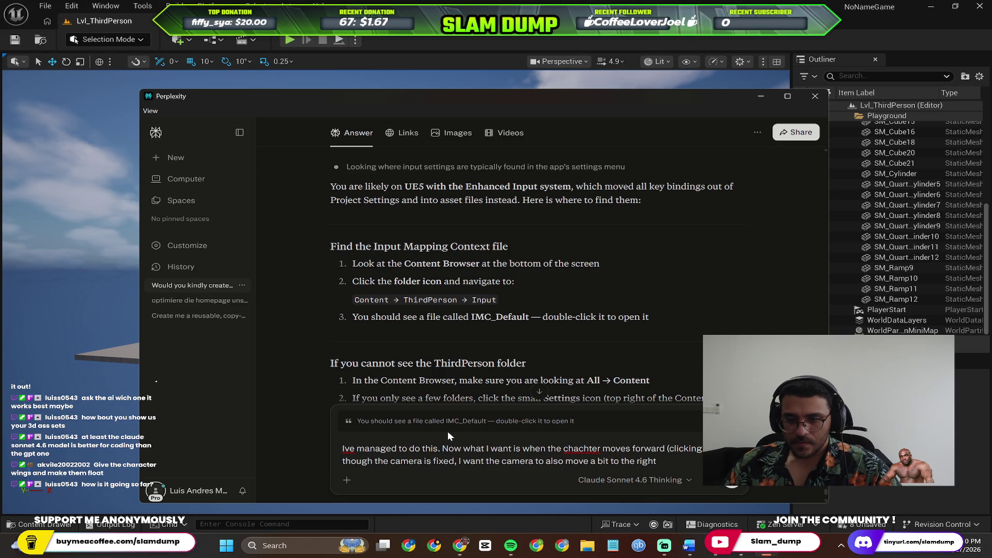
{"action": "type", "text": " ahead "}
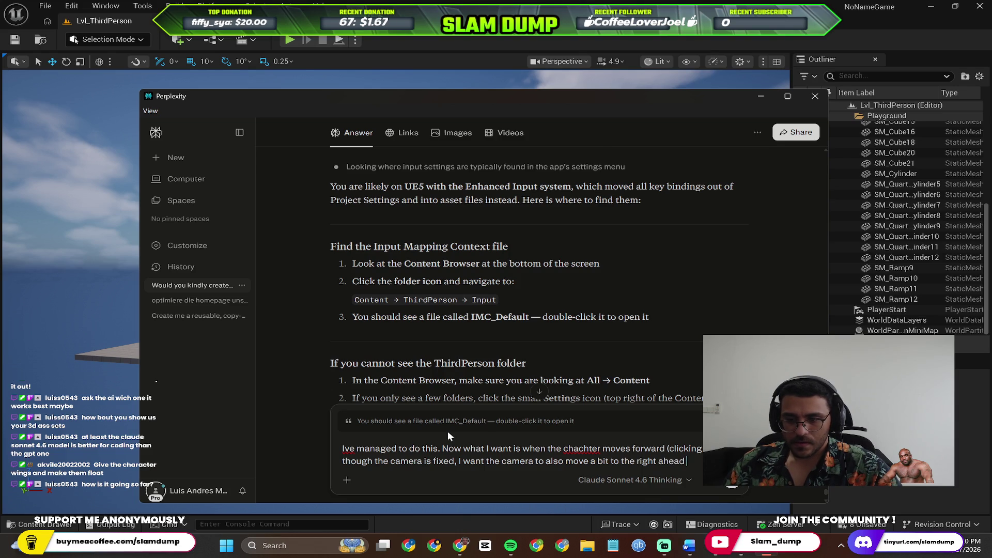
{"action": "type", "text": "of th charachter a bit. And vice versa"}
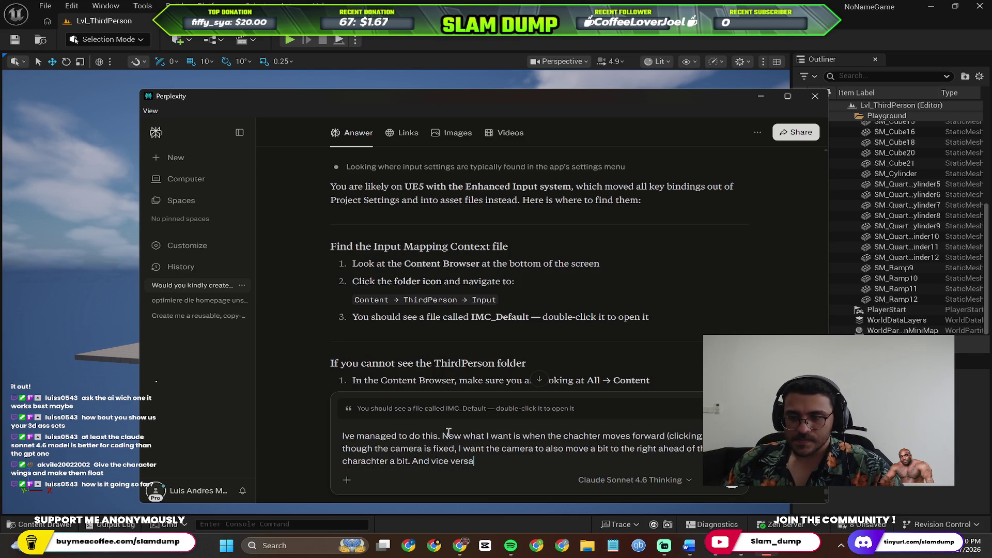
{"action": "key", "text": "Return"}
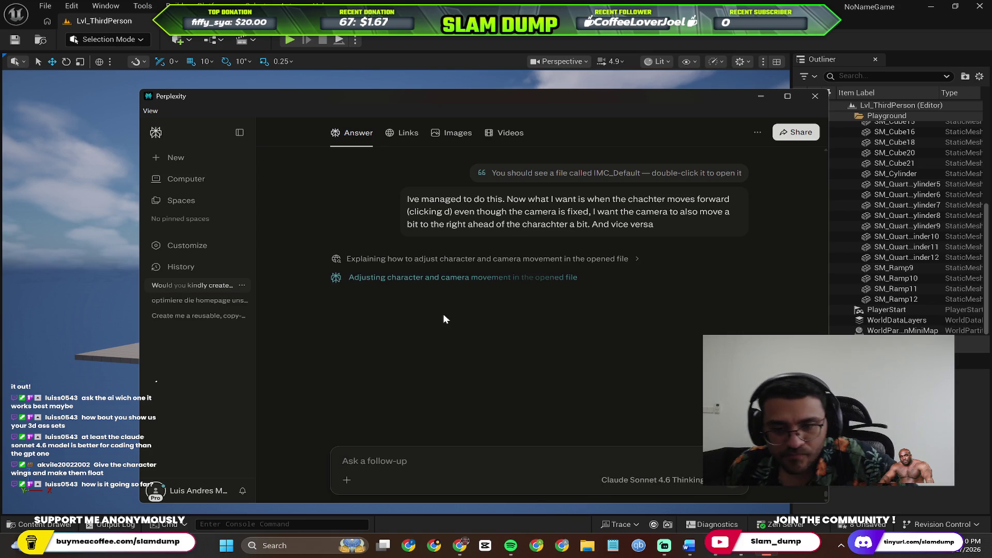
{"action": "key", "text": "alt+Tab"}
Step: Select the green jump-pad cylinder on the platform and frame it in the viewport
{"action": "left_click", "coordinate": [343, 305]}
{"action": "mouse_move", "coordinate": [396, 292]}
{"action": "left_mouse_down"}
{"action": "mouse_move", "coordinate": [396, 258]}
{"action": "mouse_move", "coordinate": [396, 321]}
{"action": "mouse_move", "coordinate": [396, 279]}
{"action": "left_mouse_up"}
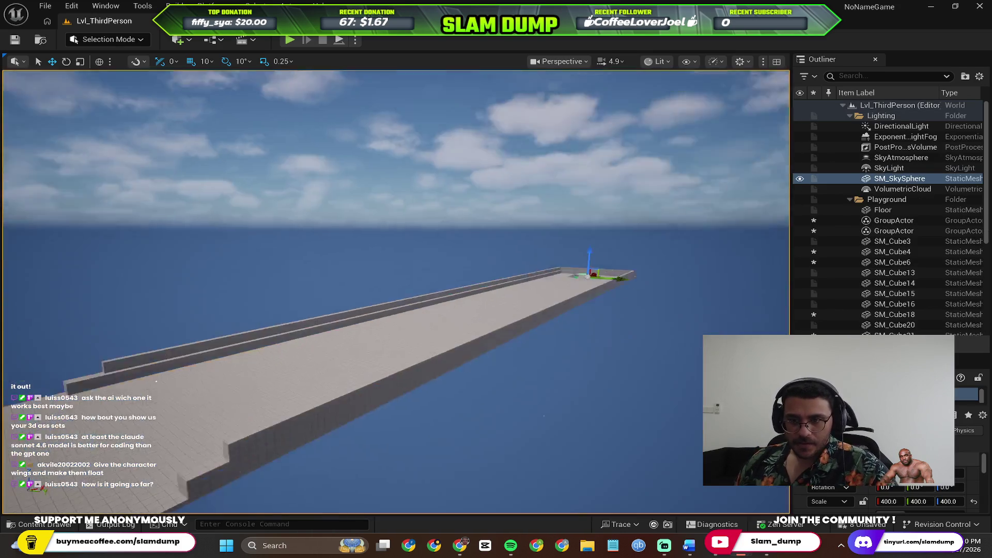
{"action": "scroll", "coordinate": [396, 293], "scroll_direction": "up", "scroll_amount": 10}
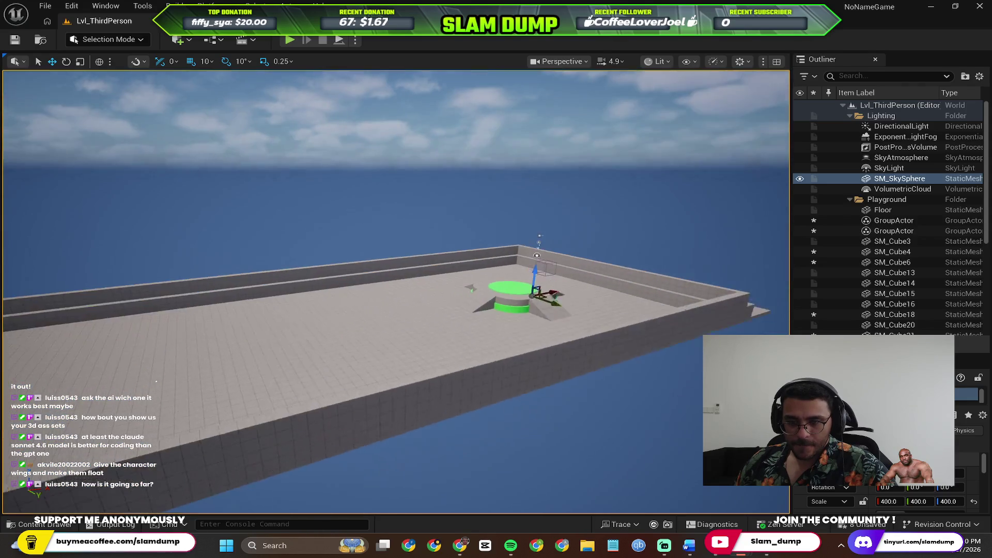
{"action": "scroll", "coordinate": [396, 292], "scroll_direction": "up", "scroll_amount": 10}
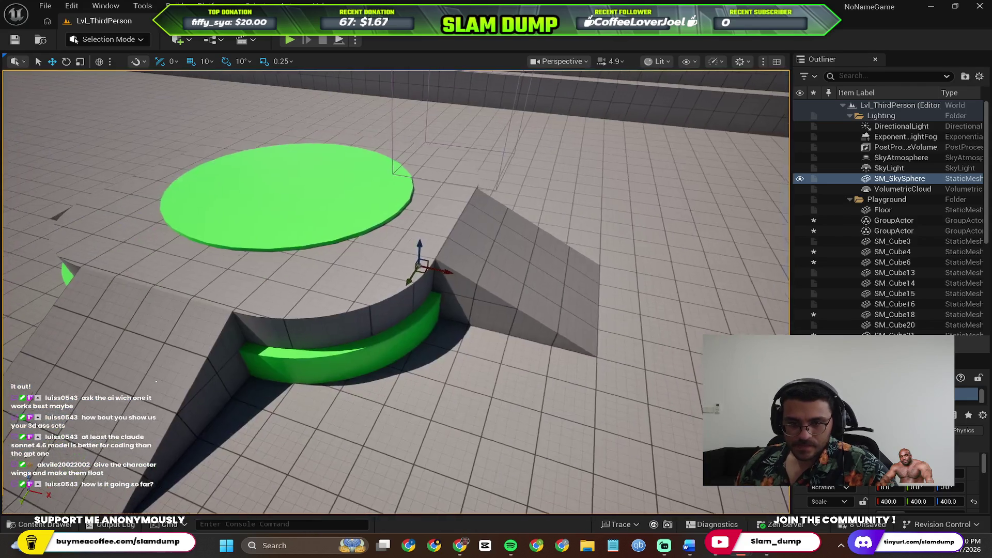
{"action": "scroll", "coordinate": [396, 292], "scroll_direction": "down", "scroll_amount": 10}
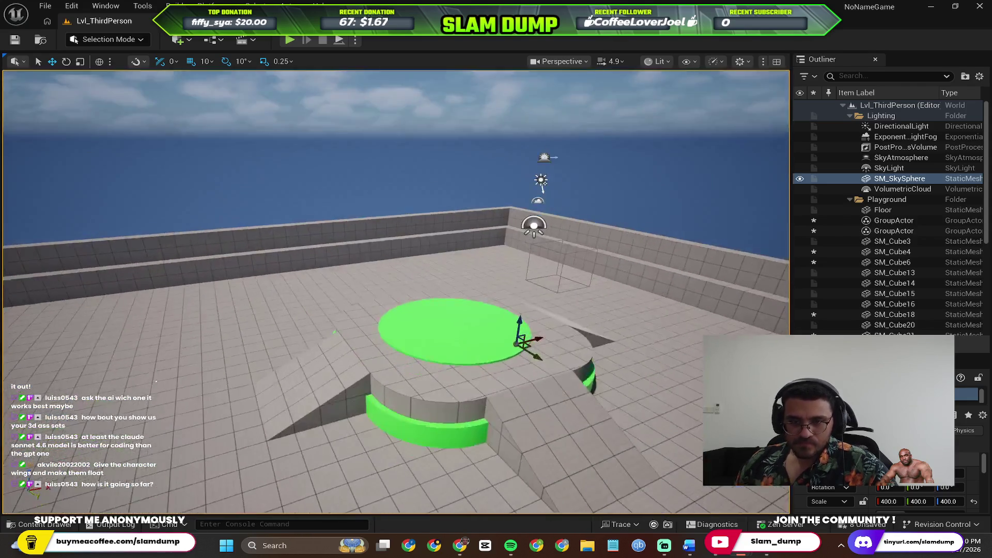
{"action": "mouse_move", "coordinate": [294, 241]}
{"action": "left_mouse_down"}
{"action": "mouse_move", "coordinate": [294, 217]}
{"action": "mouse_move", "coordinate": [294, 242]}
{"action": "left_mouse_up"}
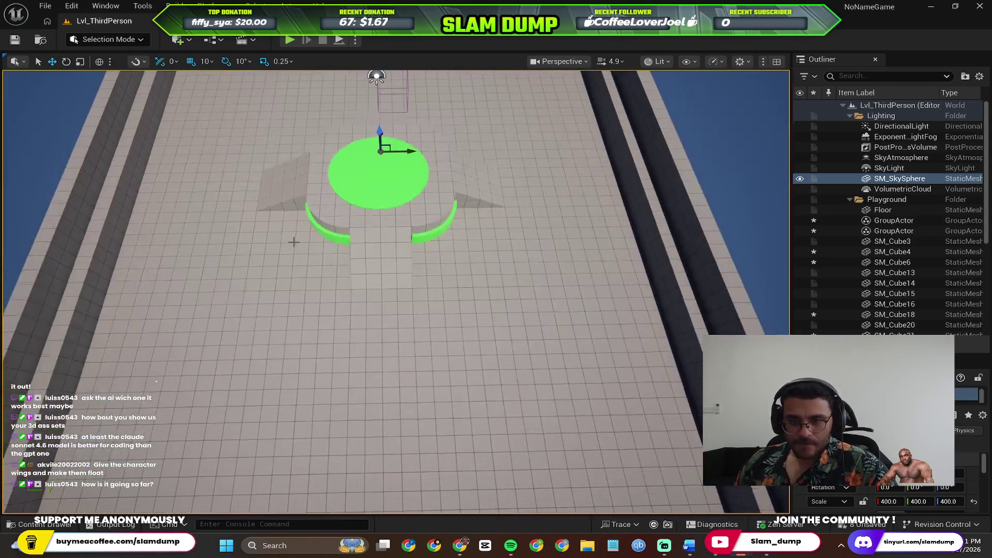
{"action": "left_click", "coordinate": [368, 184]}
{"action": "key", "text": "f"}
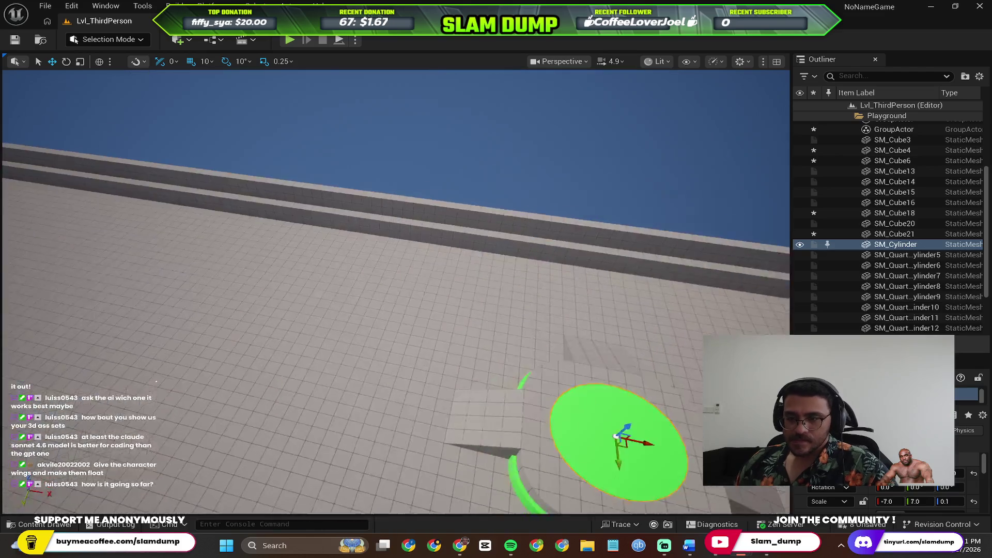
{"action": "scroll", "coordinate": [972, 256], "scroll_direction": "down", "scroll_amount": 3}
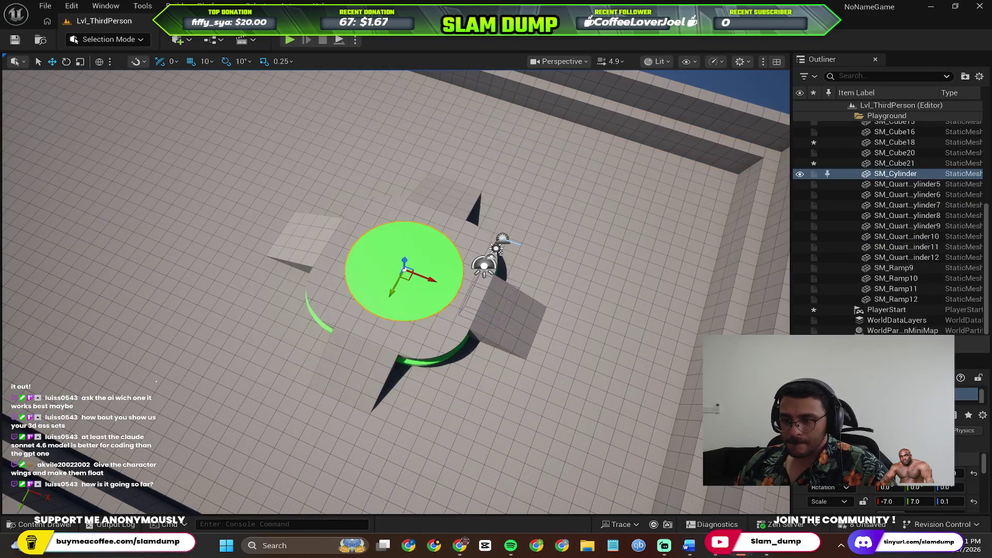
{"action": "scroll", "coordinate": [886, 496], "scroll_direction": "down", "scroll_amount": 5}
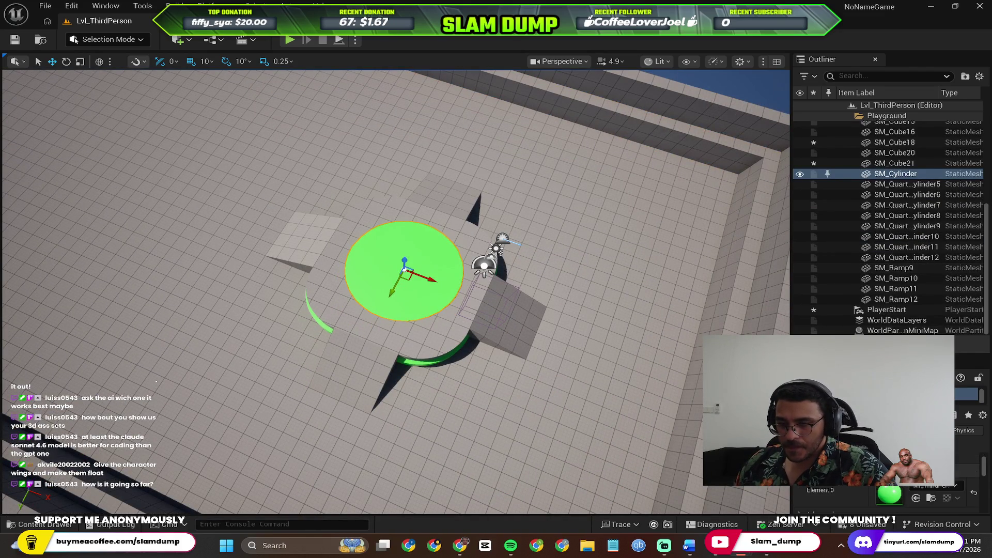
Step: Restore the green material on the platform top, undoing stray selections, then check Perplexity's reply
{"action": "left_click", "coordinate": [966, 395]}
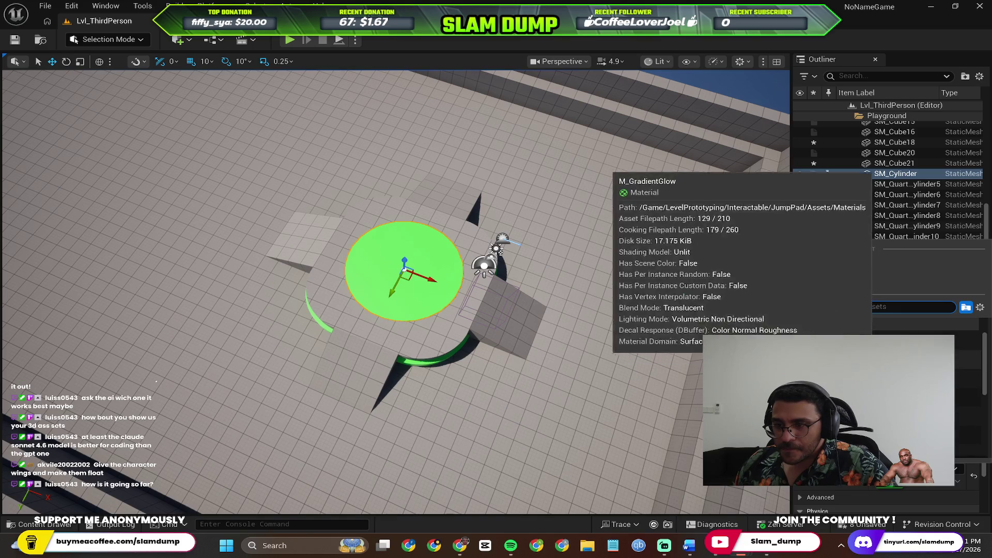
{"action": "scroll", "coordinate": [848, 341], "scroll_direction": "down", "scroll_amount": 5}
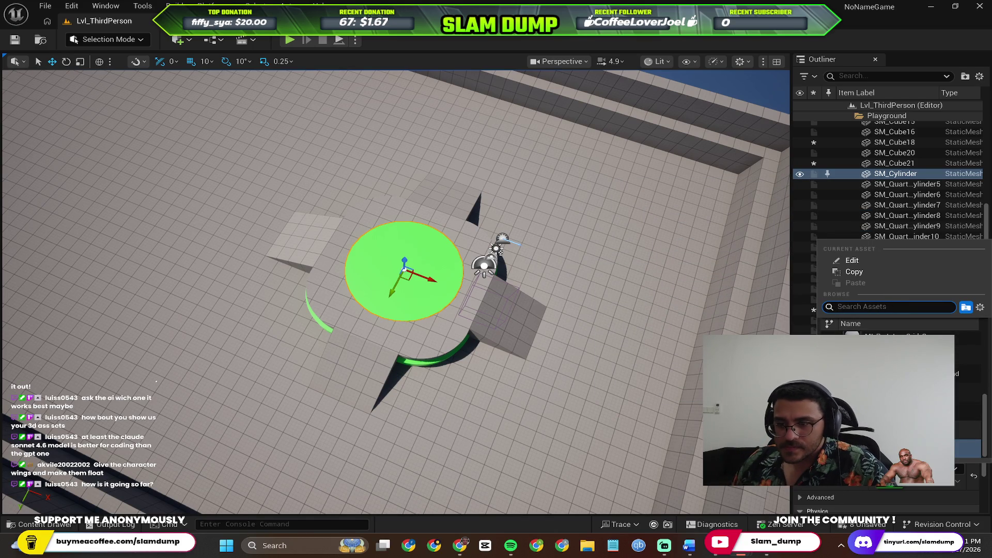
{"action": "key", "text": "Escape"}
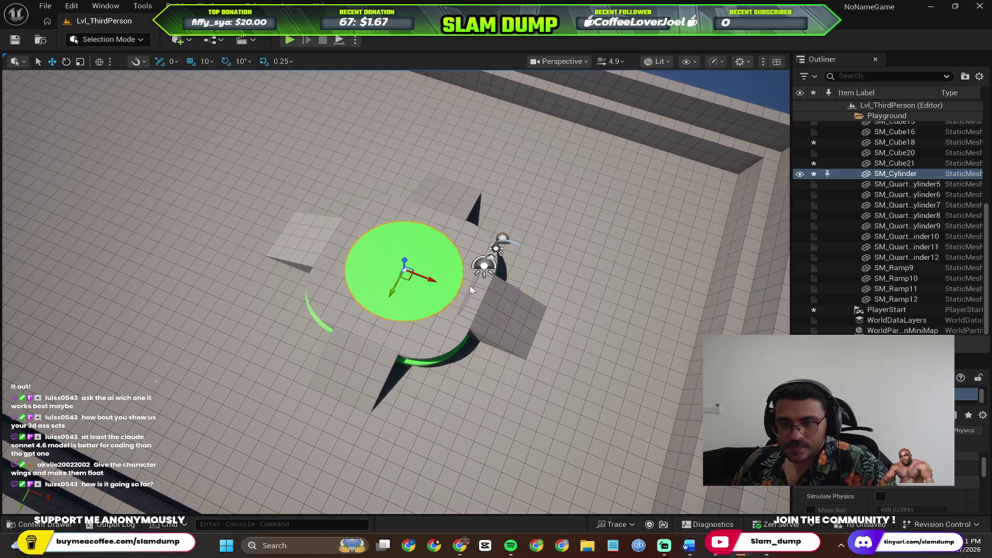
{"action": "left_click", "coordinate": [470, 290]}
{"action": "key", "text": "f"}
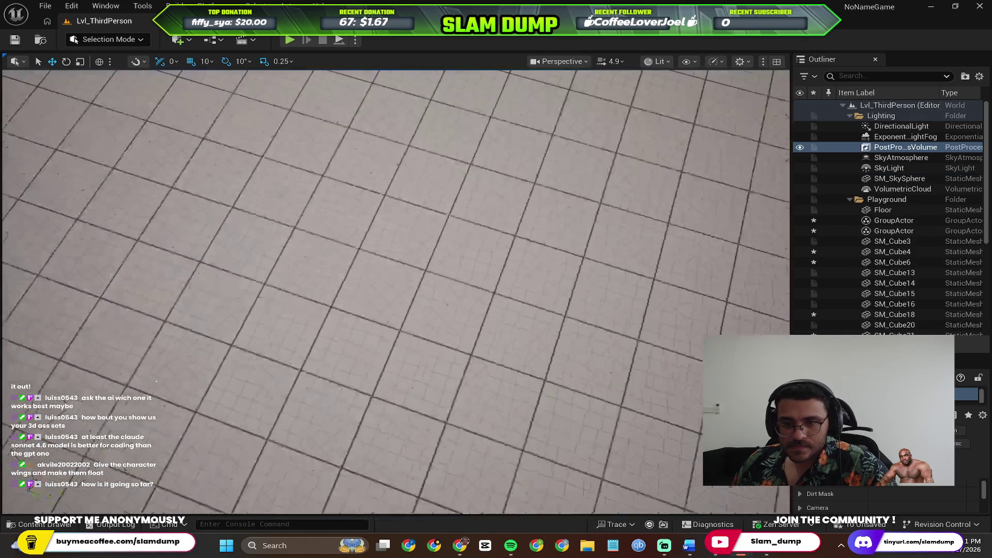
{"action": "key", "text": "ctrl+z"}
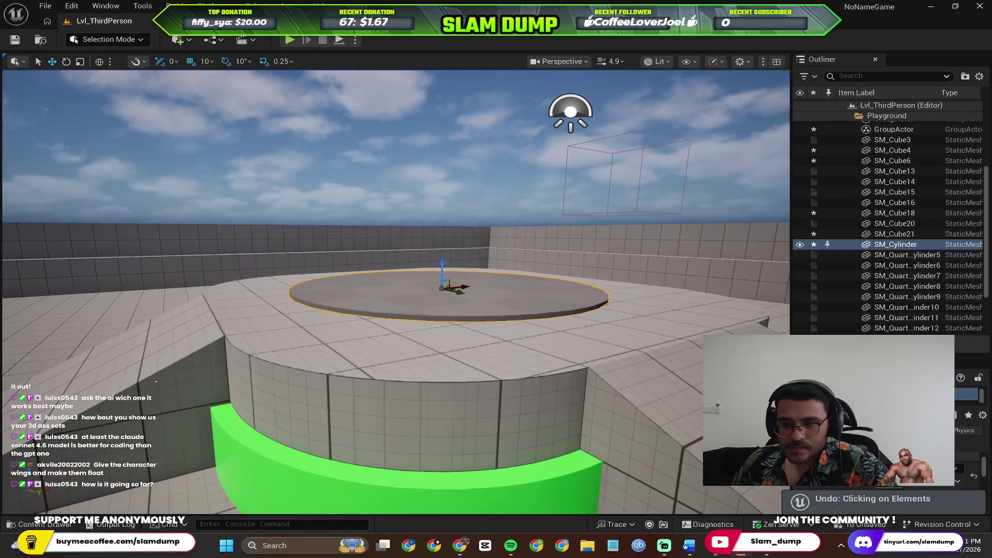
{"action": "key", "text": "w"}
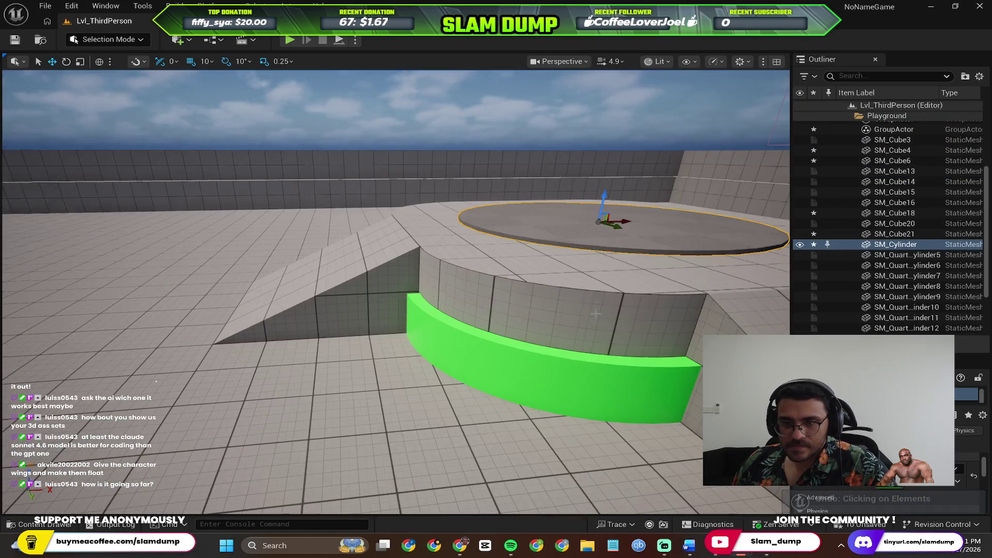
{"action": "key", "text": "f"}
{"action": "key", "text": "ctrl+z"}
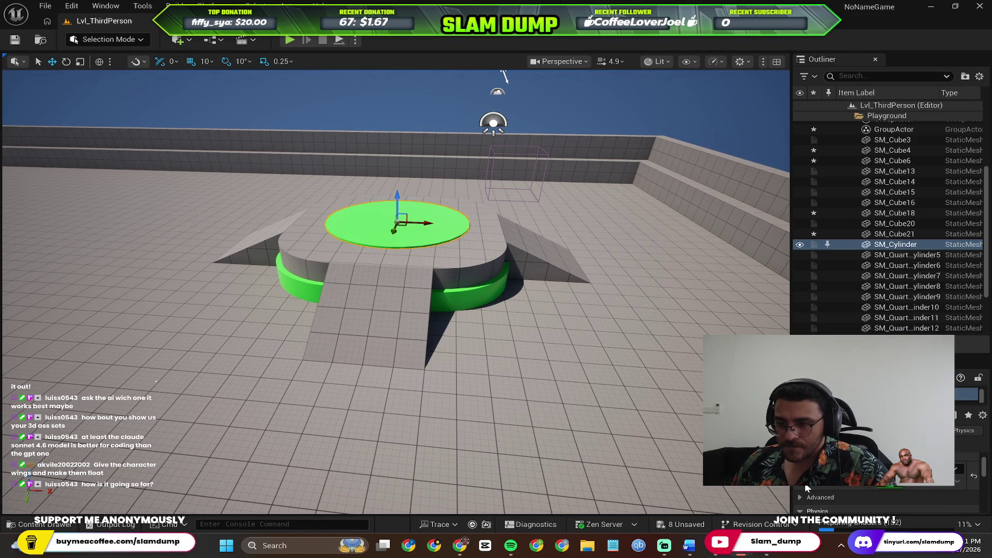
{"action": "key", "text": "alt+Tab"}
{"action": "scroll", "coordinate": [494, 300], "scroll_direction": "down", "scroll_amount": 2}
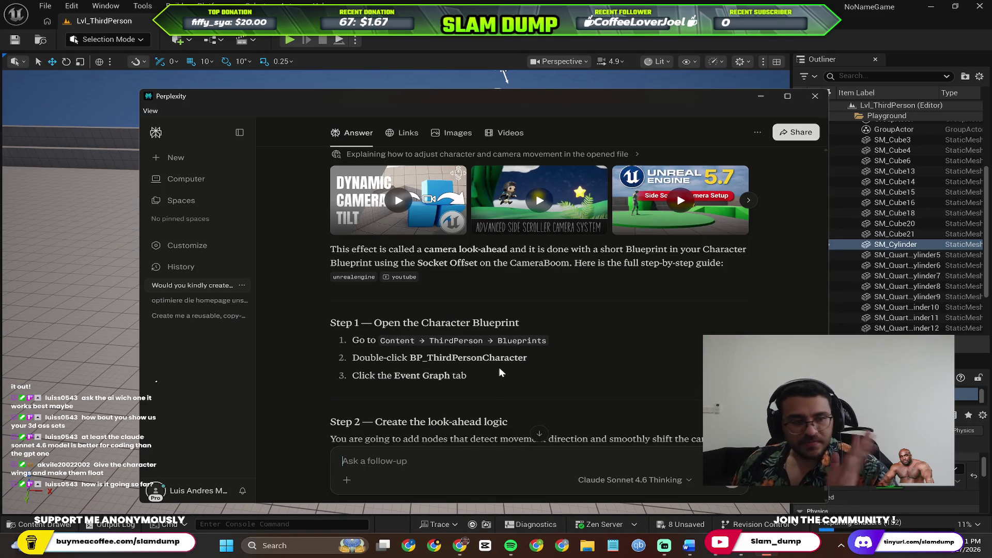
Step: Scroll Perplexity's reply to the Event Tick step, then return to the Unreal editor
{"action": "scroll", "coordinate": [505, 323], "scroll_direction": "down", "scroll_amount": 1}
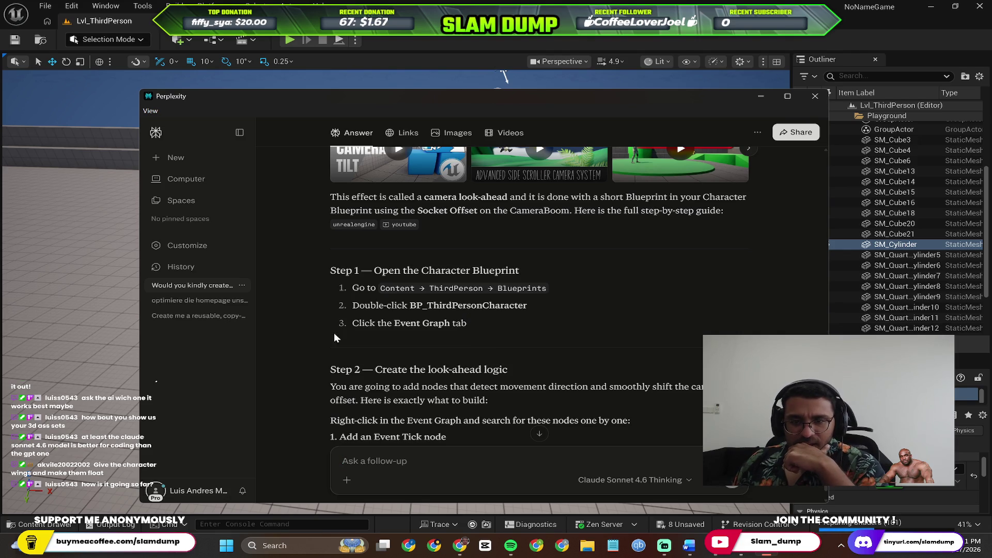
{"action": "left_click", "coordinate": [117, 362]}
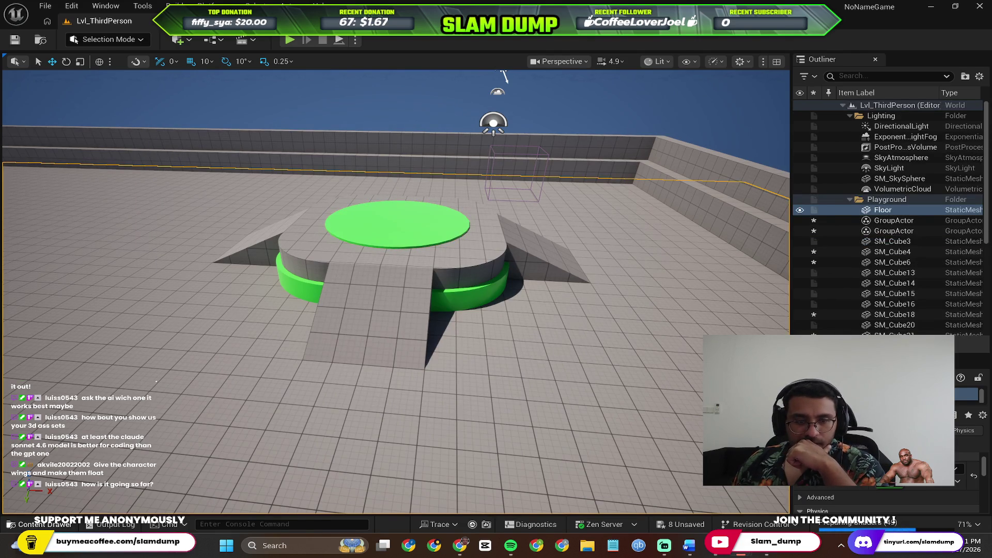
Step: Close the open IMC_Default asset editor and the Project Settings window
{"action": "left_click", "coordinate": [42, 524]}
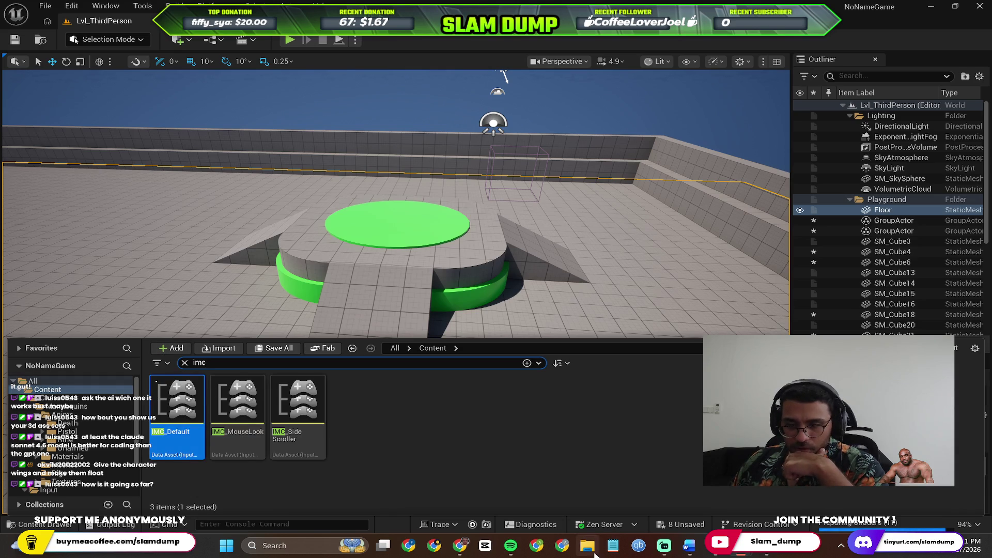
{"action": "mouse_move", "coordinate": [745, 552]}
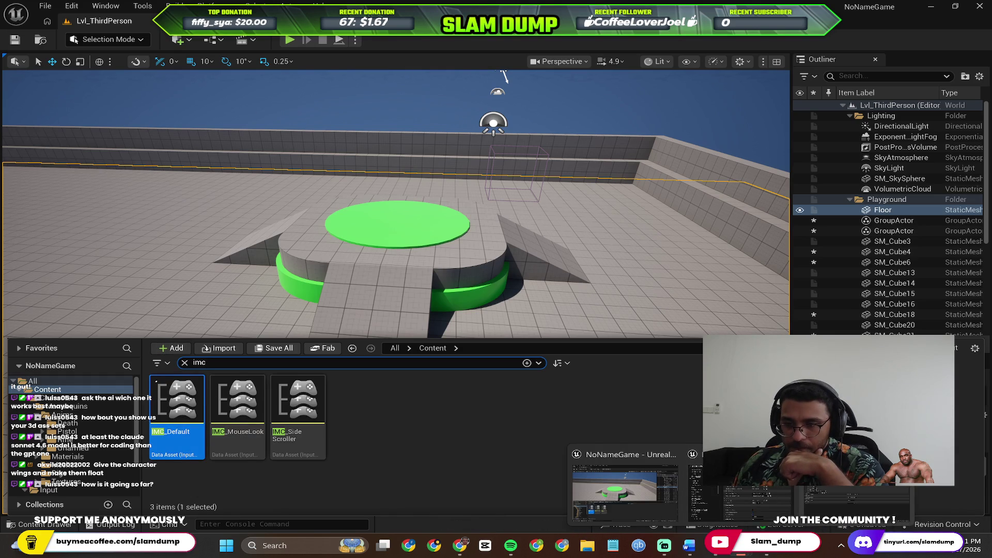
{"action": "left_click", "coordinate": [729, 497]}
{"action": "left_click", "coordinate": [149, 21]}
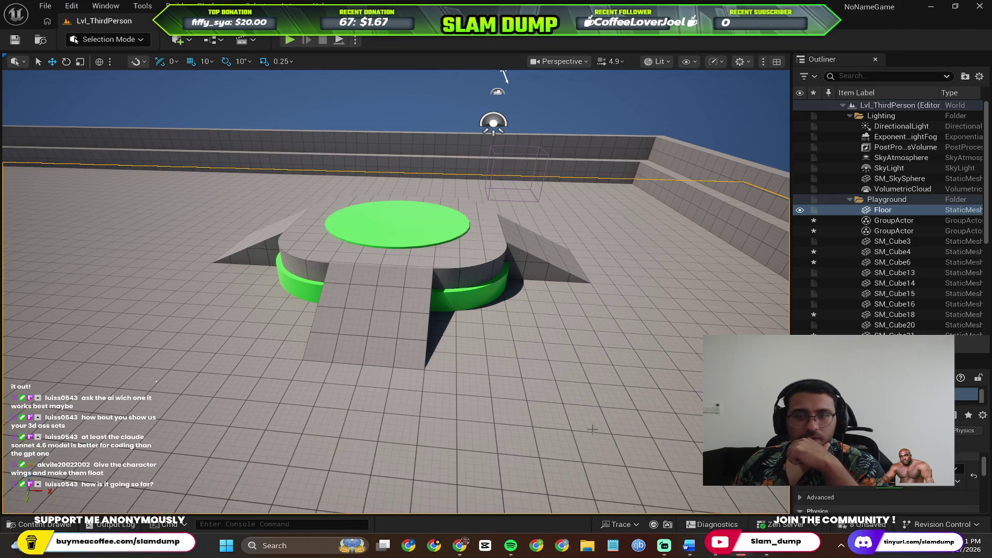
{"action": "mouse_move", "coordinate": [746, 552]}
{"action": "left_click", "coordinate": [667, 496]}
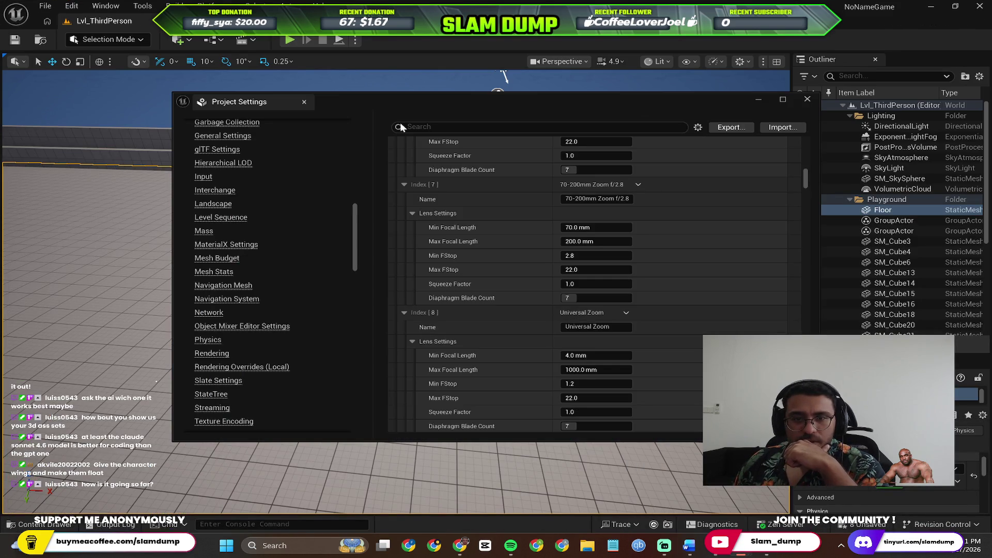
{"action": "left_click", "coordinate": [808, 101]}
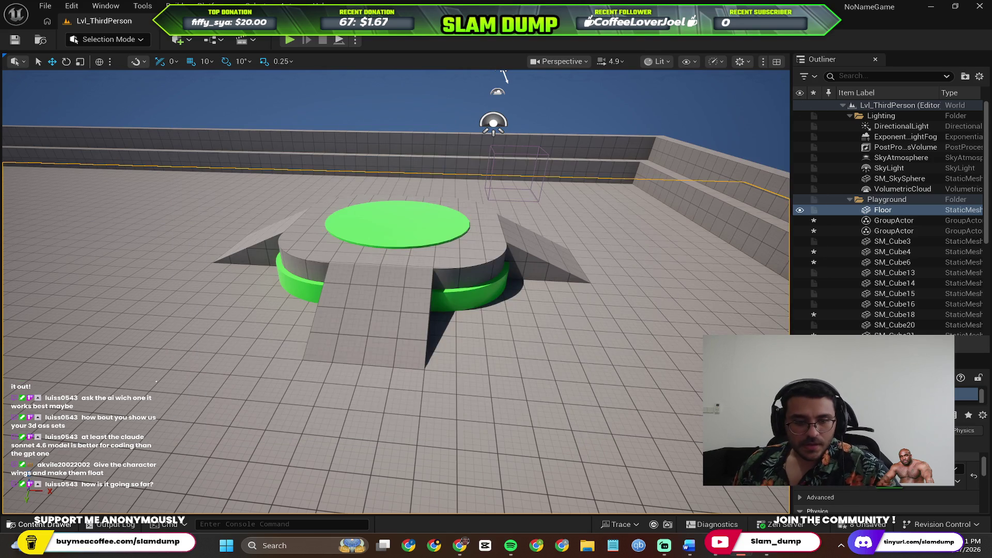
Step: Clear the 'imc' search in the Content Drawer and open ThirdPerson → Blueprints
{"action": "left_click", "coordinate": [45, 525]}
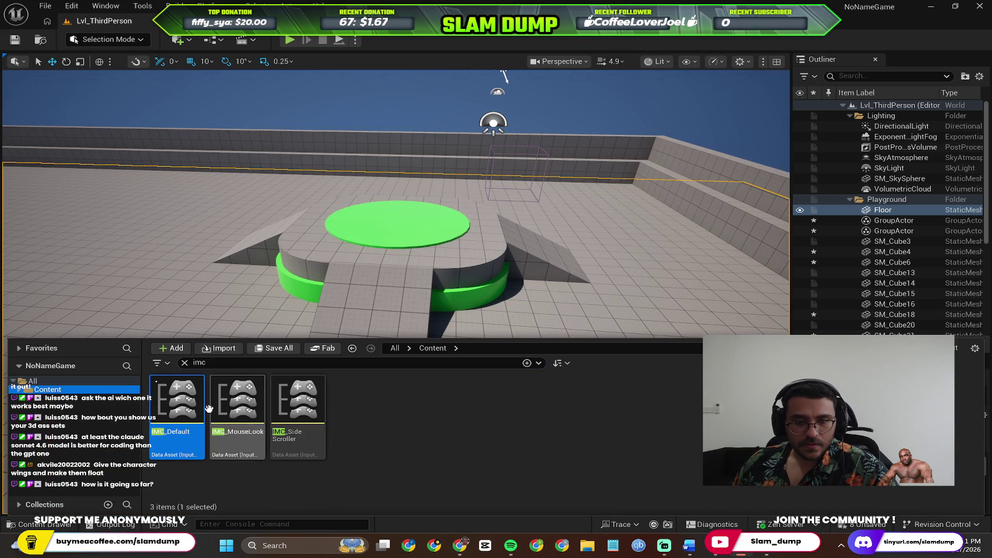
{"action": "left_click", "coordinate": [527, 363]}
{"action": "left_click", "coordinate": [528, 362]}
{"action": "left_click", "coordinate": [527, 364]}
{"action": "left_click", "coordinate": [404, 367]}
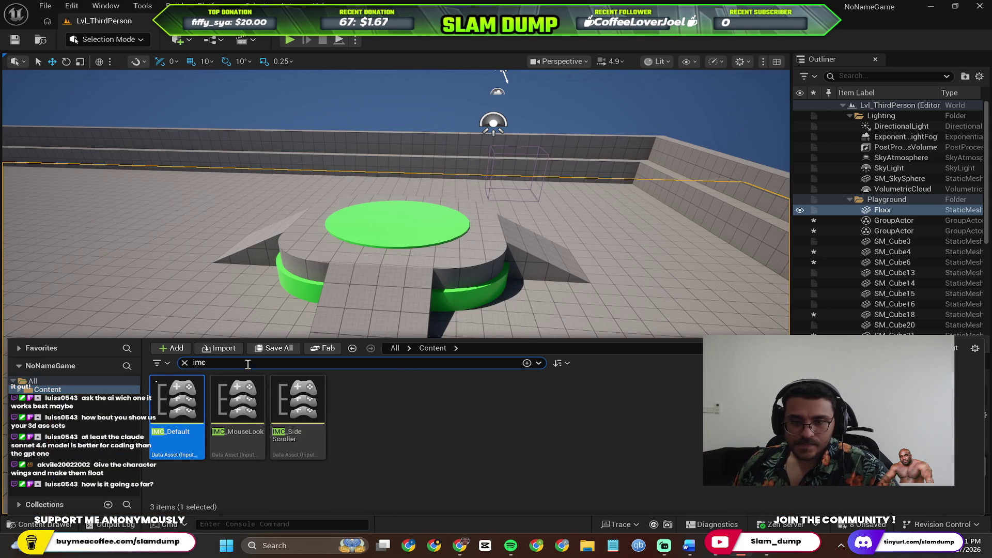
{"action": "left_click", "coordinate": [185, 364]}
{"action": "double_click", "coordinate": [385, 409]}
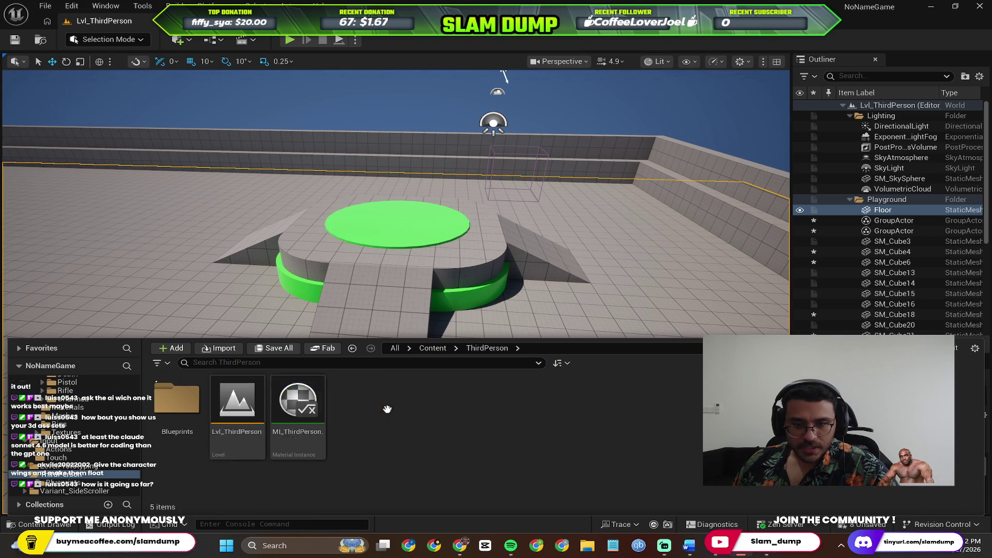
{"action": "double_click", "coordinate": [178, 400]}
{"action": "key", "text": "alt+Tab"}
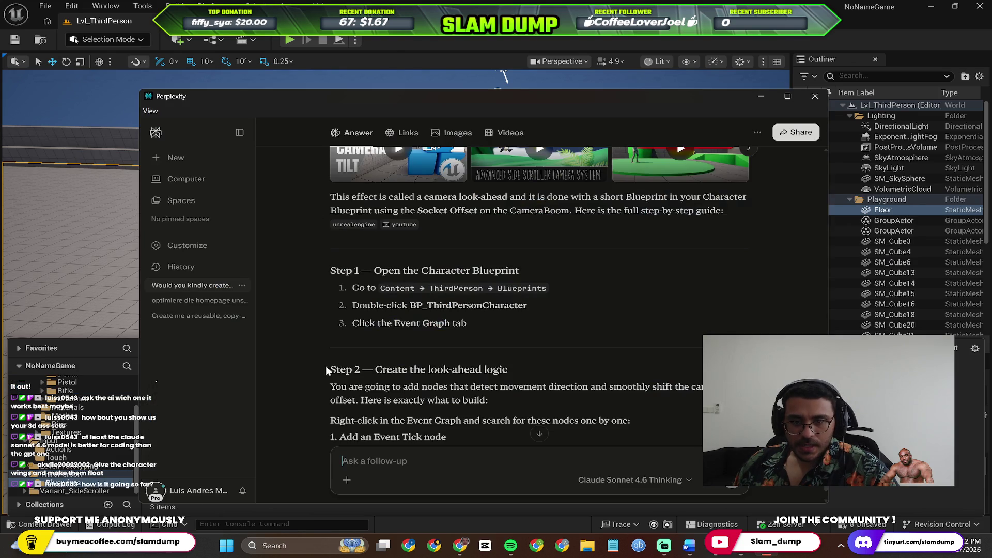
{"action": "key", "text": "alt+Tab"}
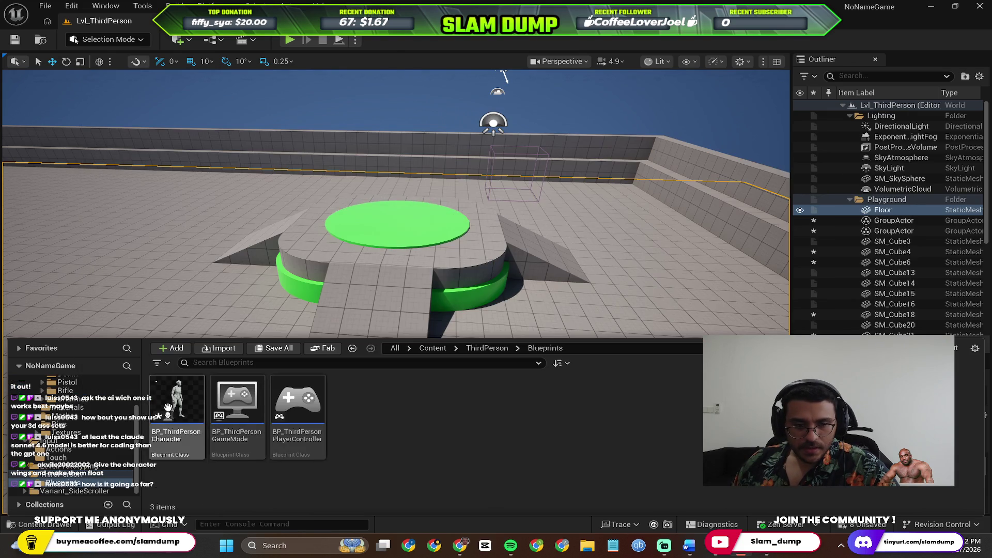
Step: Open BP_ThirdPersonCharacter's EventGraph, centre the Movement Input group, and bring up the node list
{"action": "double_click", "coordinate": [168, 407]}
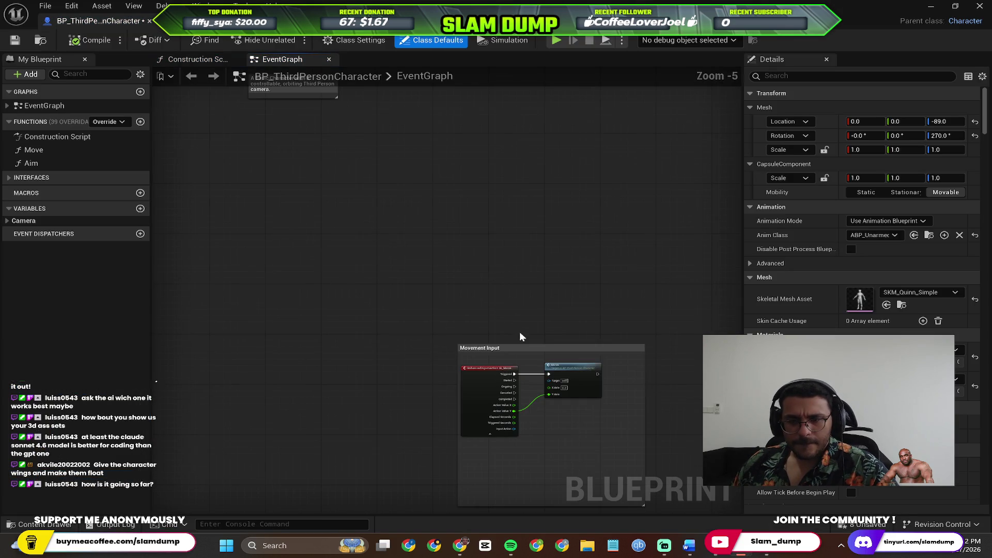
{"action": "mouse_move", "coordinate": [537, 511]}
{"action": "left_mouse_down"}
{"action": "mouse_move", "coordinate": [544, 398]}
{"action": "mouse_move", "coordinate": [487, 290]}
{"action": "left_mouse_up"}
{"action": "key", "text": "alt+Tab"}
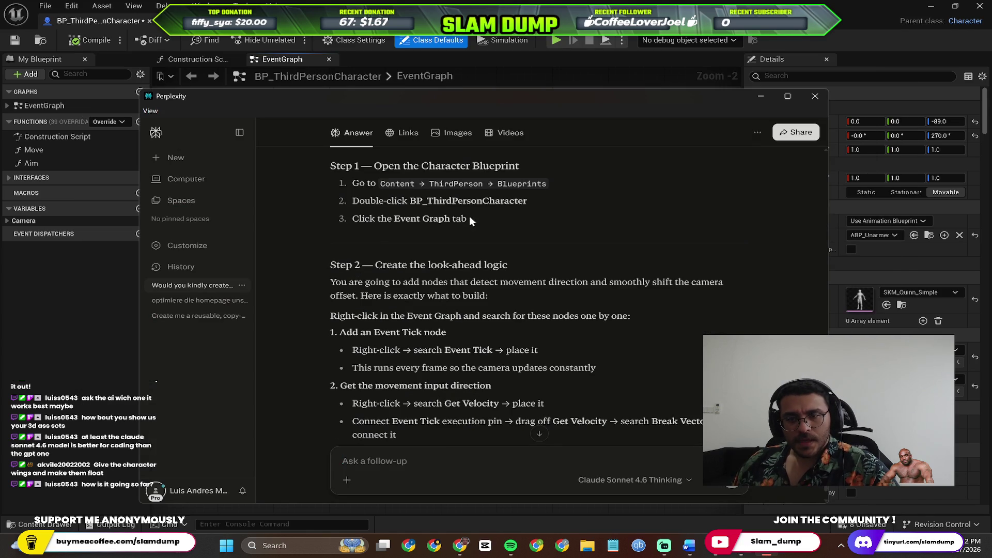
{"action": "scroll", "coordinate": [480, 270], "scroll_direction": "up", "scroll_amount": 1}
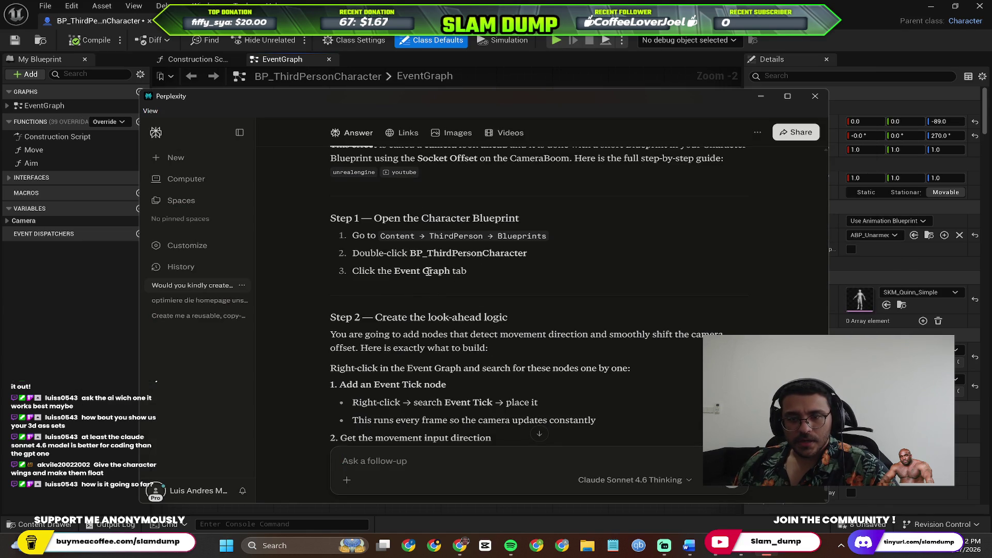
{"action": "key", "text": "alt+Tab"}
{"action": "key", "text": "alt+Tab"}
{"action": "scroll", "coordinate": [524, 322], "scroll_direction": "down", "scroll_amount": 3}
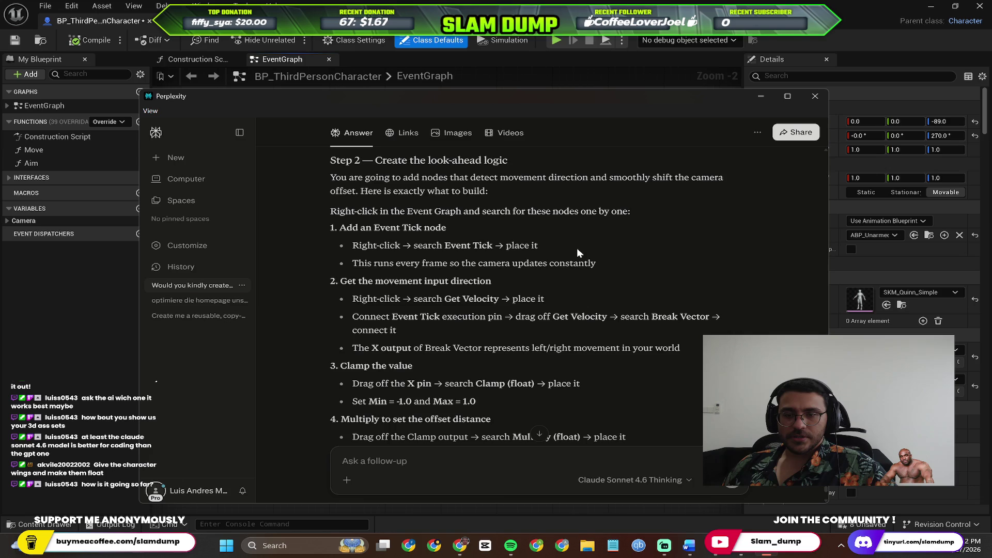
{"action": "key", "text": "alt+Tab"}
{"action": "scroll", "coordinate": [476, 271], "scroll_direction": "up", "scroll_amount": 3}
{"action": "scroll", "coordinate": [475, 288], "scroll_direction": "down", "scroll_amount": 1}
{"action": "right_click", "coordinate": [469, 293]}
Step: Place an Event Tick node in the Event Graph and read Perplexity's next instruction
{"action": "type", "text": "eve"}
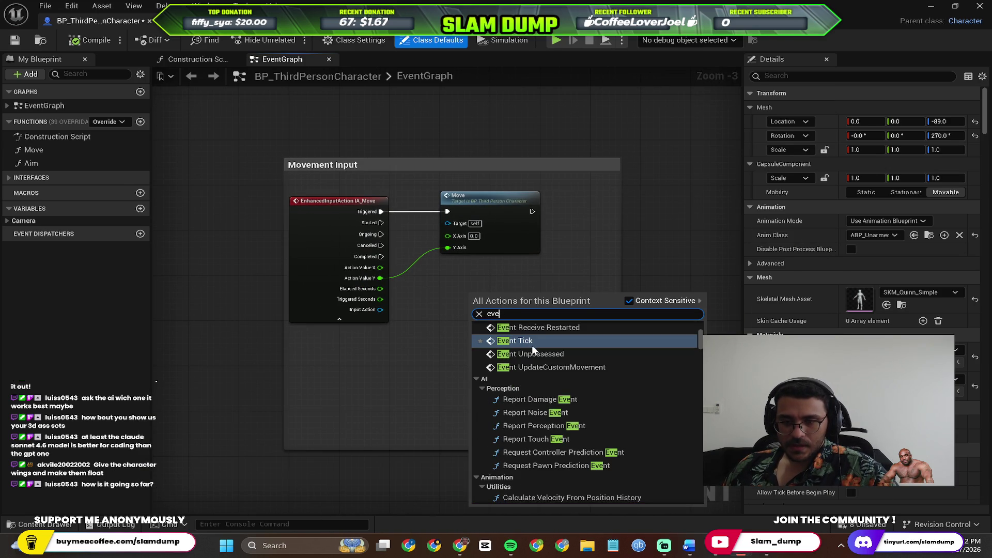
{"action": "left_click", "coordinate": [532, 343]}
{"action": "scroll", "coordinate": [527, 302], "scroll_direction": "up", "scroll_amount": 3}
{"action": "key", "text": "alt+Tab"}
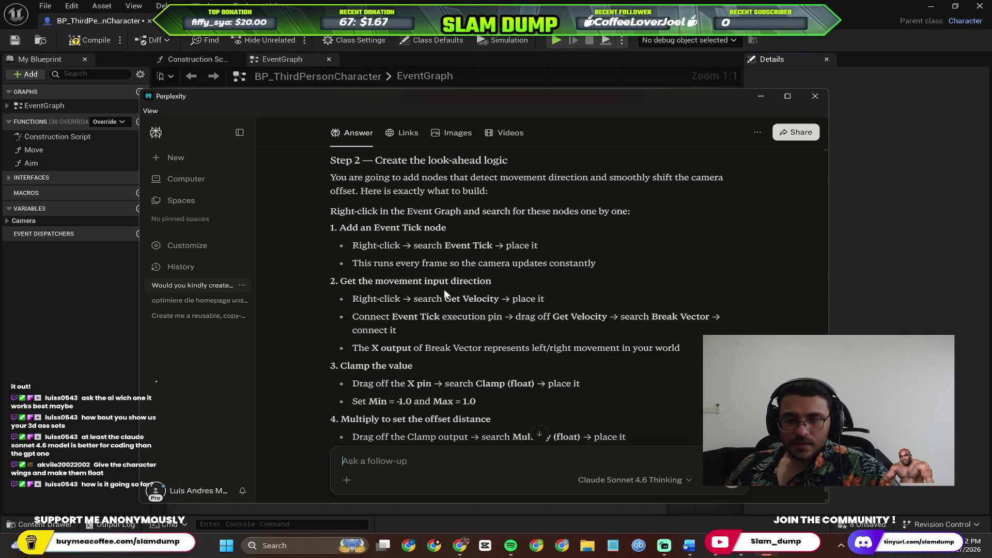
{"action": "scroll", "coordinate": [467, 290], "scroll_direction": "up", "scroll_amount": 2}
{"action": "scroll", "coordinate": [467, 290], "scroll_direction": "up", "scroll_amount": 3}
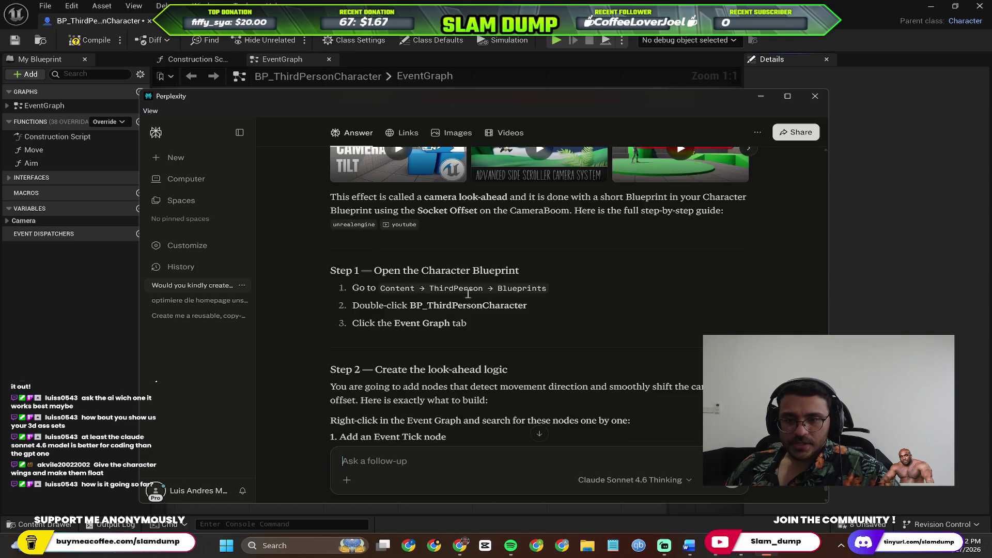
{"action": "scroll", "coordinate": [468, 293], "scroll_direction": "down", "scroll_amount": 4}
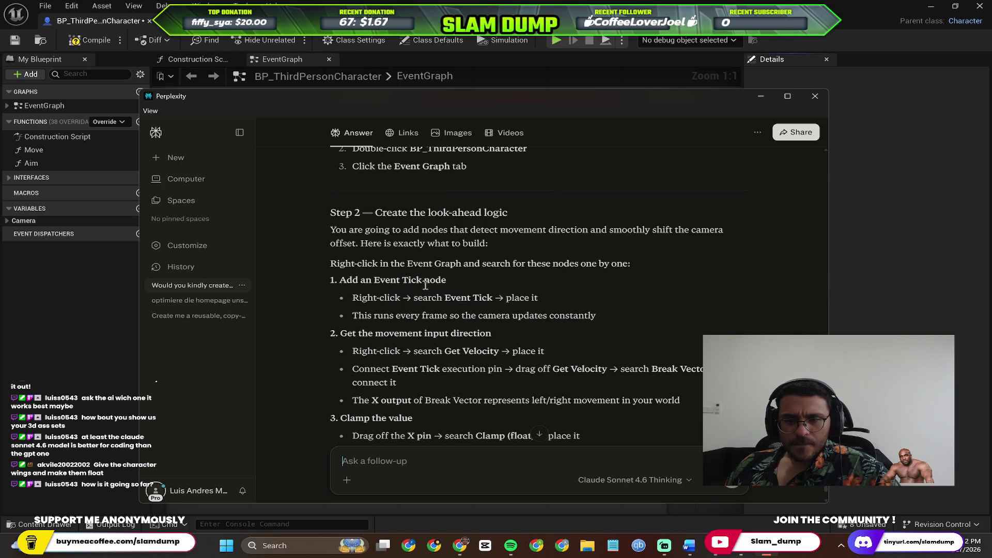
{"action": "scroll", "coordinate": [486, 300], "scroll_direction": "down", "scroll_amount": 1}
{"action": "key", "text": "alt+Tab"}
Step: Place a Get Velocity node in the graph and bring Perplexity's Step 2 guide back up
{"action": "right_click", "coordinate": [383, 331]}
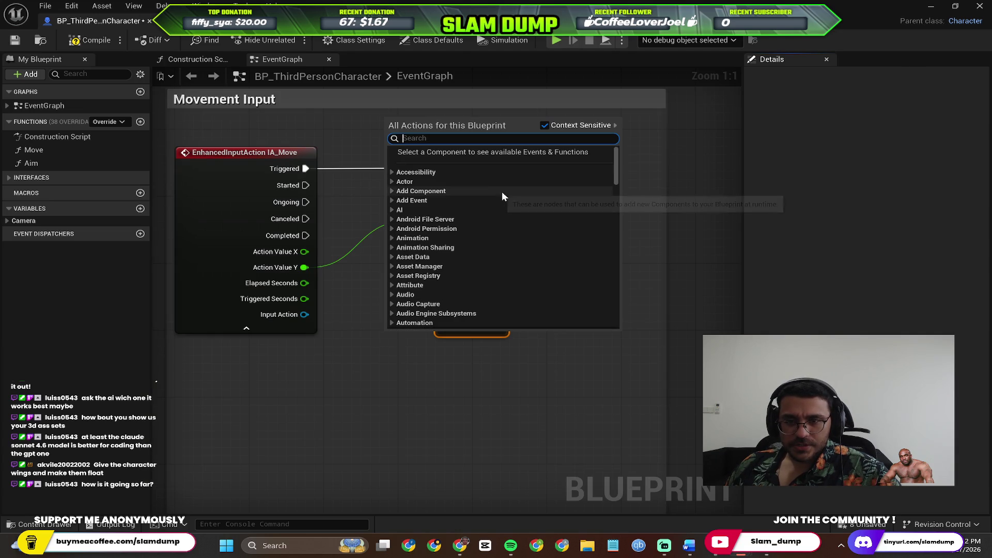
{"action": "type", "text": "get ve"}
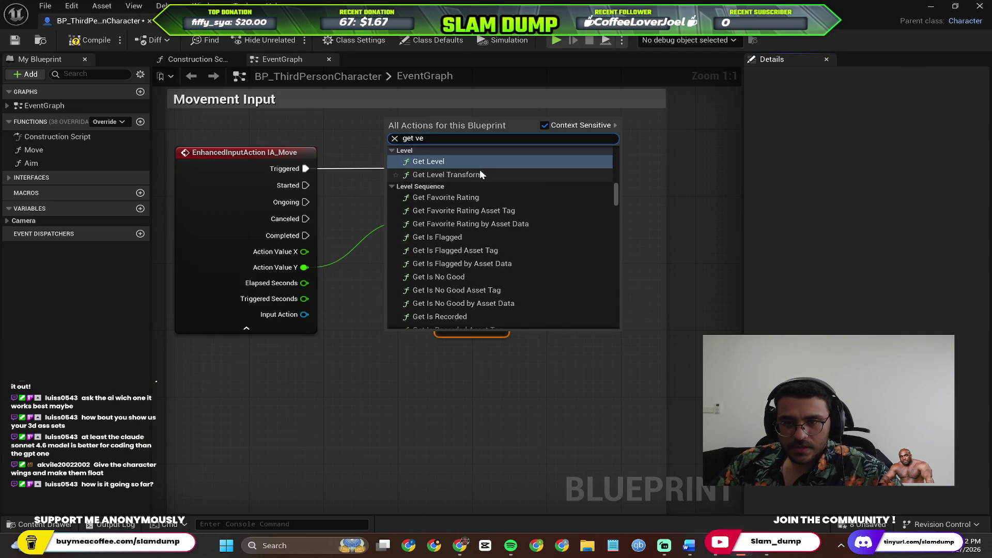
{"action": "type", "text": "locit"}
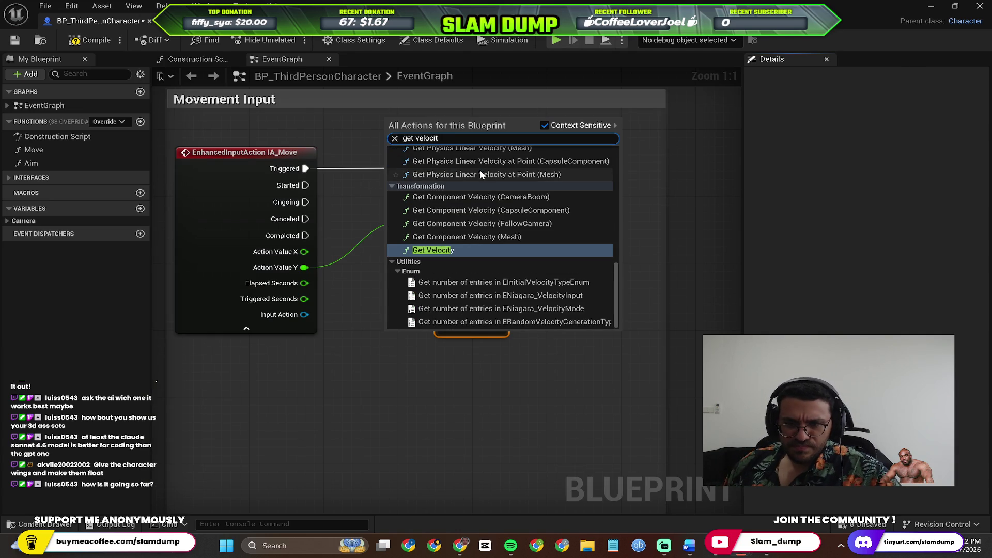
{"action": "left_click", "coordinate": [469, 250]}
{"action": "key", "text": "alt+Tab"}
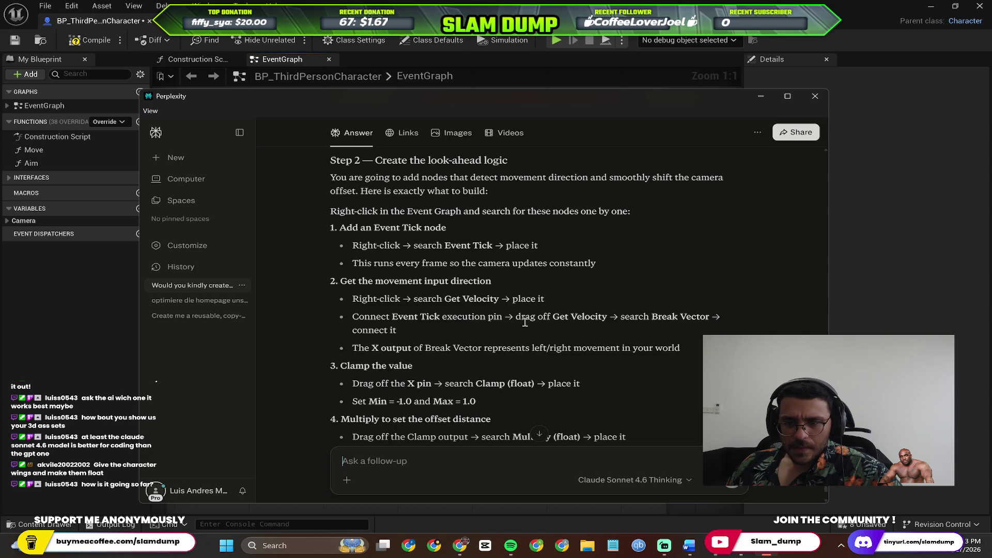
Step: Move the Get Velocity node below Event Tick, checking Perplexity's instructions in between
{"action": "key", "text": "alt+Tab"}
{"action": "left_click_drag", "start_coordinate": [402, 343], "coordinate": [474, 368]}
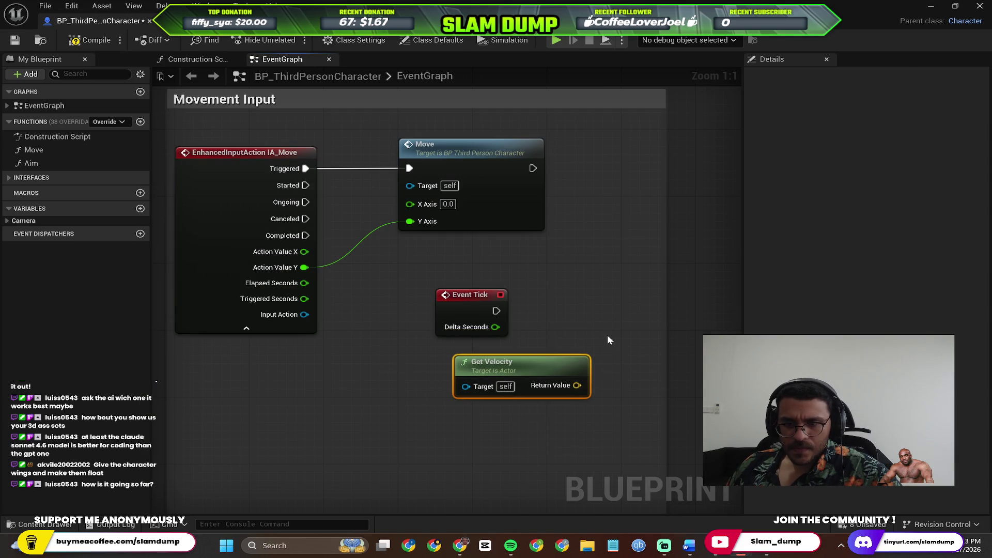
{"action": "key", "text": "alt+Tab"}
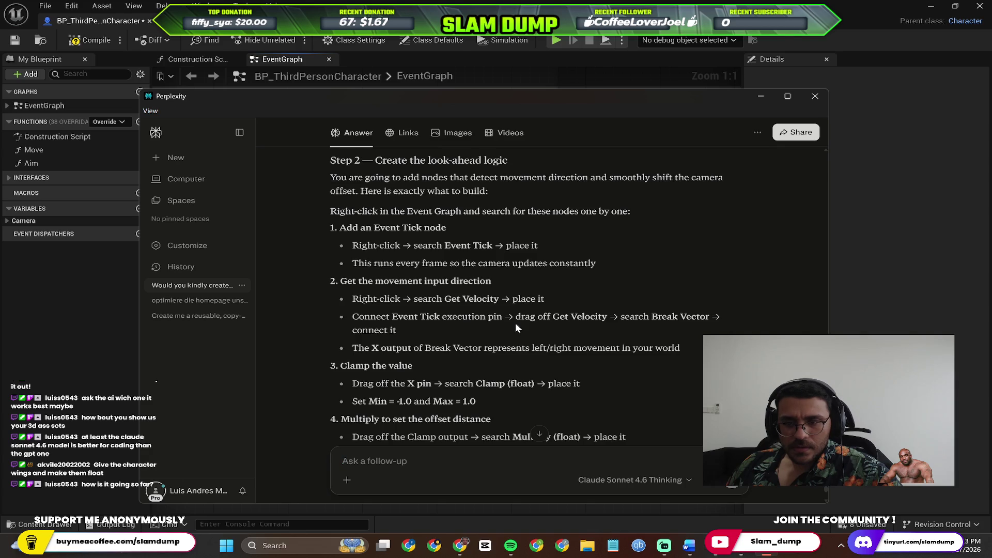
{"action": "key", "text": "alt+Tab"}
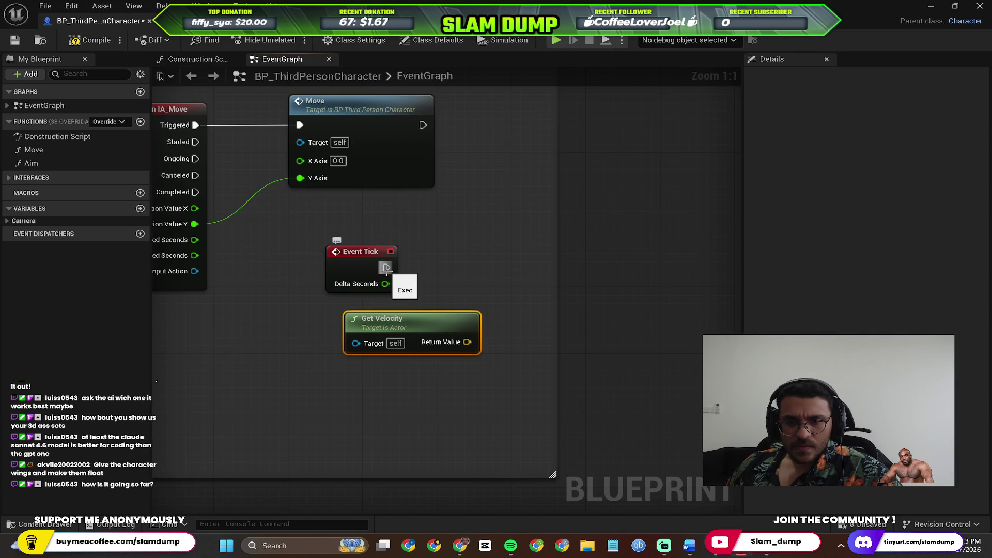
{"action": "key", "text": "alt+Tab"}
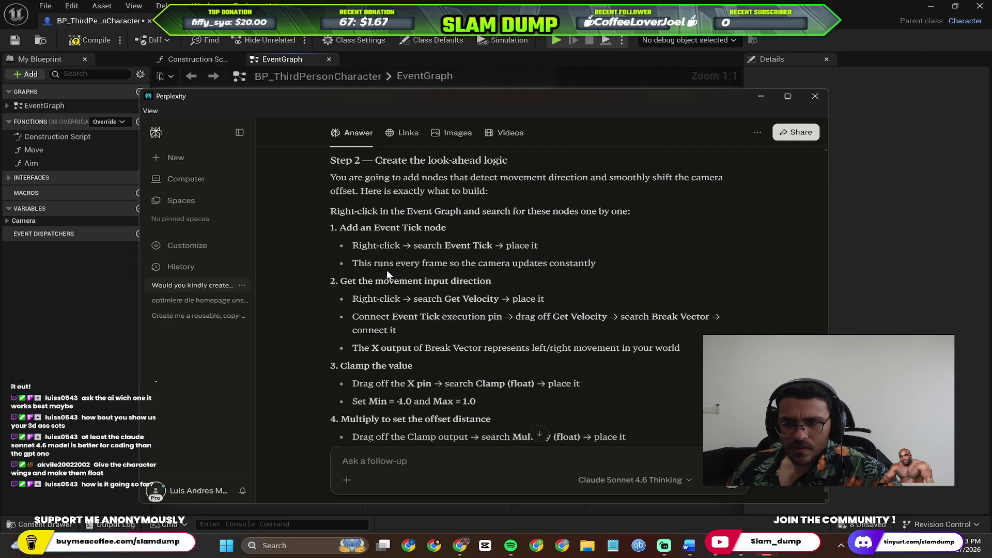
{"action": "key", "text": "alt+Tab"}
Step: Pull a wire from Event Tick's exec output, then review Perplexity's instruction about connecting Event Tick
{"action": "mouse_move", "coordinate": [387, 267]}
{"action": "left_mouse_down"}
{"action": "mouse_move", "coordinate": [442, 268]}
{"action": "mouse_move", "coordinate": [380, 335]}
{"action": "mouse_move", "coordinate": [414, 293]}
{"action": "mouse_move", "coordinate": [468, 256]}
{"action": "left_mouse_up"}
{"action": "key", "text": "alt+Tab"}
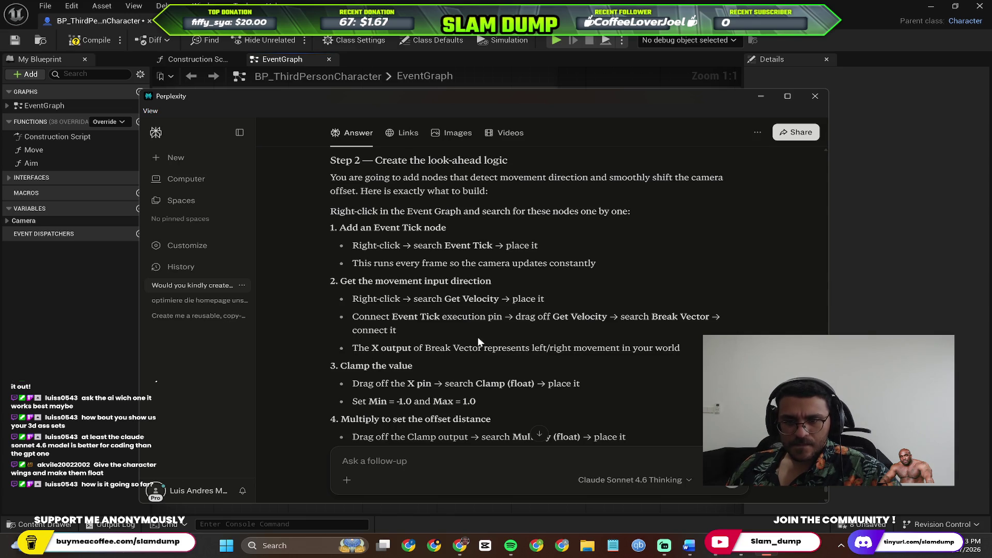
{"action": "left_click_drag", "start_coordinate": [485, 328], "coordinate": [419, 327]}
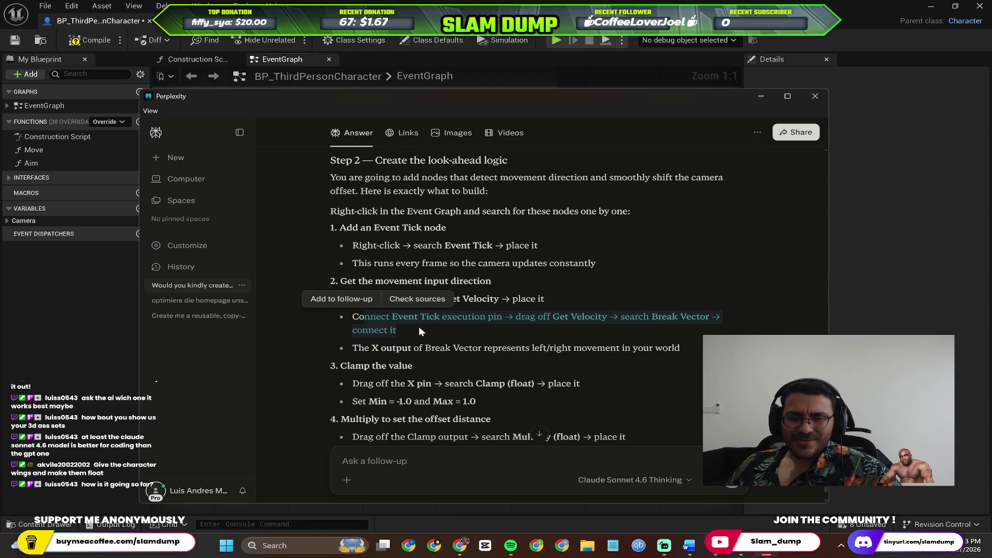
{"action": "left_click_drag", "start_coordinate": [359, 317], "coordinate": [467, 327]}
{"action": "left_click", "coordinate": [460, 332]}
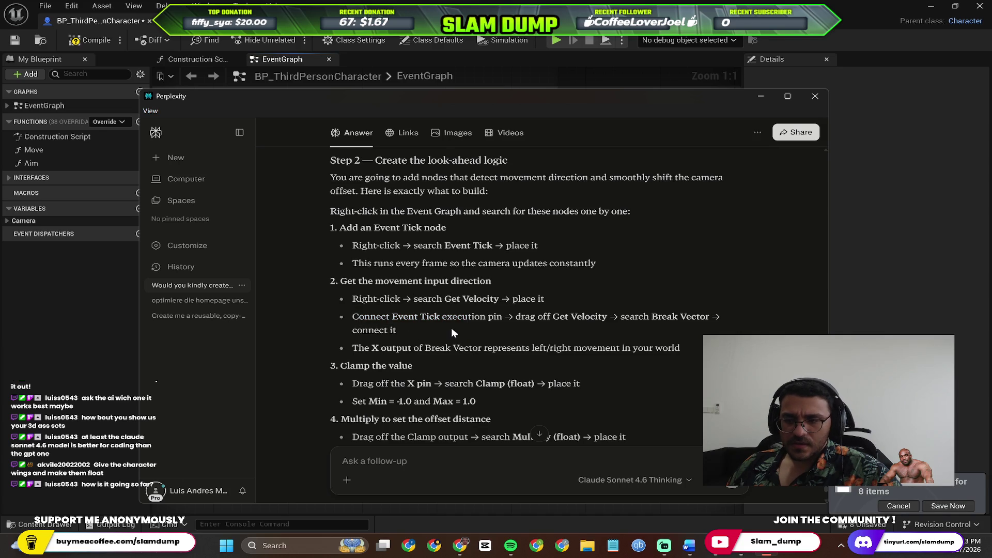
Step: Back in the Blueprint graph, drag a new wire from Event Tick's execution output
{"action": "key", "text": "alt+Tab"}
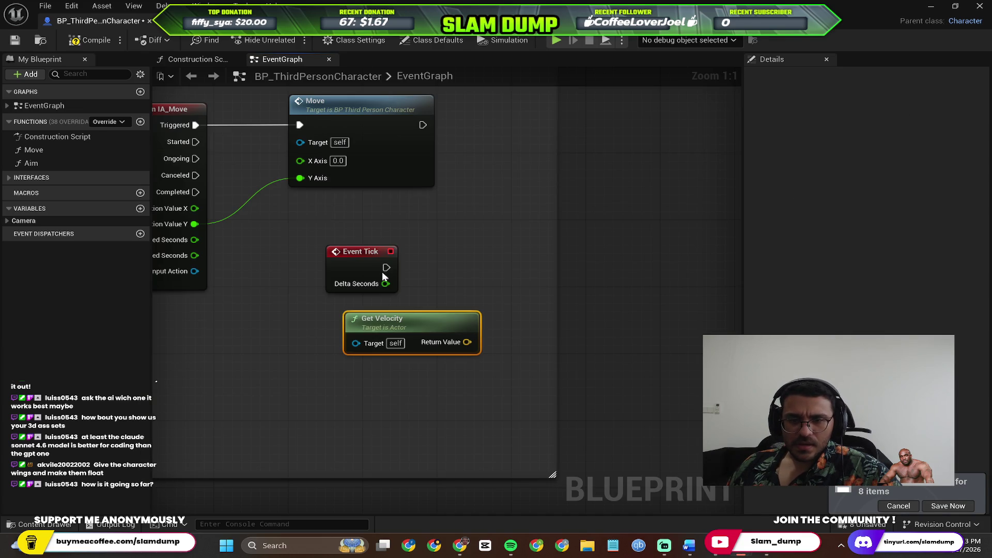
{"action": "key", "text": "alt+Tab"}
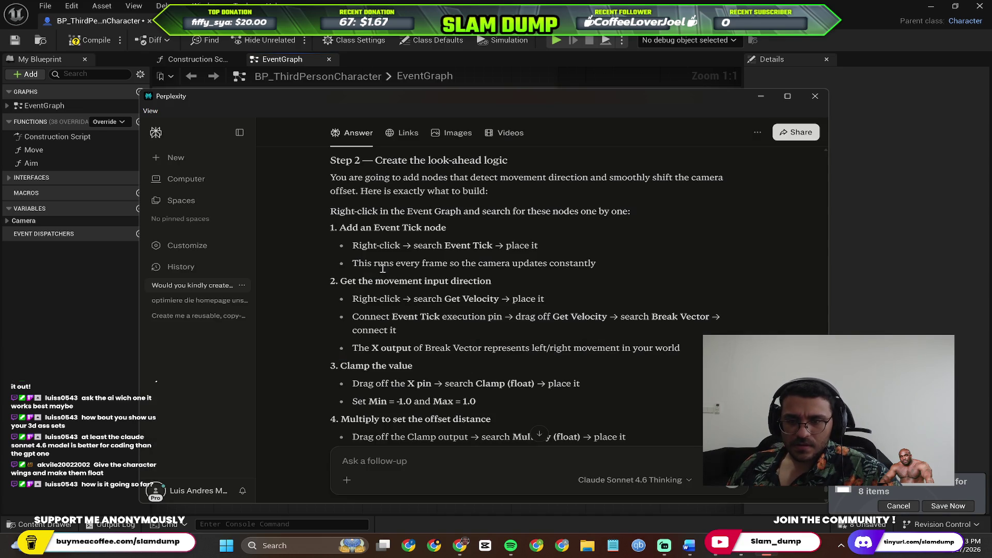
{"action": "key", "text": "alt+Tab"}
{"action": "mouse_move", "coordinate": [390, 268]}
{"action": "left_mouse_down"}
{"action": "mouse_move", "coordinate": [456, 274]}
{"action": "mouse_move", "coordinate": [371, 330]}
{"action": "mouse_move", "coordinate": [388, 342]}
{"action": "mouse_move", "coordinate": [448, 346]}
{"action": "mouse_move", "coordinate": [432, 320]}
{"action": "left_mouse_up"}
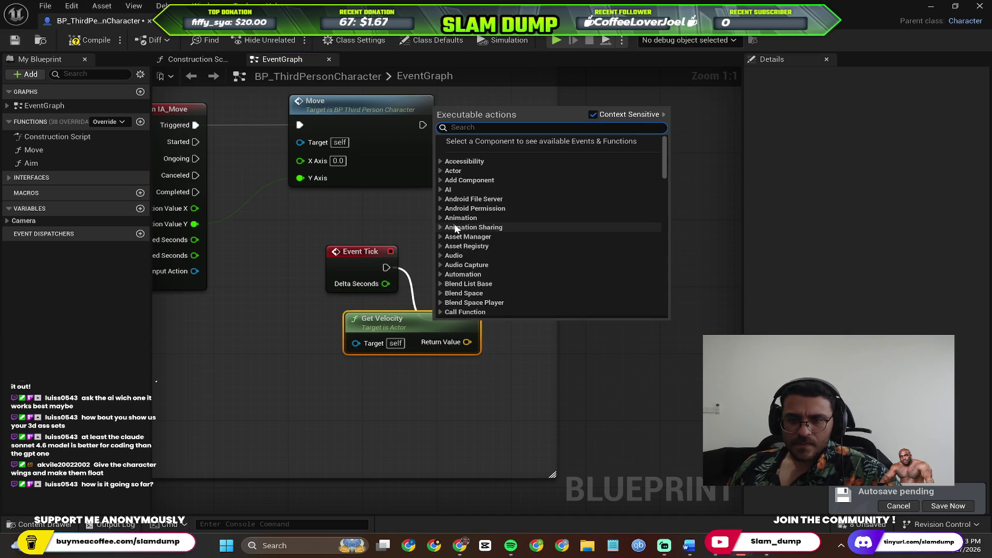
Step: Drag from Event Tick's exec pin, search 'bra', and dismiss the node search
{"action": "key", "text": "alt+Tab"}
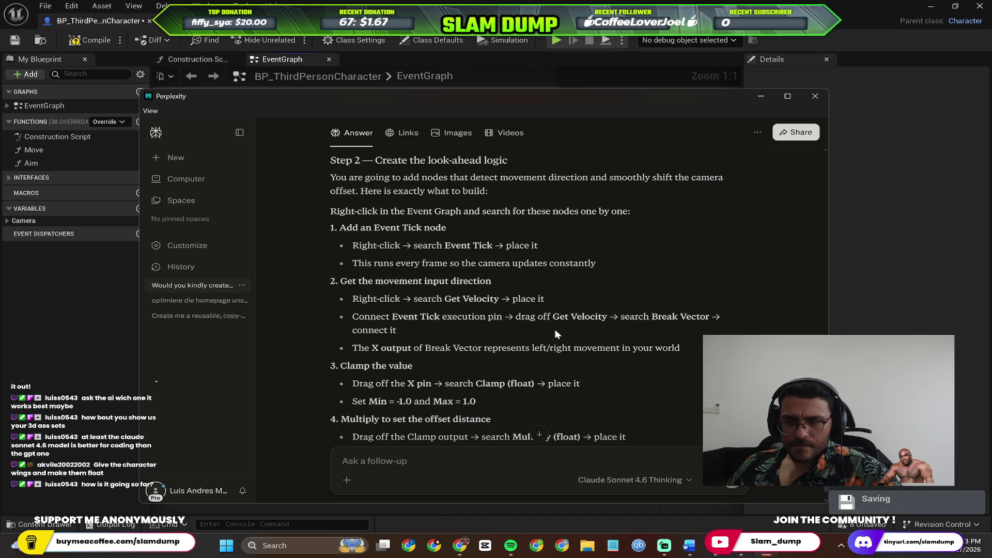
{"action": "key", "text": "alt+Tab"}
{"action": "left_click_drag", "start_coordinate": [387, 268], "coordinate": [362, 349]}
{"action": "type", "text": "b"}
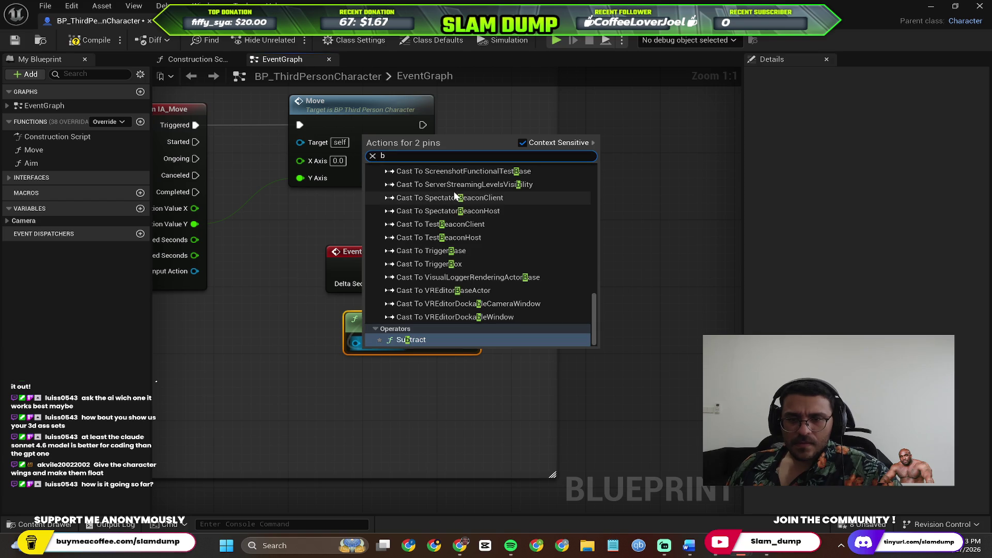
{"action": "type", "text": "ra"}
{"action": "key", "text": "Escape"}
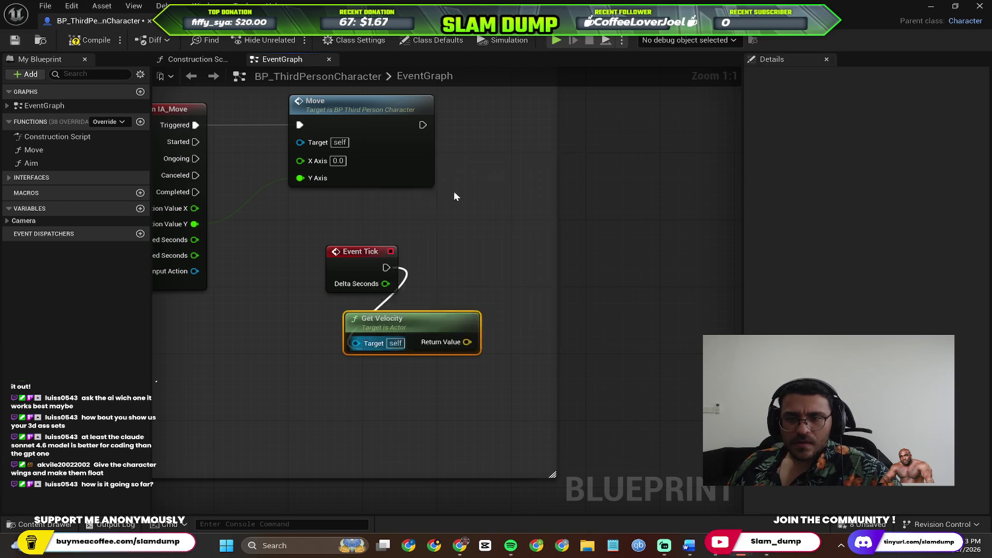
Step: Search 'break' from Event Tick's exec pin, then move Get Velocity lower-left below Event Tick
{"action": "key", "text": "alt+Tab"}
{"action": "key", "text": "alt+Tab"}
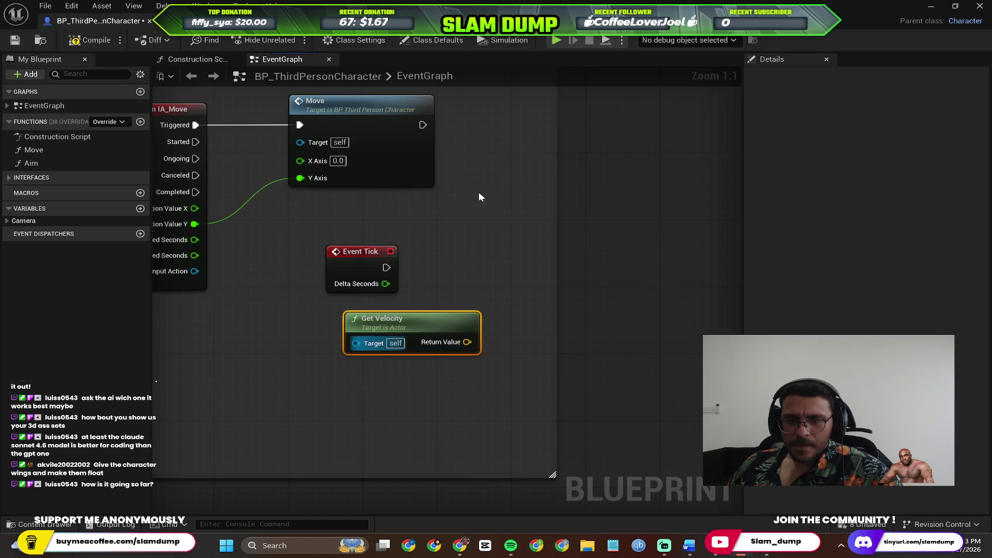
{"action": "left_click", "coordinate": [462, 283]}
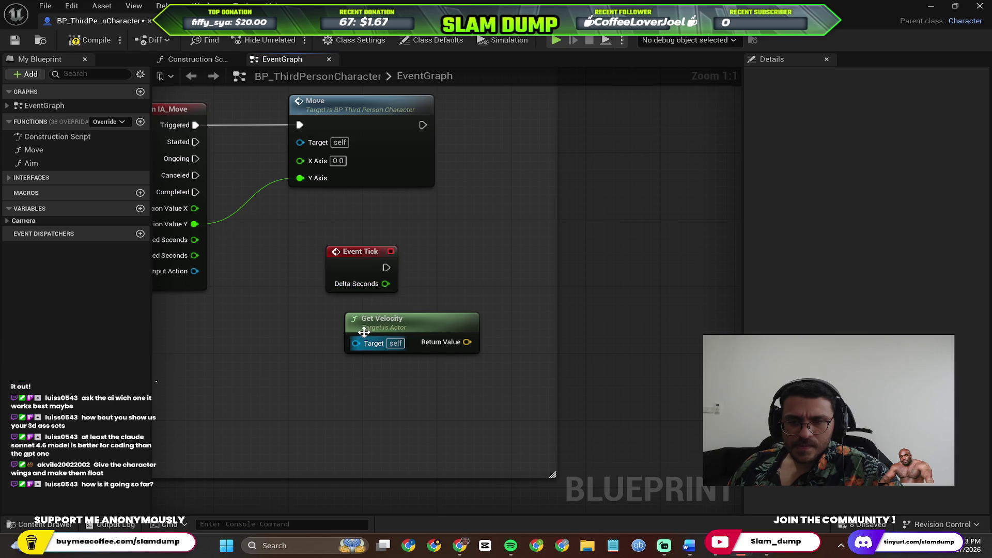
{"action": "left_click_drag", "start_coordinate": [387, 267], "coordinate": [468, 253]}
{"action": "type", "text": "b"}
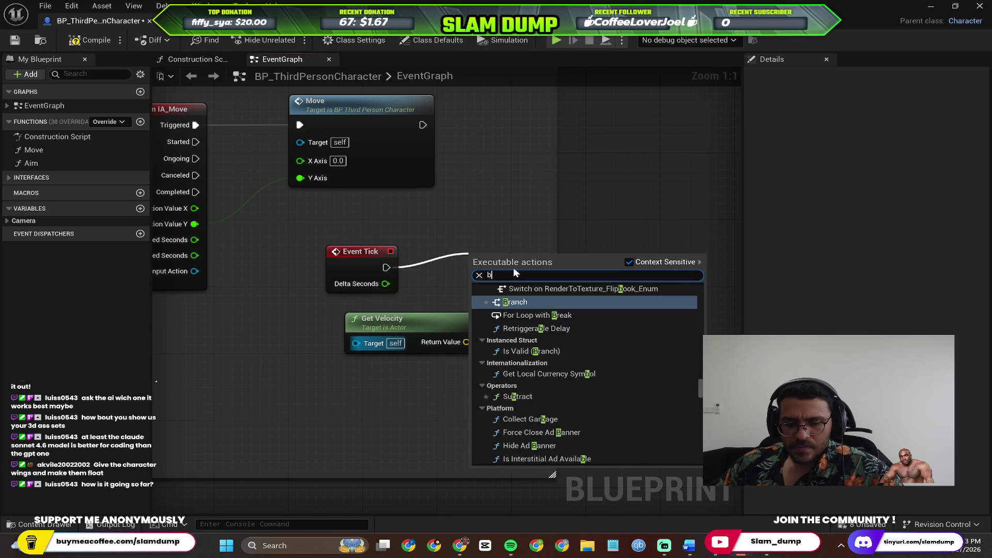
{"action": "type", "text": "reak"}
{"action": "key", "text": "alt+Tab"}
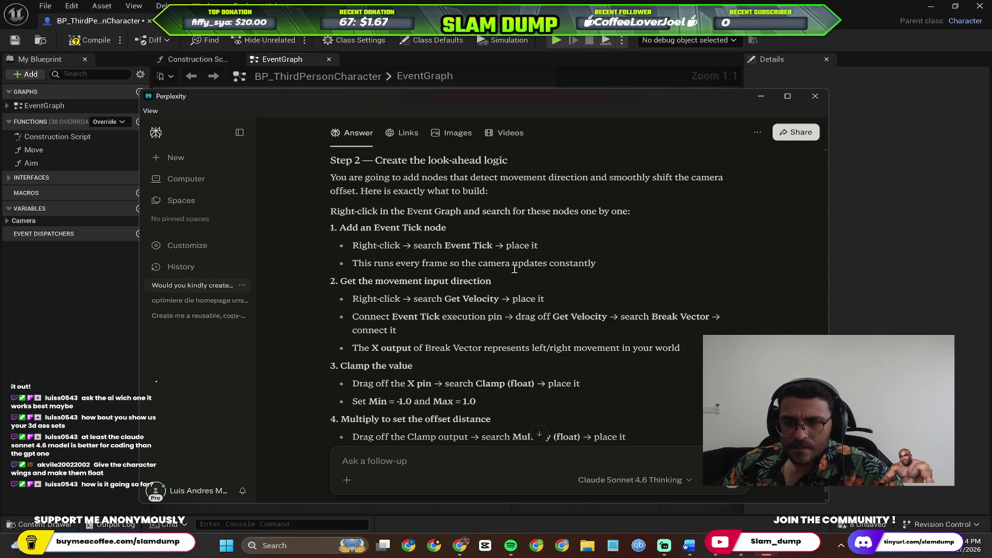
{"action": "key", "text": "alt+Tab"}
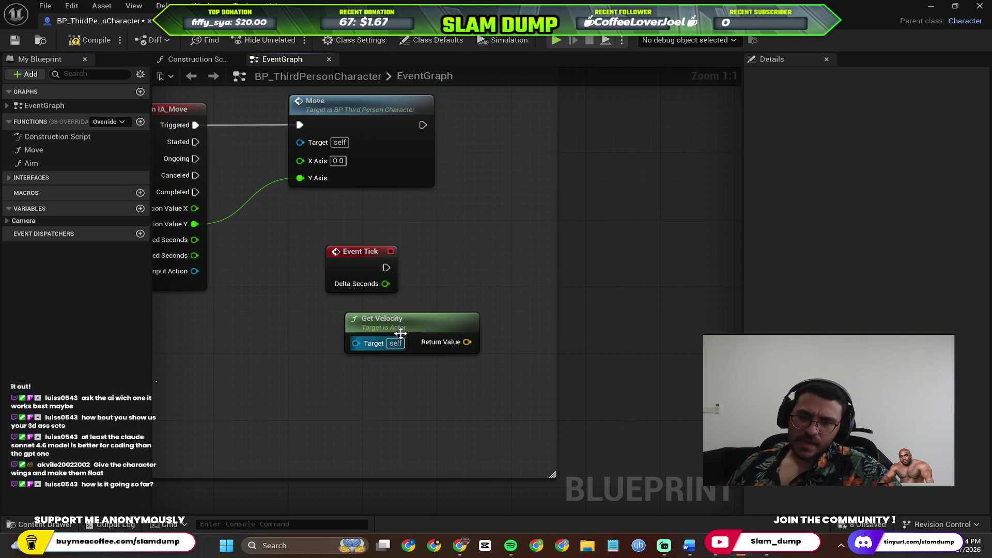
{"action": "left_click", "coordinate": [357, 253]}
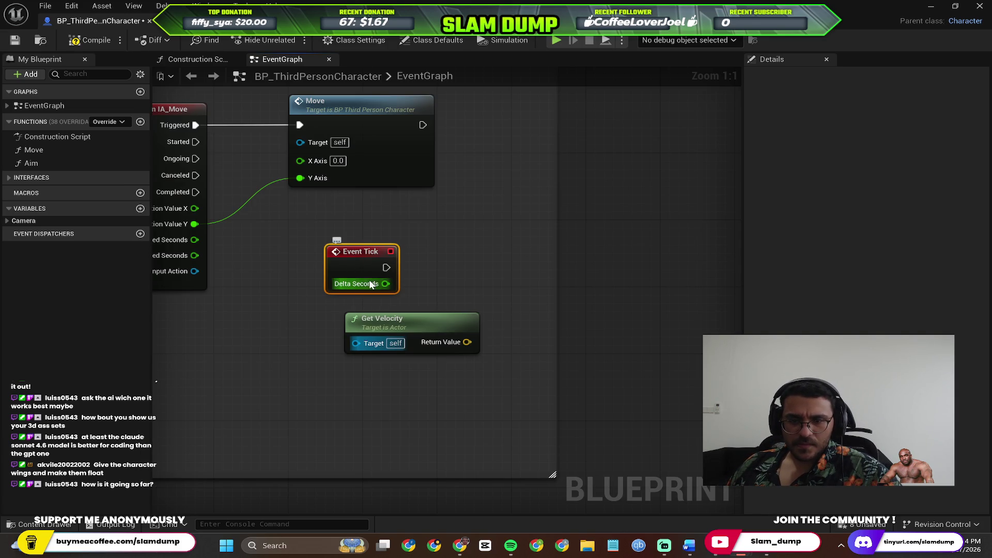
{"action": "left_click_drag", "start_coordinate": [385, 346], "coordinate": [290, 362]}
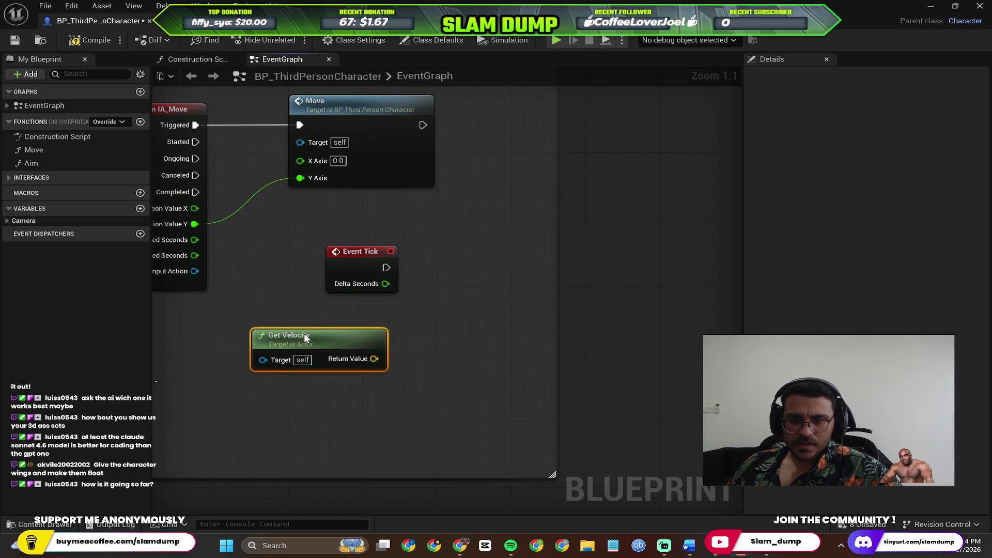
Step: Search 'get velocity' then 'break' in Event Tick's executable-actions list, then return to Perplexity
{"action": "left_click_drag", "start_coordinate": [387, 267], "coordinate": [468, 257]}
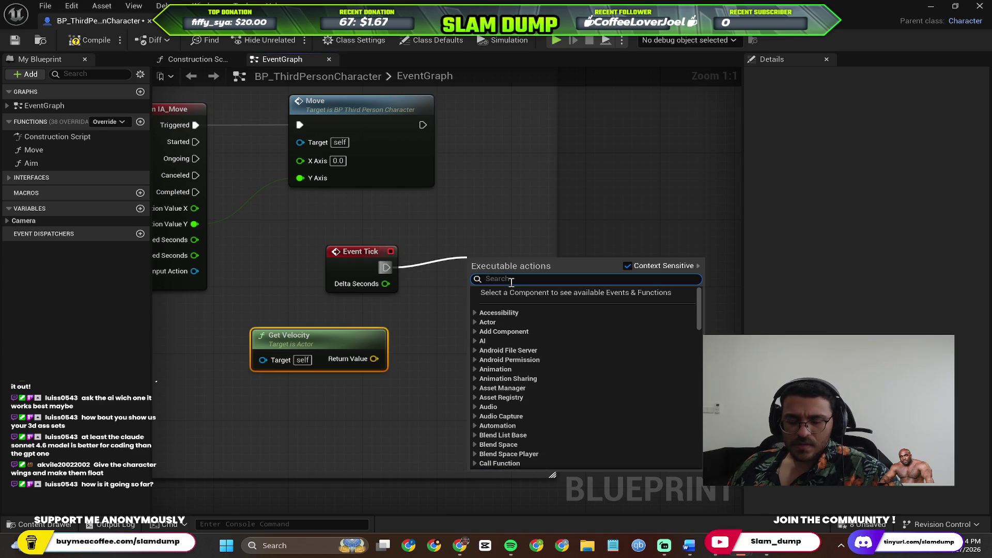
{"action": "type", "text": "get velecit"}
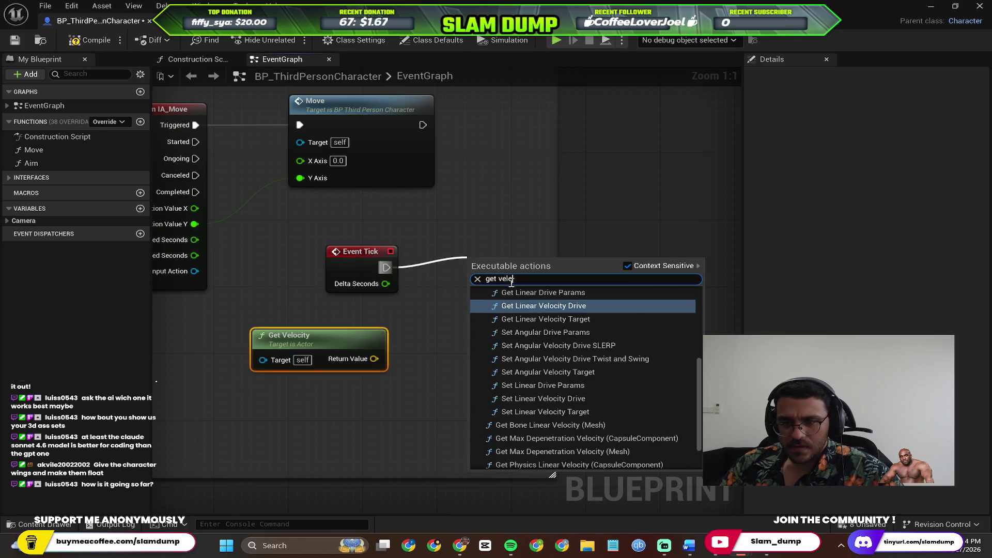
{"action": "key", "text": "BackSpace"}
{"action": "key", "text": "BackSpace"}
{"action": "key", "text": "BackSpace"}
{"action": "type", "text": "ocity"}
{"action": "scroll", "coordinate": [634, 316], "scroll_direction": "down", "scroll_amount": 3}
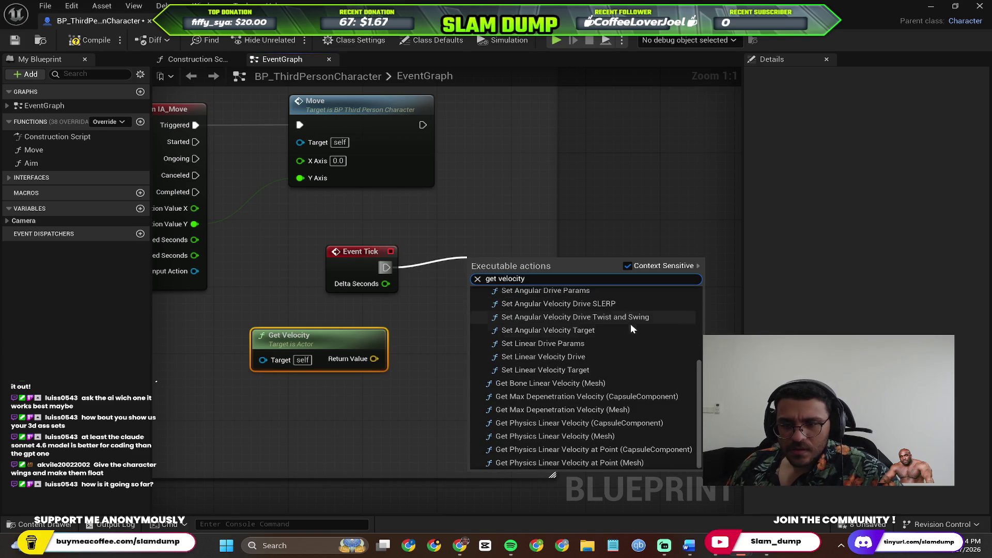
{"action": "scroll", "coordinate": [628, 326], "scroll_direction": "up", "scroll_amount": 5}
{"action": "double_click", "coordinate": [544, 279]}
{"action": "key", "text": "BackSpace"}
{"action": "key", "text": "BackSpace"}
{"action": "key", "text": "BackSpace"}
{"action": "key", "text": "BackSpace"}
{"action": "type", "text": "brek"}
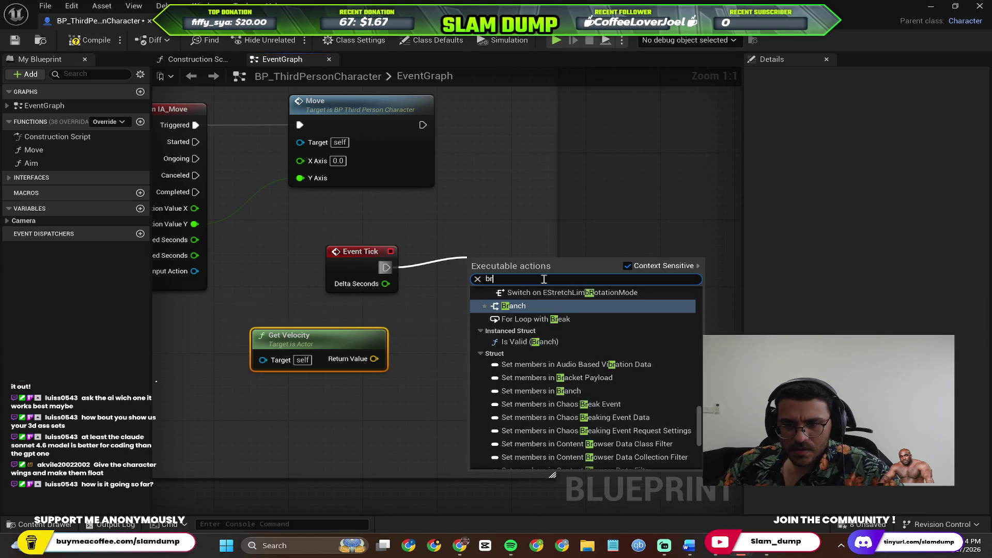
{"action": "key", "text": "BackSpace"}
{"action": "type", "text": "ak"}
{"action": "key", "text": "alt+Tab"}
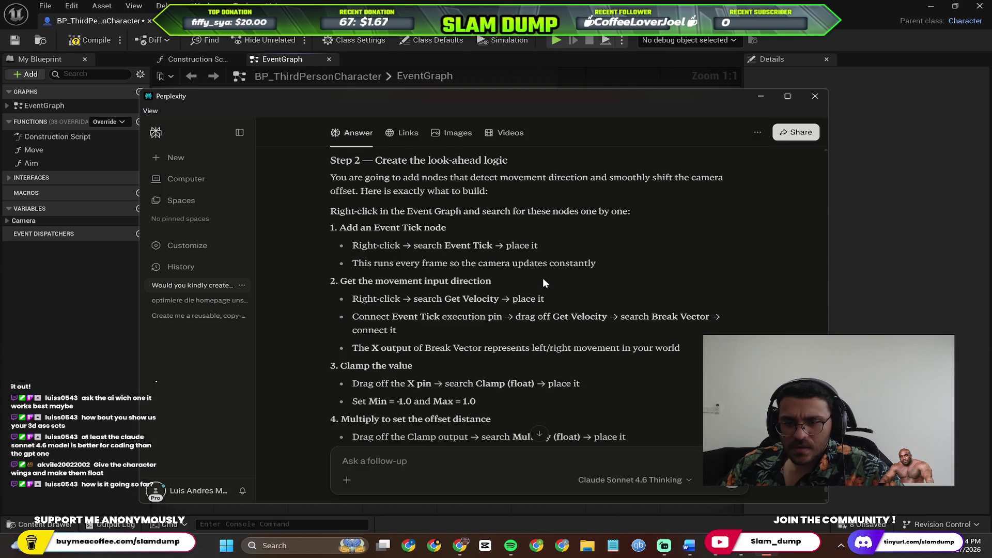
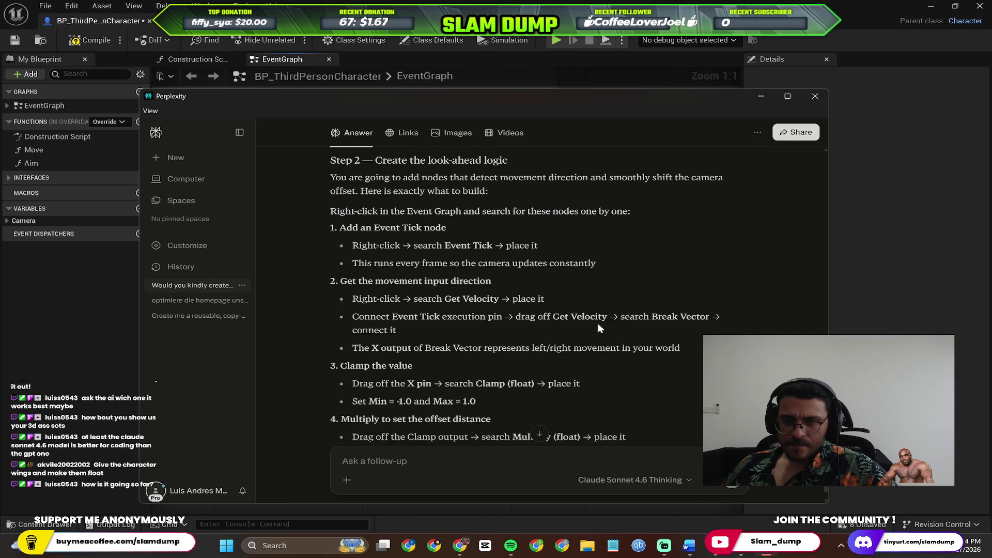
Step: Try adding a 'break vector' node from Event Tick's execution output, then cancel the search
{"action": "key", "text": "alt+Tab"}
{"action": "left_click_drag", "start_coordinate": [386, 268], "coordinate": [483, 259]}
{"action": "type", "text": "break vector"}
{"action": "key", "text": "Escape"}
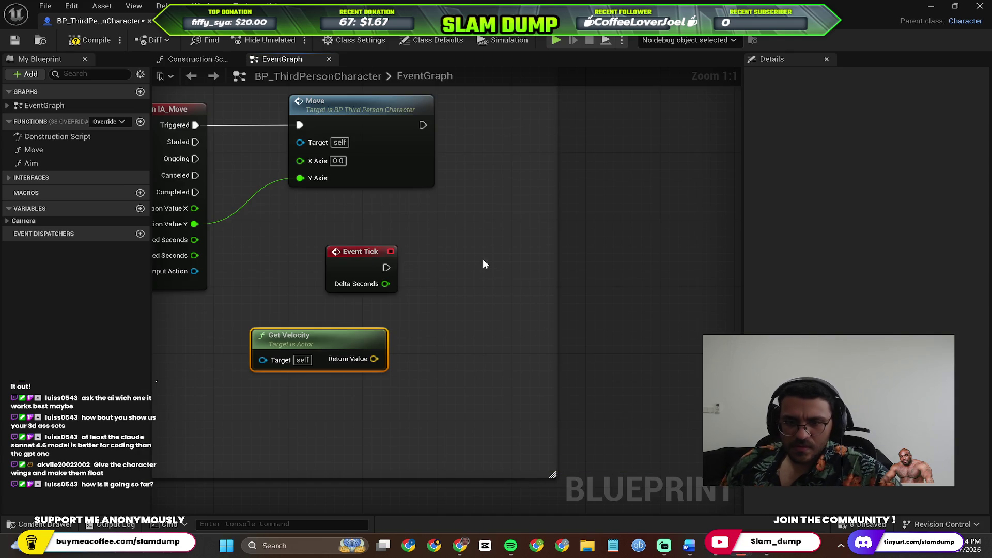
Step: Add a Break Vector node wired from Get Velocity's Return Value and check it against the guide
{"action": "left_click_drag", "start_coordinate": [374, 358], "coordinate": [533, 345]}
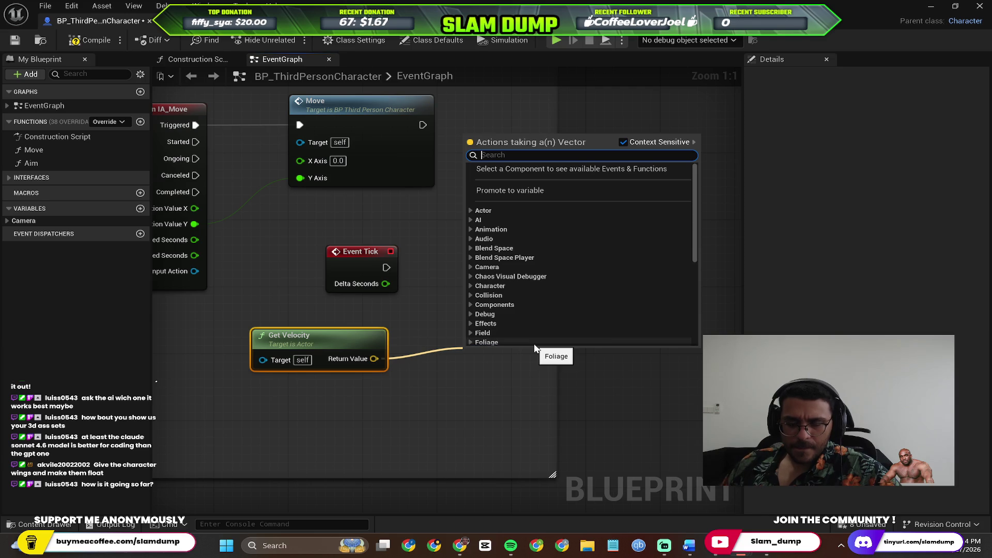
{"action": "type", "text": "break"}
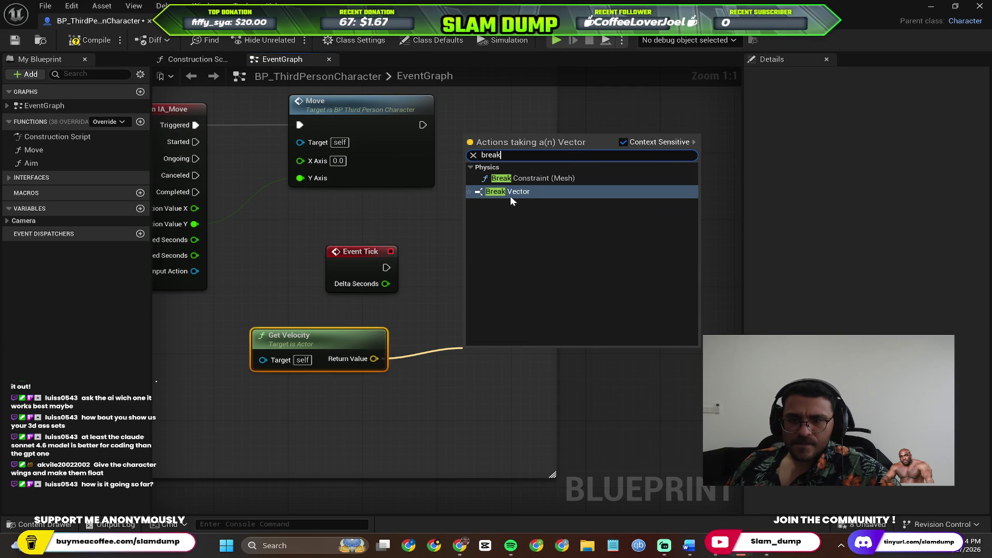
{"action": "left_click", "coordinate": [523, 191]}
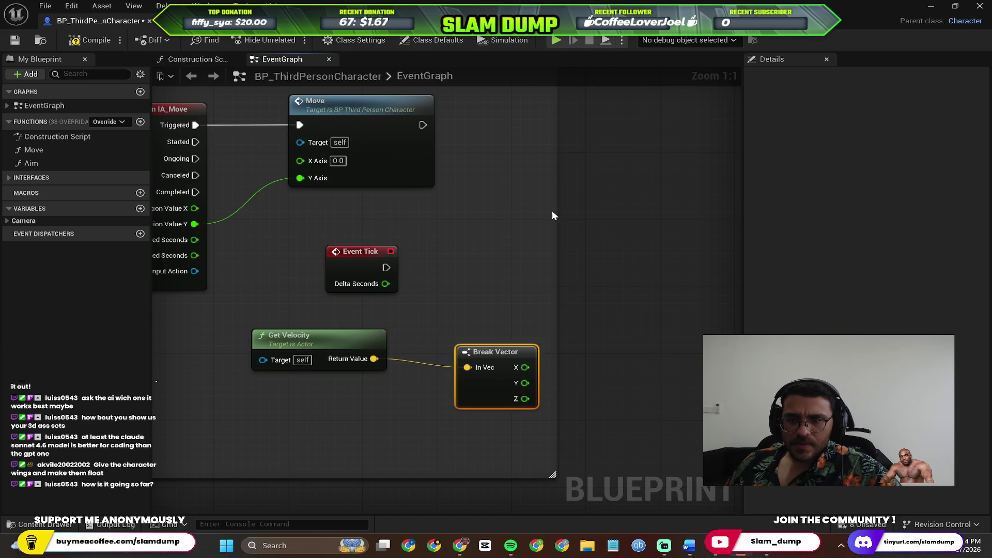
{"action": "key", "text": "alt+Tab"}
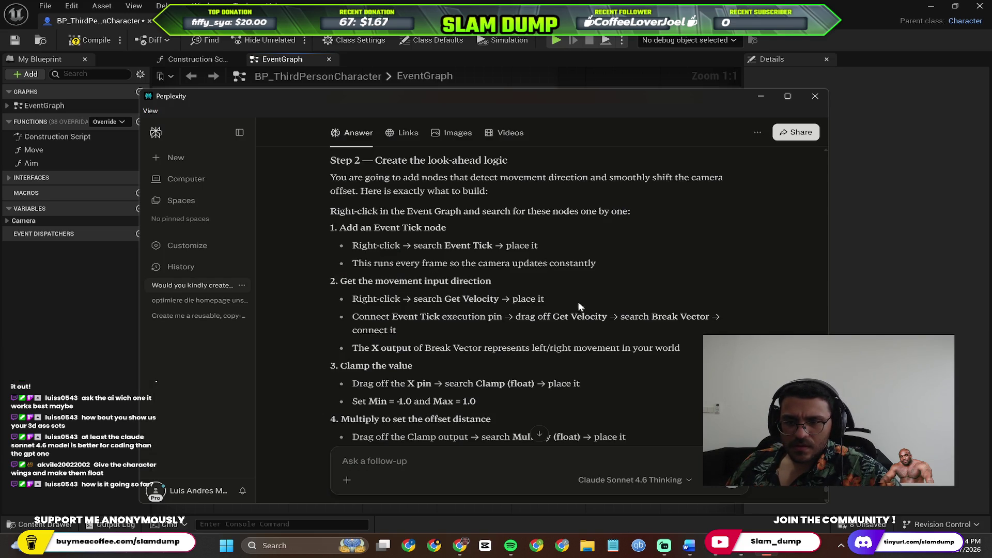
{"action": "key", "text": "alt+Tab"}
{"action": "key", "text": "alt+Tab"}
{"action": "key", "text": "alt+Tab"}
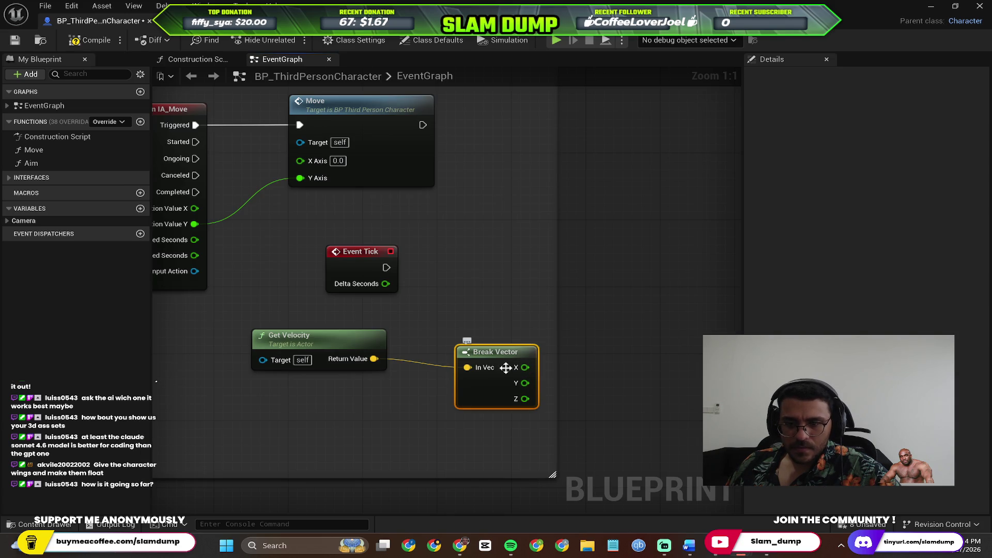
Step: Attempt to wire Event Tick into Get Velocity, then return to the Perplexity guide
{"action": "mouse_move", "coordinate": [385, 284]}
{"action": "left_mouse_down"}
{"action": "mouse_move", "coordinate": [276, 324]}
{"action": "mouse_move", "coordinate": [268, 358]}
{"action": "left_mouse_up"}
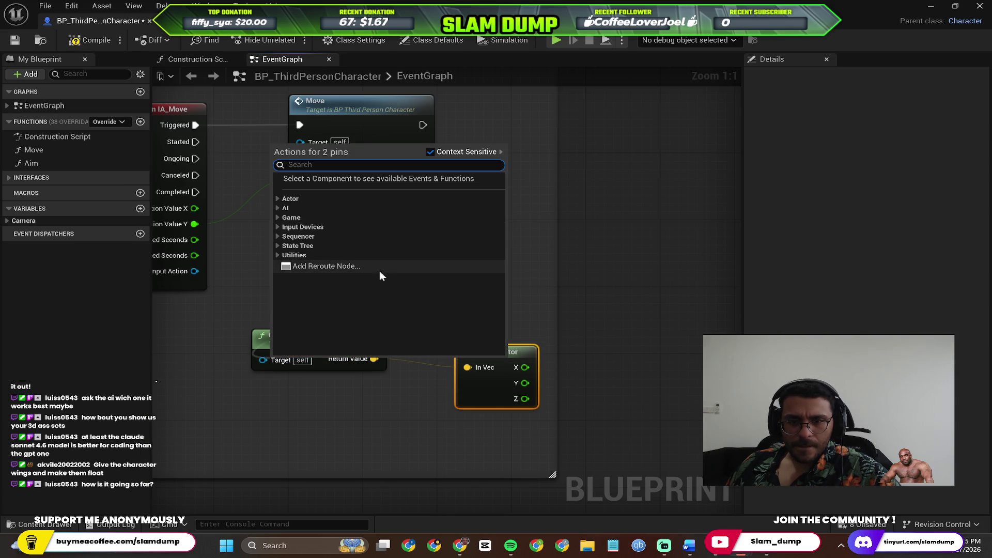
{"action": "left_click", "coordinate": [544, 184]}
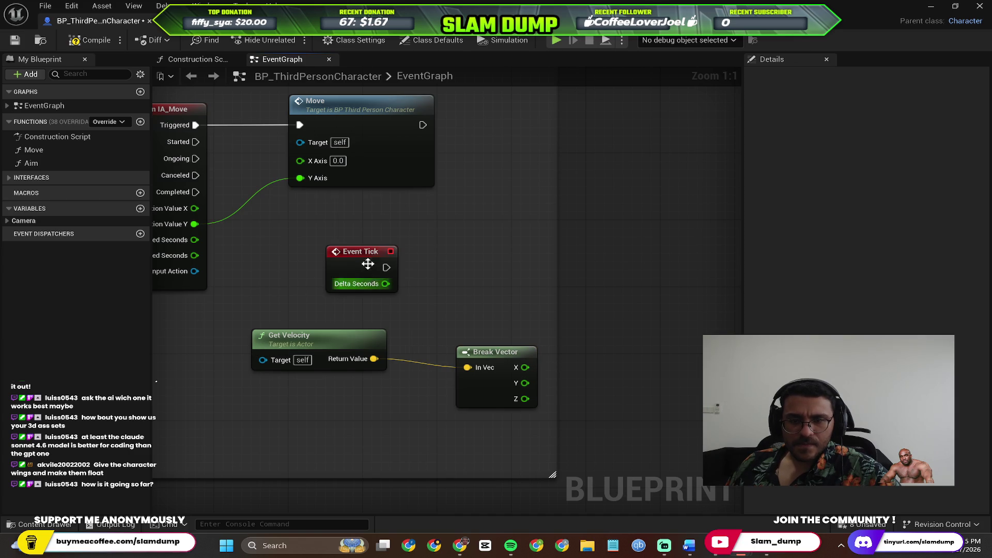
{"action": "mouse_move", "coordinate": [385, 284]}
{"action": "left_mouse_down"}
{"action": "mouse_move", "coordinate": [289, 352]}
{"action": "mouse_move", "coordinate": [323, 354]}
{"action": "mouse_move", "coordinate": [372, 283]}
{"action": "mouse_move", "coordinate": [414, 302]}
{"action": "mouse_move", "coordinate": [300, 340]}
{"action": "mouse_move", "coordinate": [253, 342]}
{"action": "mouse_move", "coordinate": [389, 340]}
{"action": "mouse_move", "coordinate": [395, 332]}
{"action": "mouse_move", "coordinate": [356, 357]}
{"action": "mouse_move", "coordinate": [244, 362]}
{"action": "mouse_move", "coordinate": [257, 364]}
{"action": "left_mouse_up"}
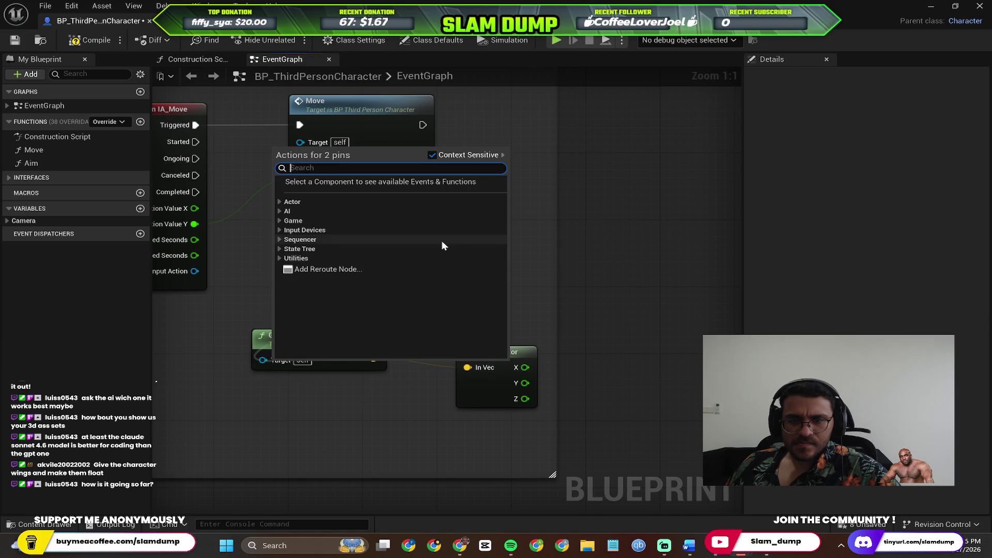
{"action": "key", "text": "alt+Tab"}
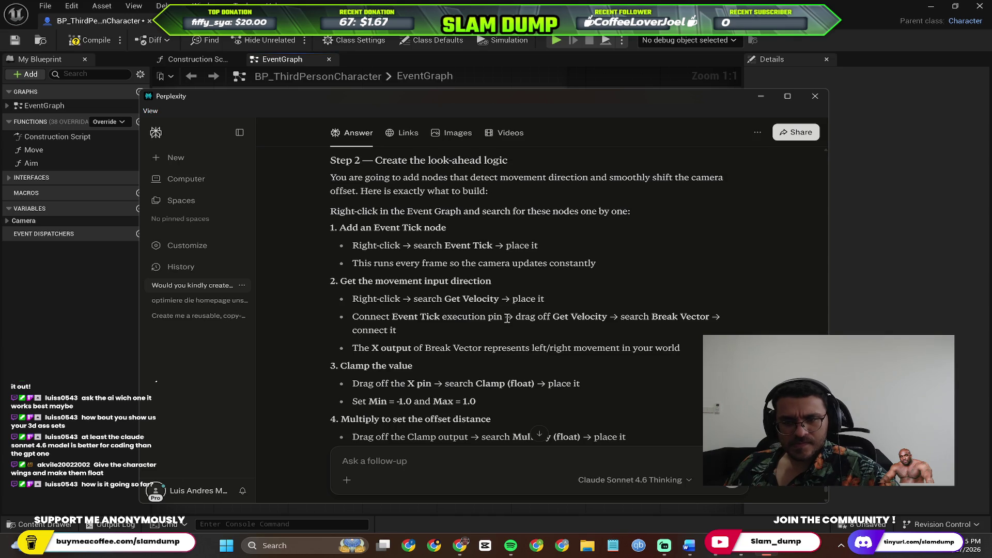
Step: Quote the Event Tick connection step as a follow-up, then clear the drafted 'i do' text
{"action": "left_click_drag", "start_coordinate": [433, 330], "coordinate": [344, 319]}
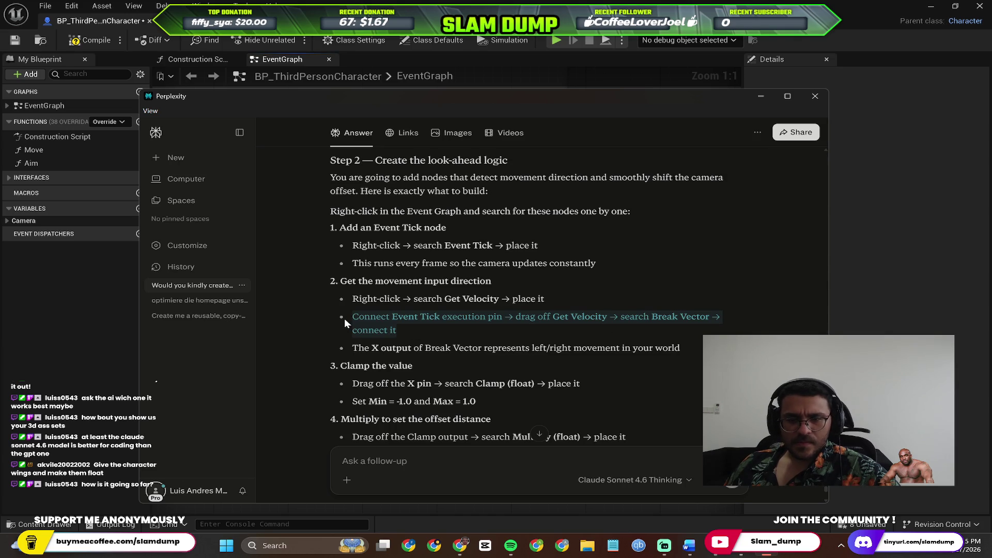
{"action": "left_click", "coordinate": [336, 299]}
{"action": "type", "text": "i do"}
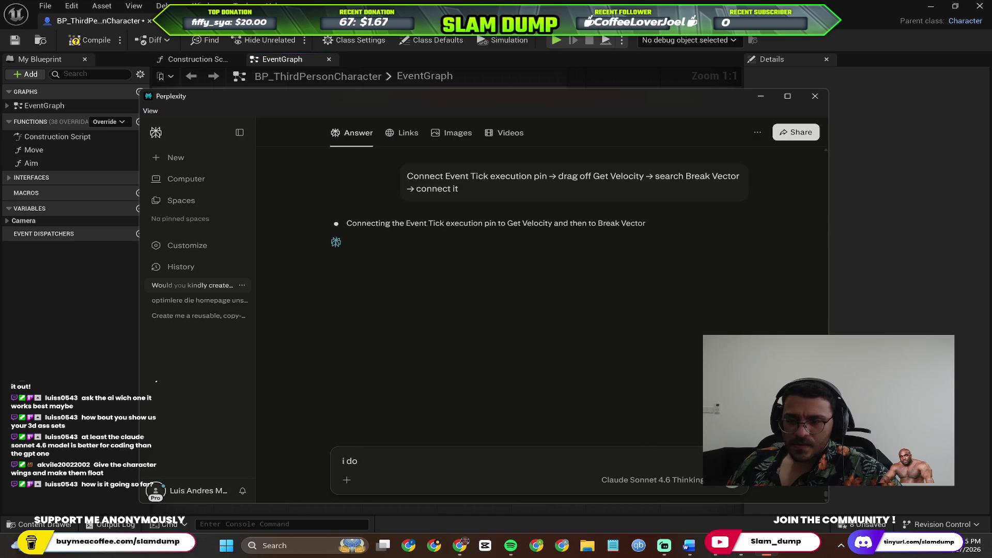
{"action": "scroll", "coordinate": [678, 296], "scroll_direction": "up", "scroll_amount": 2}
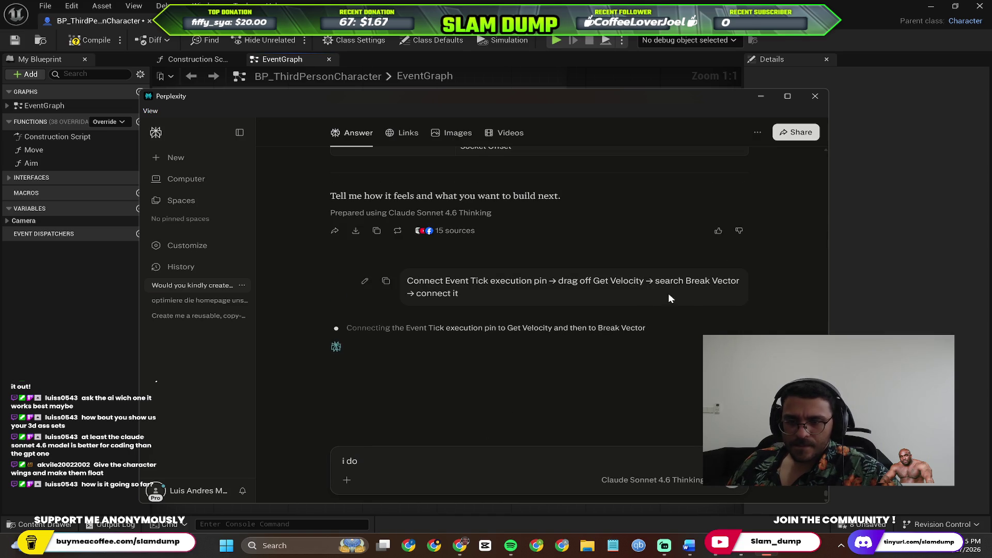
{"action": "key", "text": "BackSpace"}
{"action": "key", "text": "BackSpace"}
{"action": "key", "text": "BackSpace"}
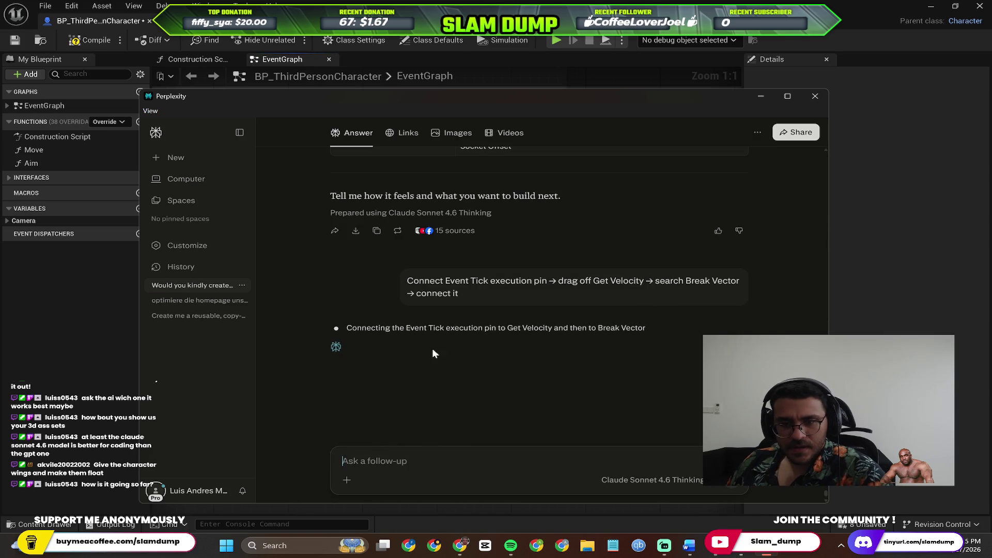
{"action": "scroll", "coordinate": [433, 349], "scroll_direction": "up", "scroll_amount": 5}
{"action": "scroll", "coordinate": [517, 301], "scroll_direction": "down", "scroll_amount": 8}
{"action": "scroll", "coordinate": [701, 318], "scroll_direction": "up", "scroll_amount": 5}
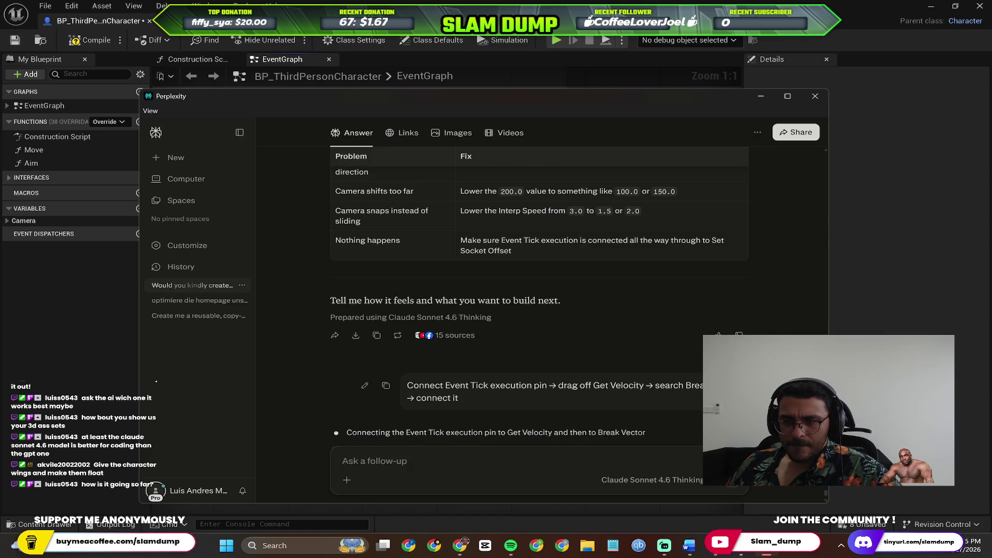
{"action": "scroll", "coordinate": [568, 341], "scroll_direction": "down", "scroll_amount": 1}
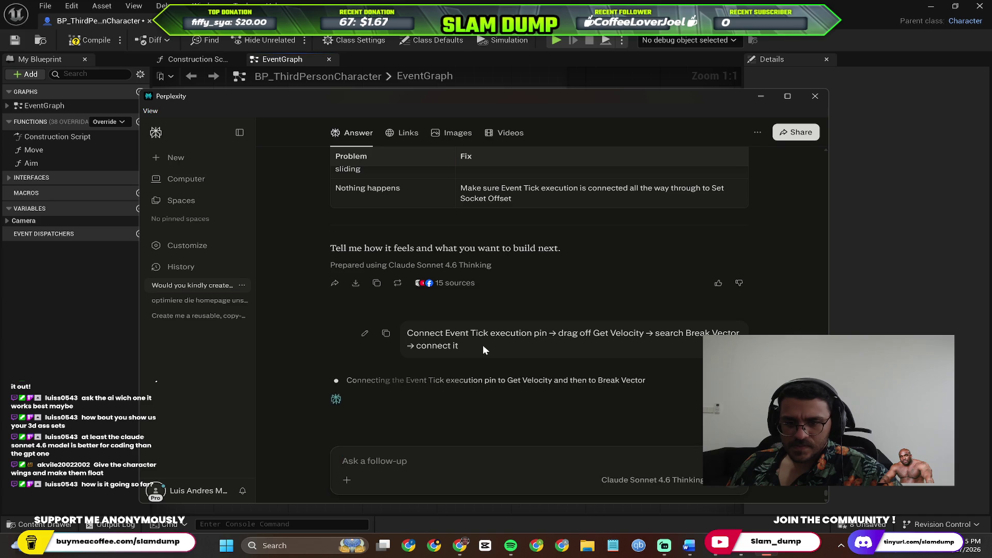
Step: Edit the earlier question to say 'I dont understand this part'
{"action": "left_click", "coordinate": [365, 334]}
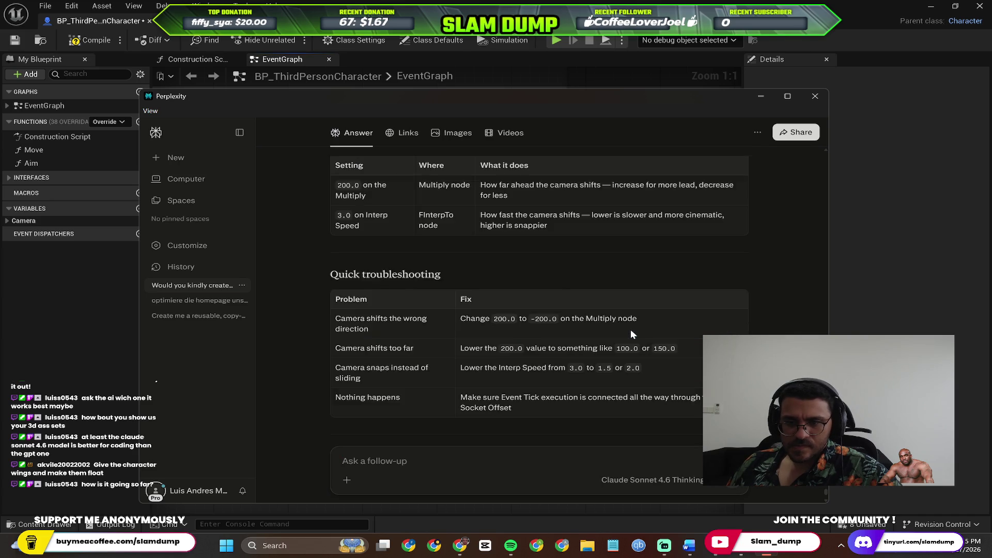
{"action": "type", "text": "I dont un"}
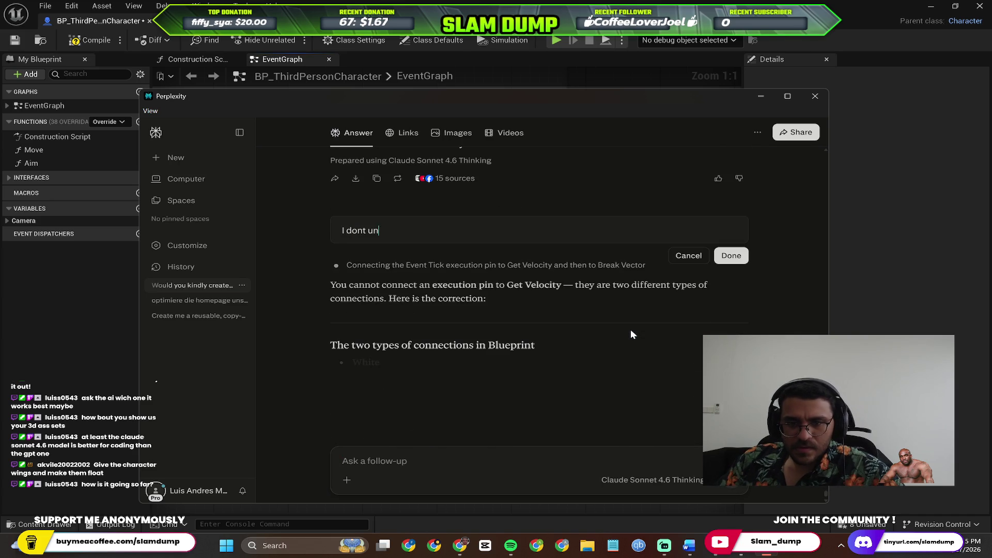
{"action": "type", "text": "derstand this part"}
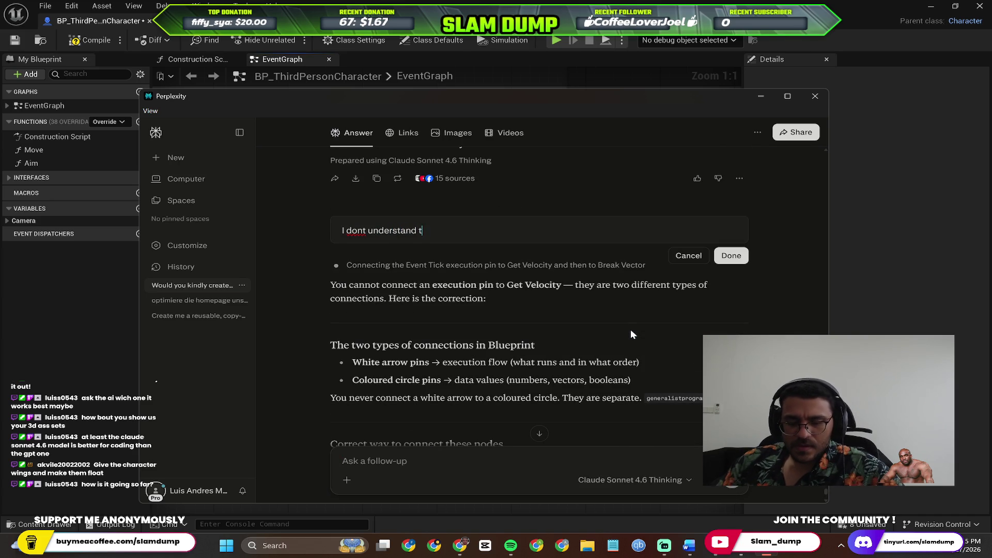
{"action": "scroll", "coordinate": [613, 329], "scroll_direction": "up", "scroll_amount": 5}
{"action": "scroll", "coordinate": [433, 255], "scroll_direction": "up", "scroll_amount": 10}
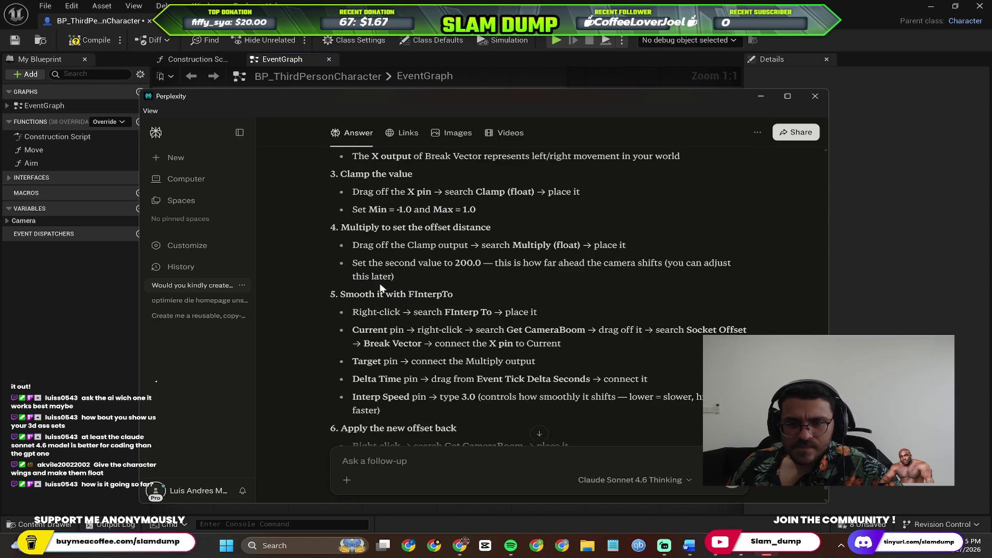
{"action": "scroll", "coordinate": [363, 276], "scroll_direction": "up", "scroll_amount": 4}
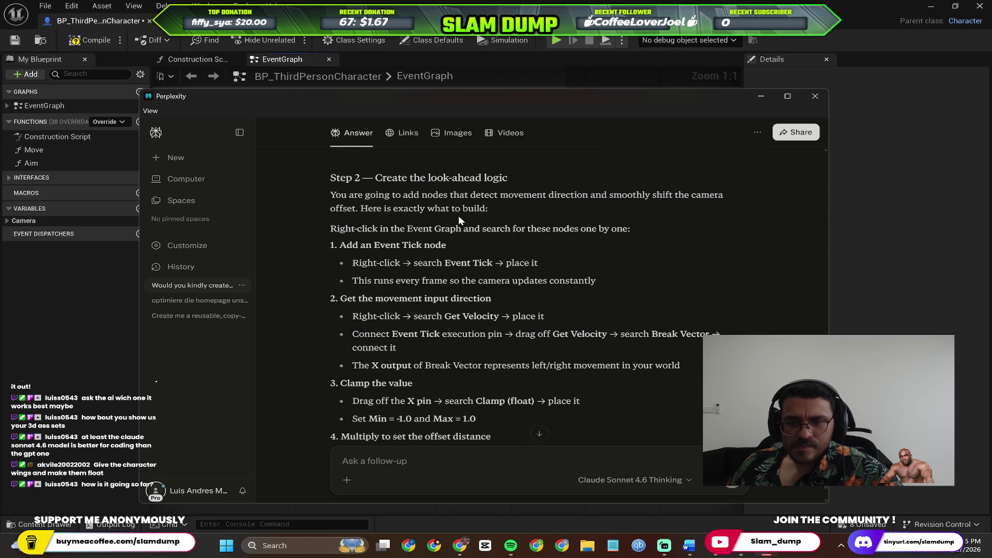
{"action": "scroll", "coordinate": [398, 254], "scroll_direction": "down", "scroll_amount": 1}
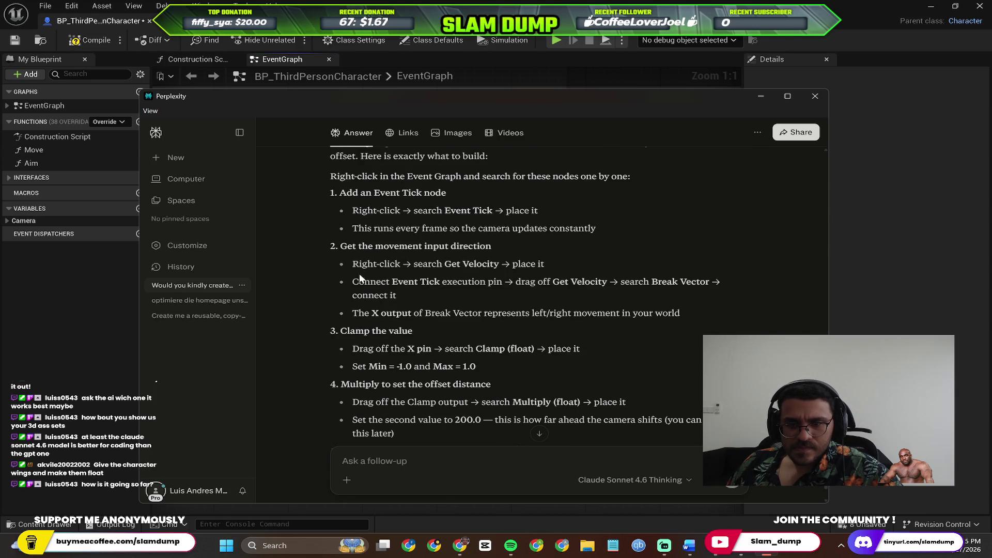
Step: Select the wiring steps through the Break Vector X output line and paste them over the question
{"action": "left_click_drag", "start_coordinate": [358, 281], "coordinate": [714, 300]}
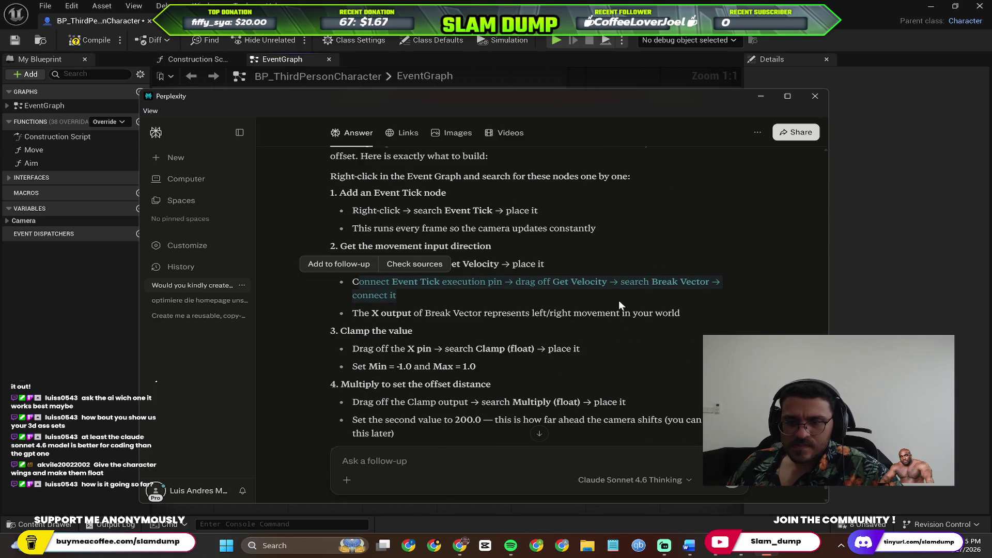
{"action": "left_click", "coordinate": [371, 274]}
{"action": "mouse_move", "coordinate": [353, 282]}
{"action": "left_mouse_down"}
{"action": "mouse_move", "coordinate": [579, 327]}
{"action": "mouse_move", "coordinate": [687, 313]}
{"action": "left_mouse_up"}
{"action": "key", "text": "ctrl+c"}
{"action": "scroll", "coordinate": [627, 381], "scroll_direction": "down", "scroll_amount": 15}
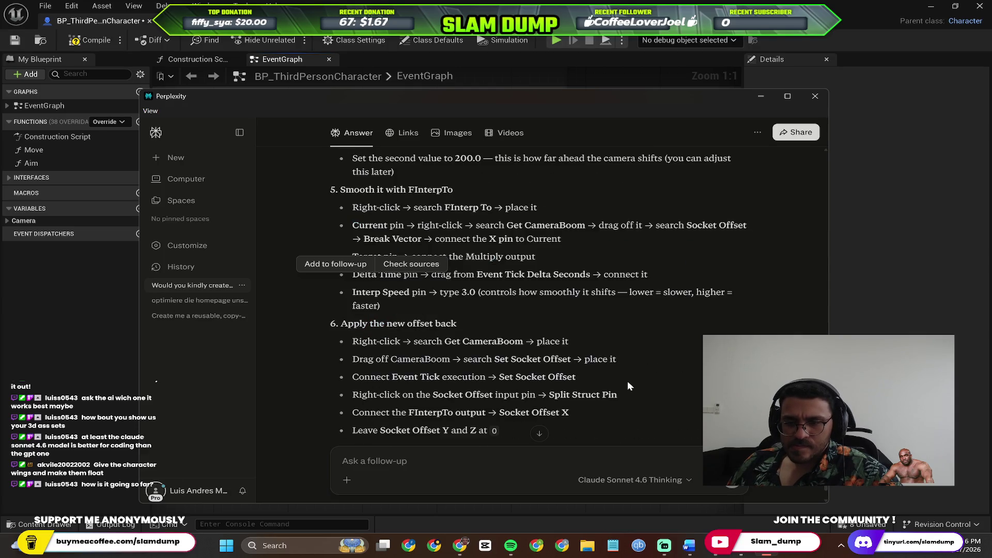
{"action": "scroll", "coordinate": [610, 279], "scroll_direction": "up", "scroll_amount": 10}
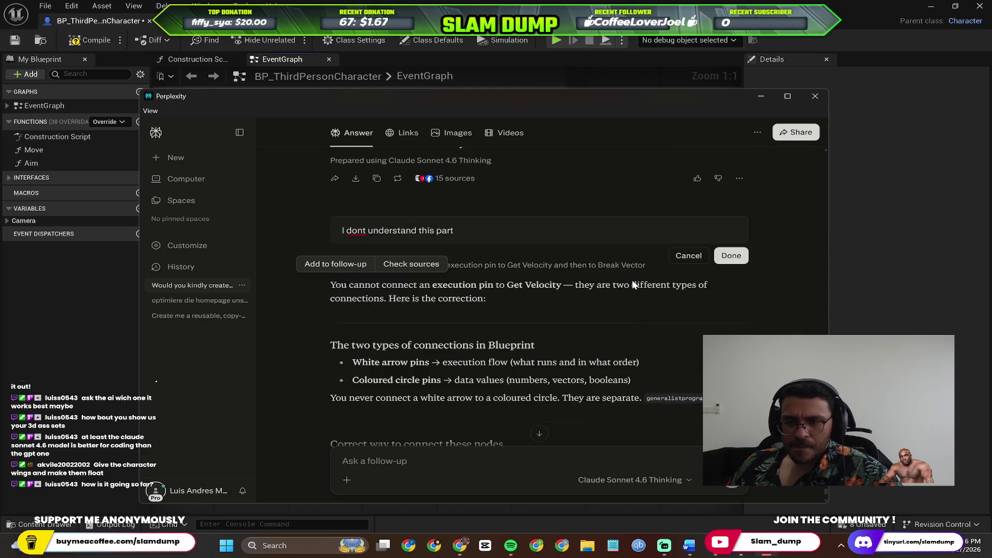
{"action": "key", "text": "ctrl+a"}
{"action": "key", "text": "ctrl+v"}
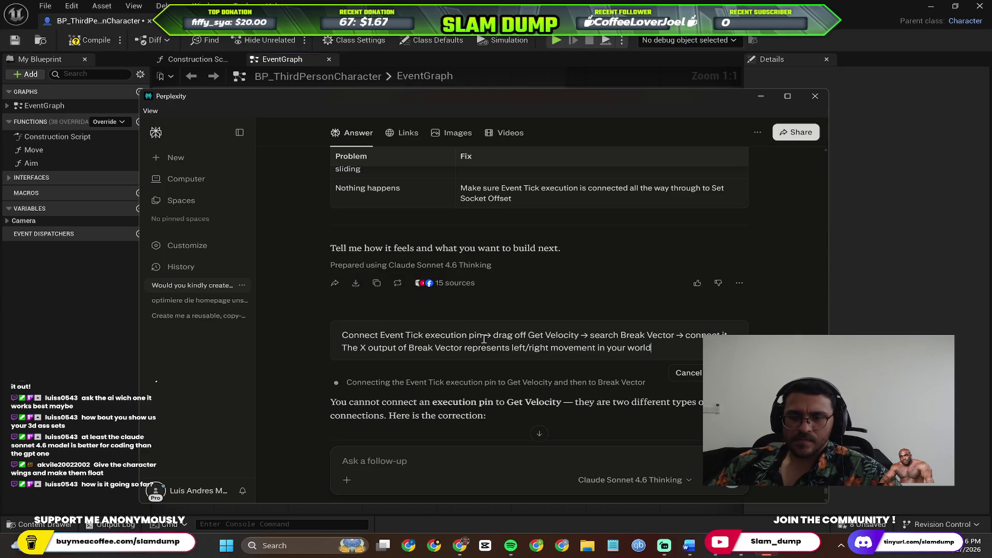
Step: Prefix the quoted steps with 'I don't understand this part… can u explain it simpler:' and submit
{"action": "key", "text": "Up"}
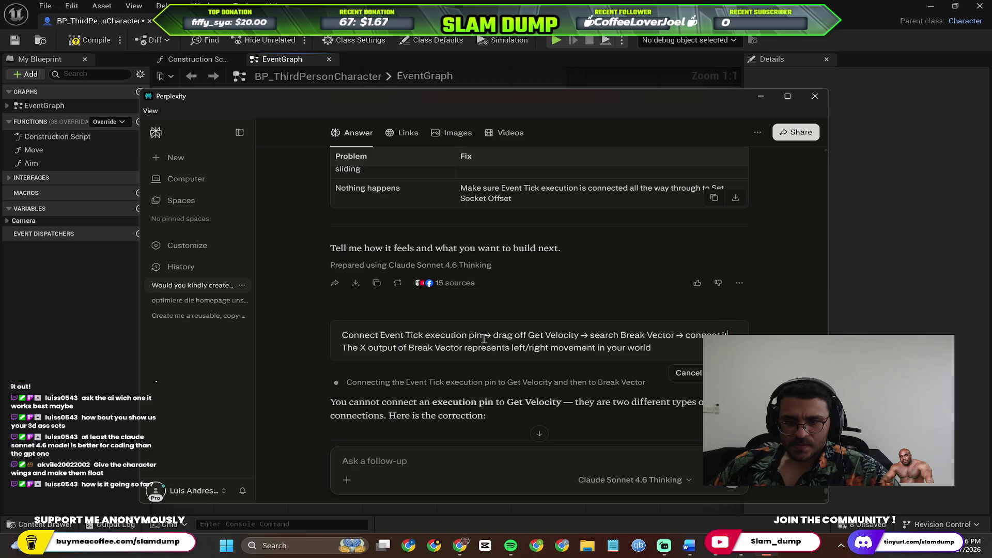
{"action": "left_click", "coordinate": [342, 336]}
{"action": "type", "text": "I don't unde"}
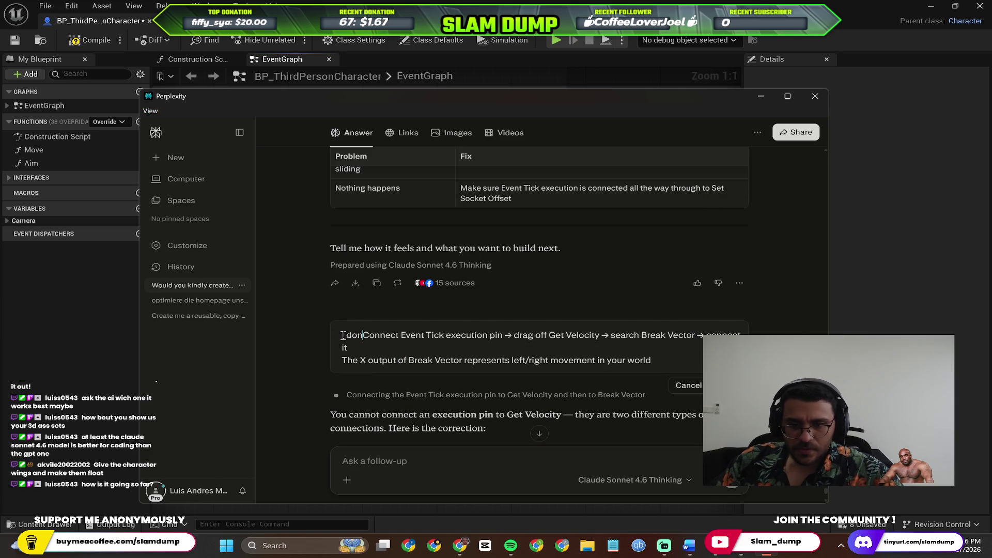
{"action": "type", "text": "rstand this part"}
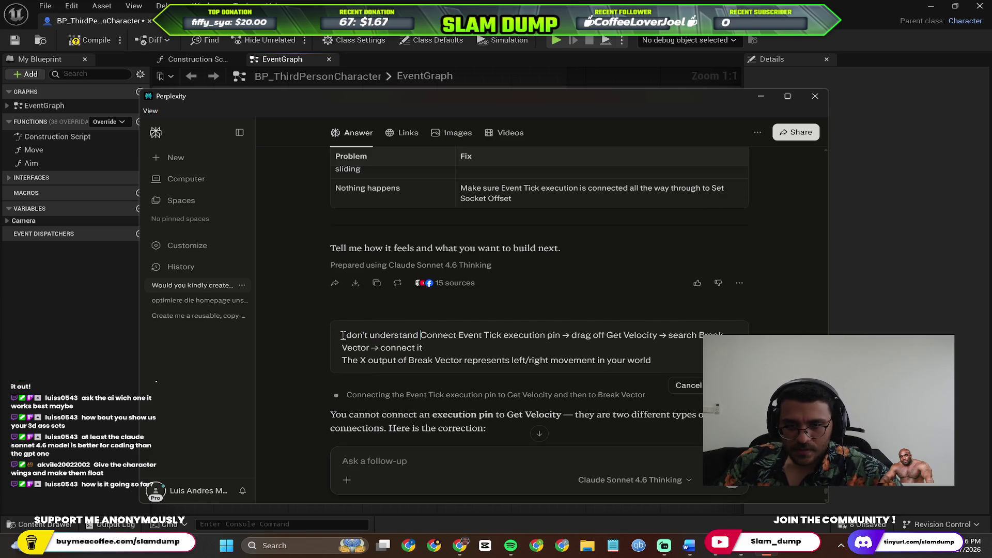
{"action": "type", "text": " i find it confusing ot"}
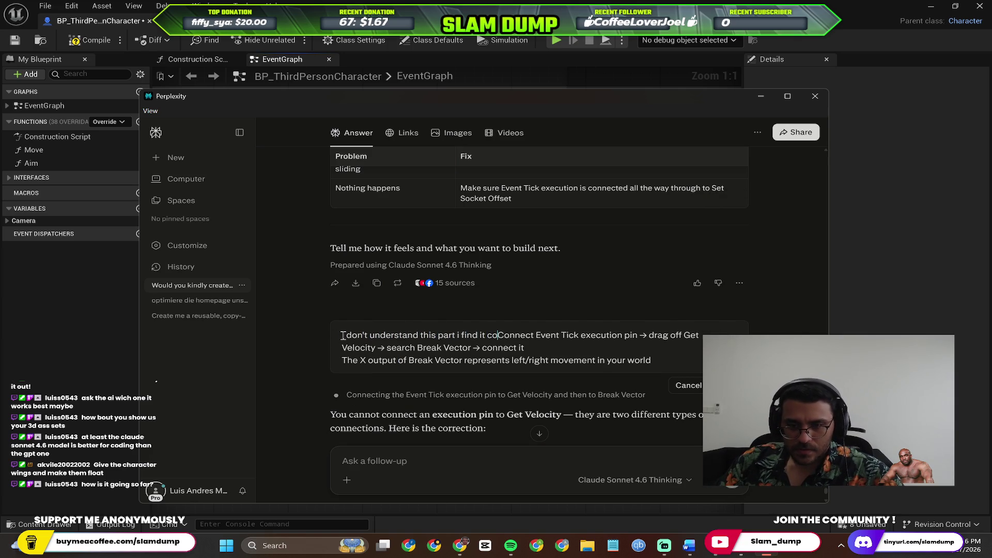
{"action": "key", "text": "BackSpace"}
{"action": "key", "text": "BackSpace"}
{"action": "type", "text": "to understand "}
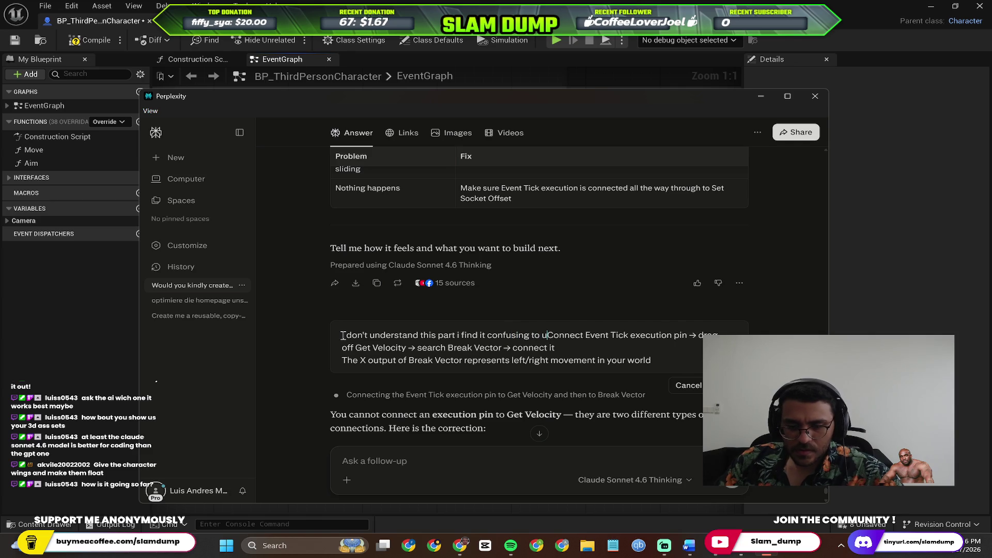
{"action": "type", "text": "what to drag "}
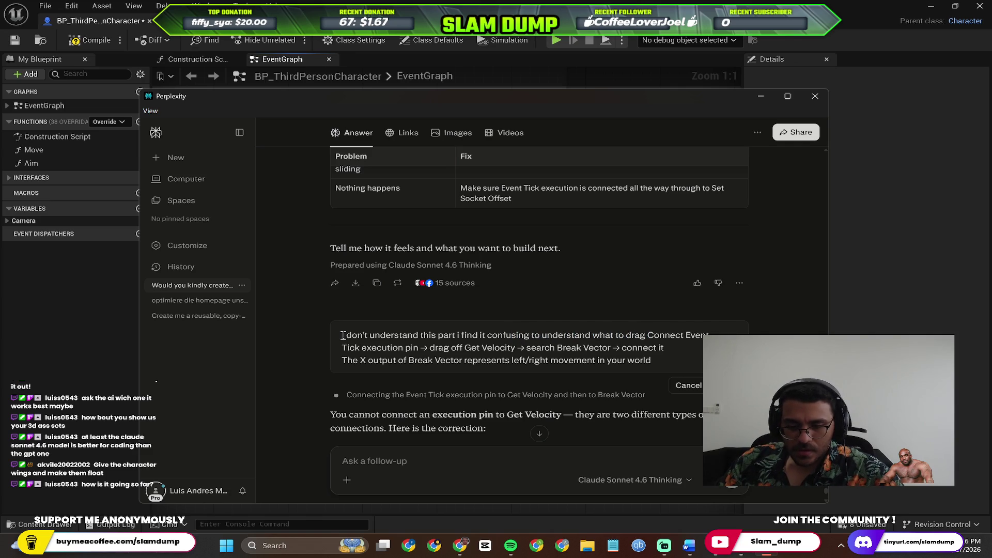
{"action": "type", "text": "o what or connect "}
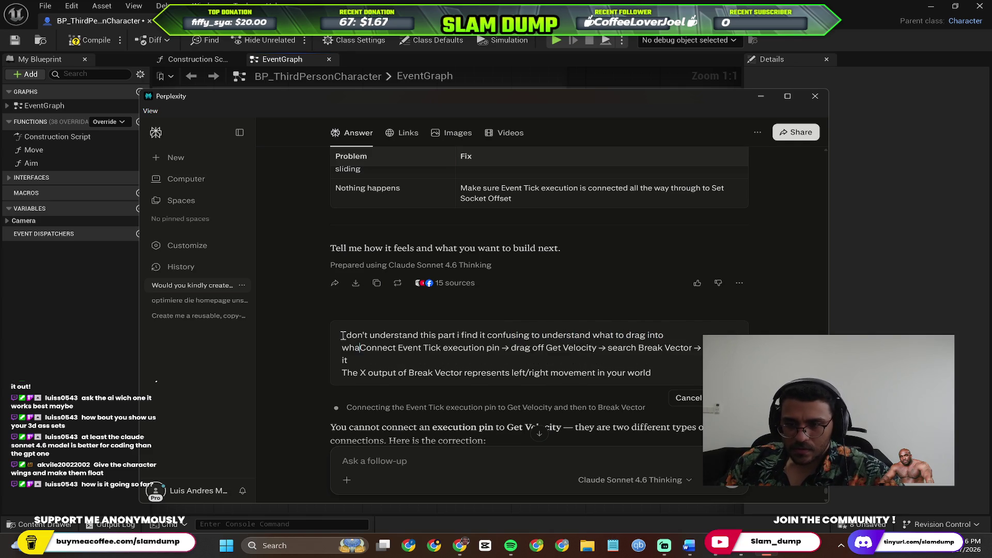
{"action": "type", "text": "into what can u expla"}
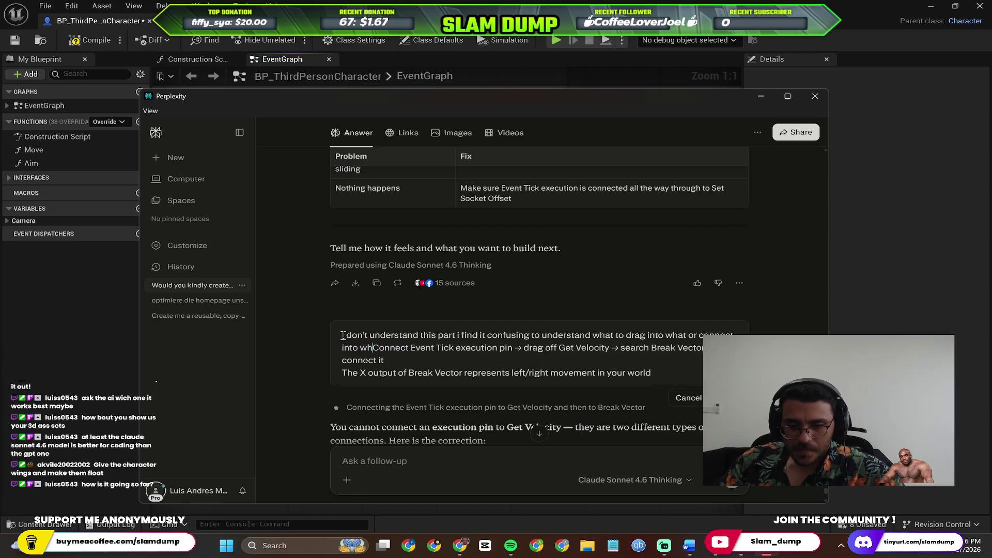
{"action": "type", "text": "in it si"}
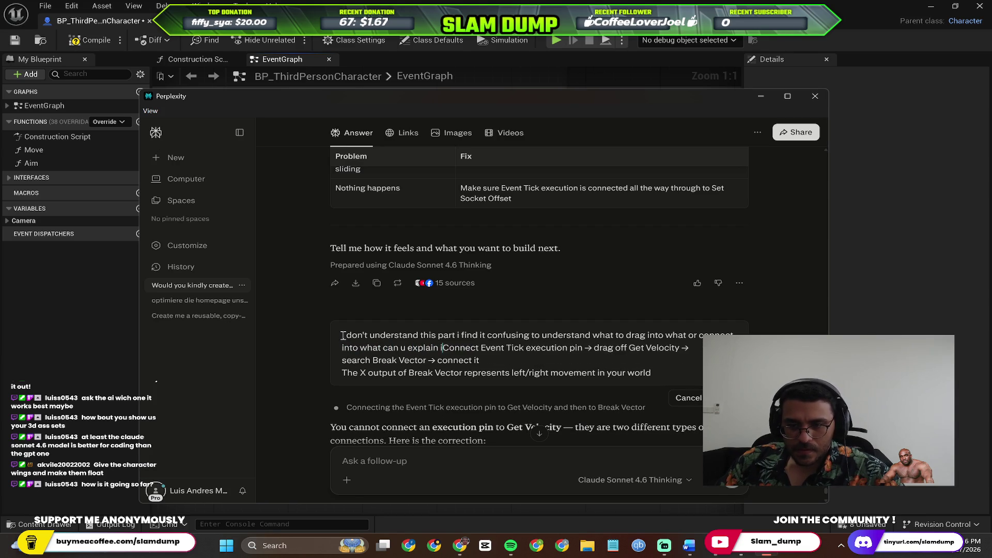
{"action": "type", "text": "mpl"}
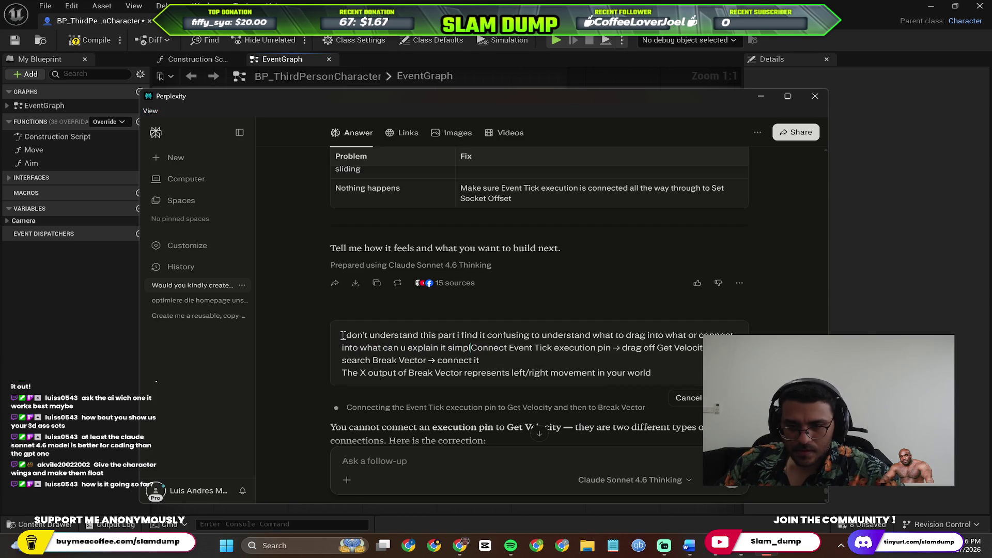
{"action": "type", "text": "er:"}
{"action": "key", "text": "shift+Return"}
{"action": "key", "text": "Return"}
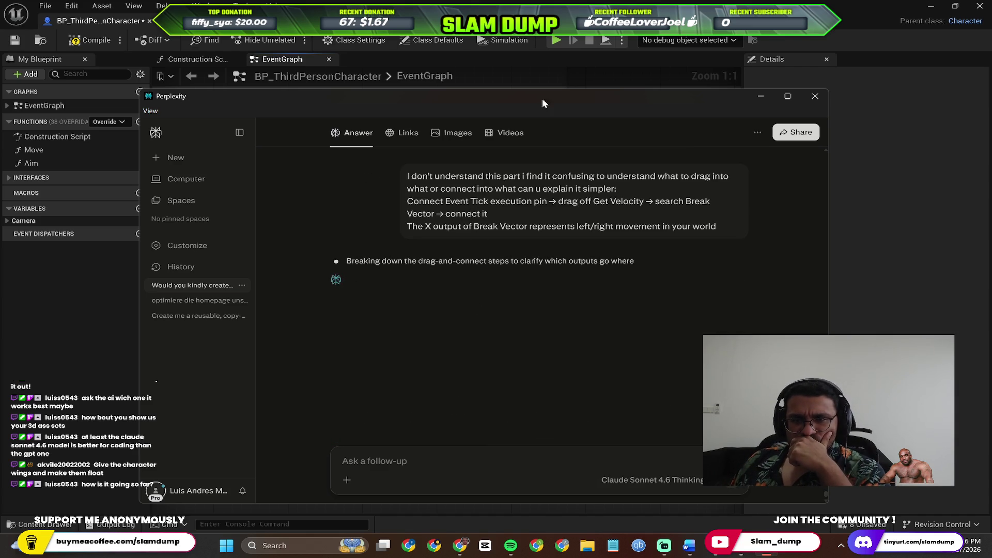
Step: In the EventGraph, pan and test a wire from Event Tick's execution output, then cancel it
{"action": "left_click", "coordinate": [534, 79]}
{"action": "right_click", "coordinate": [386, 240]}
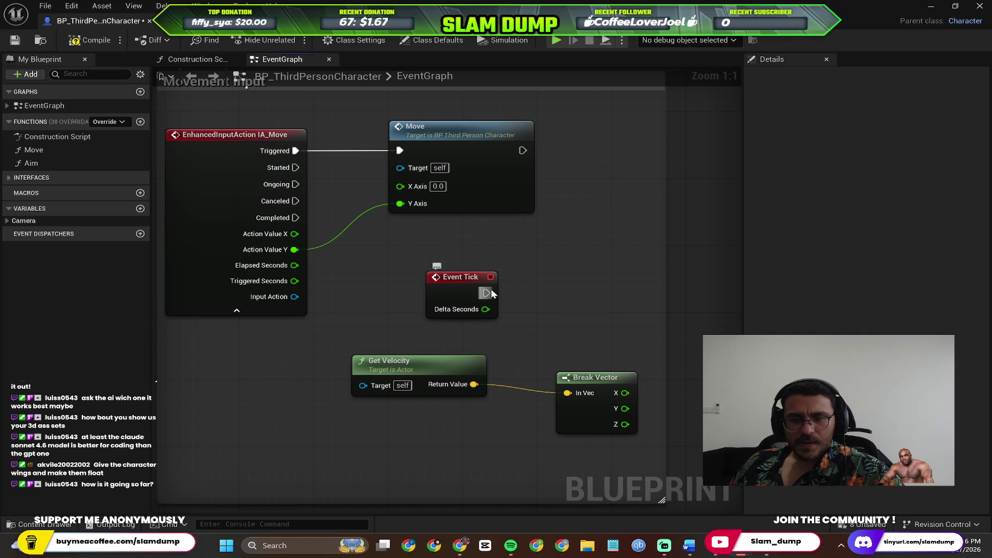
{"action": "mouse_move", "coordinate": [485, 293]}
{"action": "left_mouse_down"}
{"action": "mouse_move", "coordinate": [452, 295]}
{"action": "mouse_move", "coordinate": [362, 381]}
{"action": "mouse_move", "coordinate": [599, 290]}
{"action": "mouse_move", "coordinate": [561, 394]}
{"action": "mouse_move", "coordinate": [572, 379]}
{"action": "mouse_move", "coordinate": [551, 254]}
{"action": "mouse_move", "coordinate": [548, 279]}
{"action": "left_mouse_up"}
{"action": "key", "text": "Escape"}
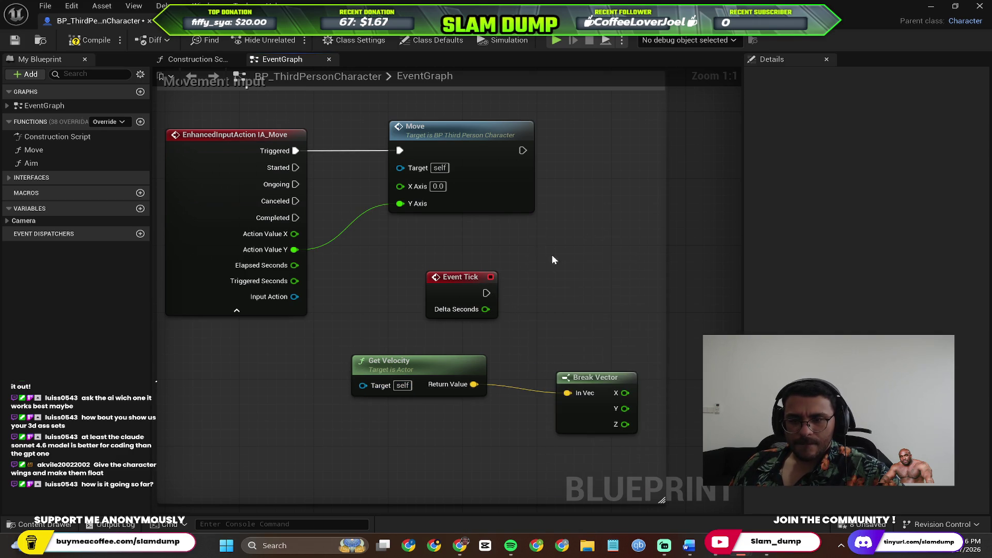
Step: Read through Perplexity's simpler one-node-at-a-time answer about Event Tick, Get Velocity and Break Vector
{"action": "key", "text": "alt+Tab"}
{"action": "key", "text": "alt+Tab"}
{"action": "key", "text": "alt+Tab"}
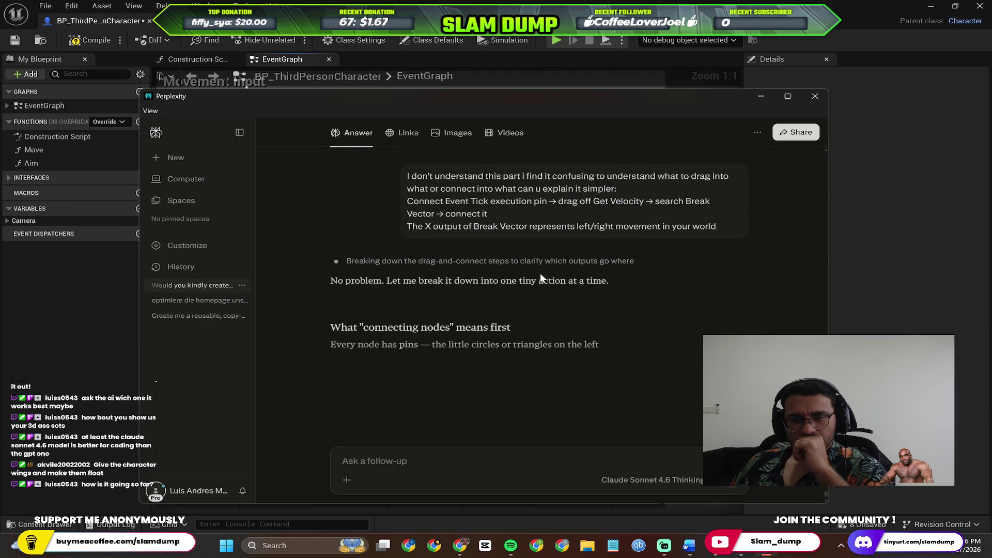
{"action": "scroll", "coordinate": [513, 322], "scroll_direction": "down", "scroll_amount": 1}
{"action": "scroll", "coordinate": [532, 322], "scroll_direction": "down", "scroll_amount": 2}
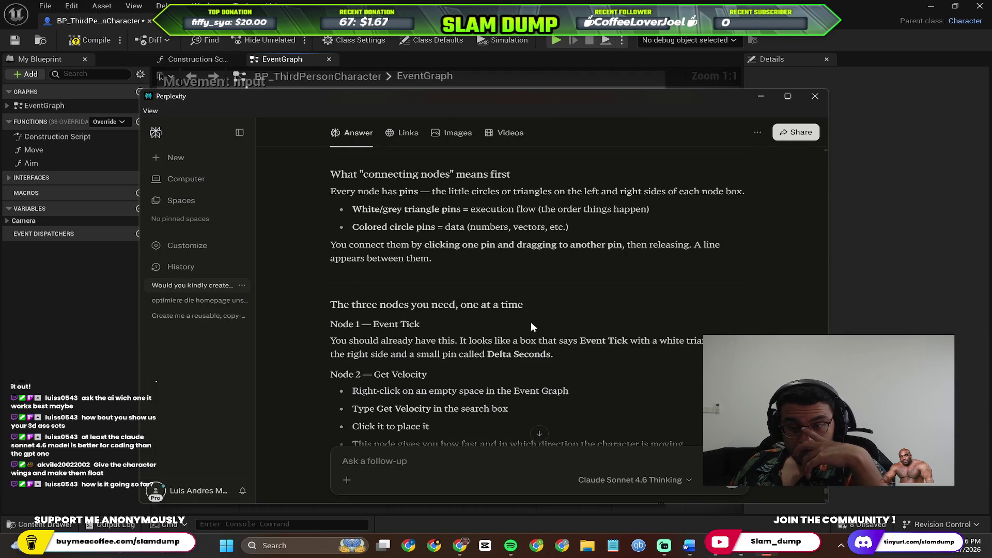
{"action": "scroll", "coordinate": [531, 322], "scroll_direction": "down", "scroll_amount": 2}
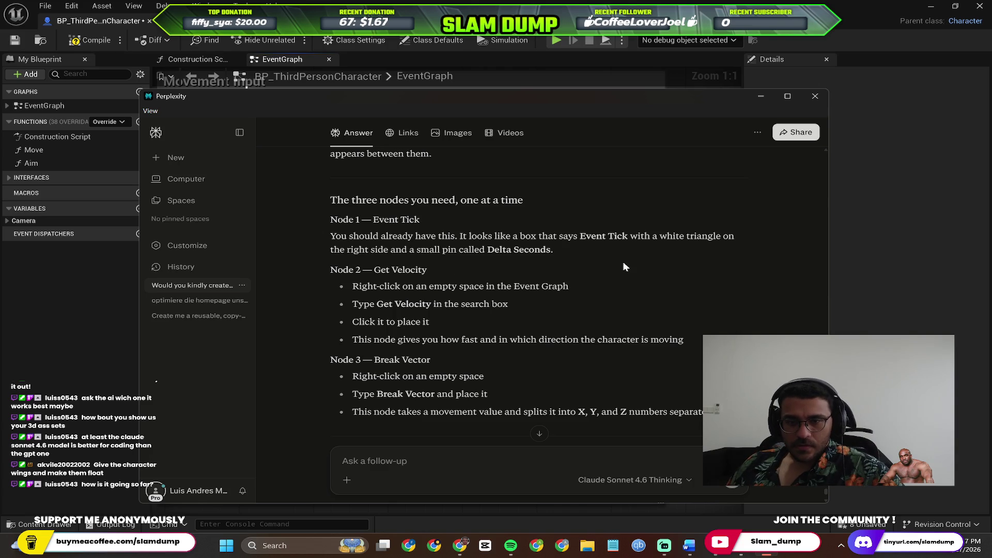
{"action": "scroll", "coordinate": [503, 326], "scroll_direction": "down", "scroll_amount": 1}
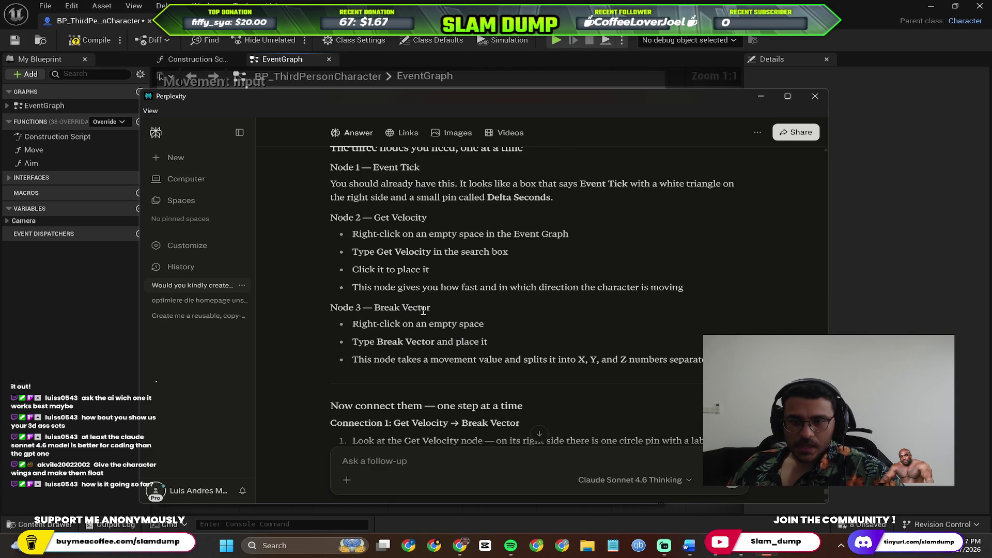
{"action": "scroll", "coordinate": [540, 264], "scroll_direction": "down", "scroll_amount": 1}
Step: Back in the EventGraph, inspect Break Vector's In Vec pin and delete the Break Vector node
{"action": "key", "text": "alt+Tab"}
{"action": "right_click", "coordinate": [563, 264]}
{"action": "key", "text": "Escape"}
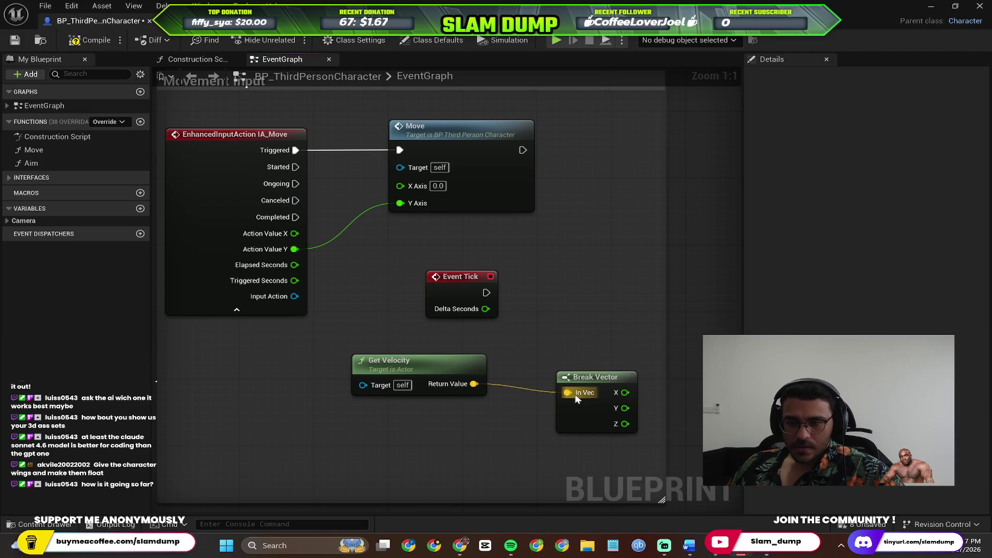
{"action": "right_click", "coordinate": [567, 393]}
{"action": "key", "text": "Escape"}
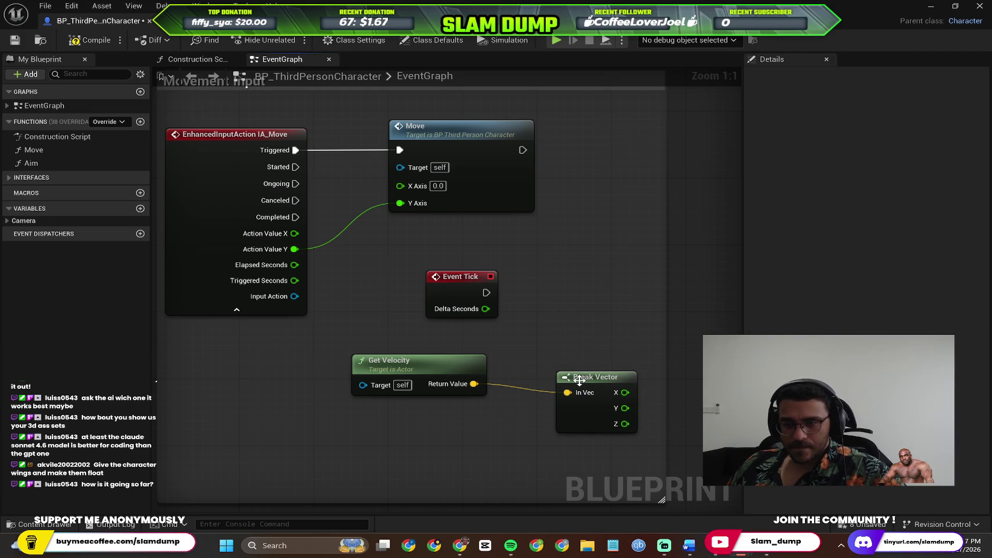
{"action": "key", "text": "Delete"}
{"action": "right_click", "coordinate": [577, 314]}
Step: Place a new unconnected Break Vector node via 'break vec' and shift Get Velocity further left
{"action": "type", "text": "break vec"}
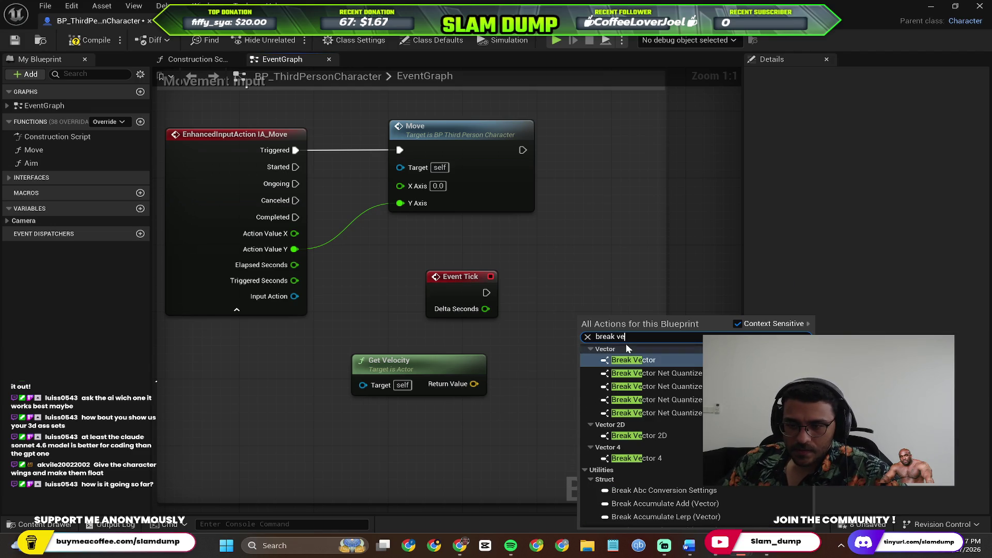
{"action": "left_click", "coordinate": [629, 355]}
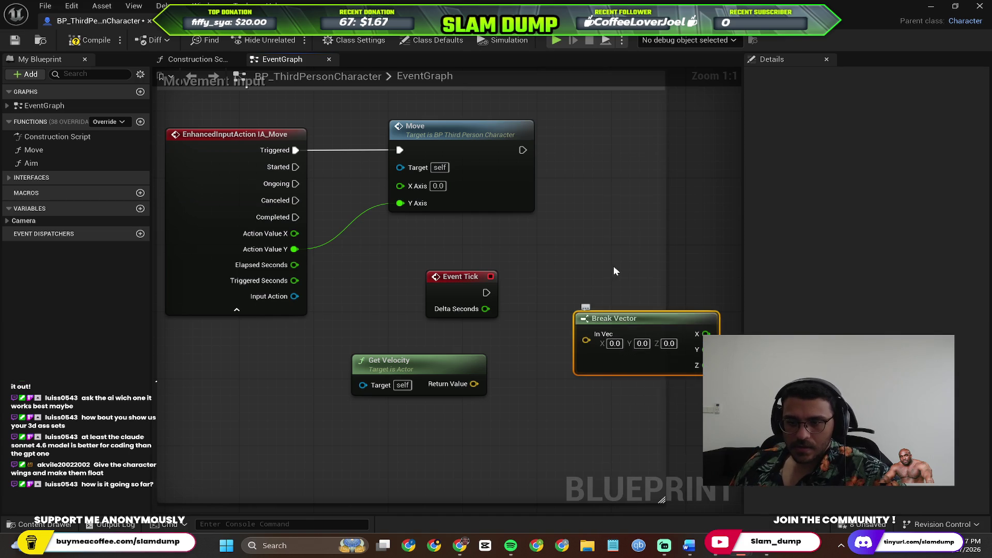
{"action": "key", "text": "alt+Tab"}
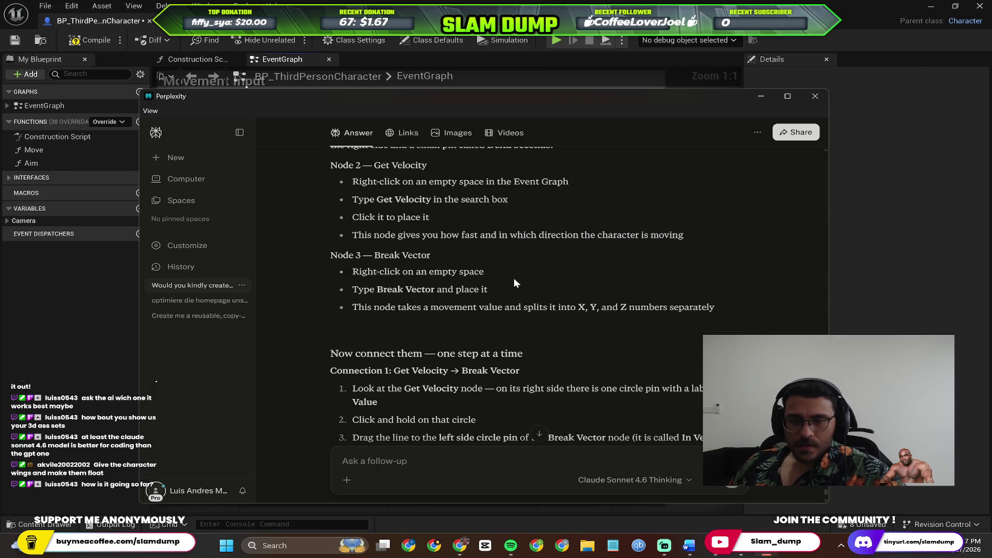
{"action": "scroll", "coordinate": [513, 278], "scroll_direction": "down", "scroll_amount": 3}
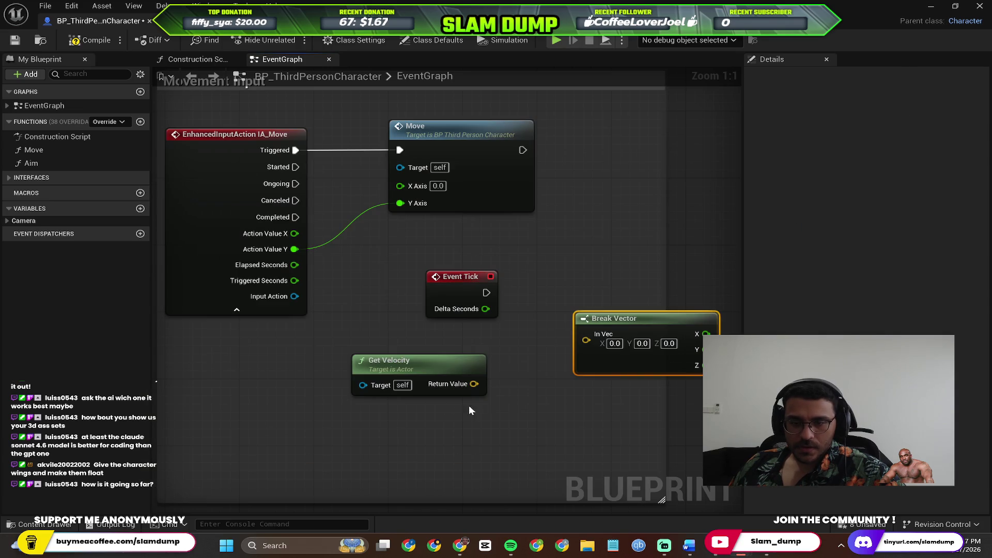
{"action": "left_click_drag", "start_coordinate": [416, 363], "coordinate": [306, 360]}
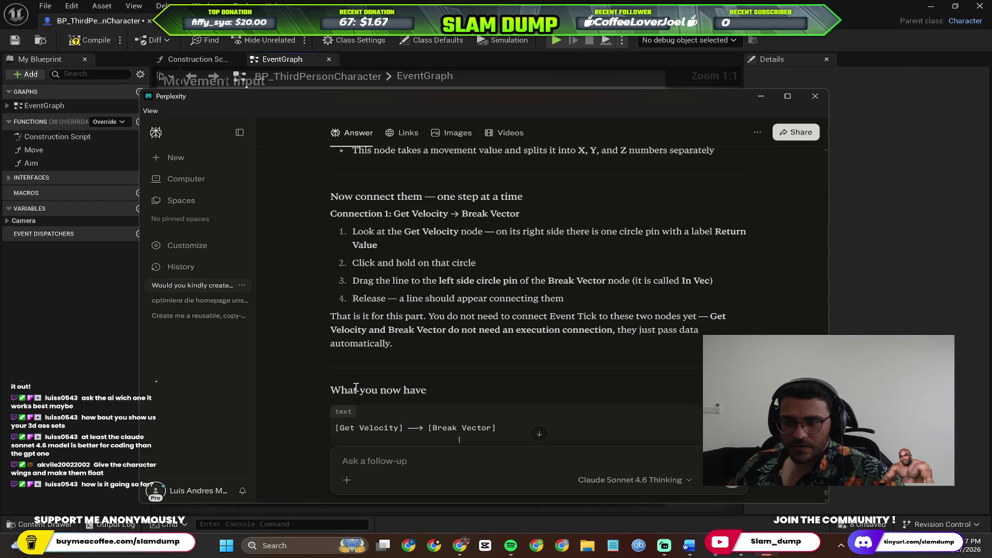
{"action": "key", "text": "alt+Tab"}
Step: Wire Get Velocity's Return Value into Break Vector's In Vec and review the Perplexity answer
{"action": "mouse_move", "coordinate": [366, 385]}
{"action": "left_mouse_down"}
{"action": "mouse_move", "coordinate": [472, 388]}
{"action": "mouse_move", "coordinate": [586, 337]}
{"action": "left_mouse_up"}
{"action": "key", "text": "alt+Tab"}
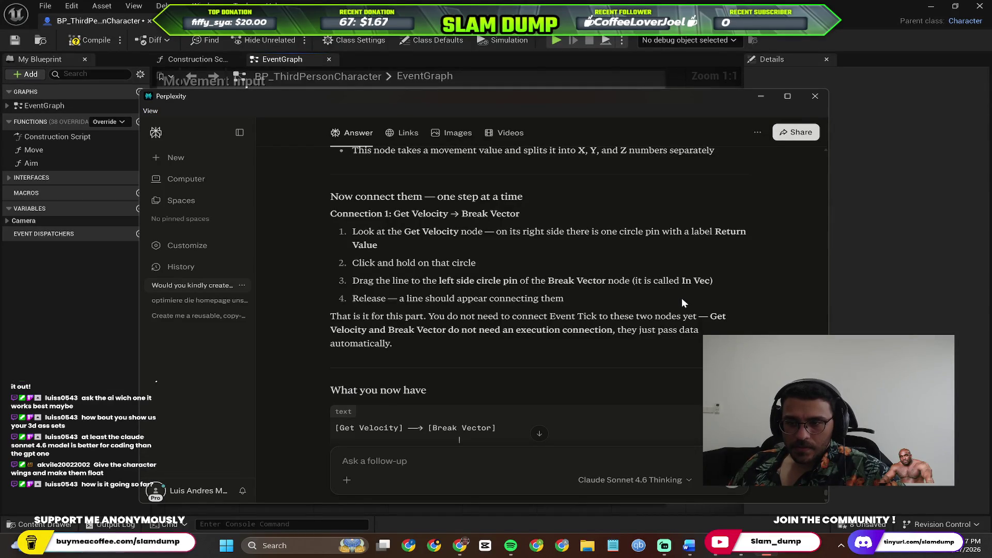
{"action": "key", "text": "alt+Tab"}
{"action": "key", "text": "alt+Tab"}
{"action": "scroll", "coordinate": [537, 295], "scroll_direction": "down", "scroll_amount": 1}
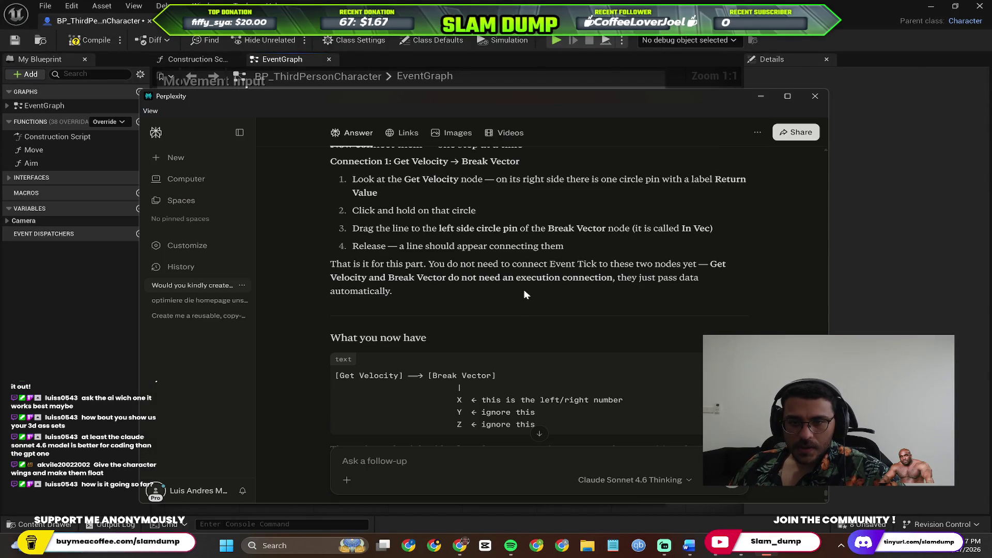
{"action": "scroll", "coordinate": [515, 283], "scroll_direction": "down", "scroll_amount": 3}
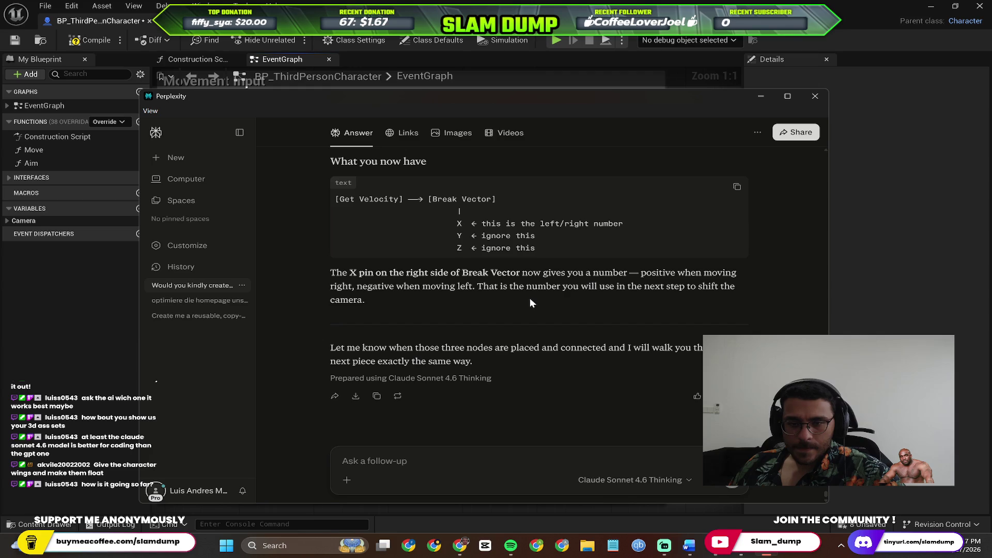
{"action": "scroll", "coordinate": [531, 302], "scroll_direction": "up", "scroll_amount": 5}
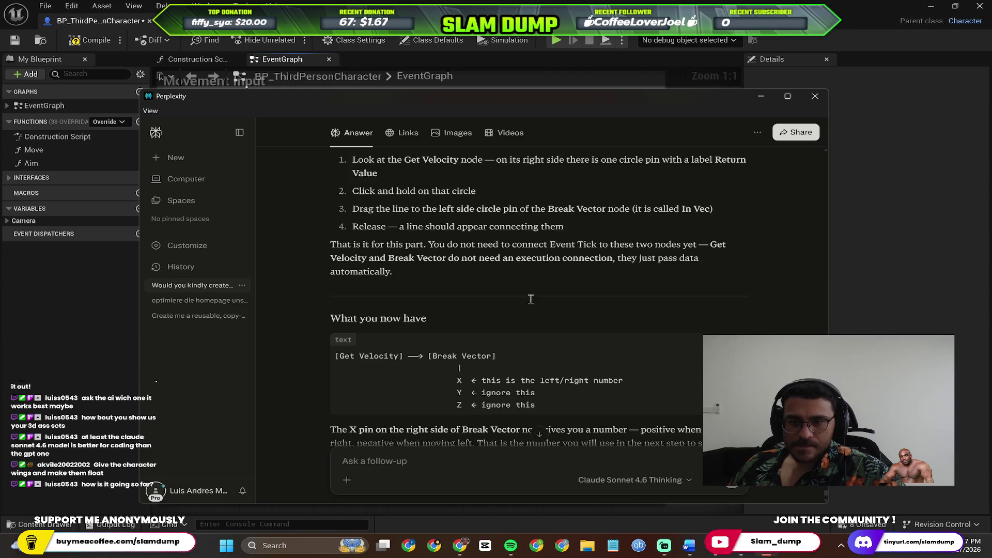
{"action": "scroll", "coordinate": [567, 281], "scroll_direction": "up", "scroll_amount": 2}
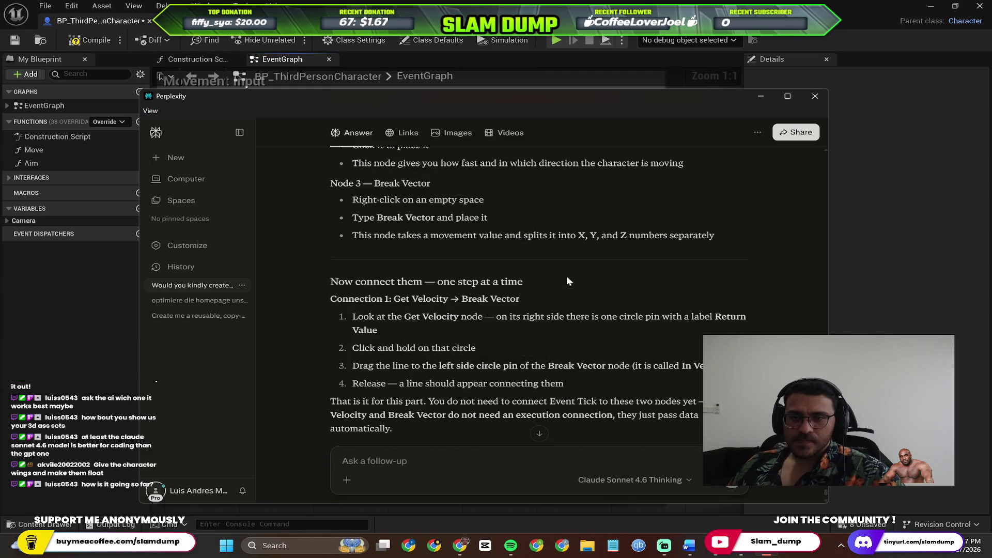
{"action": "scroll", "coordinate": [567, 280], "scroll_direction": "down", "scroll_amount": 4}
{"action": "scroll", "coordinate": [566, 278], "scroll_direction": "down", "scroll_amount": 3}
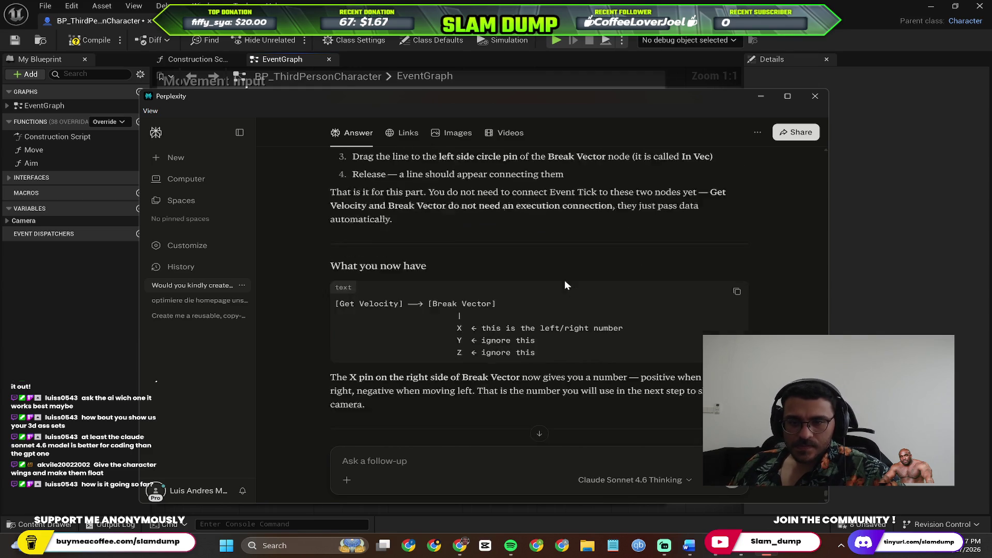
Step: Bring the EventGraph to the front, zoom to 1:1 and pan to center the movement nodes
{"action": "key", "text": "alt+Tab"}
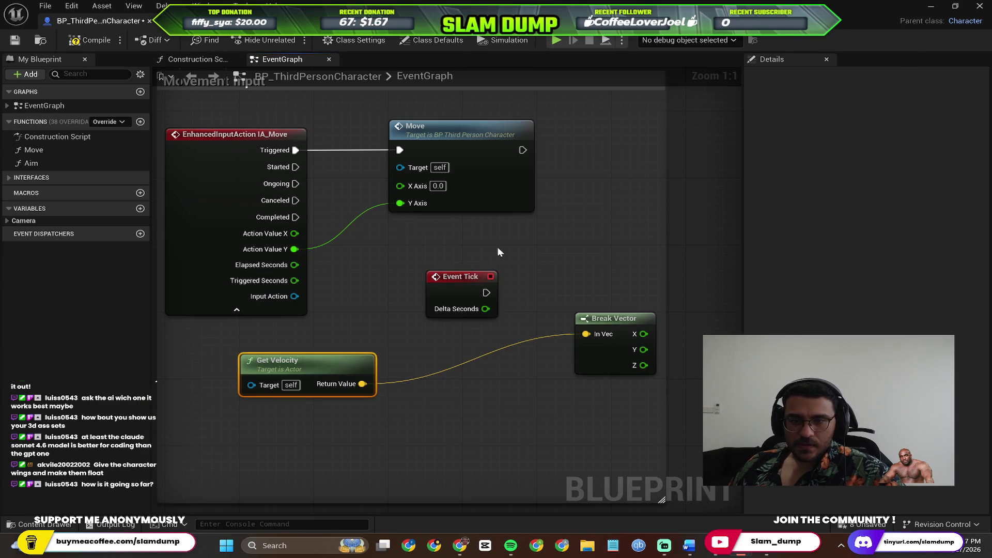
{"action": "key", "text": "alt+Tab"}
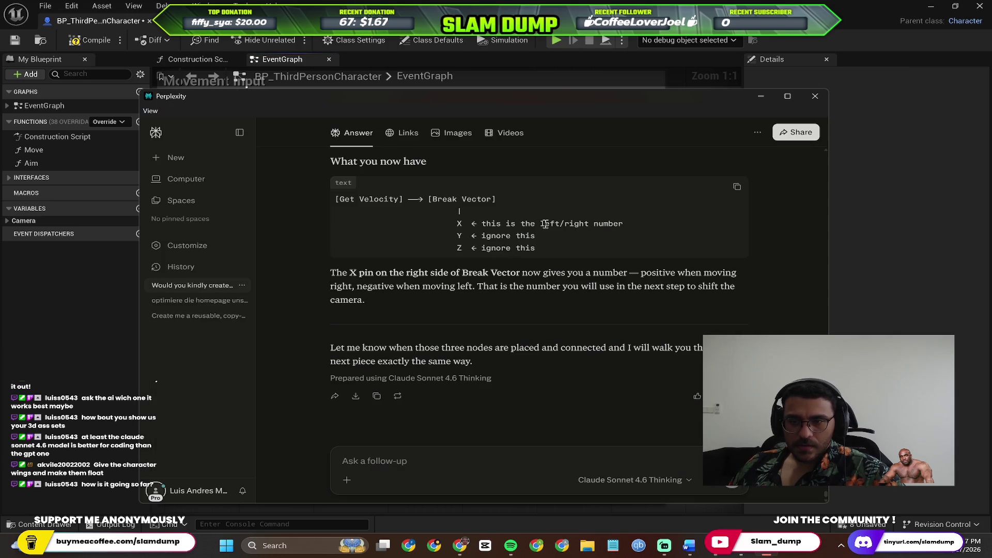
{"action": "key", "text": "alt+Tab"}
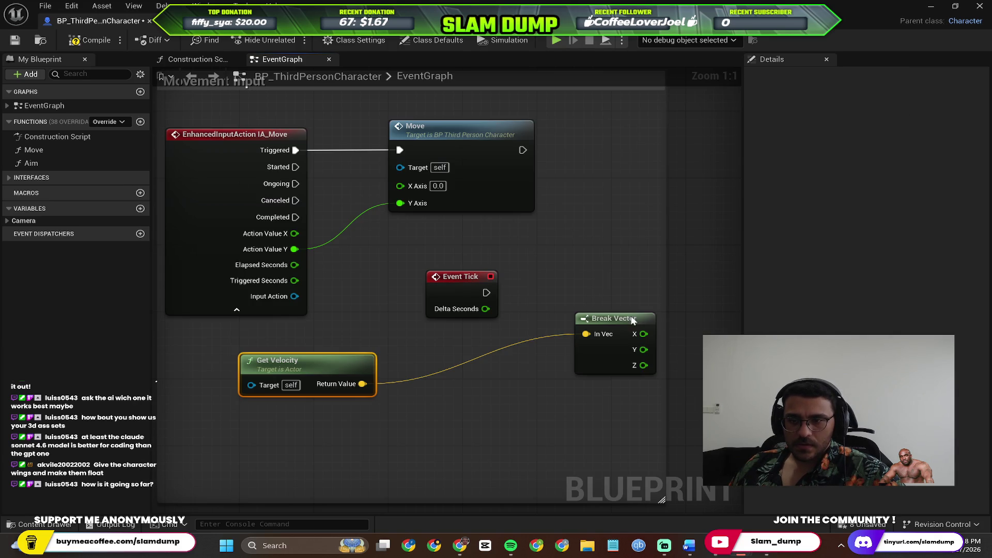
{"action": "key", "text": "alt+Tab"}
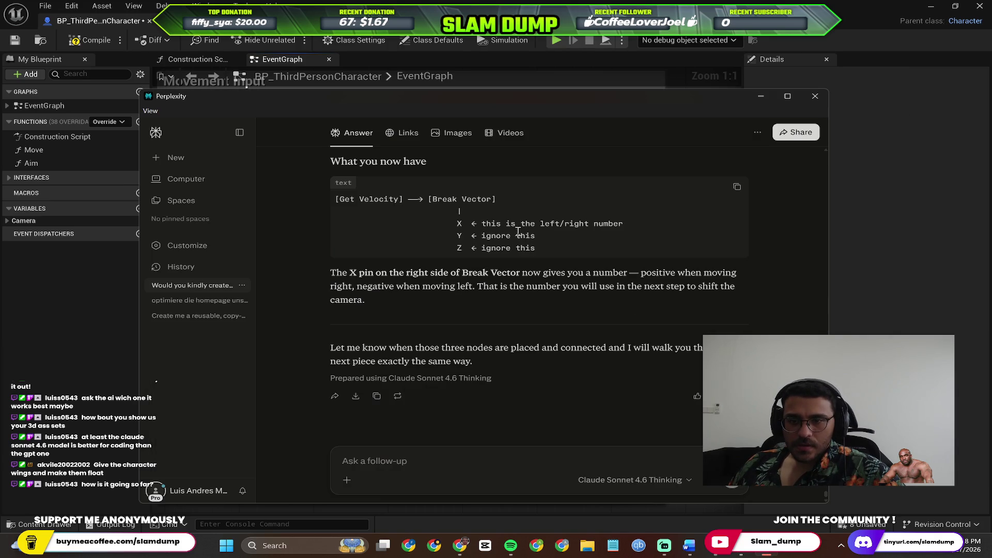
{"action": "key", "text": "alt+Tab"}
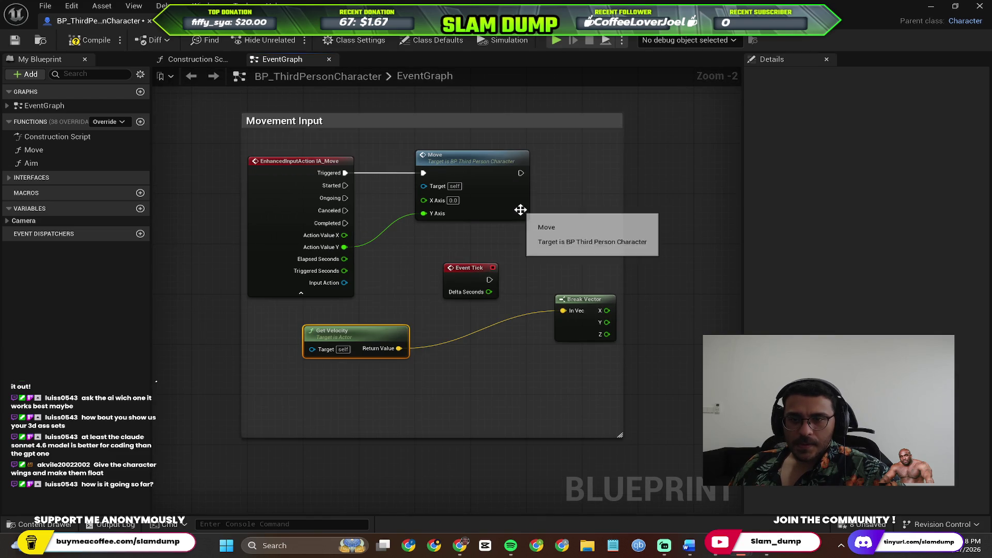
{"action": "scroll", "coordinate": [520, 210], "scroll_direction": "up", "scroll_amount": 2}
{"action": "mouse_move", "coordinate": [538, 248]}
{"action": "left_mouse_down"}
{"action": "mouse_move", "coordinate": [569, 209]}
{"action": "mouse_move", "coordinate": [580, 222]}
{"action": "left_mouse_up"}
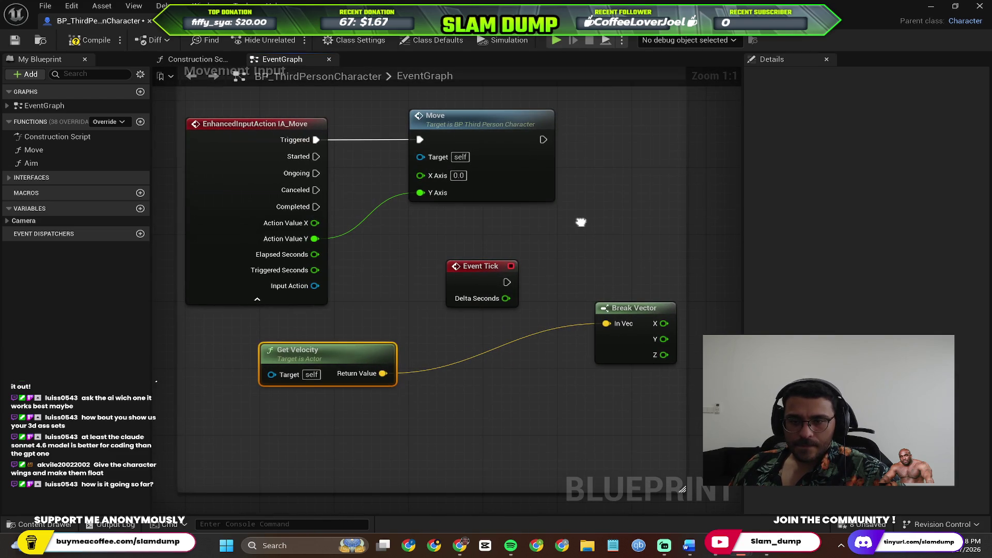
{"action": "key", "text": "super"}
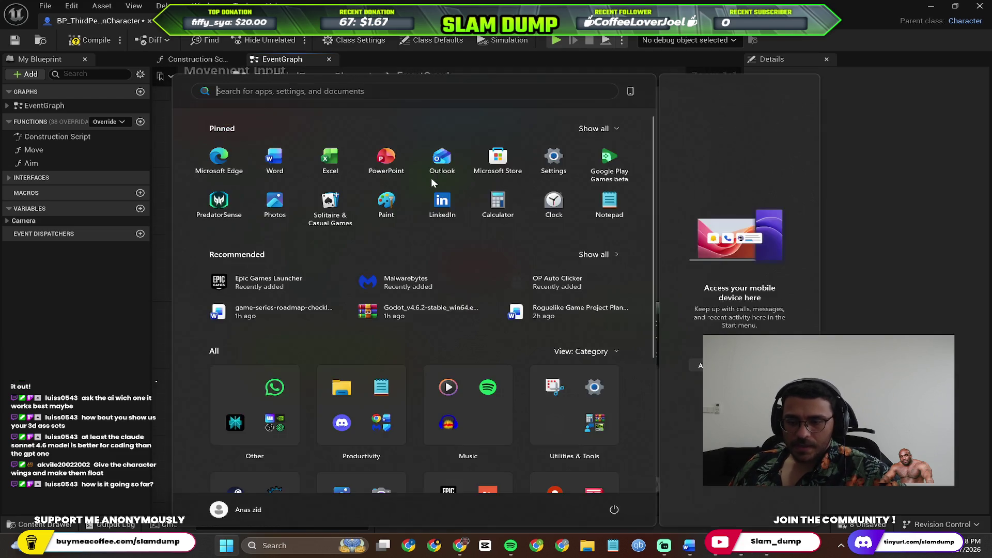
Step: Launch Snipping Tool and capture a full-screen snip of the Blueprint graph
{"action": "type", "text": "snipping tool"}
{"action": "key", "text": "Return"}
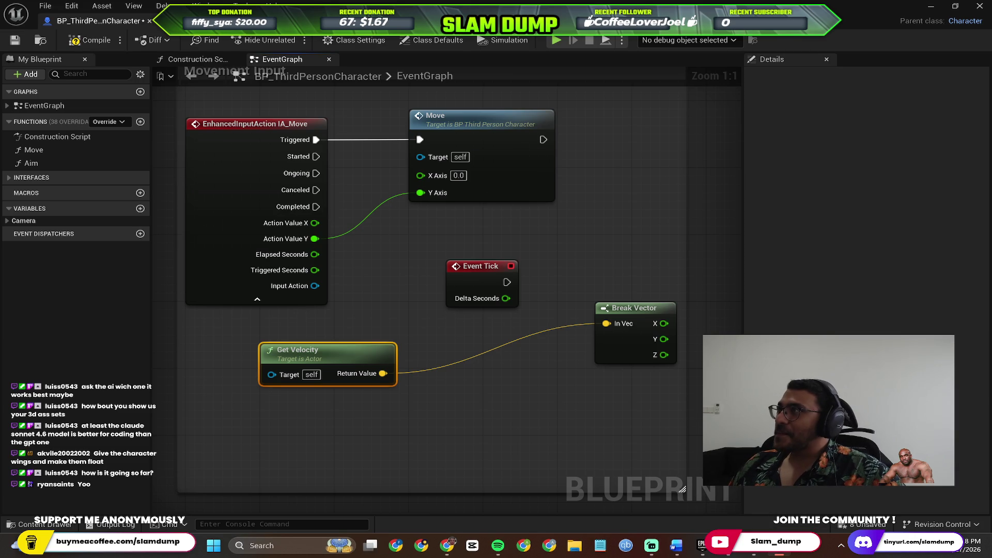
{"action": "key", "text": "super+shift+s"}
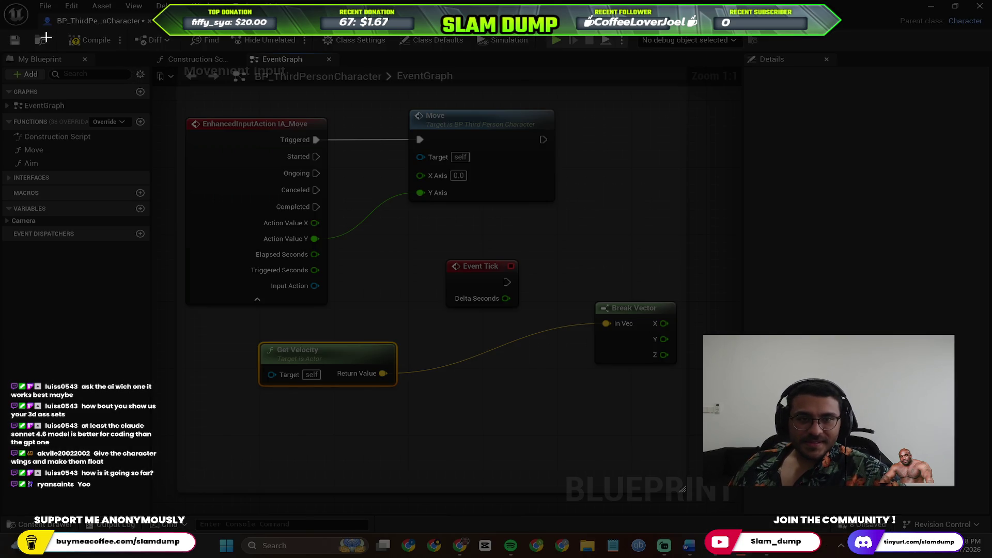
{"action": "left_click_drag", "start_coordinate": [12, 14], "coordinate": [957, 522]}
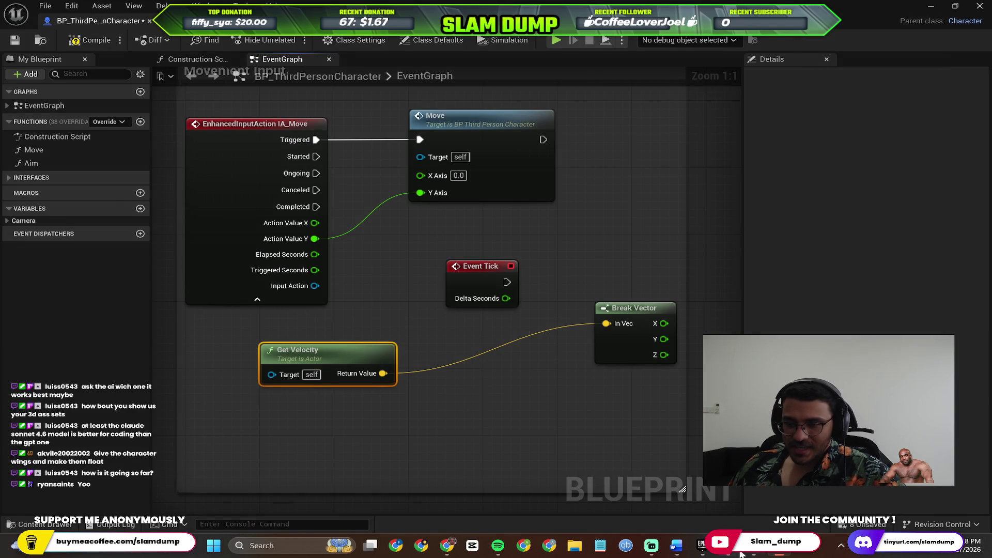
{"action": "mouse_move", "coordinate": [727, 546]}
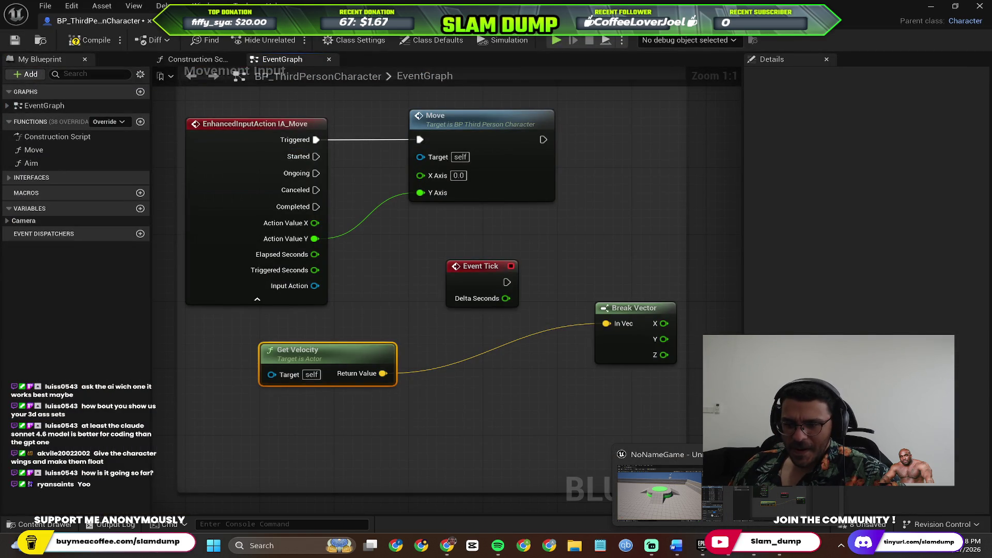
{"action": "left_click", "coordinate": [628, 491]}
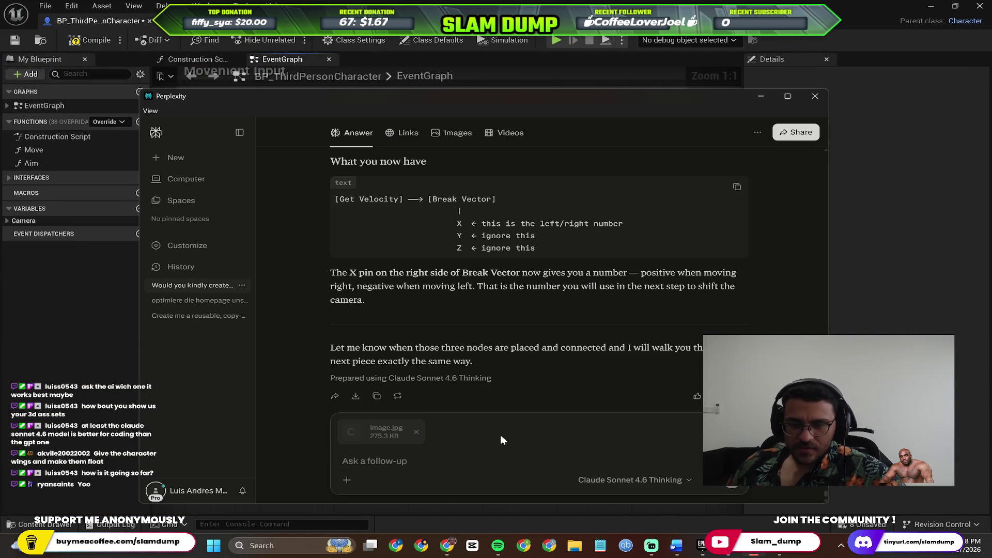
Step: Send the screenshot with the message 'This is wht it looks like so far'
{"action": "type", "text": "This is wht it looks lie"}
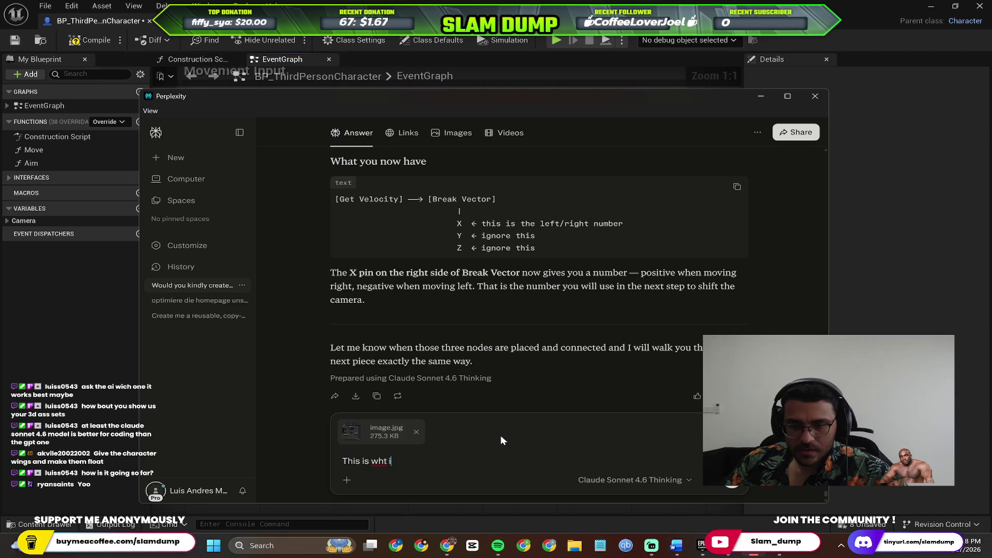
{"action": "key", "text": "BackSpace"}
{"action": "key", "text": "BackSpace"}
{"action": "type", "text": "ke so far"}
{"action": "key", "text": "Return"}
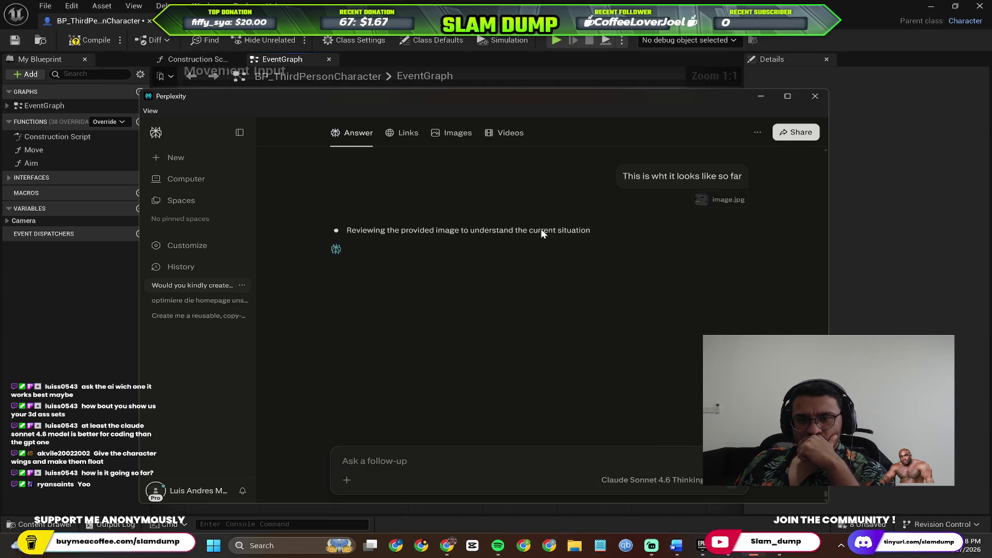
Step: Glance at the Blueprint graph, then return to the Perplexity chat
{"action": "left_click", "coordinate": [46, 369]}
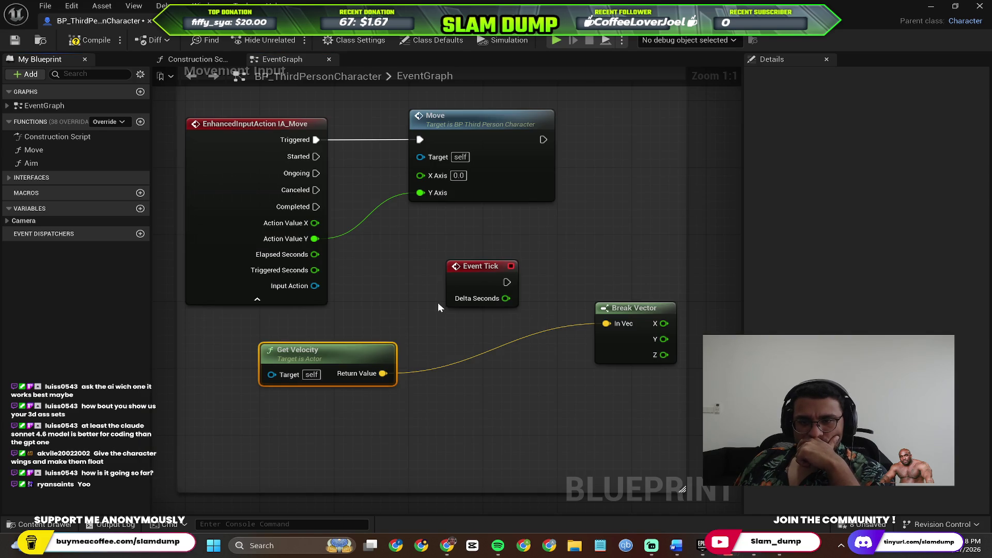
{"action": "scroll", "coordinate": [510, 331], "scroll_direction": "down", "scroll_amount": 1}
{"action": "scroll", "coordinate": [510, 337], "scroll_direction": "up", "scroll_amount": 1}
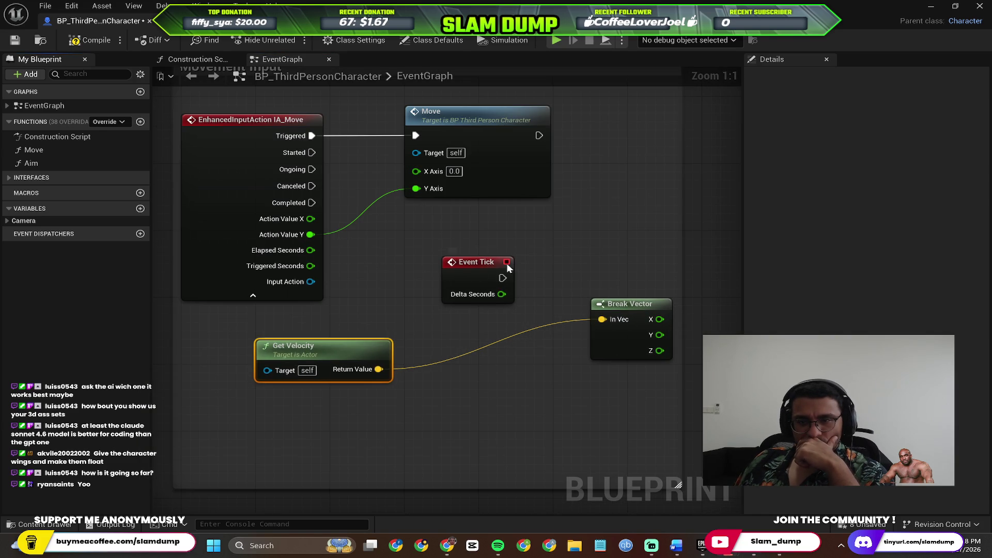
{"action": "key", "text": "alt+Tab"}
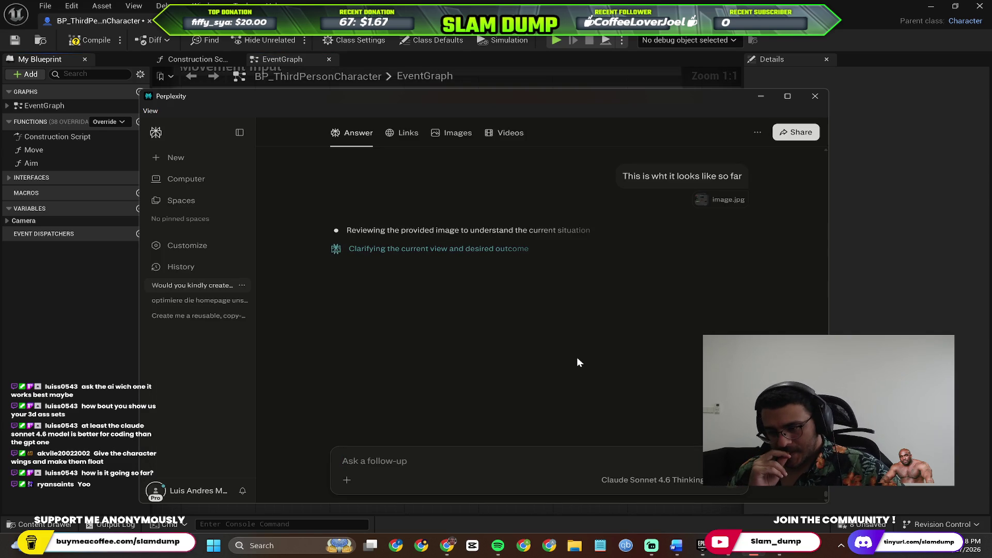
{"action": "key", "text": "alt+Tab"}
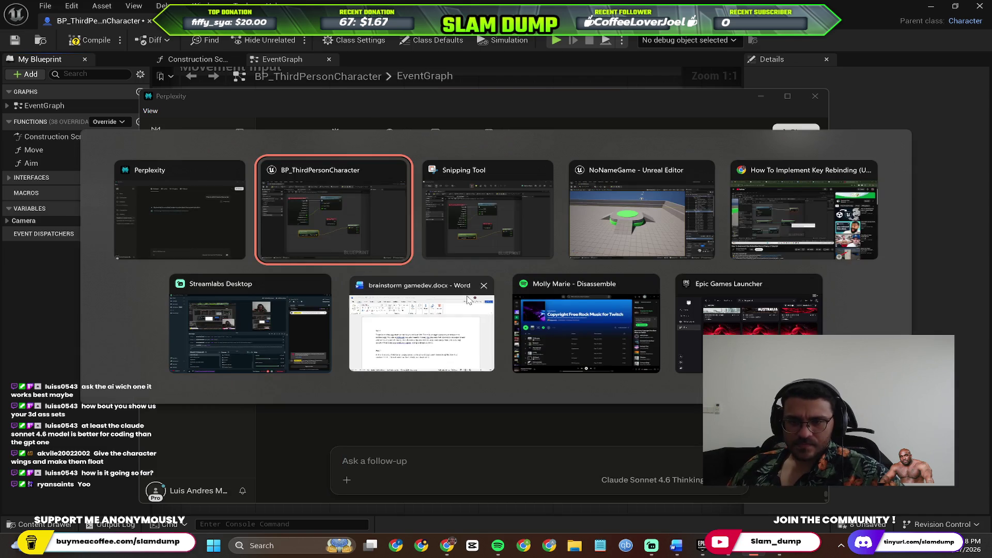
Step: Drag aside and close the stray blank white window
{"action": "left_click", "coordinate": [448, 328]}
{"action": "key", "text": "alt+Tab"}
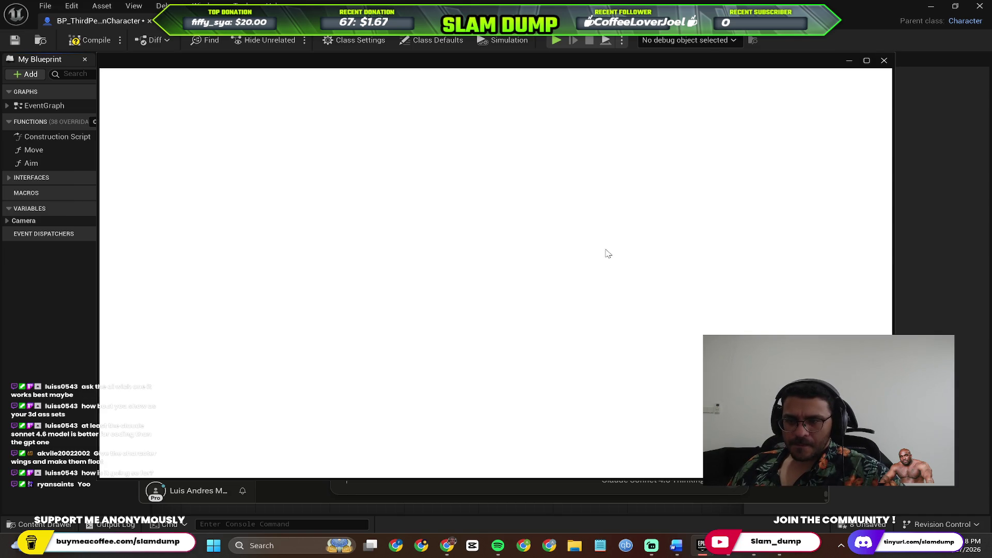
{"action": "left_click_drag", "start_coordinate": [793, 71], "coordinate": [646, 137]}
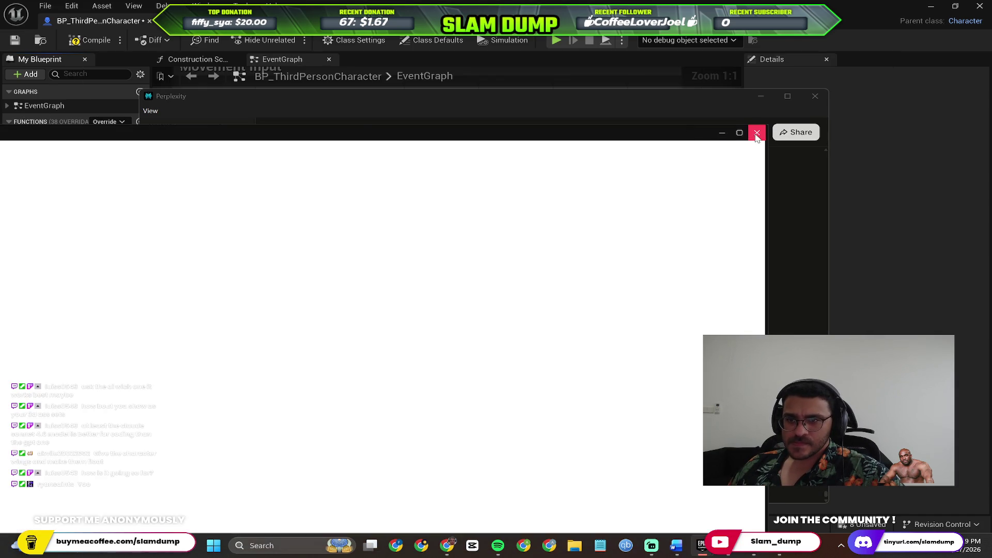
{"action": "left_click", "coordinate": [757, 132]}
Step: Read Perplexity's reply about adding a Multiply node and move the chat window to the right
{"action": "key", "text": "alt+Tab"}
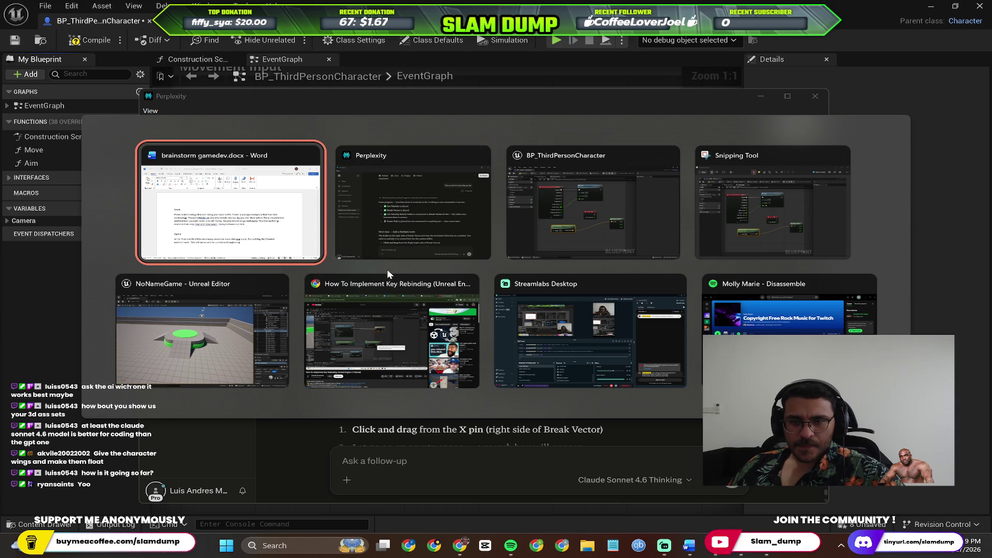
{"action": "left_click", "coordinate": [362, 212]}
{"action": "scroll", "coordinate": [439, 361], "scroll_direction": "down", "scroll_amount": 1}
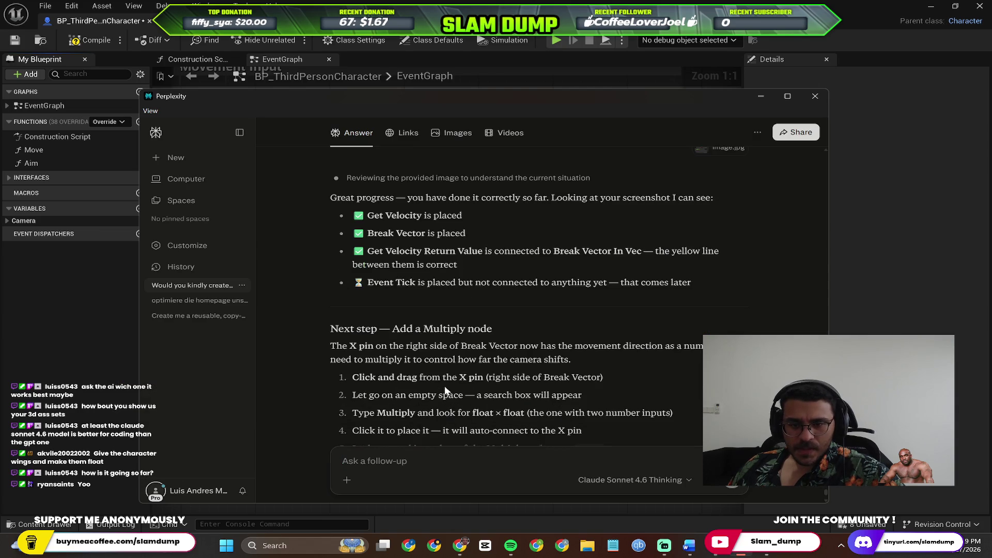
{"action": "scroll", "coordinate": [478, 277], "scroll_direction": "down", "scroll_amount": 3}
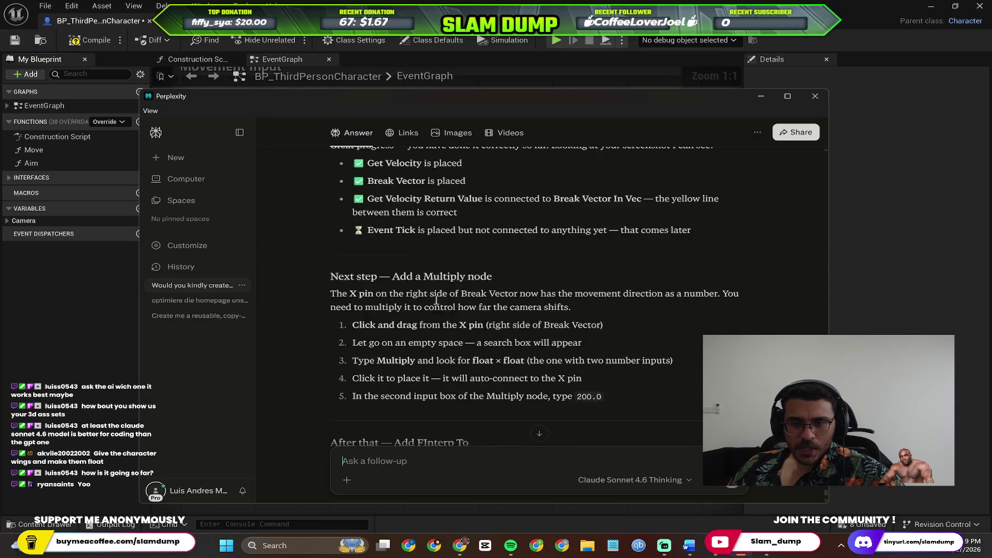
{"action": "scroll", "coordinate": [466, 268], "scroll_direction": "up", "scroll_amount": 1}
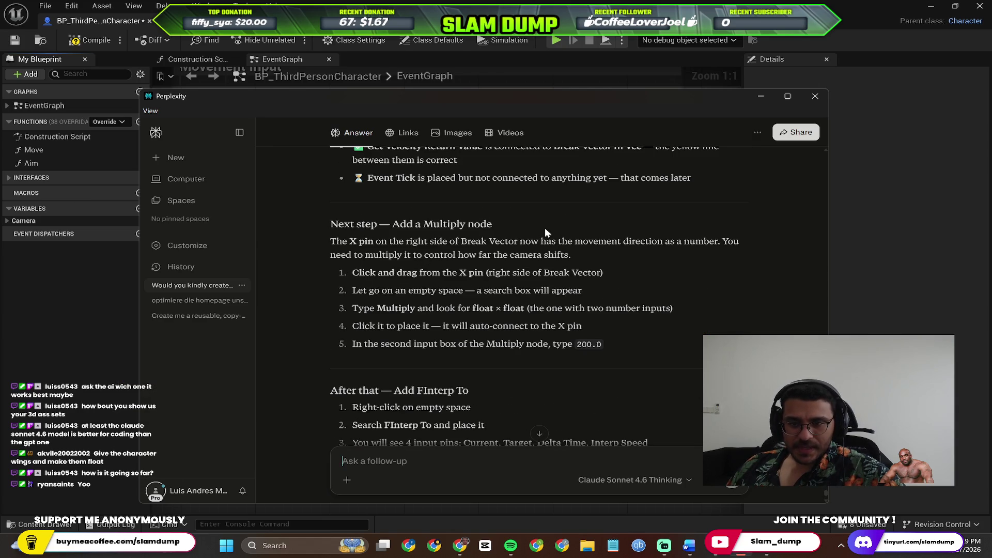
{"action": "left_click_drag", "start_coordinate": [550, 100], "coordinate": [641, 112]}
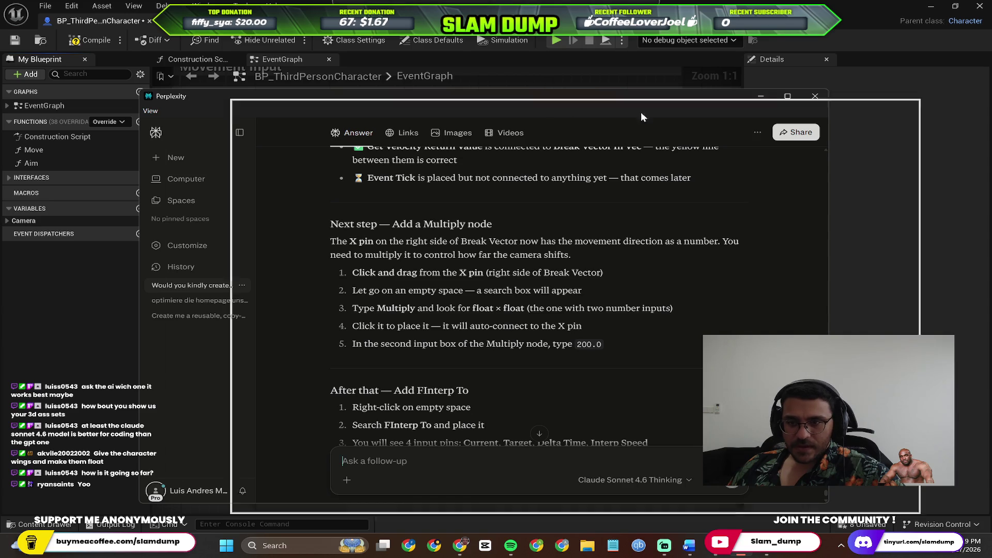
{"action": "key", "text": "alt+Tab"}
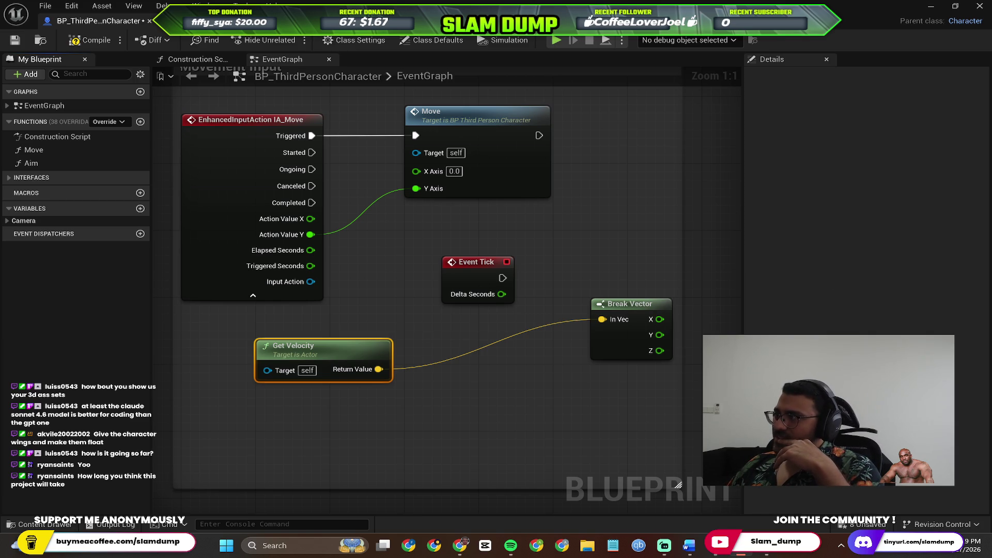
{"action": "left_click_drag", "start_coordinate": [581, 259], "coordinate": [485, 266]}
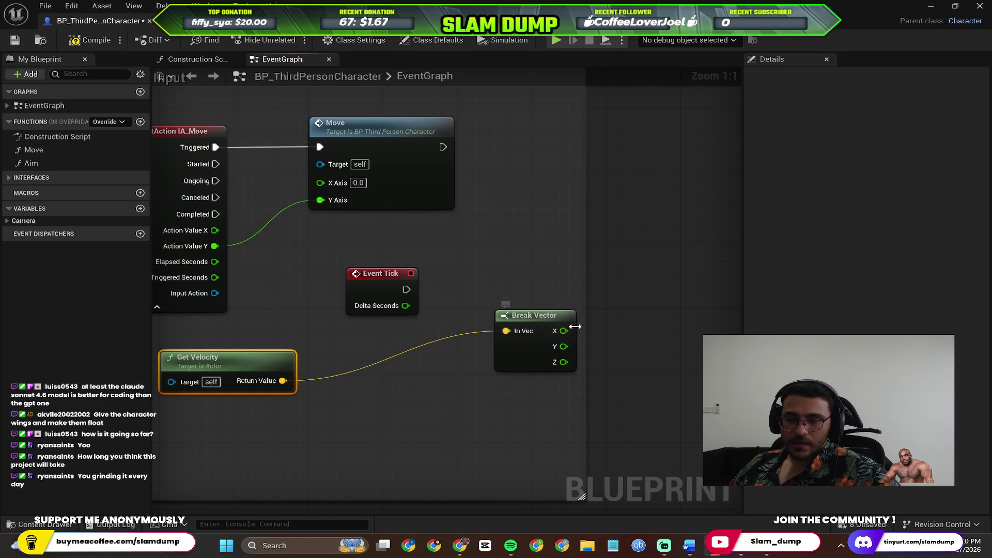
{"action": "left_click_drag", "start_coordinate": [564, 332], "coordinate": [654, 249]}
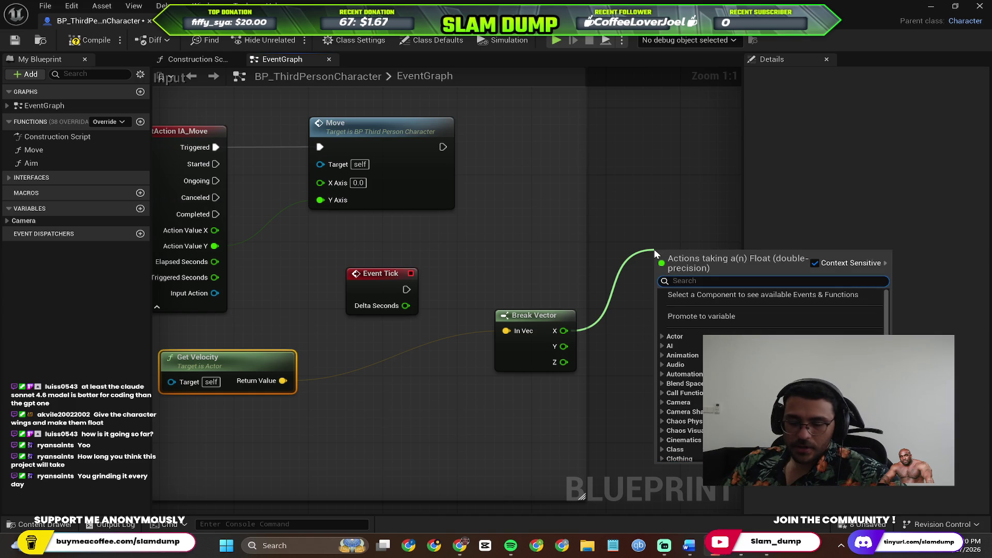
Step: Add a Multiply node on Break Vector's X output and set its second input to 200
{"action": "type", "text": "multiply"}
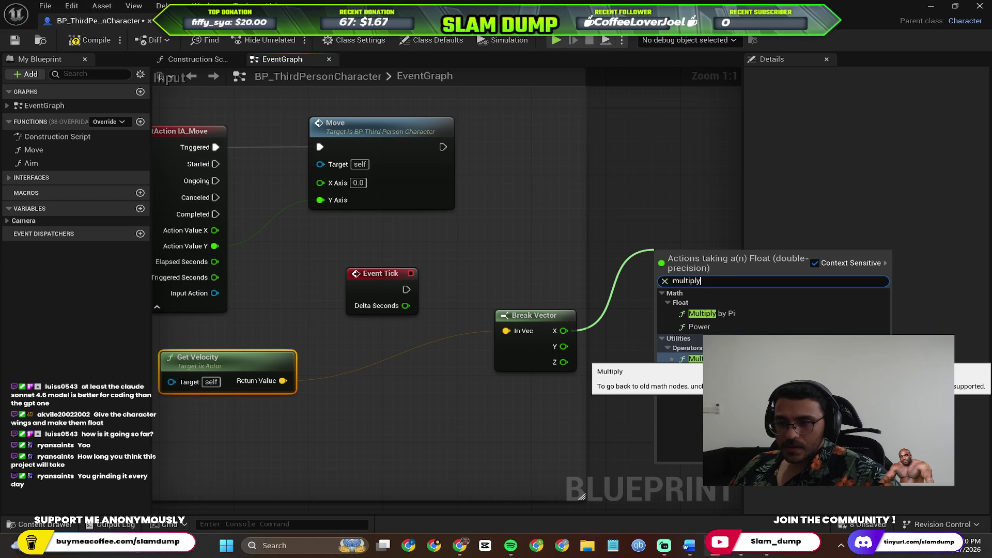
{"action": "key", "text": "Return"}
{"action": "left_click_drag", "start_coordinate": [692, 258], "coordinate": [572, 300]}
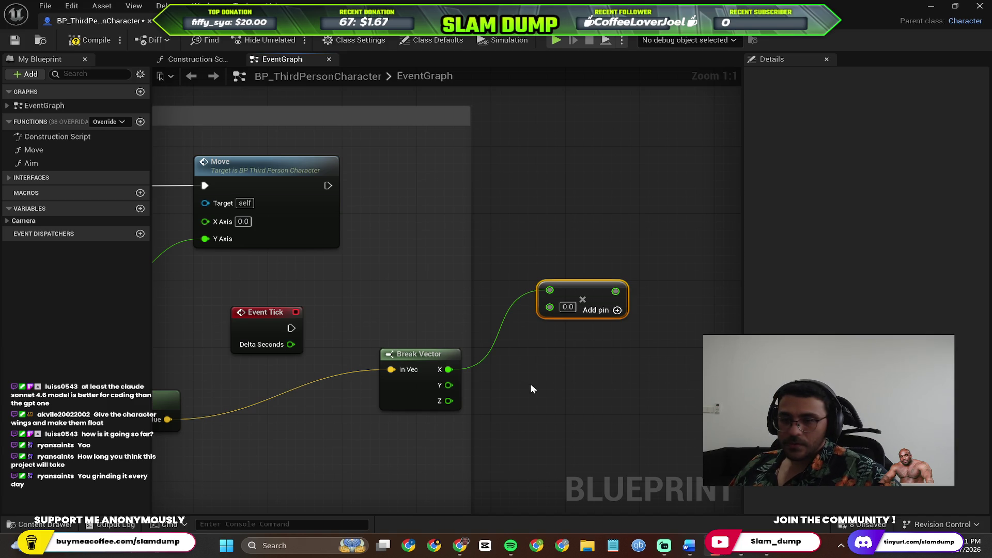
{"action": "left_click", "coordinate": [567, 306]}
{"action": "type", "text": "2"}
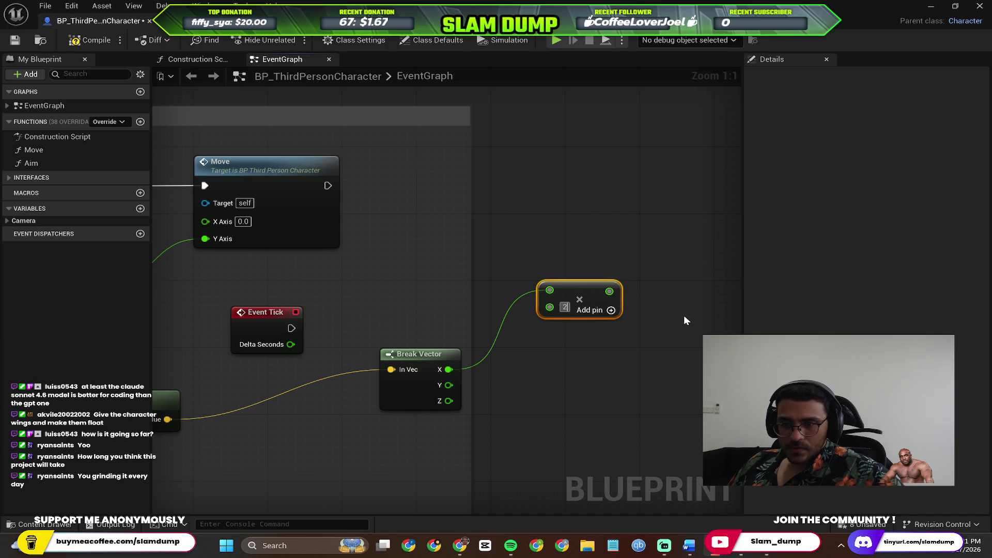
{"action": "type", "text": "00"}
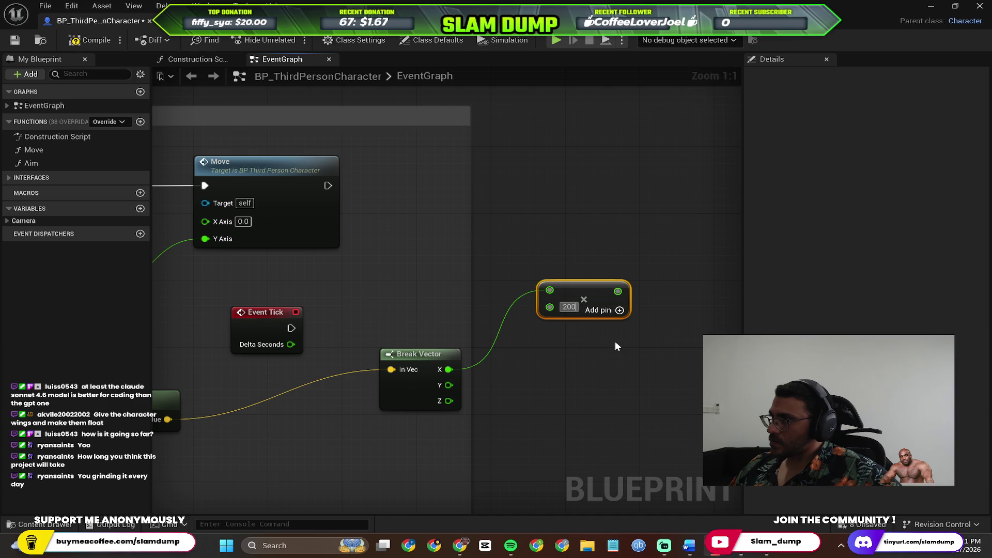
{"action": "left_click", "coordinate": [615, 341]}
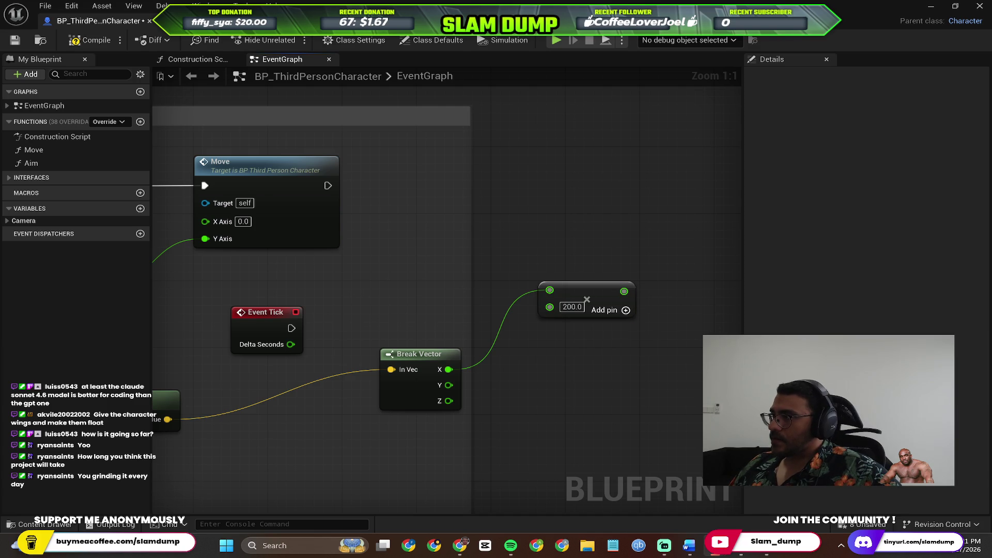
Step: Search the EventGraph's blueprint actions list for 'finter'
{"action": "right_click", "coordinate": [531, 239]}
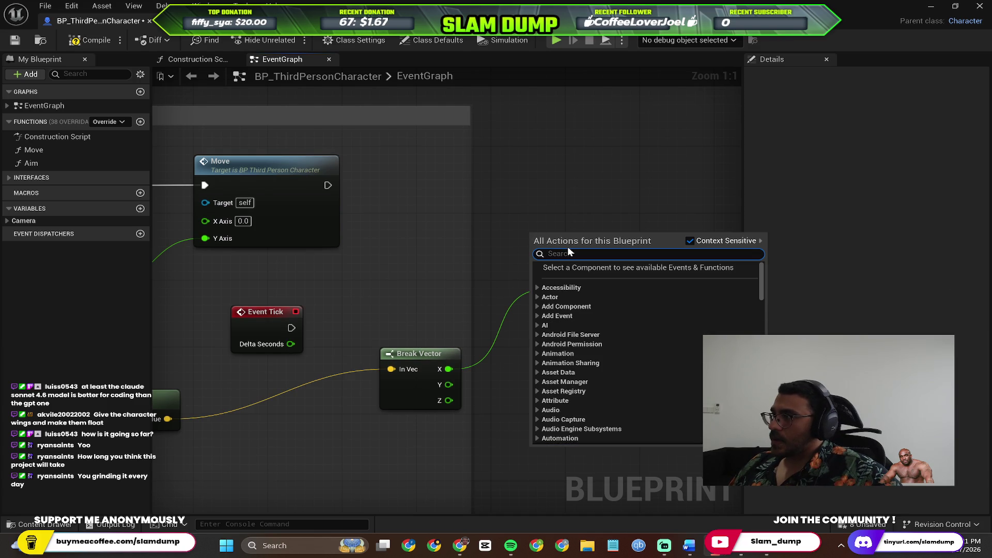
{"action": "type", "text": "fi"}
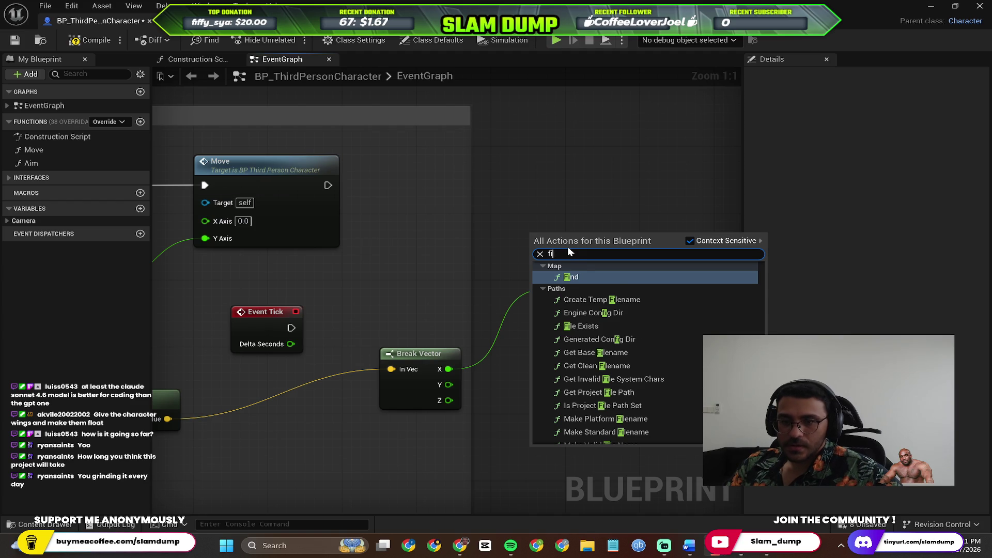
{"action": "type", "text": "nter"}
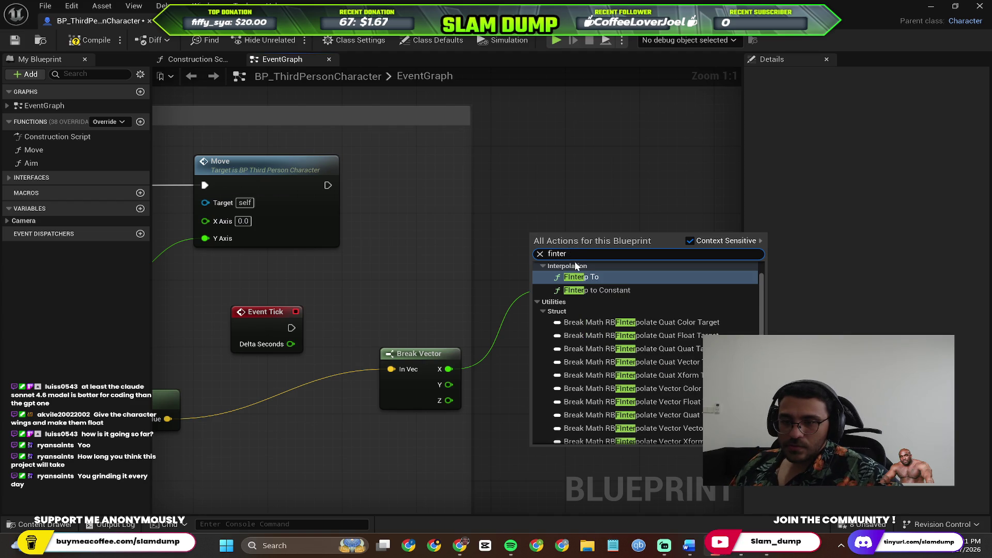
Step: Place an FInterp To node above the ×200 Multiply node and give Multiply a third input
{"action": "left_click", "coordinate": [577, 277]}
{"action": "left_click_drag", "start_coordinate": [570, 227], "coordinate": [501, 158]}
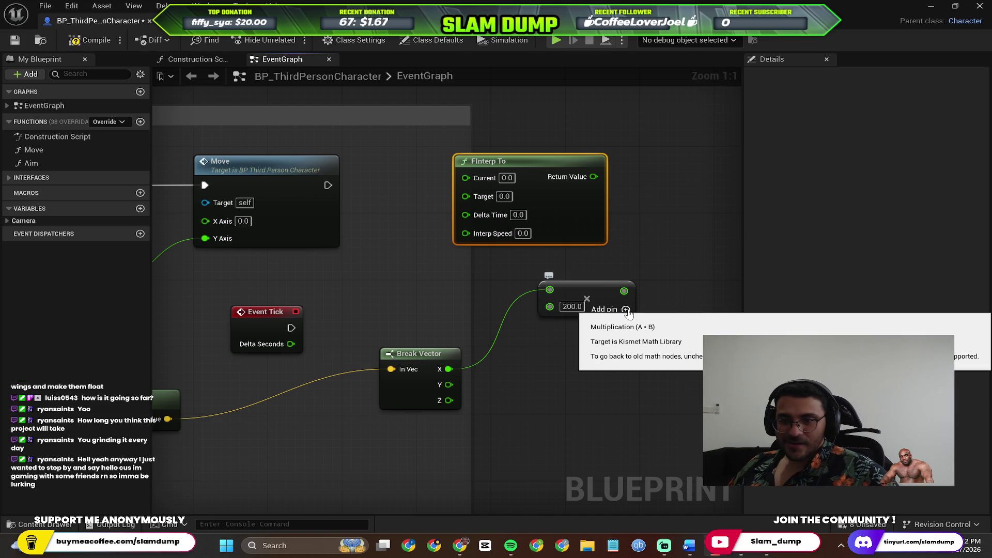
{"action": "left_click", "coordinate": [626, 309]}
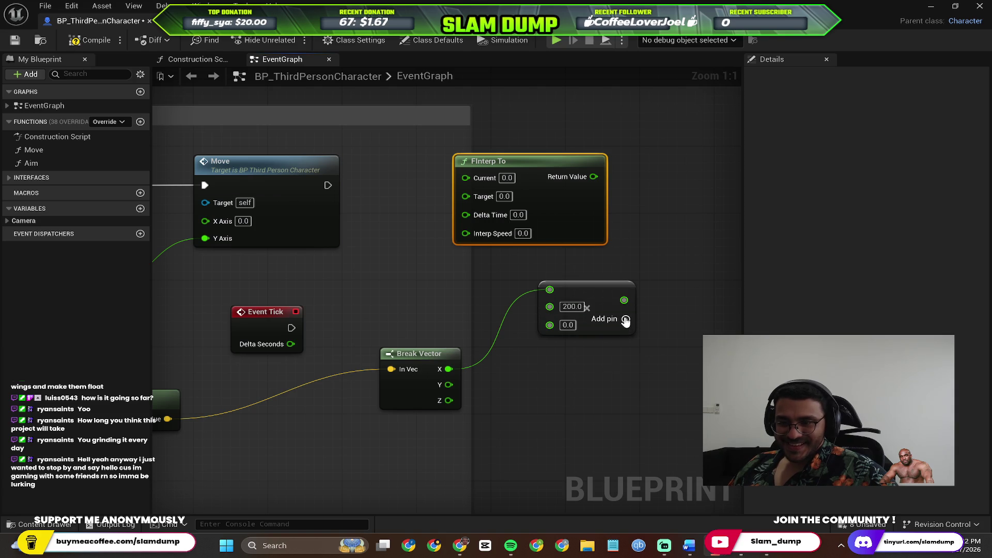
Step: Undo the extra Multiply pin and wire the ×200 result into FInterp To's Target
{"action": "key", "text": "ctrl+z"}
{"action": "mouse_move", "coordinate": [625, 291]}
{"action": "left_mouse_down"}
{"action": "mouse_move", "coordinate": [615, 261]}
{"action": "mouse_move", "coordinate": [465, 228]}
{"action": "mouse_move", "coordinate": [447, 159]}
{"action": "mouse_move", "coordinate": [474, 128]}
{"action": "mouse_move", "coordinate": [464, 194]}
{"action": "left_mouse_up"}
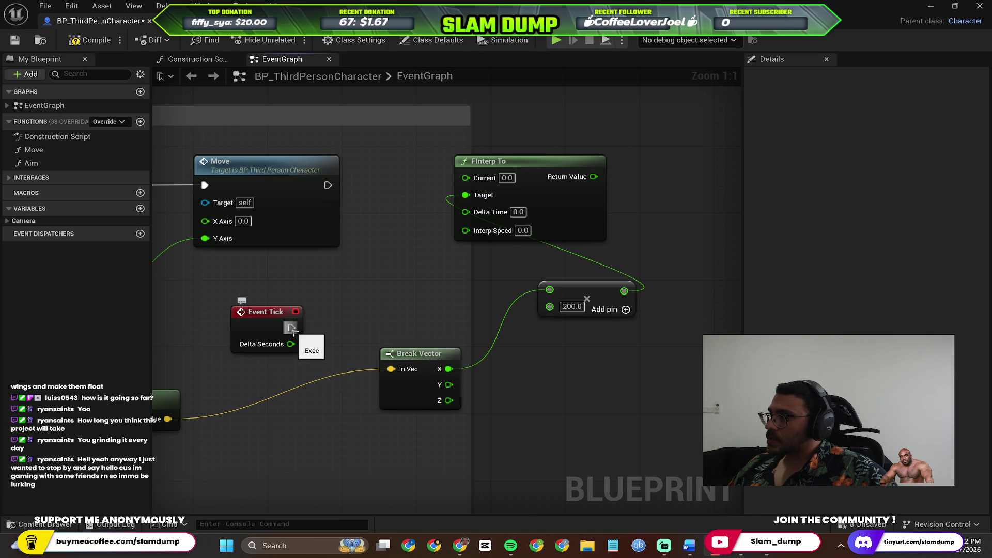
Step: Connect Event Tick's Delta Seconds to FInterp To's Delta Time
{"action": "mouse_move", "coordinate": [372, 307]}
{"action": "left_mouse_down"}
{"action": "mouse_move", "coordinate": [536, 300]}
{"action": "mouse_move", "coordinate": [458, 289]}
{"action": "mouse_move", "coordinate": [401, 317]}
{"action": "left_mouse_up"}
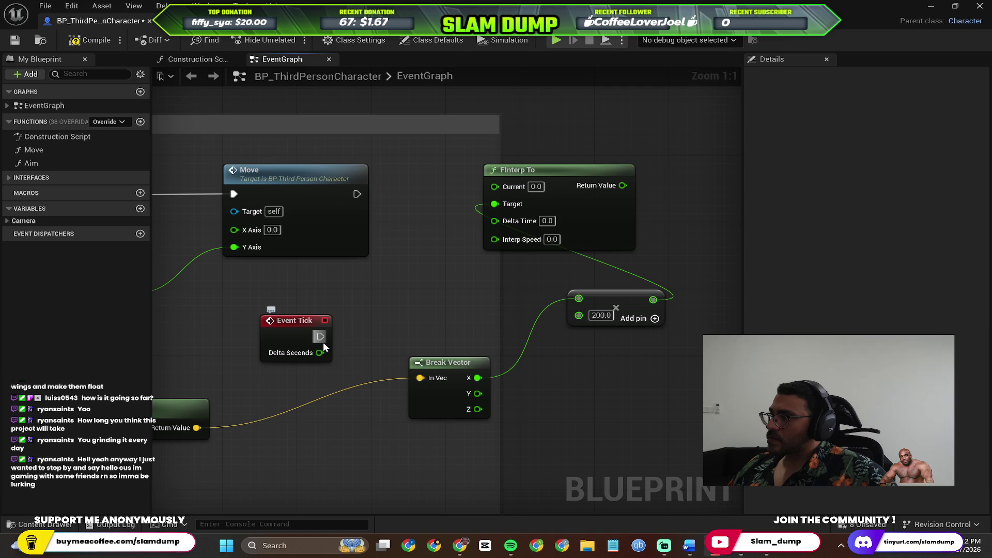
{"action": "mouse_move", "coordinate": [319, 354]}
{"action": "left_mouse_down"}
{"action": "mouse_move", "coordinate": [358, 341]}
{"action": "mouse_move", "coordinate": [496, 221]}
{"action": "left_mouse_up"}
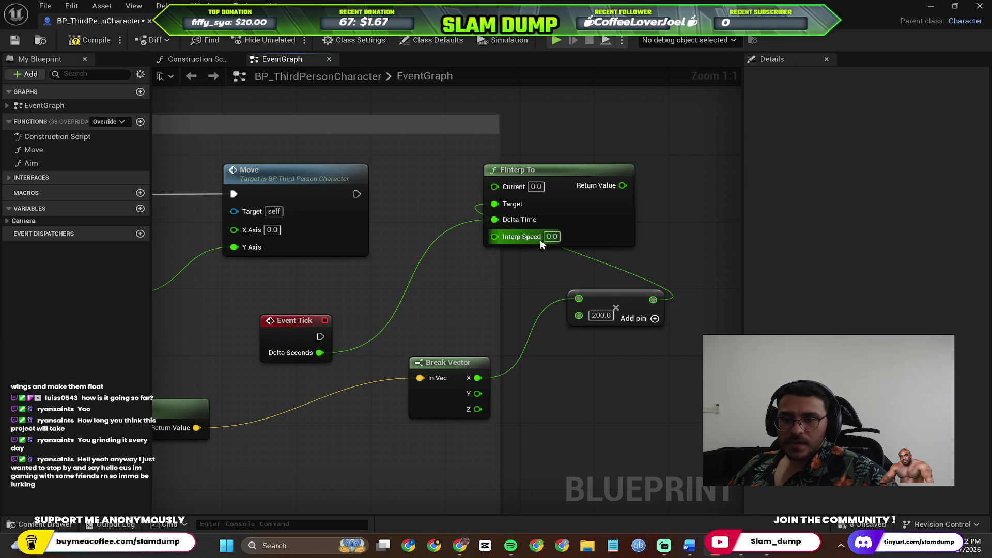
{"action": "mouse_move", "coordinate": [483, 286]}
{"action": "left_mouse_down"}
{"action": "mouse_move", "coordinate": [638, 245]}
{"action": "mouse_move", "coordinate": [460, 257]}
{"action": "left_mouse_up"}
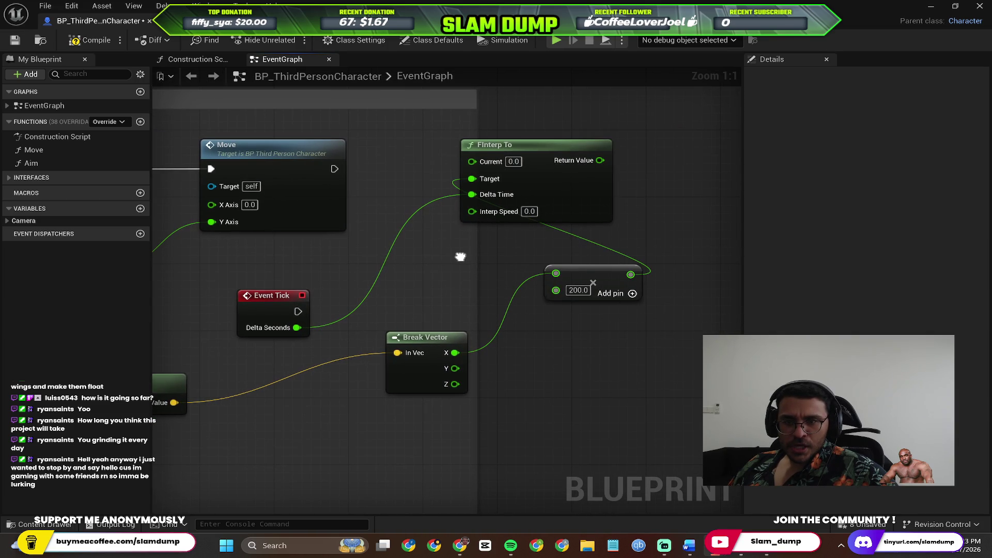
Step: Set FInterp To's Interp Speed to 3
{"action": "left_click", "coordinate": [530, 212]}
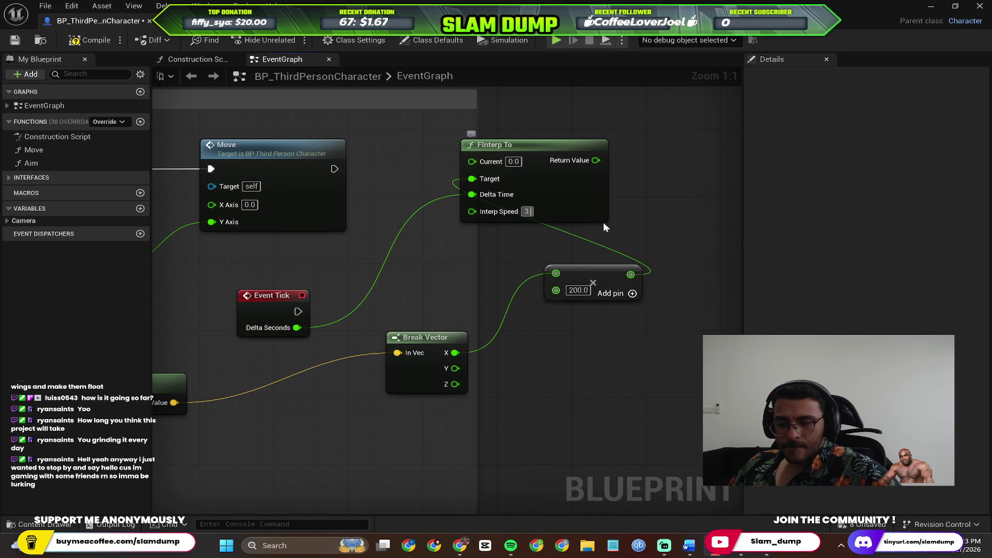
{"action": "type", "text": "3"}
{"action": "key", "text": "Return"}
{"action": "mouse_move", "coordinate": [504, 282]}
{"action": "left_mouse_down"}
{"action": "mouse_move", "coordinate": [654, 244]}
{"action": "mouse_move", "coordinate": [687, 306]}
{"action": "left_mouse_up"}
{"action": "scroll", "coordinate": [660, 319], "scroll_direction": "down", "scroll_amount": 2}
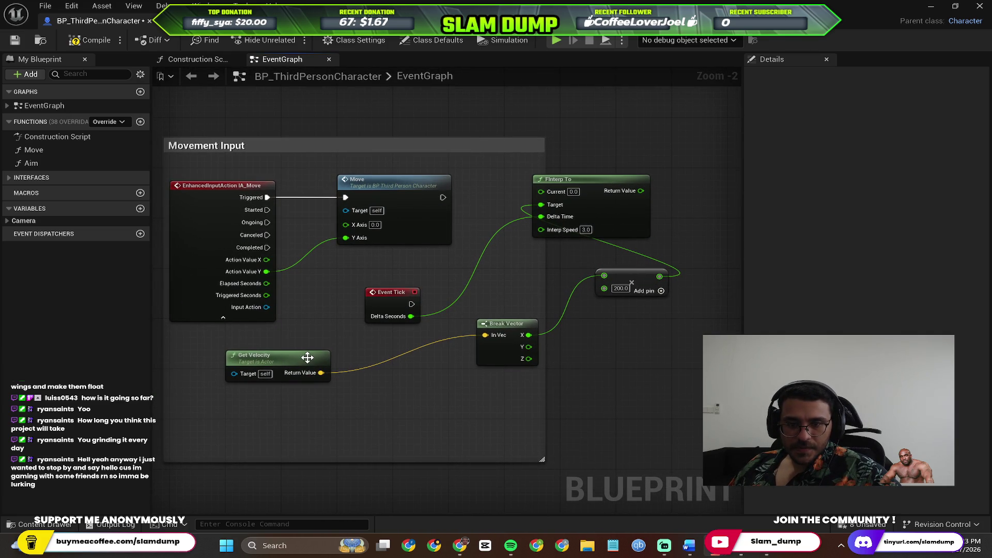
Step: Arrange Get Velocity, Break Vector, the ×200 Multiply and FInterp To into a neat row
{"action": "mouse_move", "coordinate": [312, 363]}
{"action": "left_mouse_down"}
{"action": "mouse_move", "coordinate": [549, 278]}
{"action": "mouse_move", "coordinate": [552, 225]}
{"action": "mouse_move", "coordinate": [584, 377]}
{"action": "mouse_move", "coordinate": [534, 403]}
{"action": "left_mouse_up"}
{"action": "mouse_move", "coordinate": [629, 276]}
{"action": "left_mouse_down"}
{"action": "mouse_move", "coordinate": [681, 141]}
{"action": "mouse_move", "coordinate": [547, 129]}
{"action": "mouse_move", "coordinate": [488, 175]}
{"action": "mouse_move", "coordinate": [640, 325]}
{"action": "mouse_move", "coordinate": [502, 230]}
{"action": "mouse_move", "coordinate": [472, 106]}
{"action": "left_mouse_up"}
{"action": "left_click", "coordinate": [600, 180]}
{"action": "left_click_drag", "start_coordinate": [600, 180], "coordinate": [649, 167]}
{"action": "mouse_move", "coordinate": [460, 224]}
{"action": "left_mouse_down"}
{"action": "mouse_move", "coordinate": [509, 223]}
{"action": "mouse_move", "coordinate": [459, 234]}
{"action": "mouse_move", "coordinate": [453, 249]}
{"action": "left_mouse_up"}
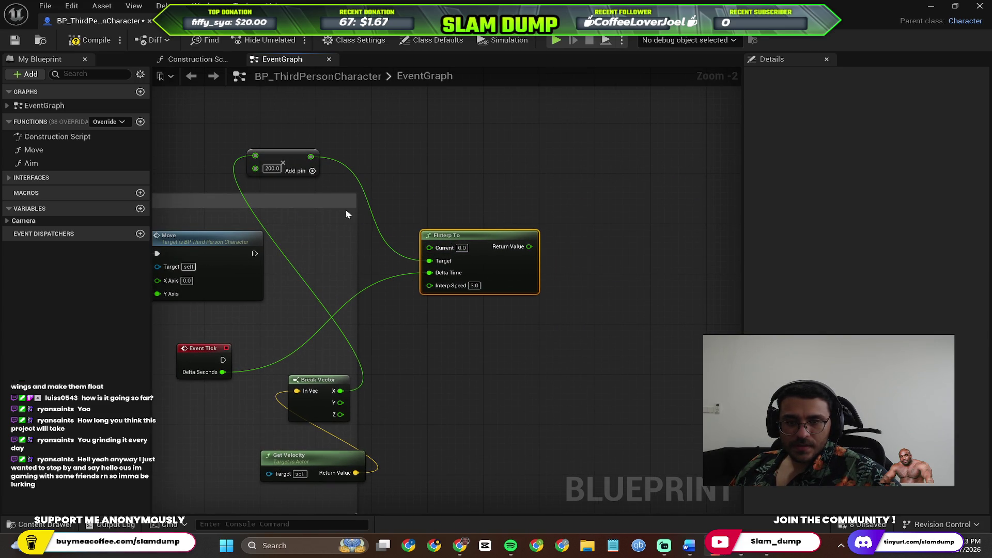
{"action": "mouse_move", "coordinate": [289, 164]}
{"action": "left_mouse_down"}
{"action": "mouse_move", "coordinate": [341, 256]}
{"action": "mouse_move", "coordinate": [355, 262]}
{"action": "left_mouse_up"}
{"action": "mouse_move", "coordinate": [306, 384]}
{"action": "left_mouse_down"}
{"action": "mouse_move", "coordinate": [292, 205]}
{"action": "mouse_move", "coordinate": [292, 309]}
{"action": "mouse_move", "coordinate": [295, 174]}
{"action": "mouse_move", "coordinate": [279, 164]}
{"action": "left_mouse_up"}
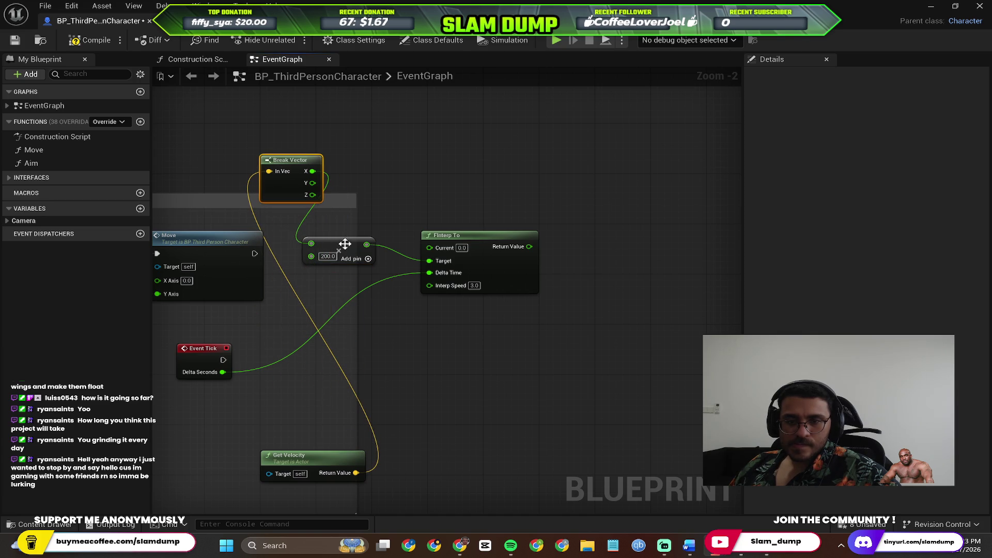
{"action": "left_click_drag", "start_coordinate": [331, 251], "coordinate": [366, 237]}
{"action": "mouse_move", "coordinate": [308, 461]}
{"action": "left_mouse_down"}
{"action": "mouse_move", "coordinate": [333, 107]}
{"action": "mouse_move", "coordinate": [321, 94]}
{"action": "left_mouse_up"}
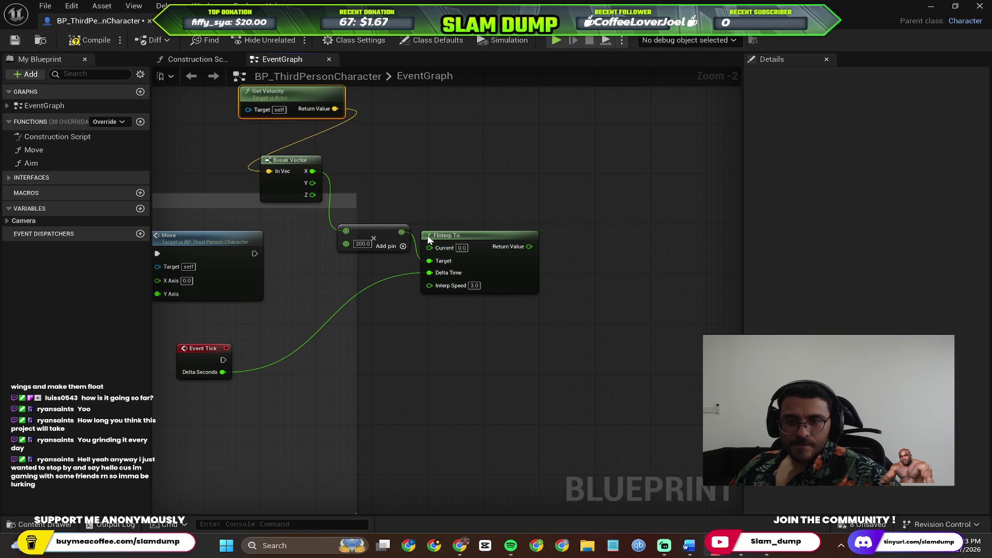
{"action": "left_click_drag", "start_coordinate": [540, 324], "coordinate": [568, 396]}
{"action": "left_click_drag", "start_coordinate": [449, 278], "coordinate": [469, 360]}
{"action": "left_click_drag", "start_coordinate": [363, 248], "coordinate": [382, 347]}
{"action": "left_click_drag", "start_coordinate": [392, 111], "coordinate": [415, 281]}
Step: Move Event Tick and the velocity chain into the Movement Input comment, then bring up Windows search
{"action": "mouse_move", "coordinate": [389, 105]}
{"action": "left_mouse_down"}
{"action": "mouse_move", "coordinate": [565, 270]}
{"action": "mouse_move", "coordinate": [572, 313]}
{"action": "left_mouse_up"}
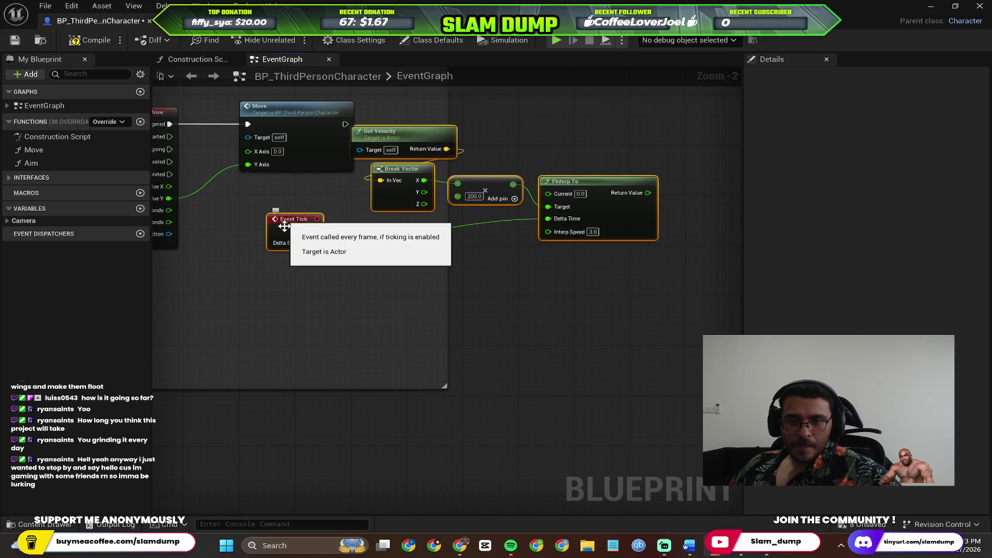
{"action": "left_click", "coordinate": [304, 220], "text": "ctrl"}
{"action": "left_click_drag", "start_coordinate": [304, 221], "coordinate": [221, 367]}
{"action": "mouse_move", "coordinate": [301, 282]}
{"action": "left_mouse_down"}
{"action": "mouse_move", "coordinate": [407, 255]}
{"action": "mouse_move", "coordinate": [467, 309]}
{"action": "mouse_move", "coordinate": [400, 254]}
{"action": "mouse_move", "coordinate": [445, 291]}
{"action": "mouse_move", "coordinate": [366, 289]}
{"action": "left_mouse_up"}
{"action": "scroll", "coordinate": [365, 288], "scroll_direction": "up", "scroll_amount": 2}
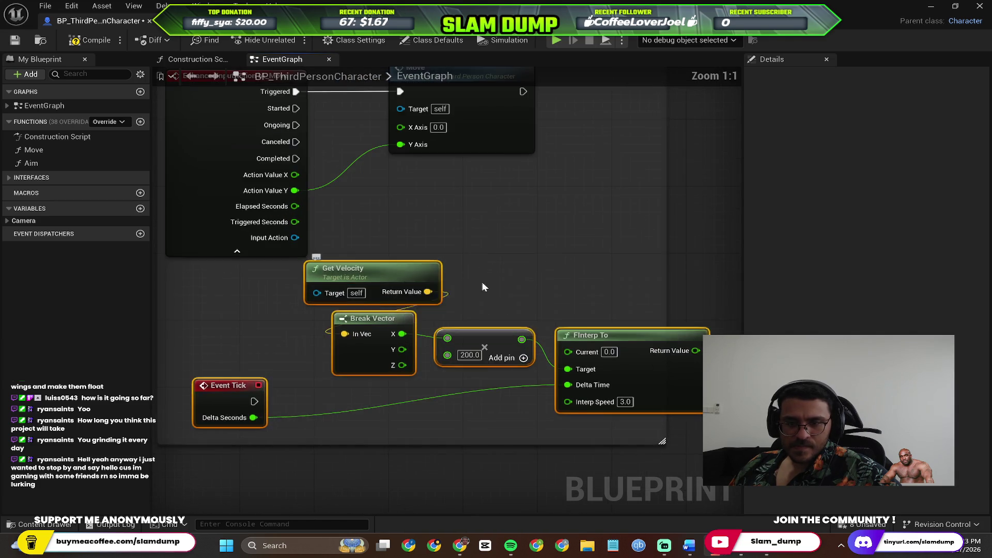
{"action": "left_click", "coordinate": [503, 233]}
{"action": "mouse_move", "coordinate": [356, 253]}
{"action": "left_mouse_down"}
{"action": "mouse_move", "coordinate": [297, 264]}
{"action": "mouse_move", "coordinate": [458, 272]}
{"action": "mouse_move", "coordinate": [390, 278]}
{"action": "mouse_move", "coordinate": [428, 294]}
{"action": "mouse_move", "coordinate": [437, 284]}
{"action": "left_mouse_up"}
{"action": "left_click_drag", "start_coordinate": [390, 350], "coordinate": [380, 340]}
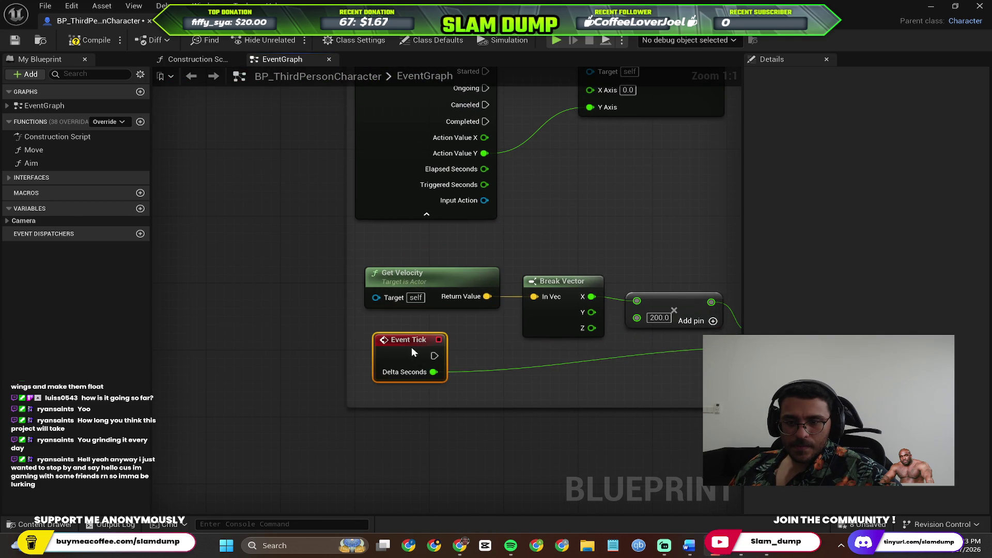
{"action": "scroll", "coordinate": [568, 332], "scroll_direction": "down", "scroll_amount": 2}
{"action": "mouse_move", "coordinate": [568, 333]}
{"action": "left_mouse_down"}
{"action": "mouse_move", "coordinate": [401, 279]}
{"action": "mouse_move", "coordinate": [463, 331]}
{"action": "mouse_move", "coordinate": [476, 358]}
{"action": "mouse_move", "coordinate": [471, 344]}
{"action": "left_mouse_up"}
{"action": "key", "text": "super"}
Step: Launch Snipping Tool and capture the Movement Input graph as a screenshot
{"action": "type", "text": "snip"}
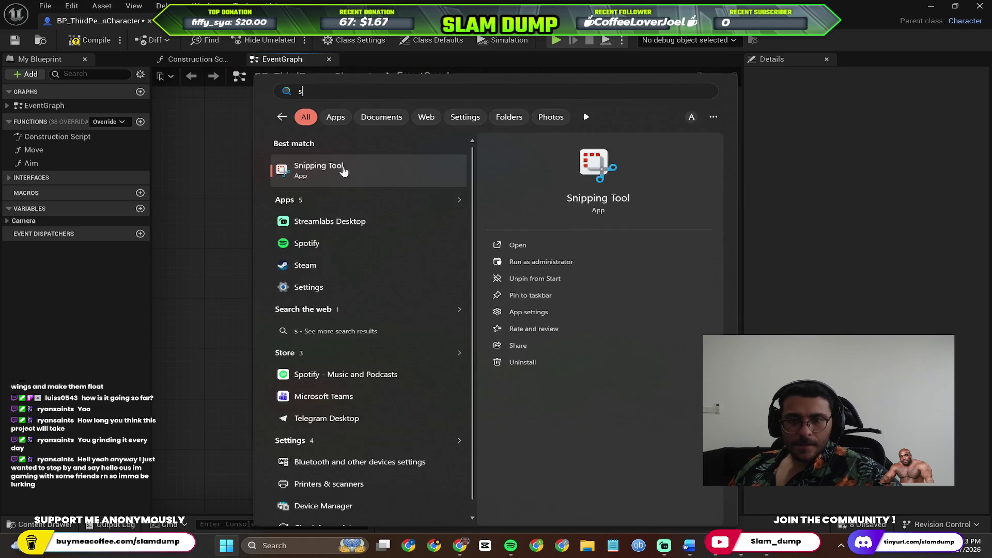
{"action": "key", "text": "Return"}
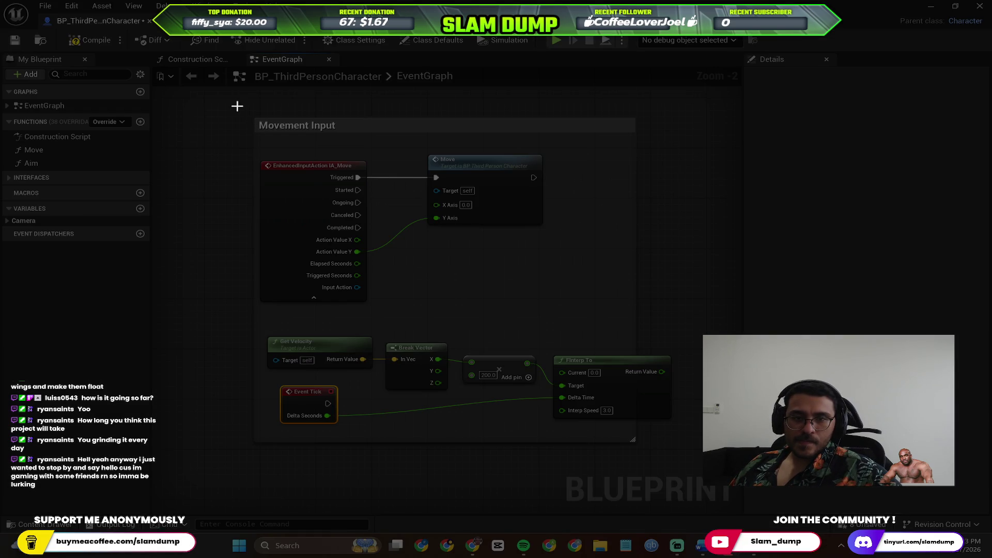
{"action": "mouse_move", "coordinate": [237, 106]}
{"action": "left_mouse_down"}
{"action": "mouse_move", "coordinate": [643, 432]}
{"action": "mouse_move", "coordinate": [693, 448]}
{"action": "left_mouse_up"}
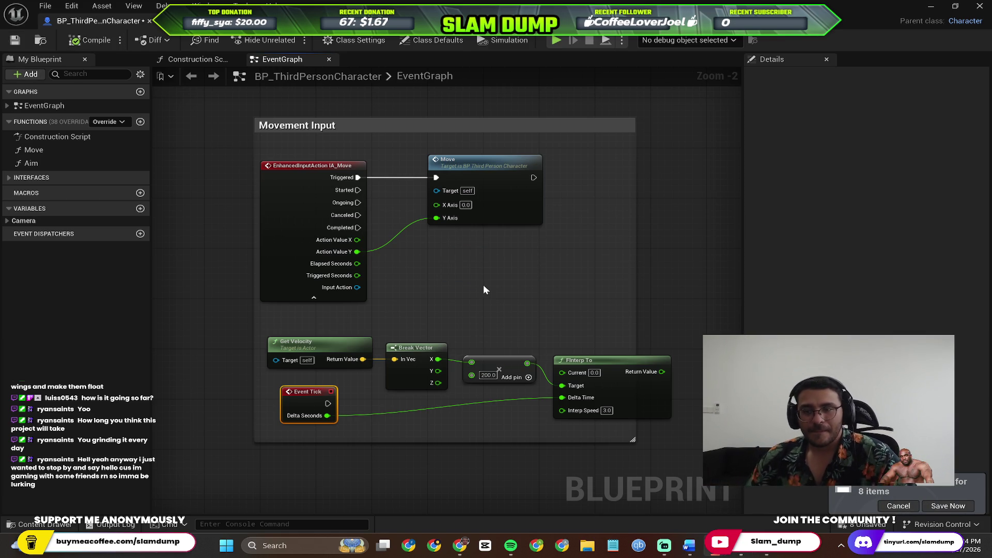
Step: Let the pending autosave run with Save Now and recentre the graph on the nodes
{"action": "left_click", "coordinate": [926, 509]}
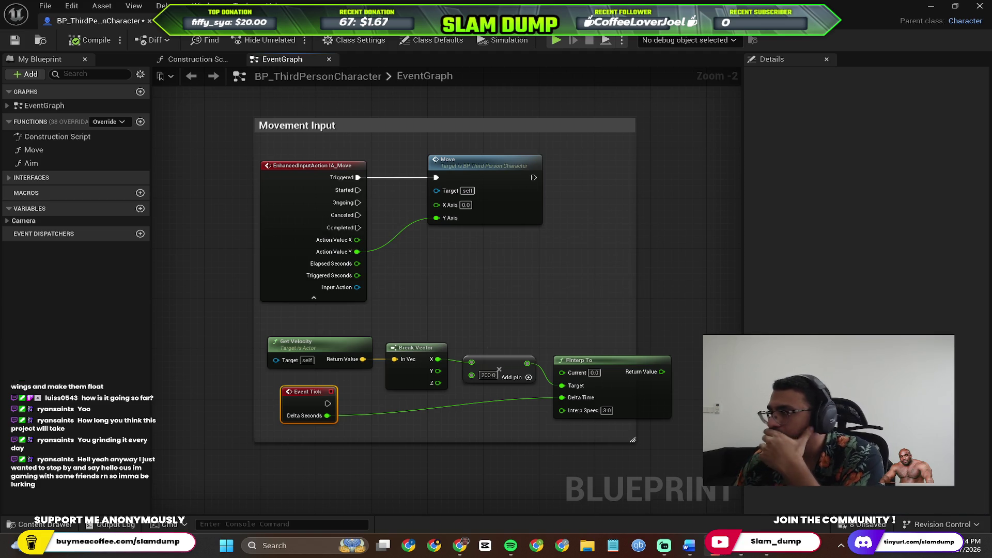
{"action": "scroll", "coordinate": [519, 283], "scroll_direction": "down", "scroll_amount": 2}
{"action": "scroll", "coordinate": [519, 283], "scroll_direction": "up", "scroll_amount": 4}
{"action": "mouse_move", "coordinate": [538, 299]}
{"action": "left_mouse_down"}
{"action": "mouse_move", "coordinate": [641, 187]}
{"action": "mouse_move", "coordinate": [570, 240]}
{"action": "left_mouse_up"}
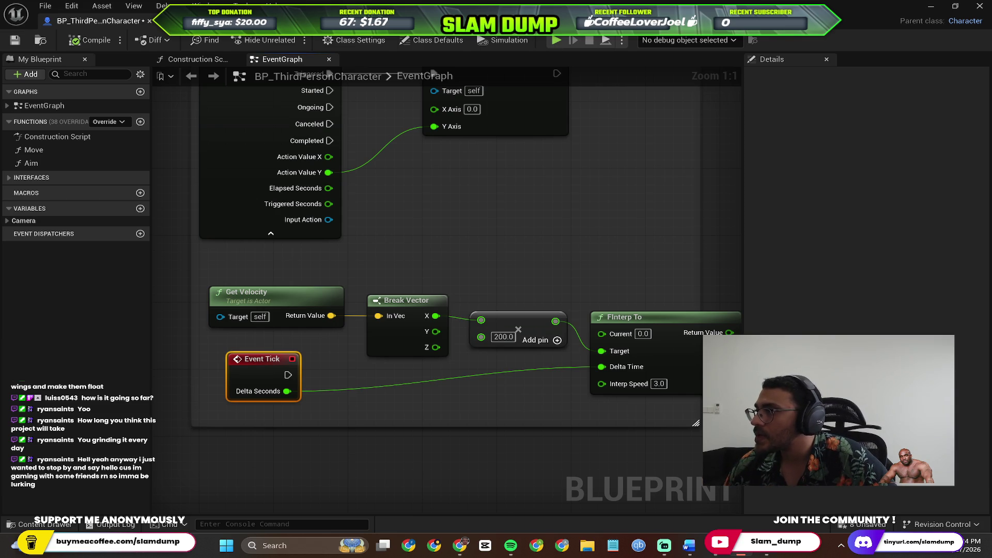
{"action": "mouse_move", "coordinate": [643, 295]}
{"action": "left_mouse_down"}
{"action": "mouse_move", "coordinate": [558, 250]}
{"action": "mouse_move", "coordinate": [538, 250]}
{"action": "mouse_move", "coordinate": [549, 252]}
{"action": "left_mouse_up"}
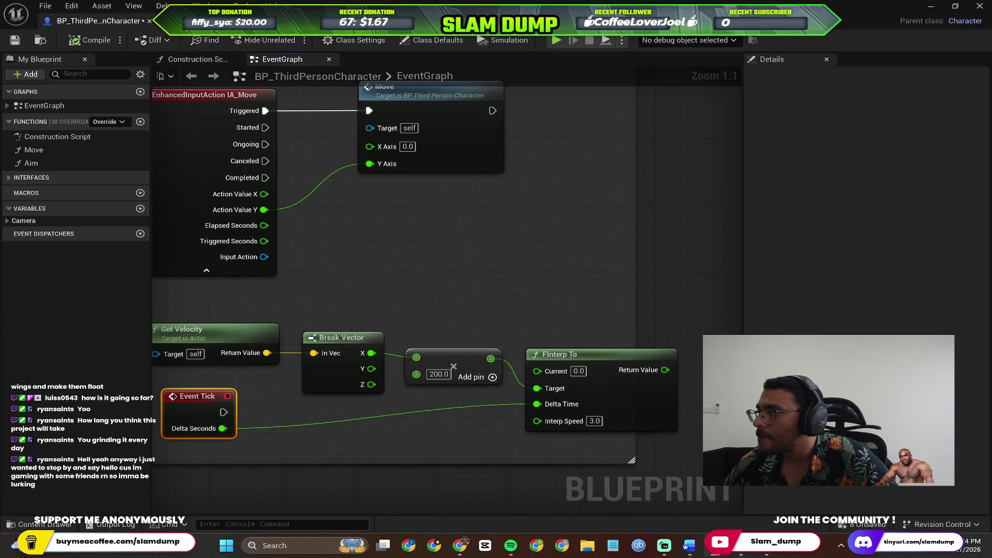
Step: Search 'get cameraboom' and add a Get Camera Boom node to the EventGraph
{"action": "right_click", "coordinate": [563, 264]}
{"action": "type", "text": "che"}
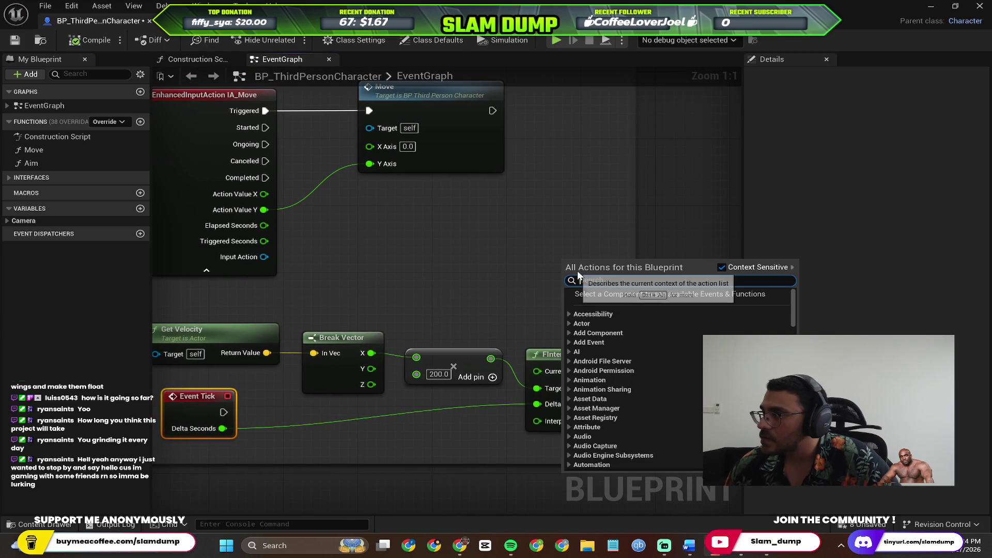
{"action": "type", "text": "t camer"}
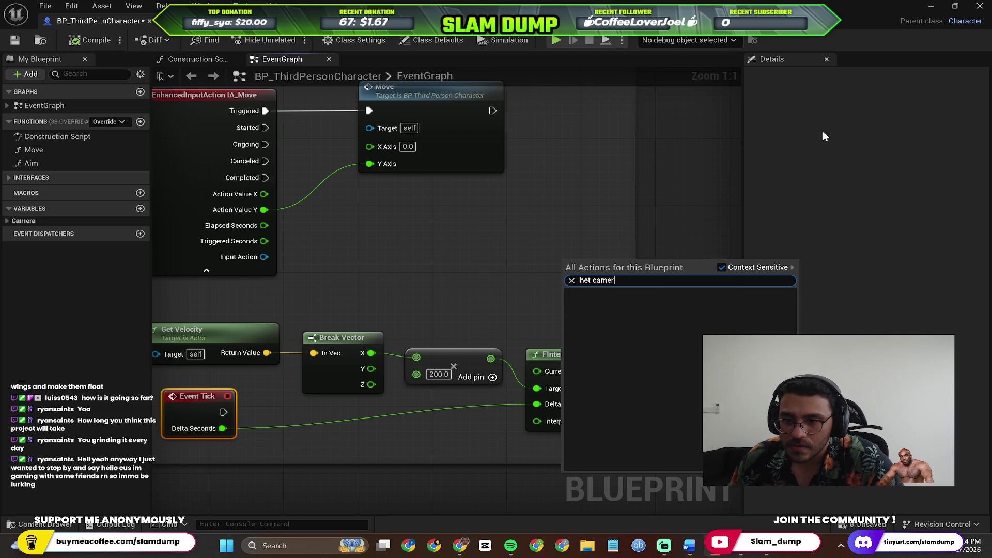
{"action": "key", "text": "ctrl+a"}
{"action": "type", "text": "ge"}
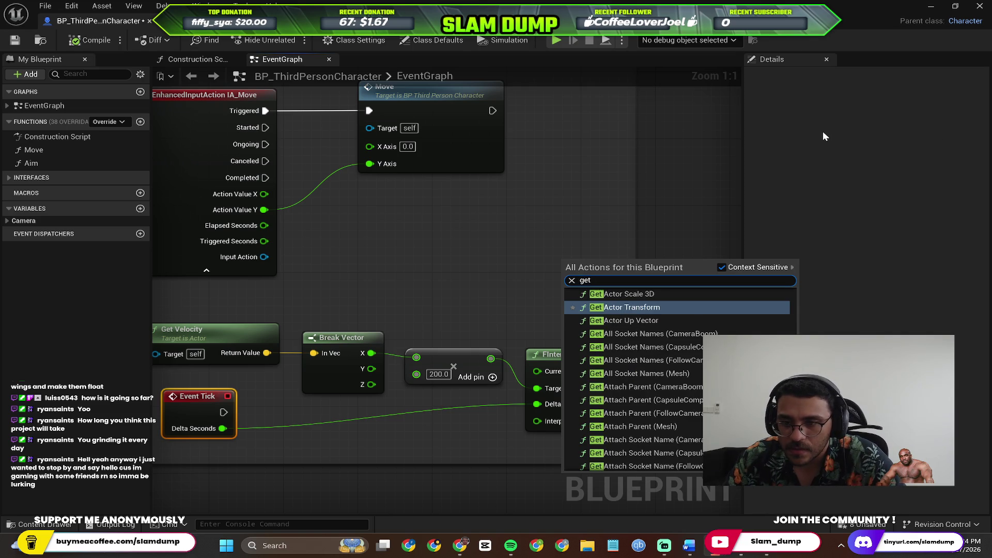
{"action": "type", "text": "t cameraboom"}
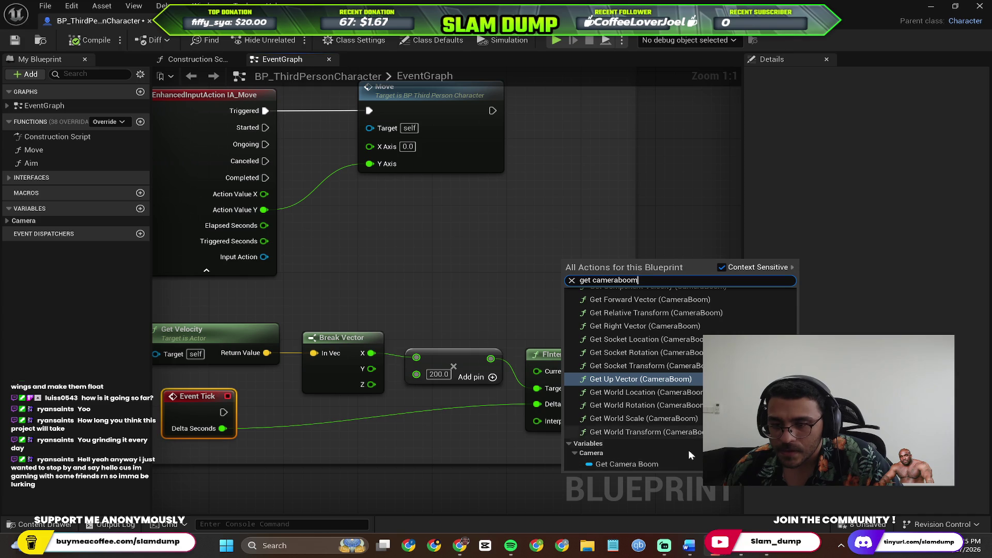
{"action": "left_click", "coordinate": [685, 463]}
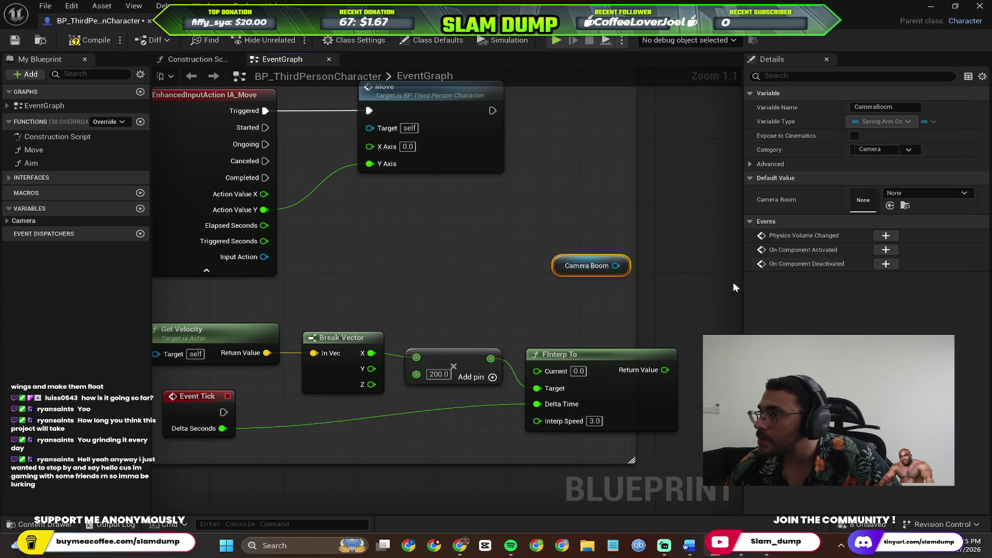
Step: Add a Get Socket Offset node fed by Camera Boom
{"action": "left_click_drag", "start_coordinate": [622, 267], "coordinate": [610, 196]}
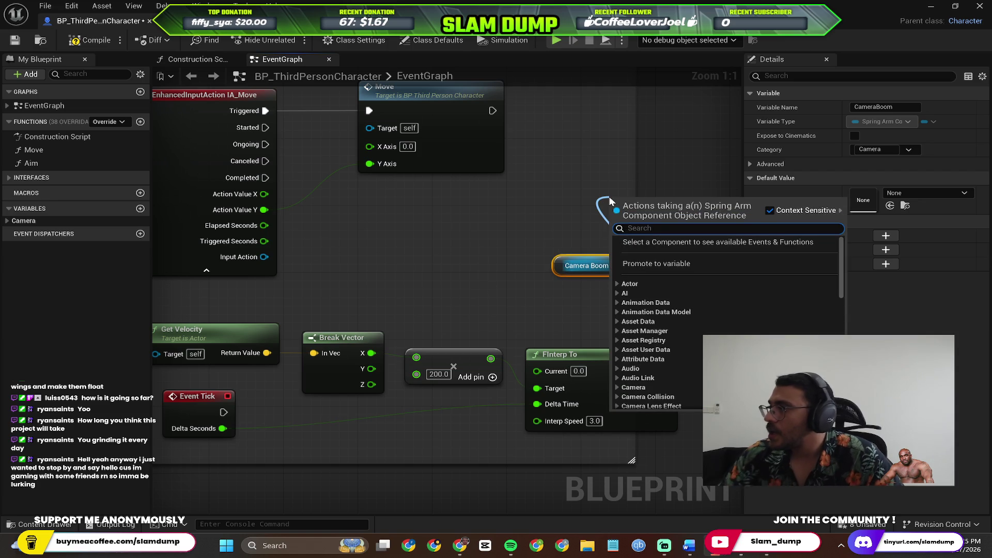
{"action": "type", "text": "get socket"}
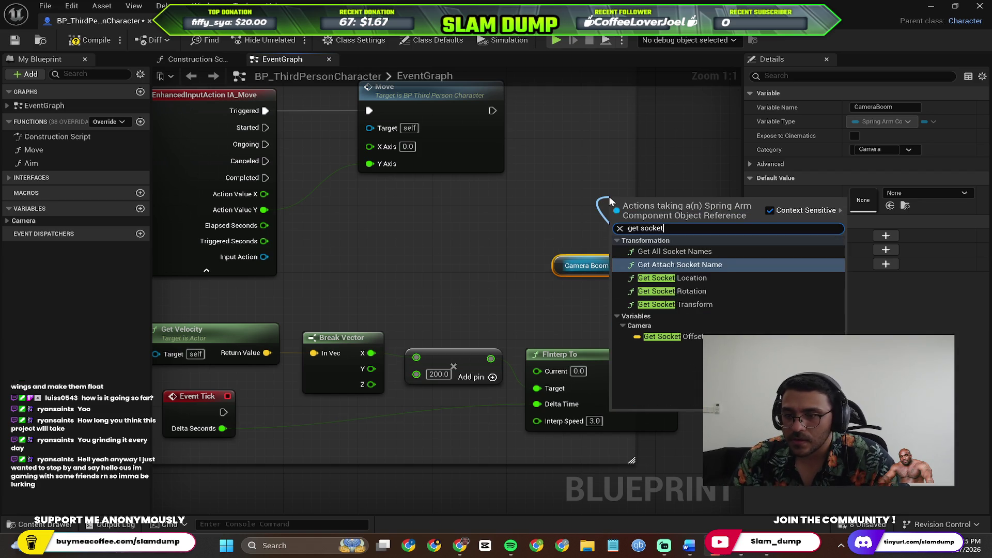
{"action": "type", "text": " off"}
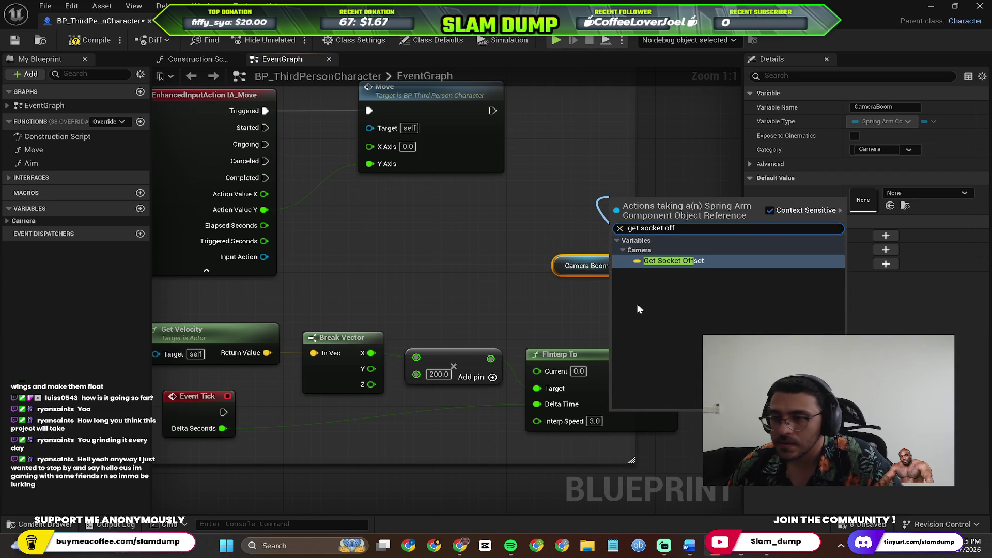
{"action": "left_click", "coordinate": [646, 260]}
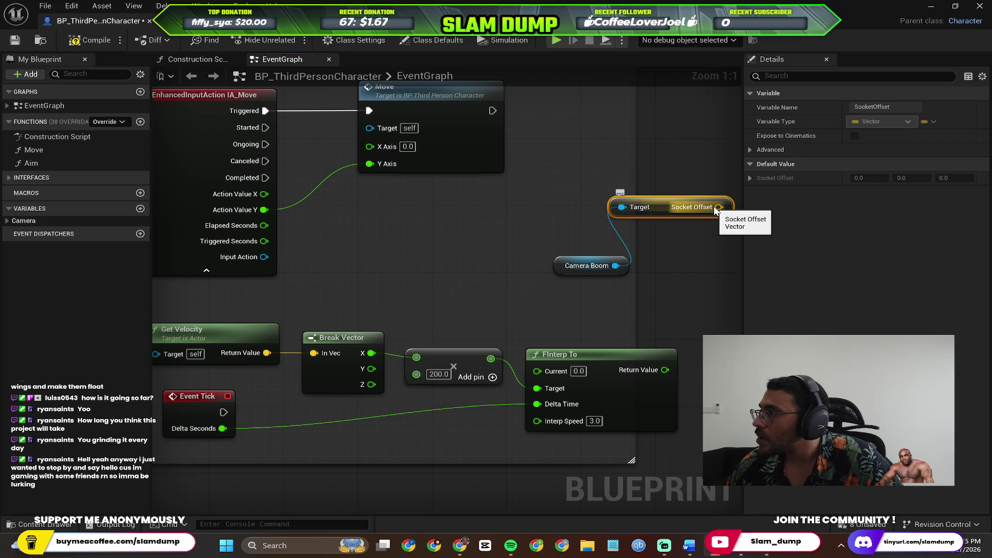
Step: Split the Socket Offset vector with a new Break Vector node
{"action": "mouse_move", "coordinate": [718, 208]}
{"action": "left_mouse_down"}
{"action": "mouse_move", "coordinate": [687, 290]}
{"action": "mouse_move", "coordinate": [658, 299]}
{"action": "left_mouse_up"}
{"action": "type", "text": "break"}
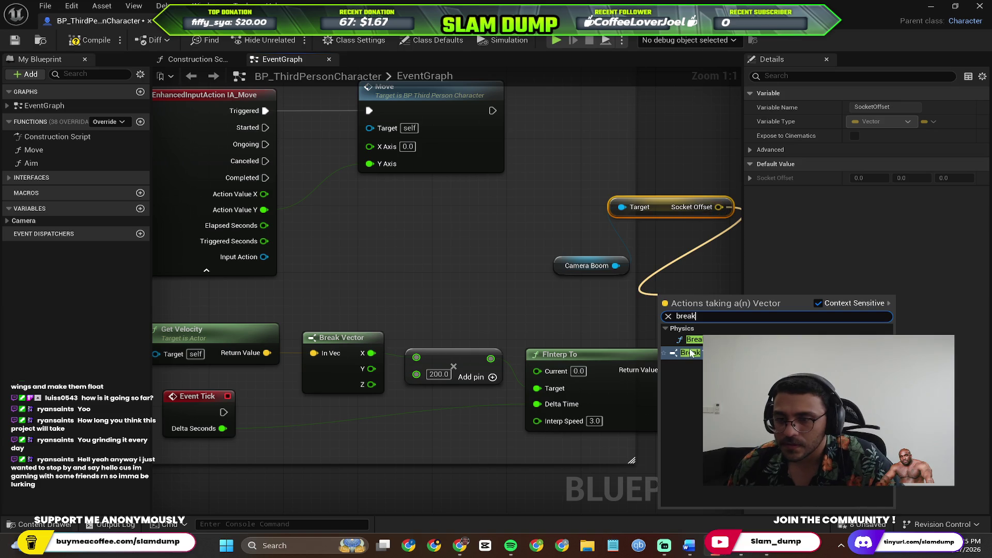
{"action": "key", "text": "Return"}
{"action": "mouse_move", "coordinate": [644, 257]}
{"action": "left_mouse_down"}
{"action": "mouse_move", "coordinate": [634, 227]}
{"action": "mouse_move", "coordinate": [533, 257]}
{"action": "mouse_move", "coordinate": [597, 236]}
{"action": "left_mouse_up"}
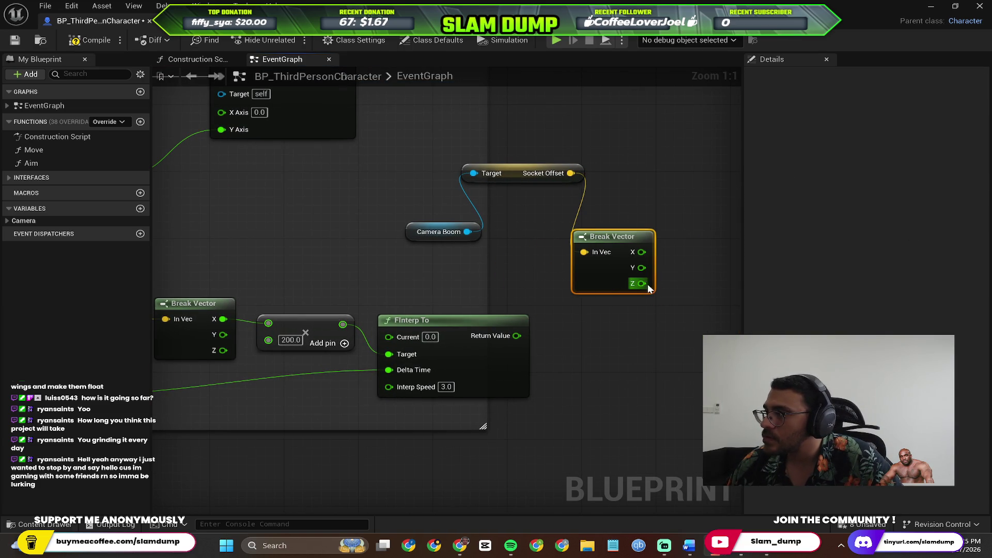
Step: Wire Break Vector's X into FInterp To's Current and arrange Camera Boom, Socket Offset and Break Vector beside it
{"action": "mouse_move", "coordinate": [609, 284]}
{"action": "left_mouse_down"}
{"action": "mouse_move", "coordinate": [529, 268]}
{"action": "mouse_move", "coordinate": [542, 269]}
{"action": "left_mouse_up"}
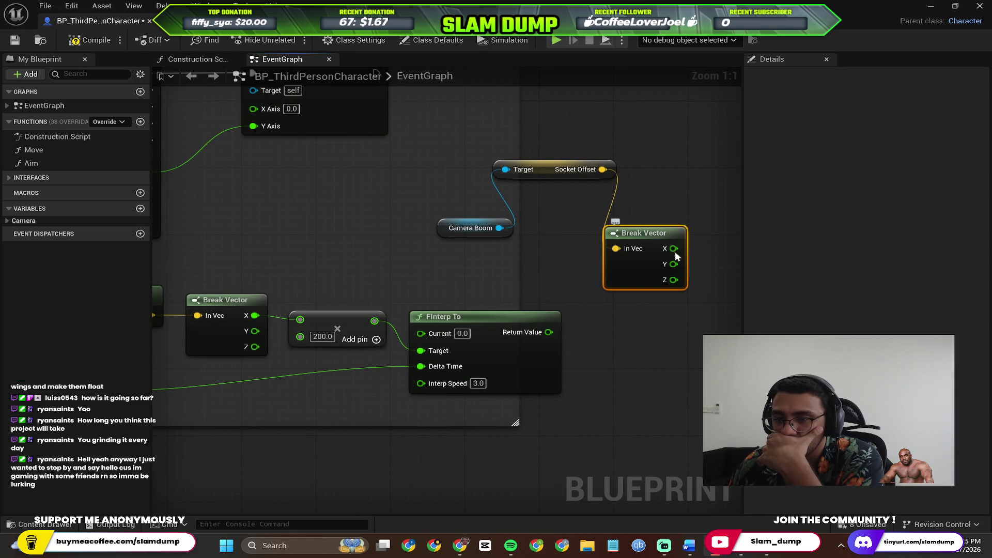
{"action": "mouse_move", "coordinate": [674, 250]}
{"action": "left_mouse_down"}
{"action": "mouse_move", "coordinate": [558, 249]}
{"action": "mouse_move", "coordinate": [442, 309]}
{"action": "mouse_move", "coordinate": [421, 333]}
{"action": "left_mouse_up"}
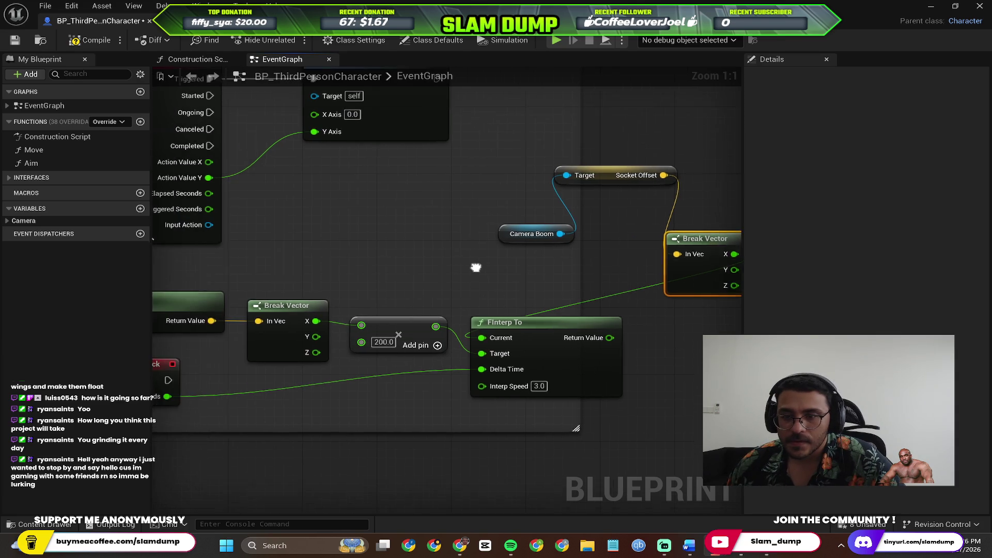
{"action": "mouse_move", "coordinate": [570, 191]}
{"action": "left_mouse_down"}
{"action": "mouse_move", "coordinate": [310, 367]}
{"action": "mouse_move", "coordinate": [316, 150]}
{"action": "mouse_move", "coordinate": [295, 134]}
{"action": "left_mouse_up"}
{"action": "left_click_drag", "start_coordinate": [487, 236], "coordinate": [495, 256]}
{"action": "mouse_move", "coordinate": [557, 192]}
{"action": "left_mouse_down"}
{"action": "mouse_move", "coordinate": [256, 194]}
{"action": "mouse_move", "coordinate": [302, 186]}
{"action": "mouse_move", "coordinate": [238, 254]}
{"action": "left_mouse_up"}
{"action": "mouse_move", "coordinate": [498, 246]}
{"action": "left_mouse_down"}
{"action": "mouse_move", "coordinate": [247, 213]}
{"action": "mouse_move", "coordinate": [238, 238]}
{"action": "left_mouse_up"}
{"action": "mouse_move", "coordinate": [348, 207]}
{"action": "left_mouse_down"}
{"action": "mouse_move", "coordinate": [387, 183]}
{"action": "mouse_move", "coordinate": [475, 210]}
{"action": "left_mouse_up"}
{"action": "left_click", "coordinate": [452, 212]}
{"action": "mouse_move", "coordinate": [273, 242]}
{"action": "left_mouse_down"}
{"action": "mouse_move", "coordinate": [379, 262]}
{"action": "mouse_move", "coordinate": [329, 260]}
{"action": "left_mouse_up"}
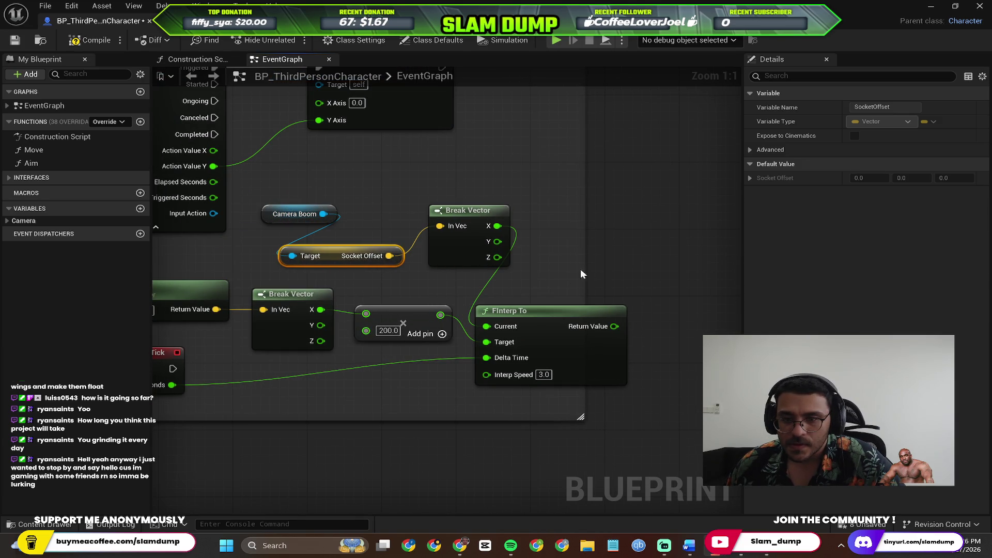
{"action": "right_click", "coordinate": [576, 244]}
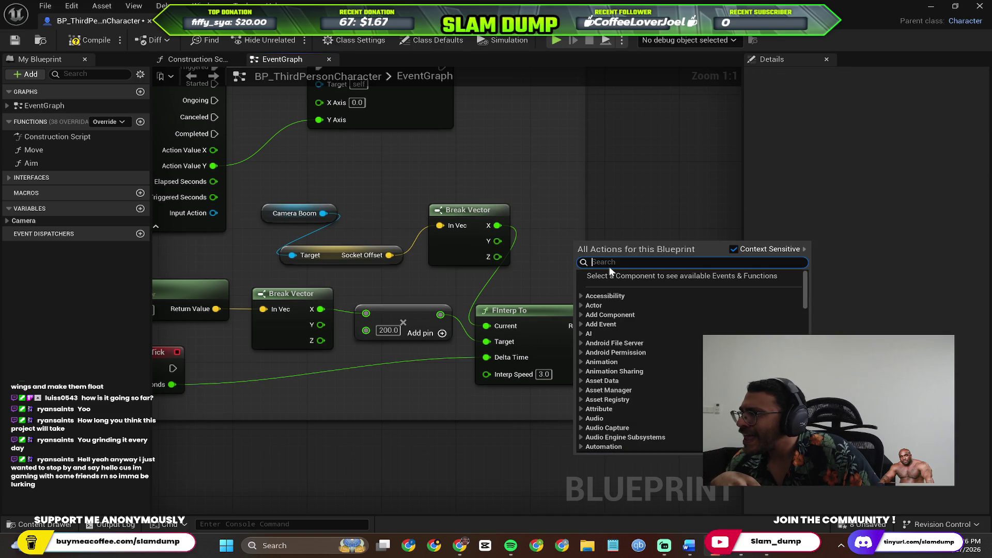
{"action": "type", "text": "set socke"}
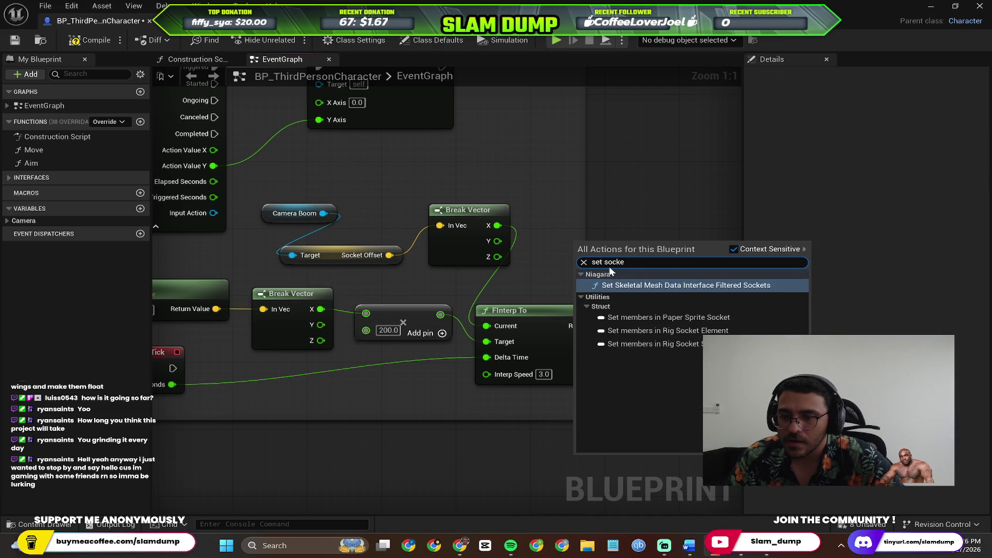
{"action": "type", "text": "t off"}
{"action": "left_click", "coordinate": [615, 215]}
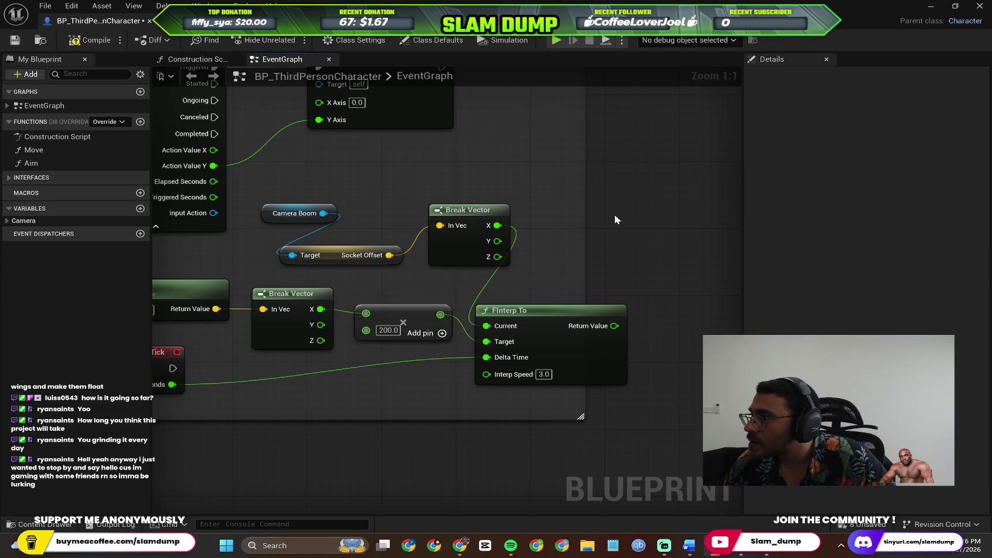
{"action": "right_click", "coordinate": [561, 244]}
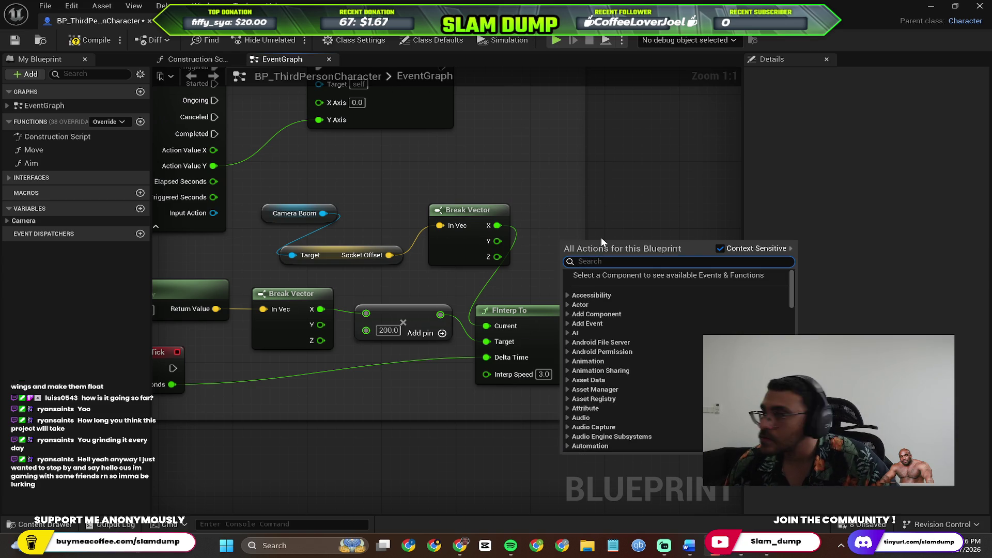
{"action": "type", "text": "set socket"}
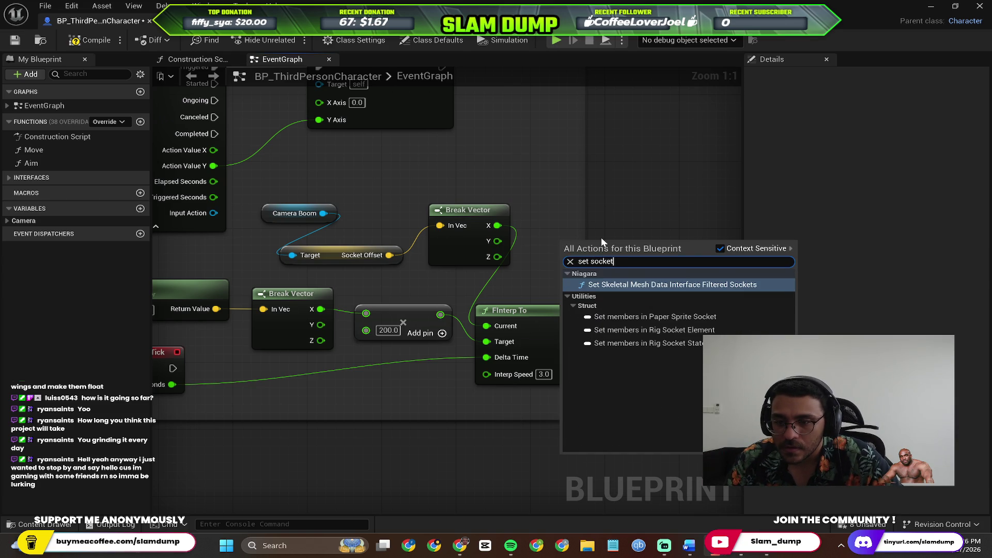
{"action": "type", "text": " offset"}
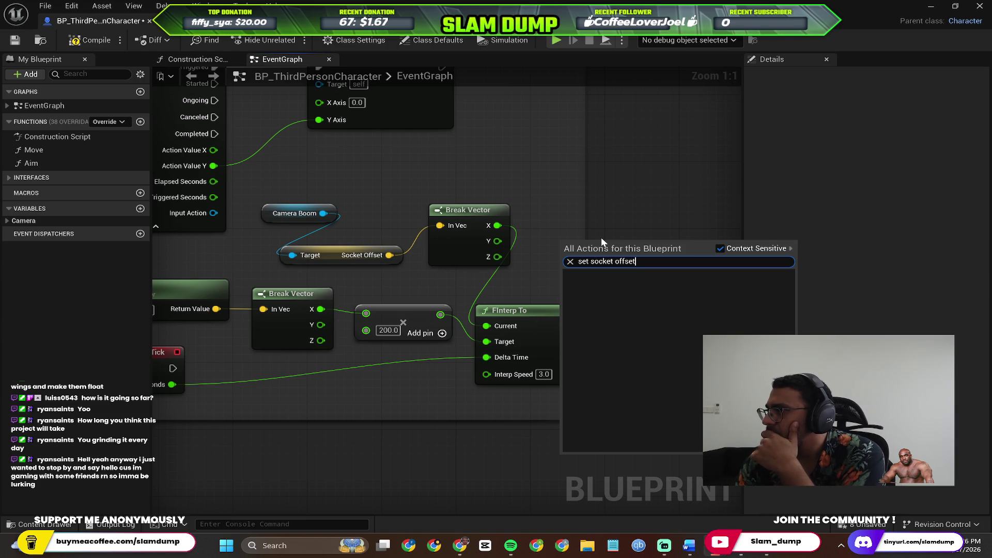
{"action": "key", "text": "ctrl+a"}
{"action": "type", "text": "socket off"}
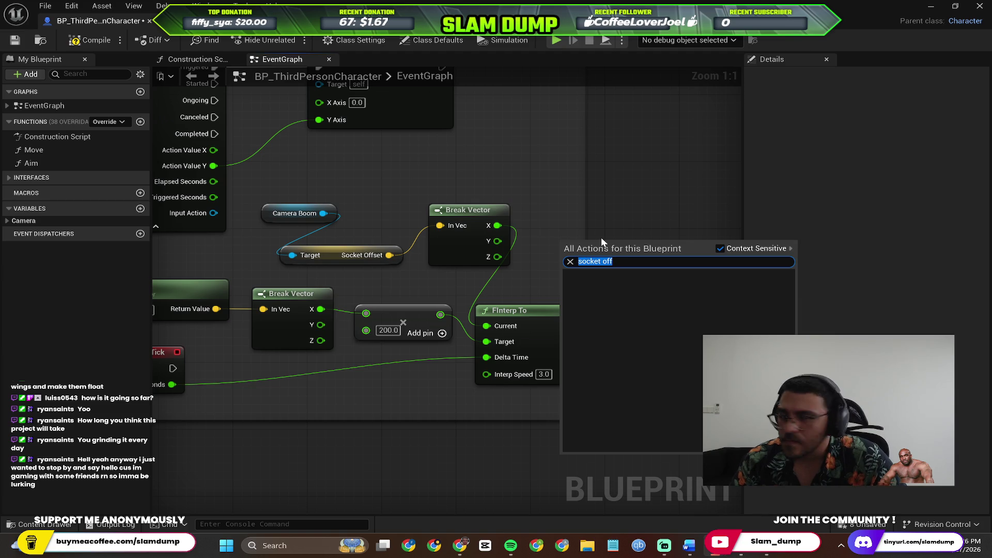
{"action": "key", "text": "Escape"}
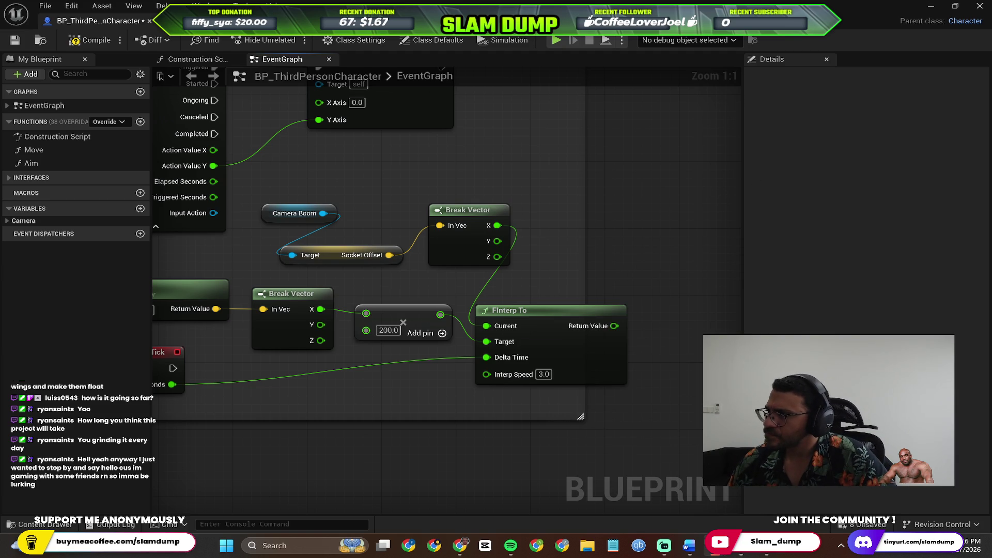
{"action": "right_click", "coordinate": [725, 283]}
{"action": "type", "text": "set"}
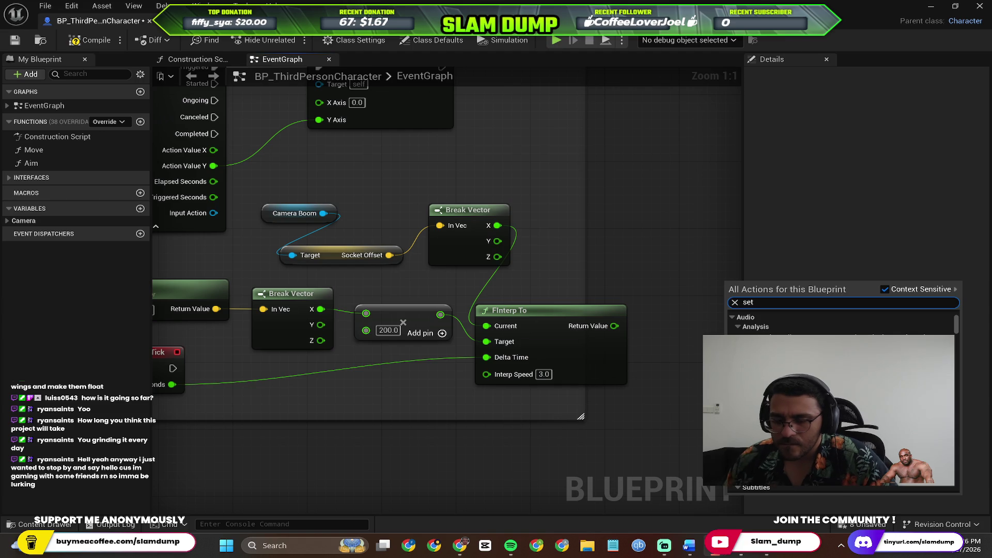
{"action": "type", "text": " offset"}
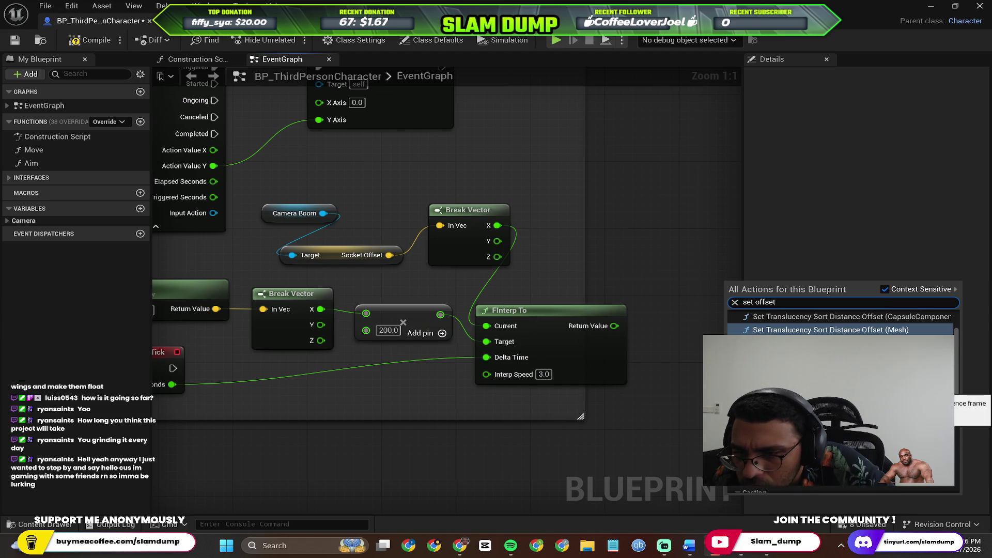
{"action": "scroll", "coordinate": [843, 325], "scroll_direction": "down", "scroll_amount": 5}
{"action": "scroll", "coordinate": [843, 326], "scroll_direction": "down", "scroll_amount": 3}
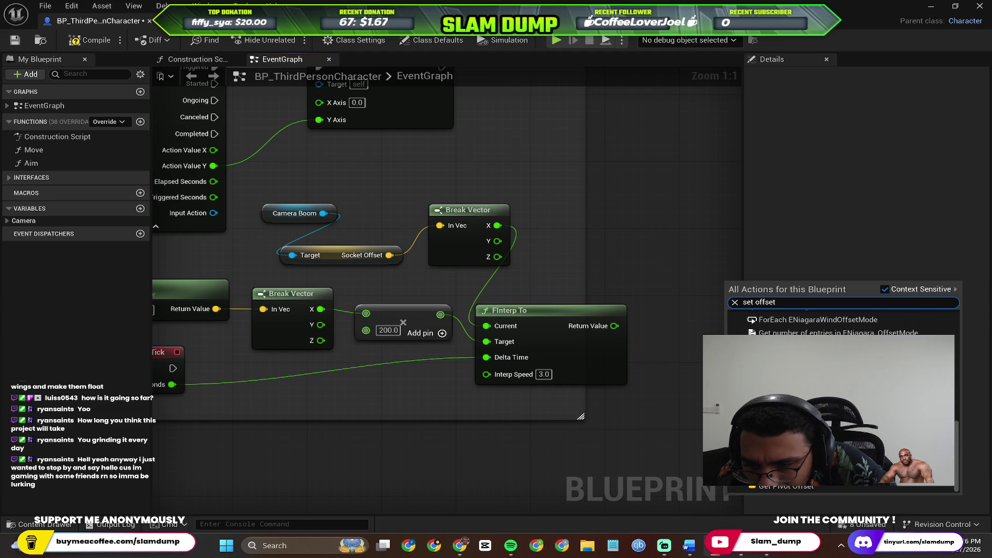
{"action": "double_click", "coordinate": [769, 303]}
{"action": "type", "text": "sock"}
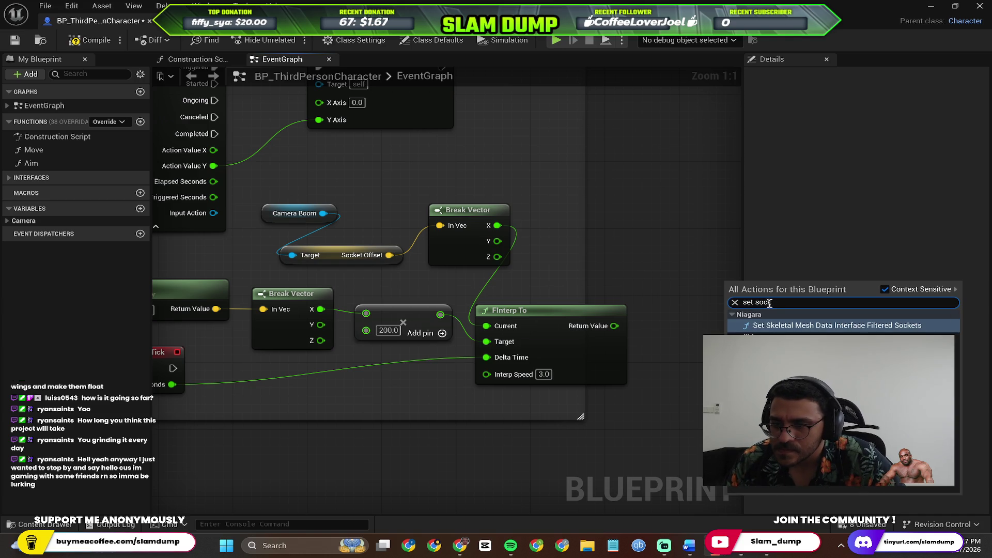
{"action": "left_click", "coordinate": [644, 198]}
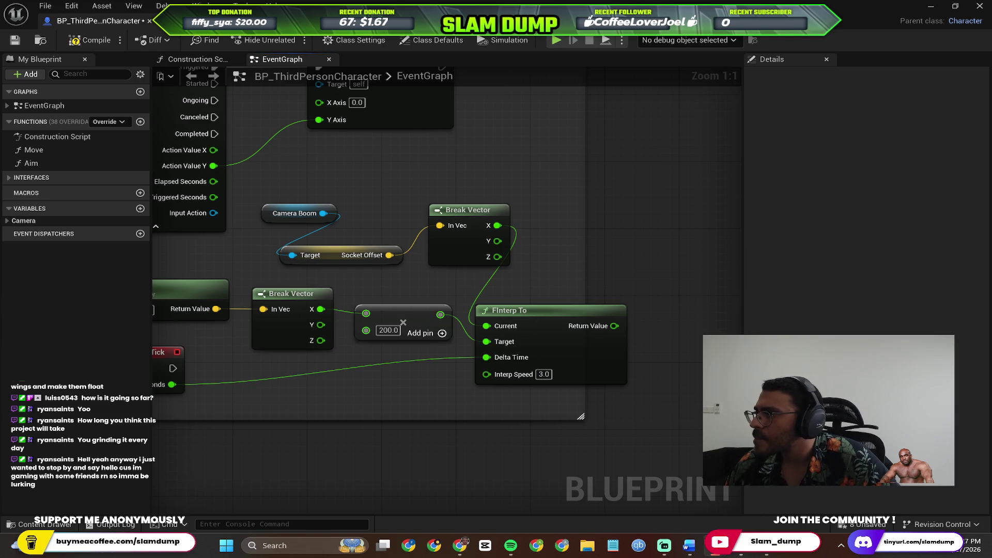
{"action": "left_click_drag", "start_coordinate": [528, 221], "coordinate": [621, 256]}
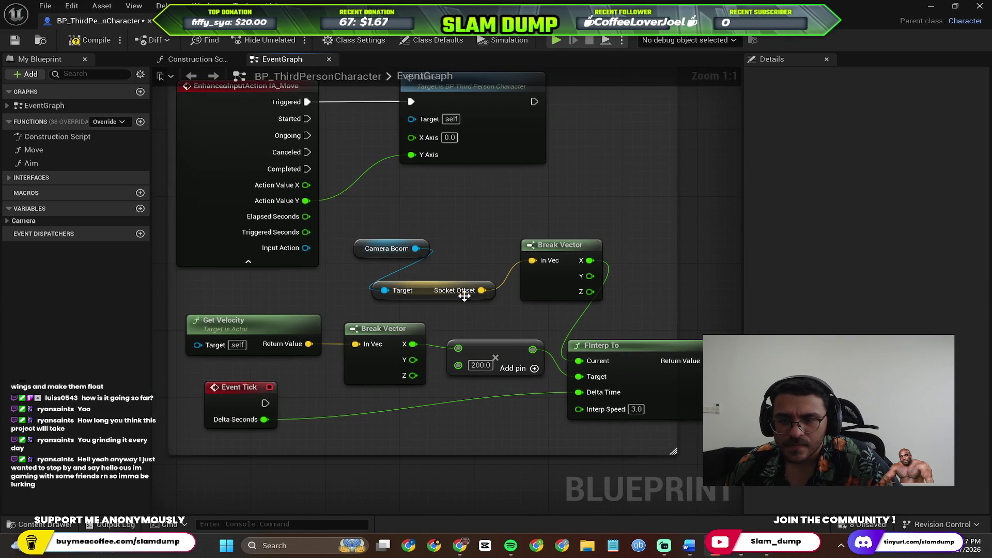
{"action": "right_click", "coordinate": [492, 226]}
{"action": "type", "text": "scoket of"}
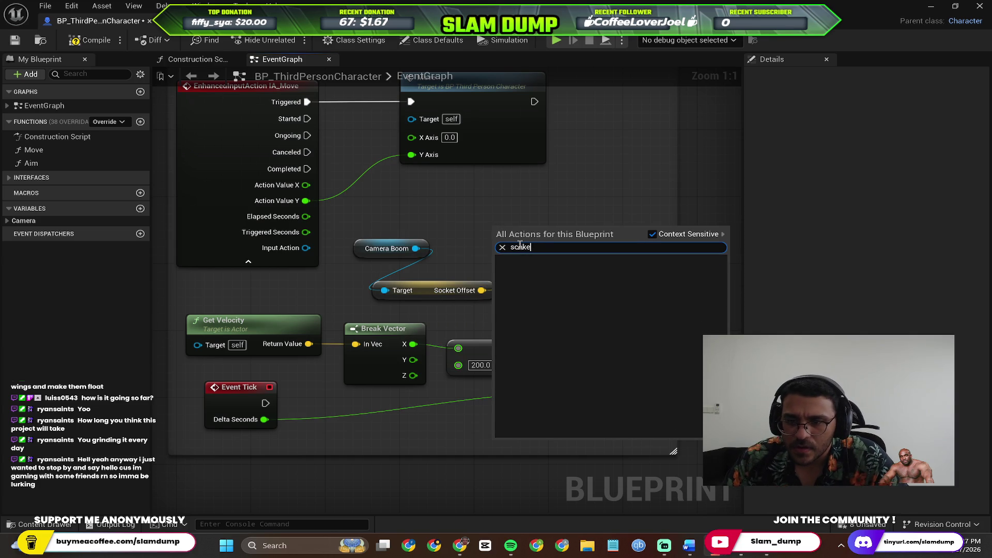
{"action": "left_click", "coordinate": [567, 213]}
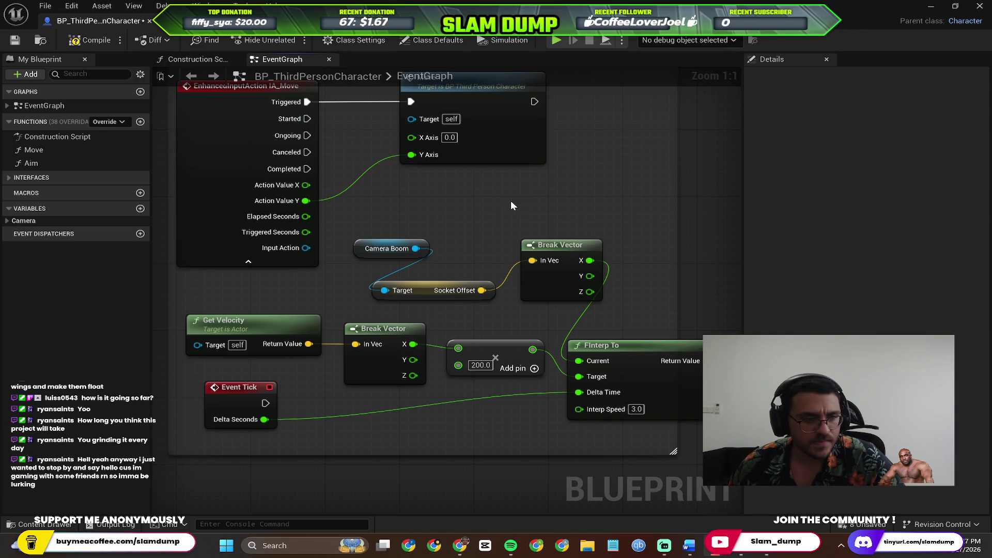
{"action": "key", "text": "super"}
{"action": "type", "text": "snip"}
{"action": "key", "text": "Return"}
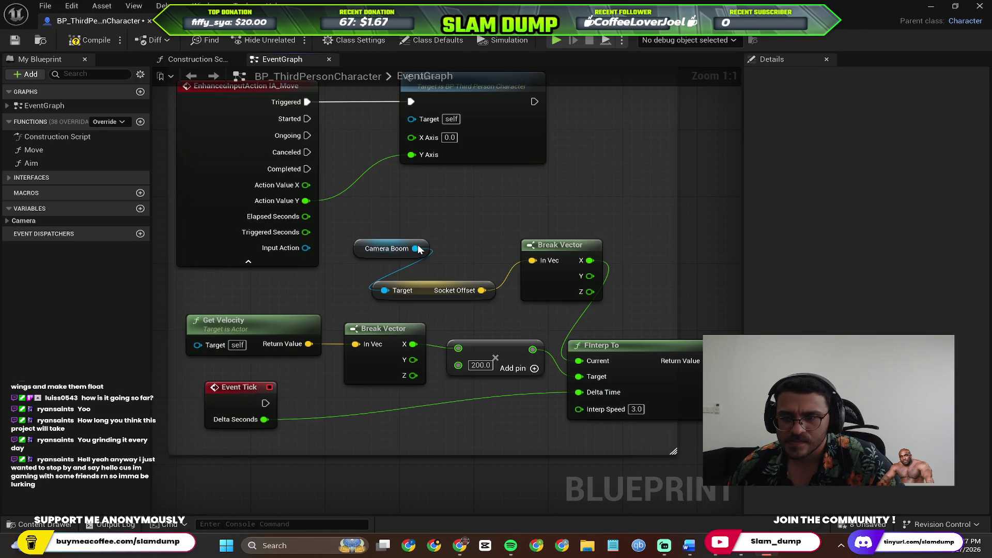
{"action": "scroll", "coordinate": [533, 242], "scroll_direction": "down", "scroll_amount": 1}
{"action": "scroll", "coordinate": [528, 247], "scroll_direction": "down", "scroll_amount": 1}
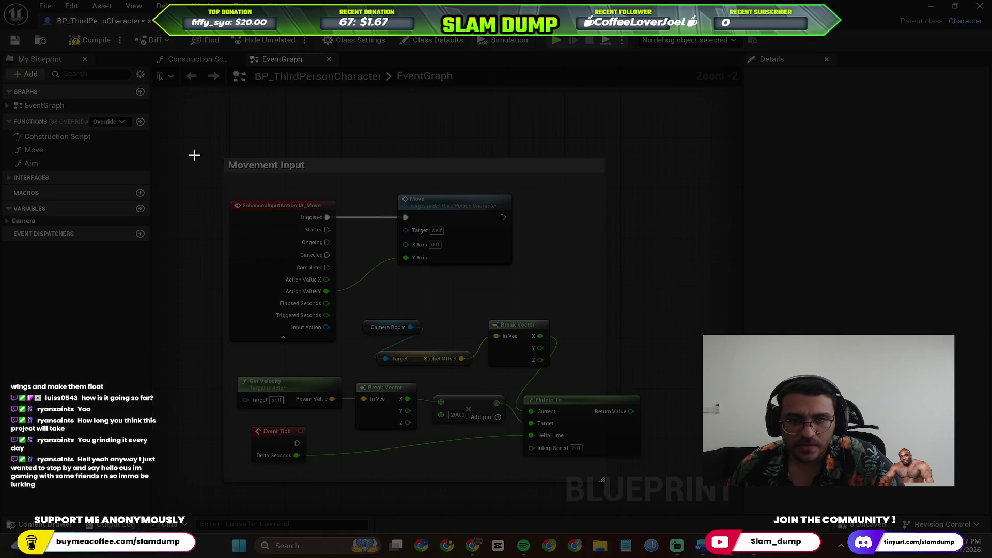
{"action": "left_click_drag", "start_coordinate": [202, 130], "coordinate": [681, 498]}
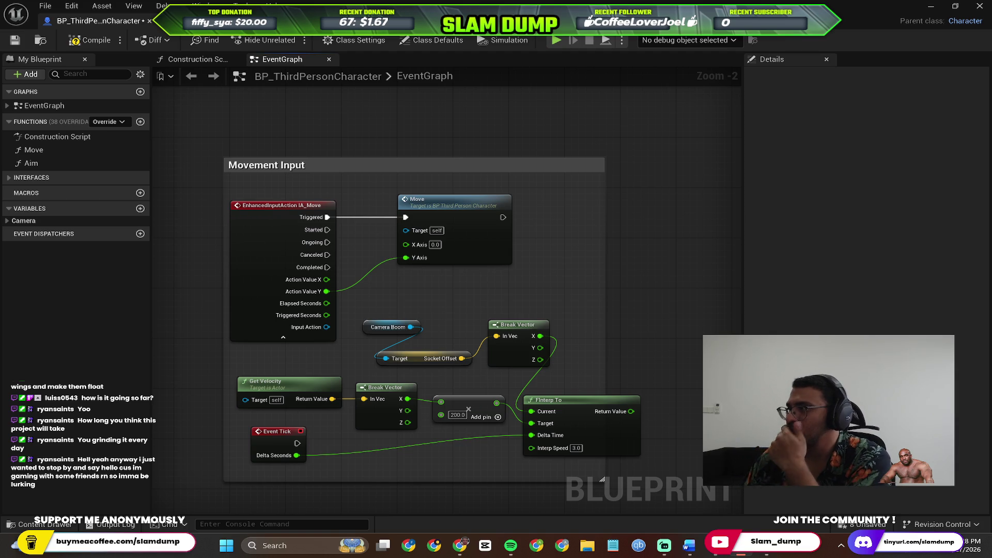
{"action": "scroll", "coordinate": [388, 309], "scroll_direction": "up", "scroll_amount": 3}
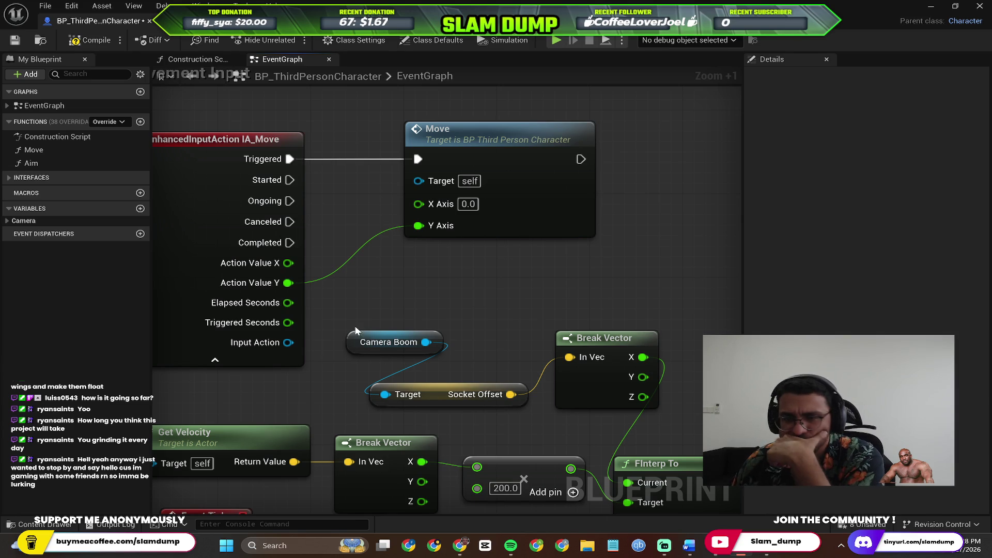
{"action": "mouse_move", "coordinate": [467, 303]}
{"action": "left_mouse_down"}
{"action": "mouse_move", "coordinate": [634, 220]}
{"action": "mouse_move", "coordinate": [572, 104]}
{"action": "mouse_move", "coordinate": [338, 209]}
{"action": "mouse_move", "coordinate": [390, 179]}
{"action": "mouse_move", "coordinate": [343, 215]}
{"action": "left_mouse_up"}
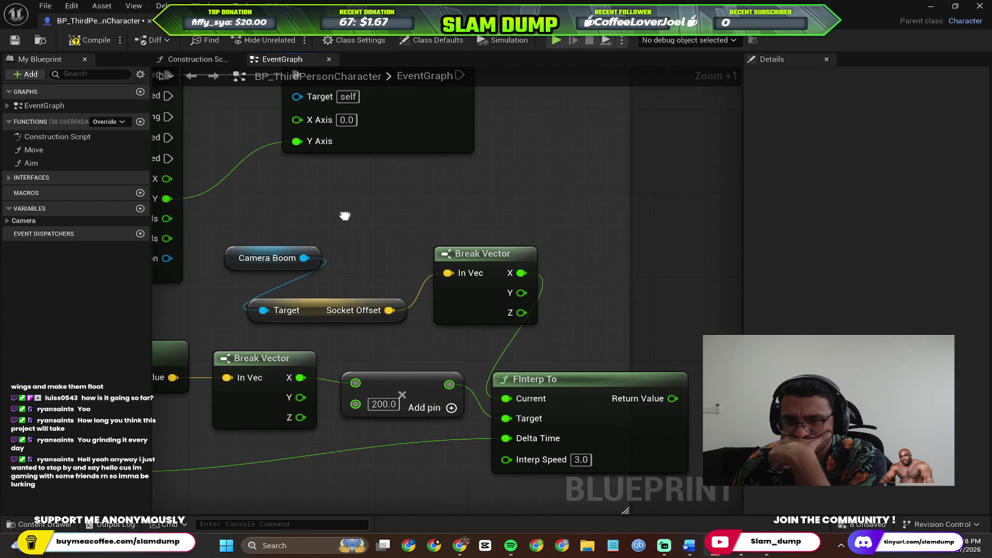
{"action": "scroll", "coordinate": [394, 208], "scroll_direction": "down", "scroll_amount": 1}
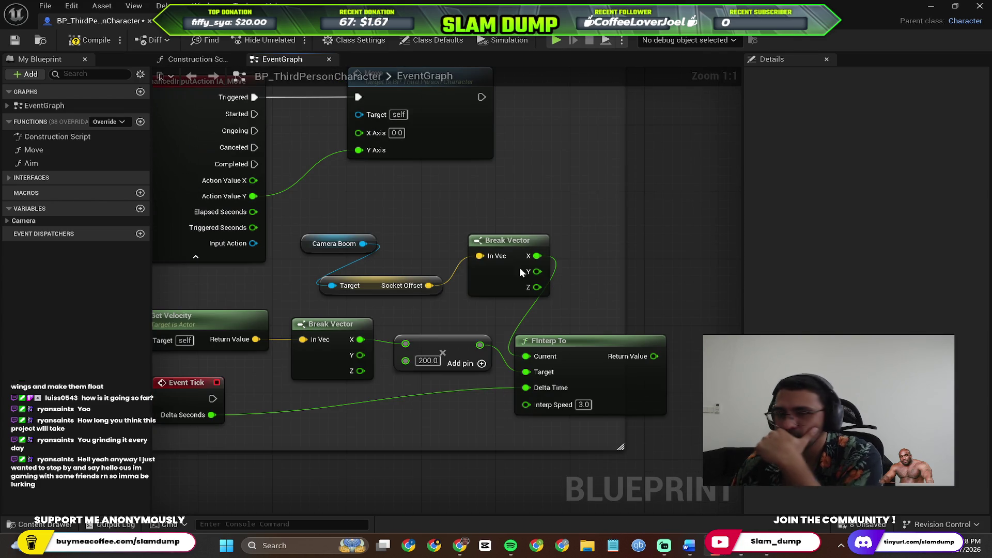
{"action": "mouse_move", "coordinate": [429, 188]}
{"action": "left_mouse_down"}
{"action": "mouse_move", "coordinate": [642, 281]}
{"action": "mouse_move", "coordinate": [598, 255]}
{"action": "mouse_move", "coordinate": [537, 282]}
{"action": "mouse_move", "coordinate": [533, 224]}
{"action": "mouse_move", "coordinate": [476, 177]}
{"action": "mouse_move", "coordinate": [491, 188]}
{"action": "mouse_move", "coordinate": [406, 190]}
{"action": "left_mouse_up"}
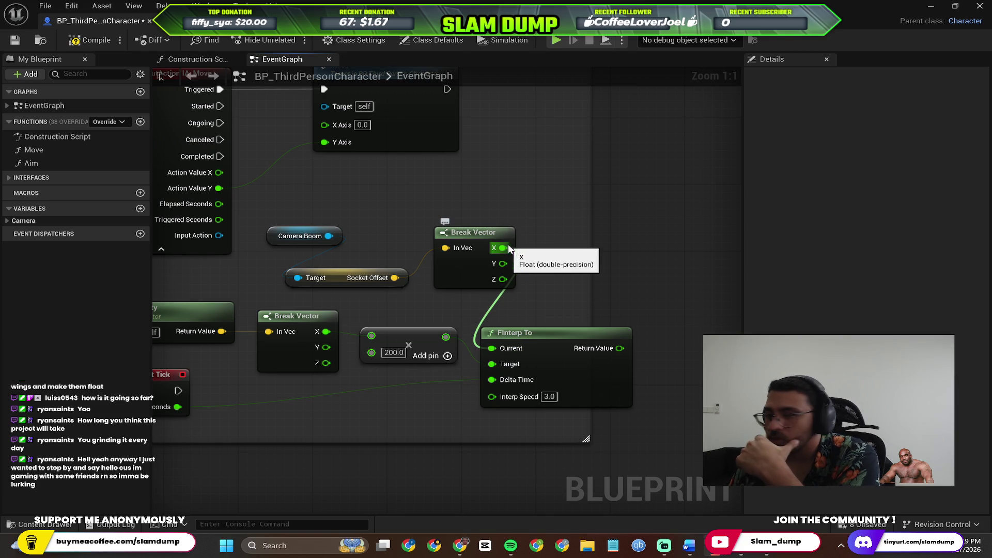
Step: Connect Break Vector's X to FInterp To's Current and move FInterp To further right
{"action": "left_click_drag", "start_coordinate": [499, 247], "coordinate": [500, 248]}
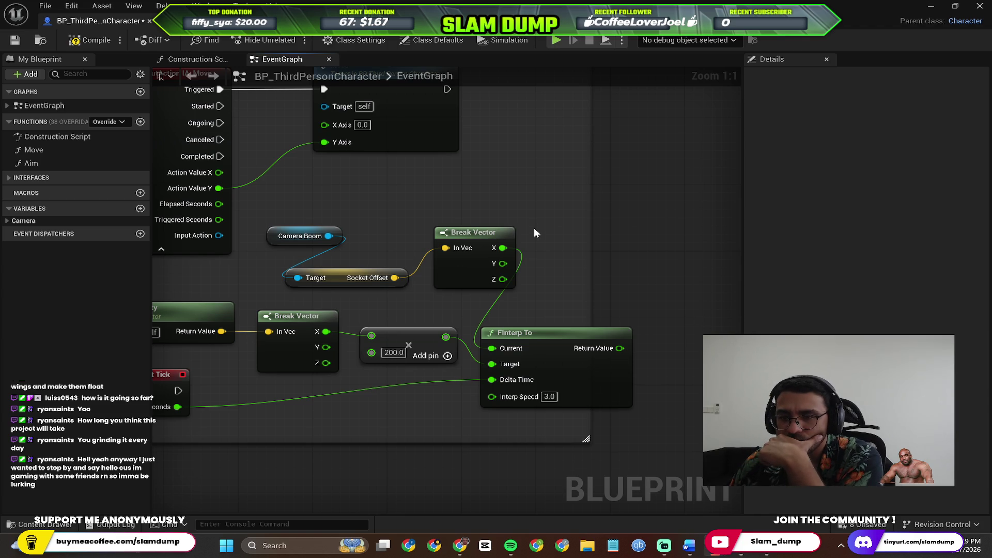
{"action": "left_click_drag", "start_coordinate": [503, 248], "coordinate": [503, 248]}
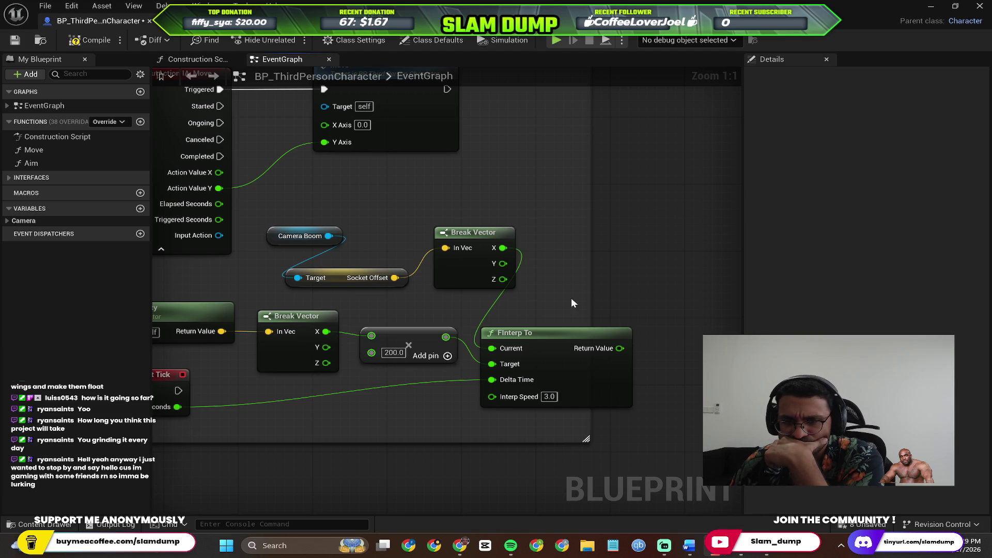
{"action": "left_click_drag", "start_coordinate": [558, 328], "coordinate": [623, 320]}
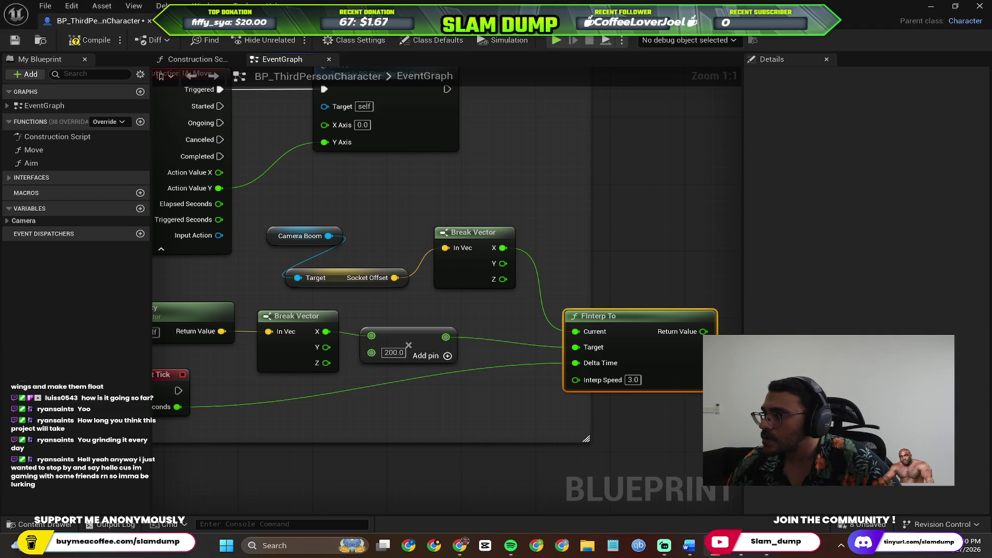
{"action": "mouse_move", "coordinate": [654, 238]}
{"action": "left_mouse_down"}
{"action": "mouse_move", "coordinate": [706, 197]}
{"action": "mouse_move", "coordinate": [631, 204]}
{"action": "mouse_move", "coordinate": [715, 205]}
{"action": "left_mouse_up"}
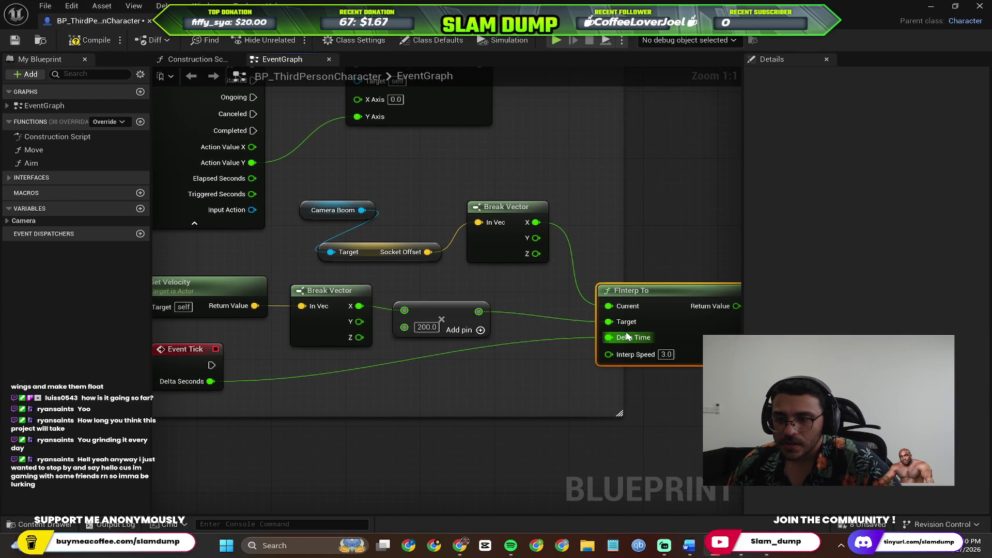
{"action": "left_click_drag", "start_coordinate": [432, 274], "coordinate": [472, 276]}
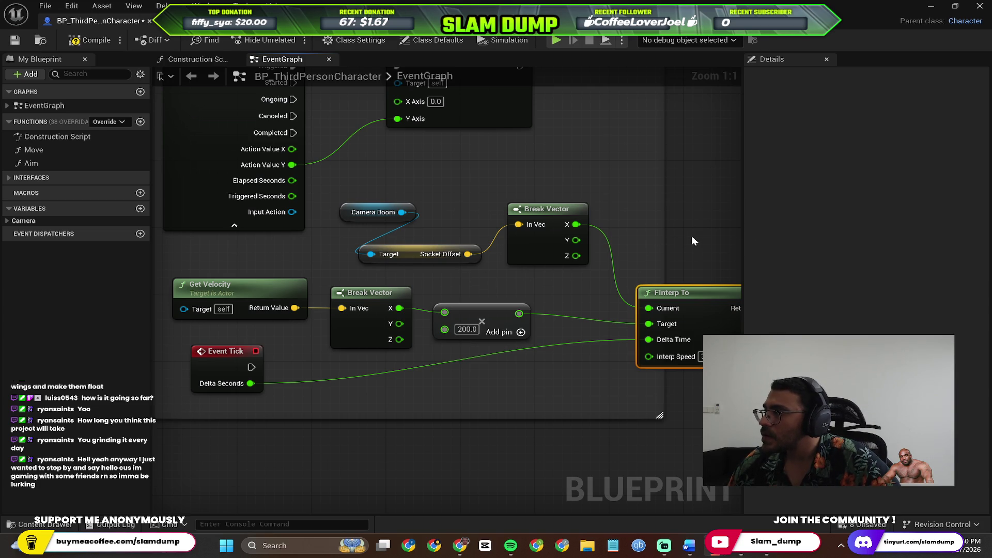
{"action": "right_click", "coordinate": [446, 253]}
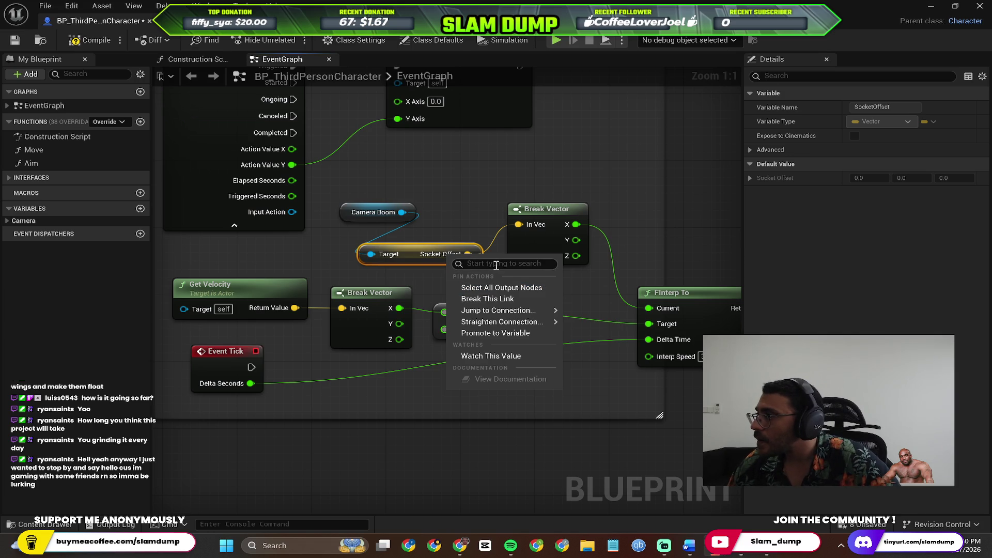
{"action": "type", "text": "split"}
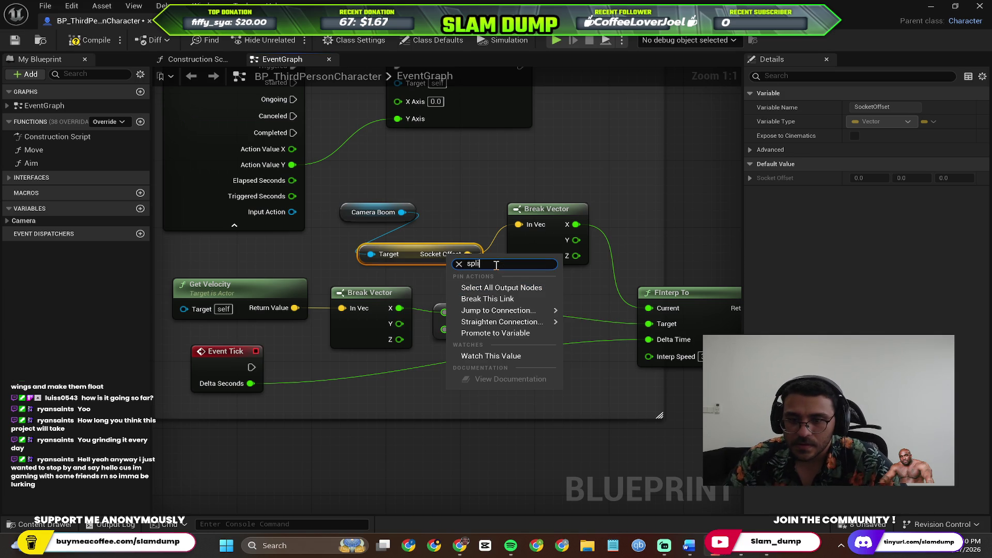
{"action": "key", "text": "Escape"}
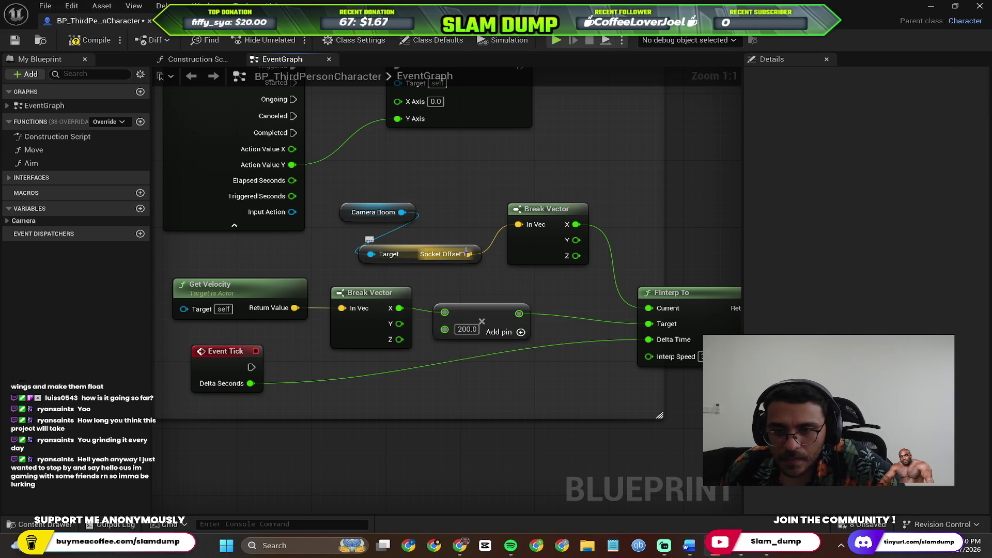
{"action": "right_click", "coordinate": [467, 256]}
{"action": "right_click", "coordinate": [466, 261]}
{"action": "mouse_move", "coordinate": [543, 314]}
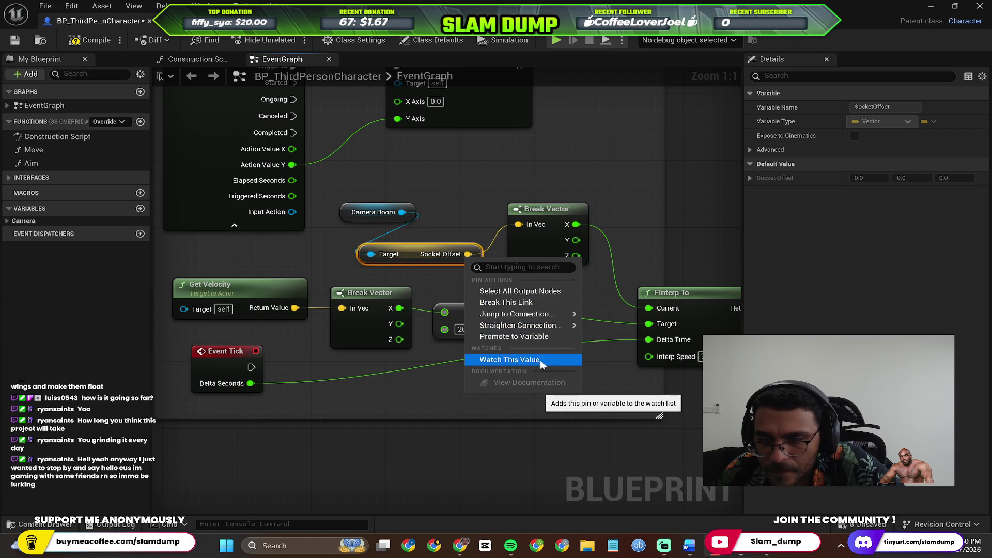
{"action": "left_click", "coordinate": [470, 256]}
{"action": "right_click", "coordinate": [469, 256]}
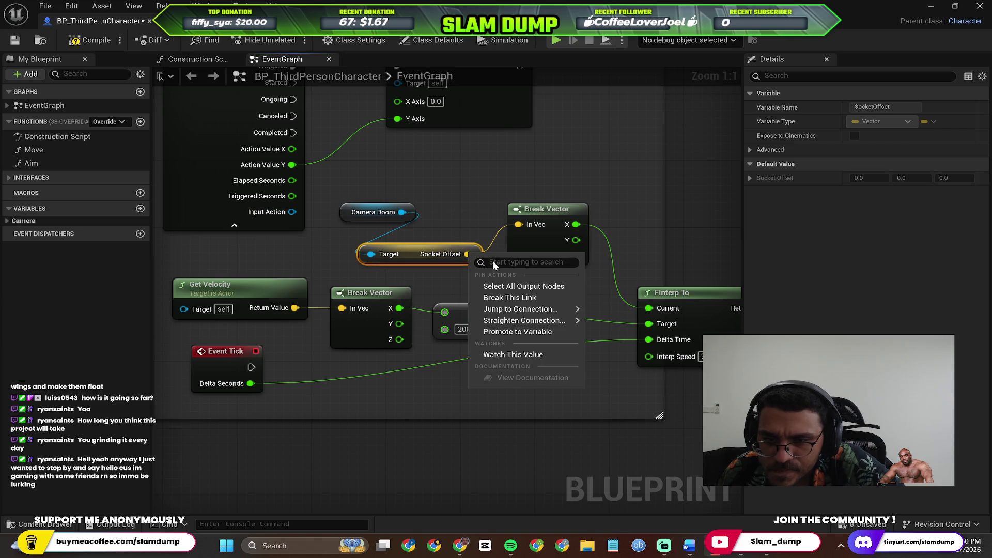
{"action": "right_click", "coordinate": [520, 228]}
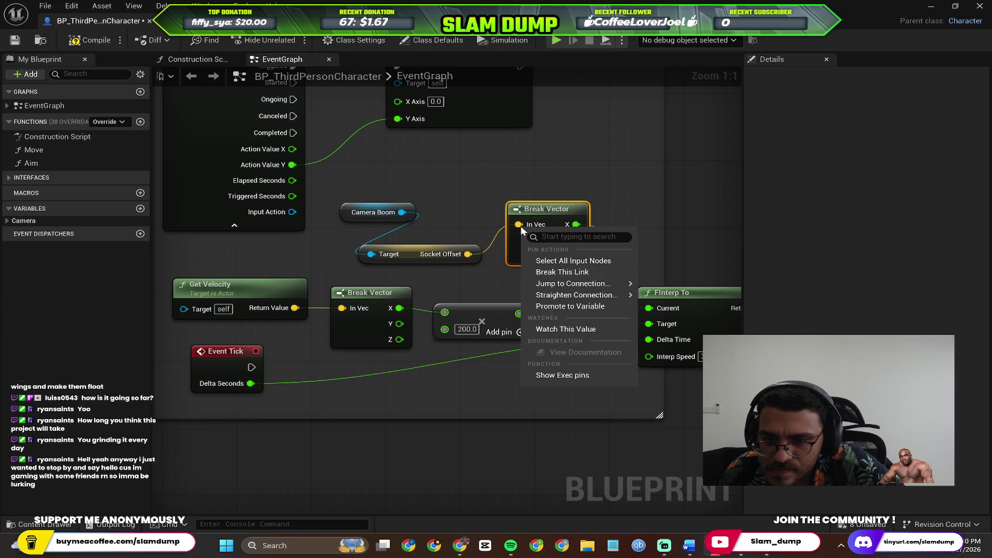
{"action": "left_click", "coordinate": [473, 275]}
{"action": "mouse_move", "coordinate": [472, 275]}
{"action": "left_mouse_down"}
{"action": "mouse_move", "coordinate": [429, 292]}
{"action": "mouse_move", "coordinate": [460, 270]}
{"action": "mouse_move", "coordinate": [381, 279]}
{"action": "mouse_move", "coordinate": [373, 257]}
{"action": "left_mouse_up"}
{"action": "right_click", "coordinate": [375, 258]}
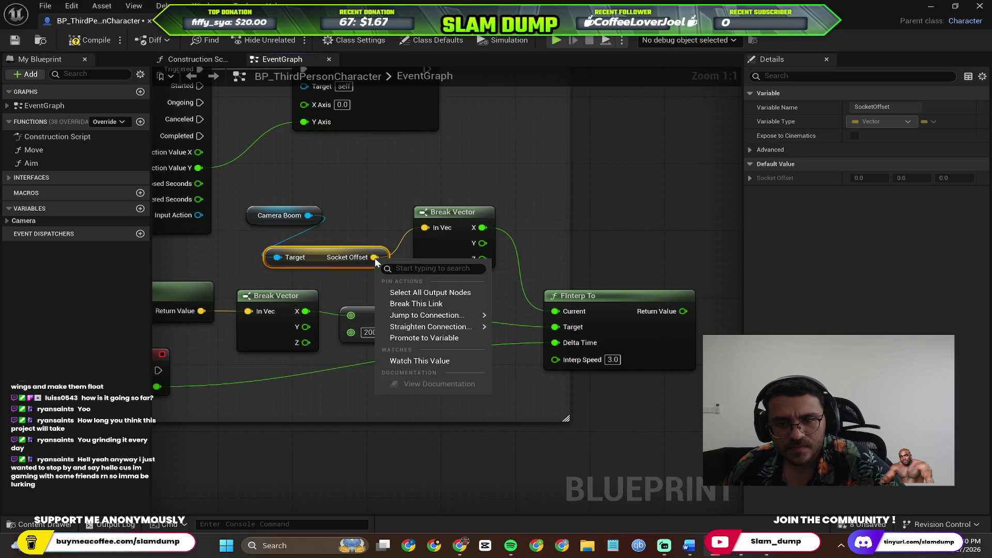
{"action": "mouse_move", "coordinate": [442, 312]}
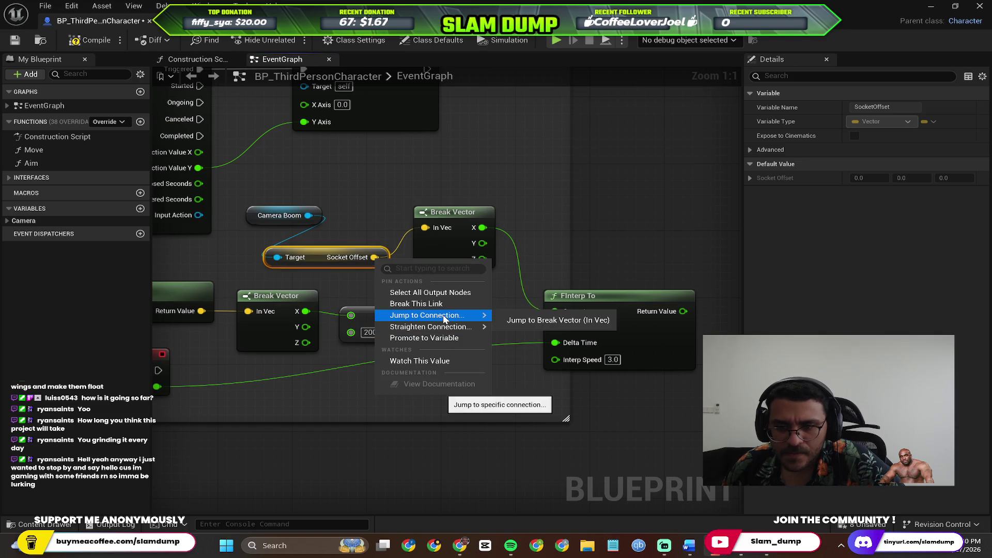
{"action": "left_click", "coordinate": [431, 269]}
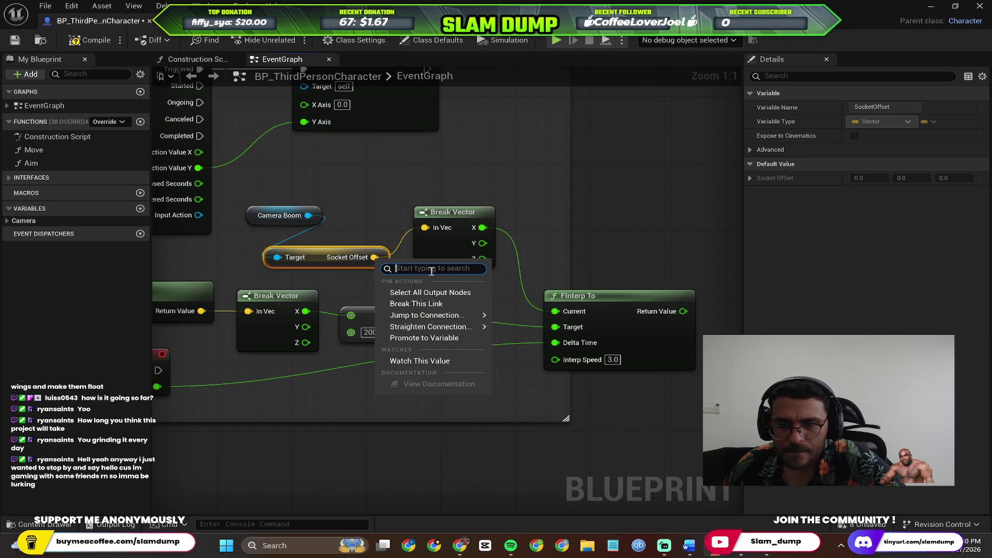
{"action": "type", "text": "spluit"}
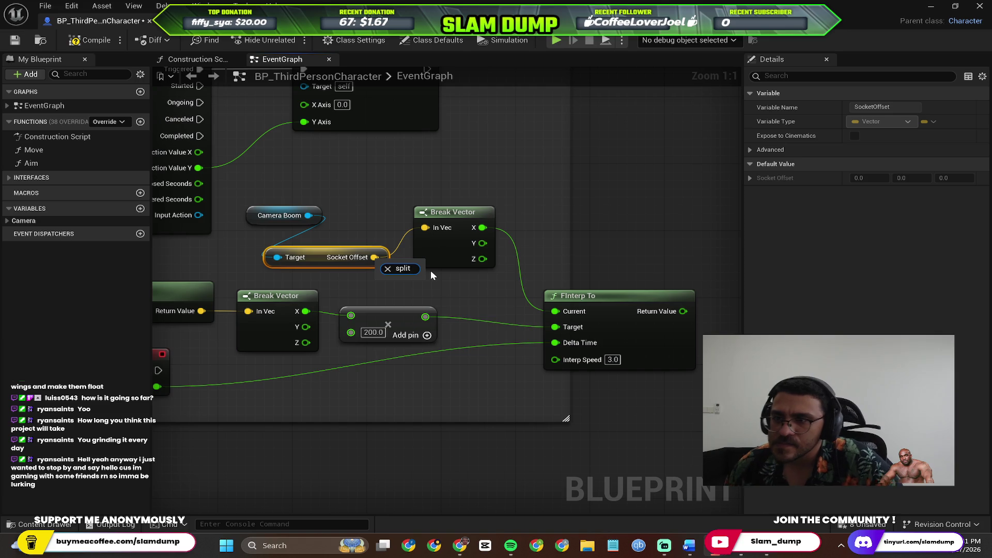
{"action": "left_click", "coordinate": [754, 150]}
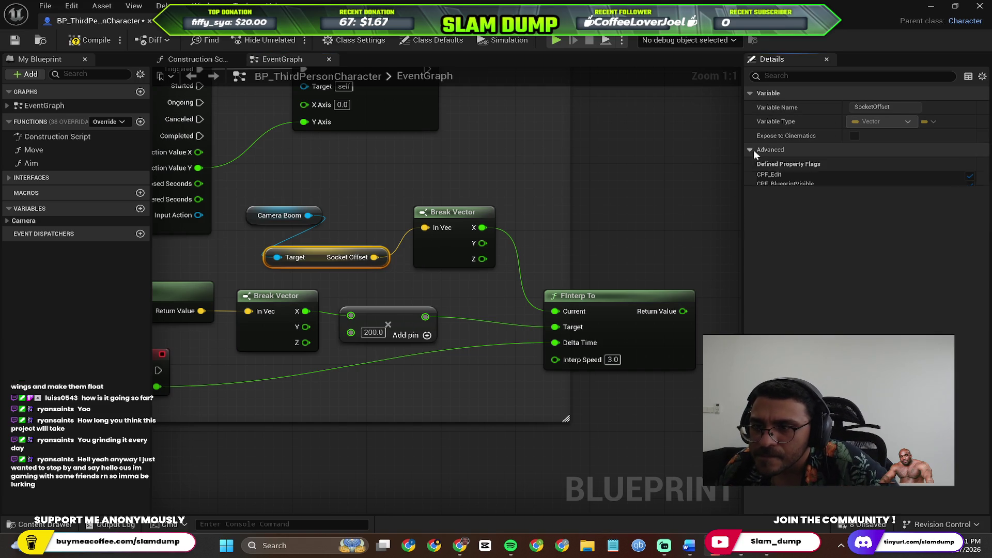
{"action": "left_click", "coordinate": [331, 259]}
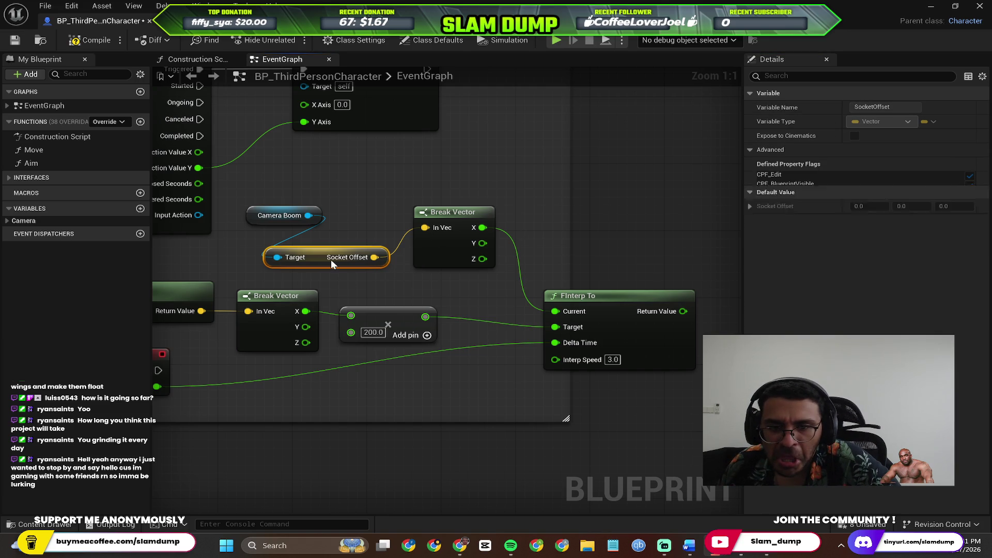
{"action": "left_click", "coordinate": [395, 180]}
{"action": "scroll", "coordinate": [393, 176], "scroll_direction": "down", "scroll_amount": 2}
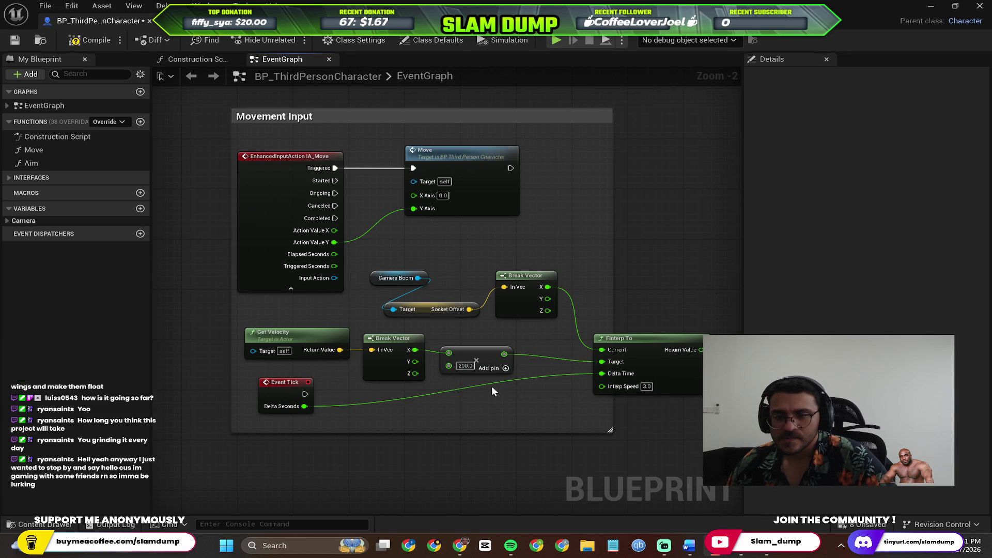
Step: Select the camera offset nodes together with Camera Boom and shift them down and right
{"action": "scroll", "coordinate": [492, 392], "scroll_direction": "up", "scroll_amount": 2}
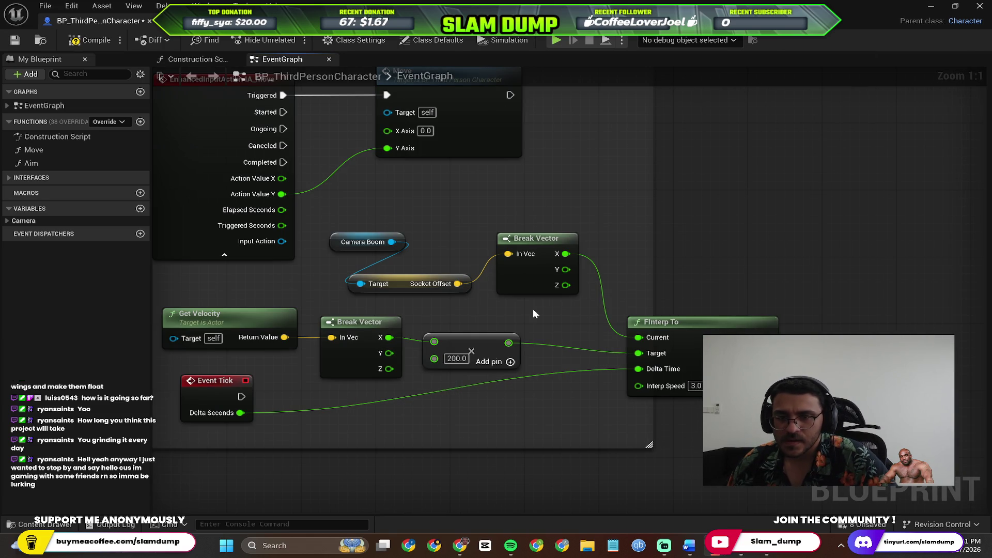
{"action": "scroll", "coordinate": [534, 314], "scroll_direction": "up", "scroll_amount": 2}
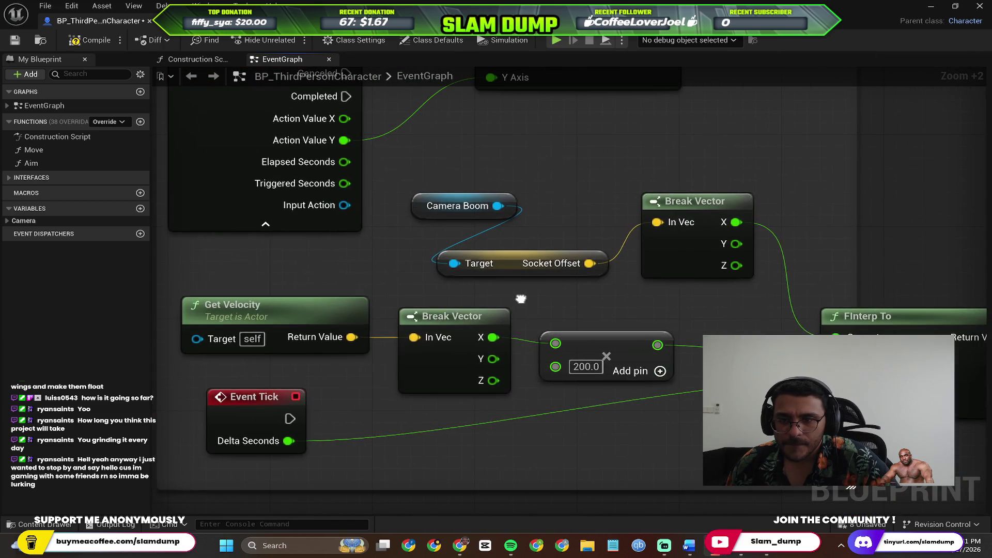
{"action": "scroll", "coordinate": [517, 298], "scroll_direction": "down", "scroll_amount": 2}
{"action": "scroll", "coordinate": [392, 266], "scroll_direction": "down", "scroll_amount": 2}
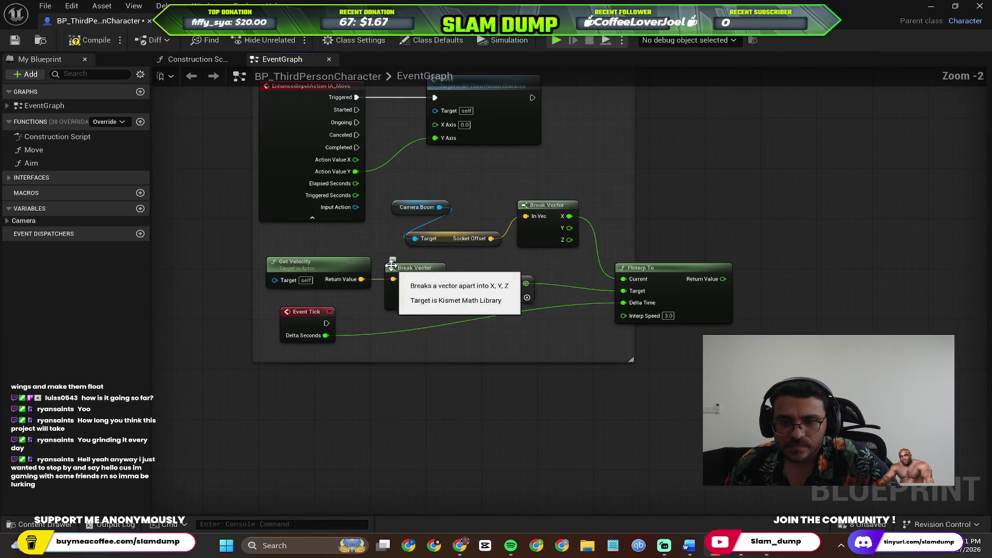
{"action": "left_click_drag", "start_coordinate": [292, 236], "coordinate": [686, 347]}
{"action": "left_click", "coordinate": [417, 207], "text": "shift"}
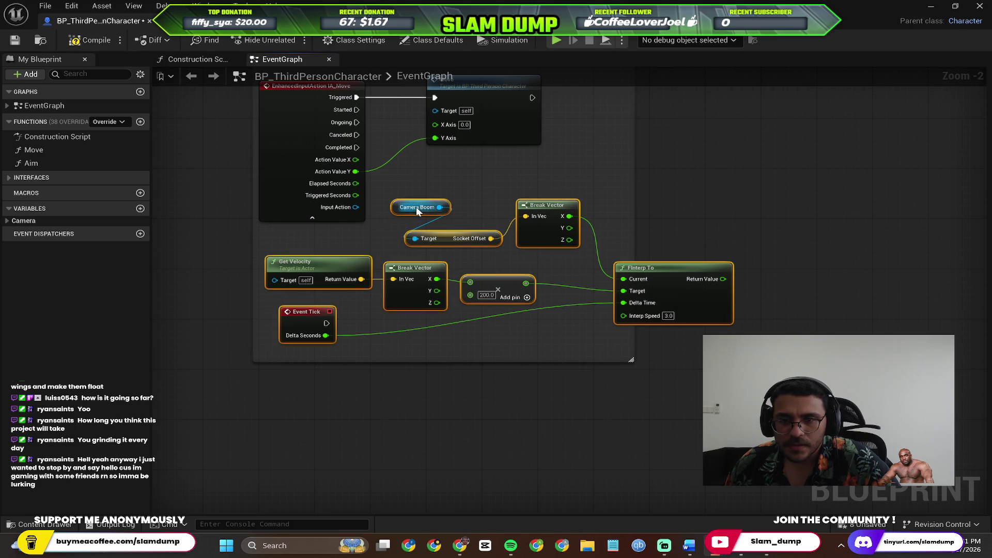
{"action": "left_click_drag", "start_coordinate": [416, 207], "coordinate": [675, 321]}
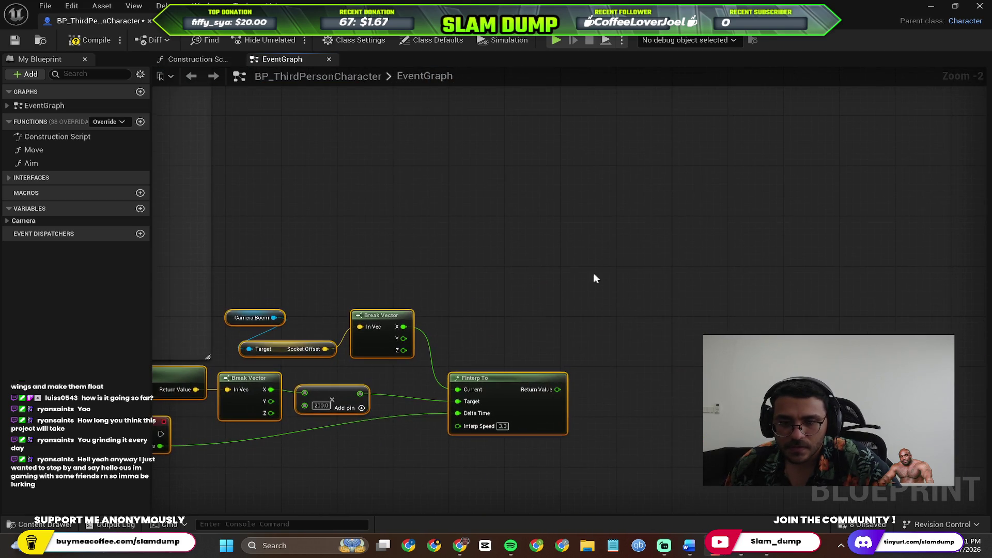
{"action": "left_click", "coordinate": [593, 279]}
Step: Spread out Break Vector, FInterp To and the 200.0 node, and place Camera Boom beside the Socket Offset getter
{"action": "key", "text": "Home"}
{"action": "scroll", "coordinate": [689, 347], "scroll_direction": "up", "scroll_amount": 4}
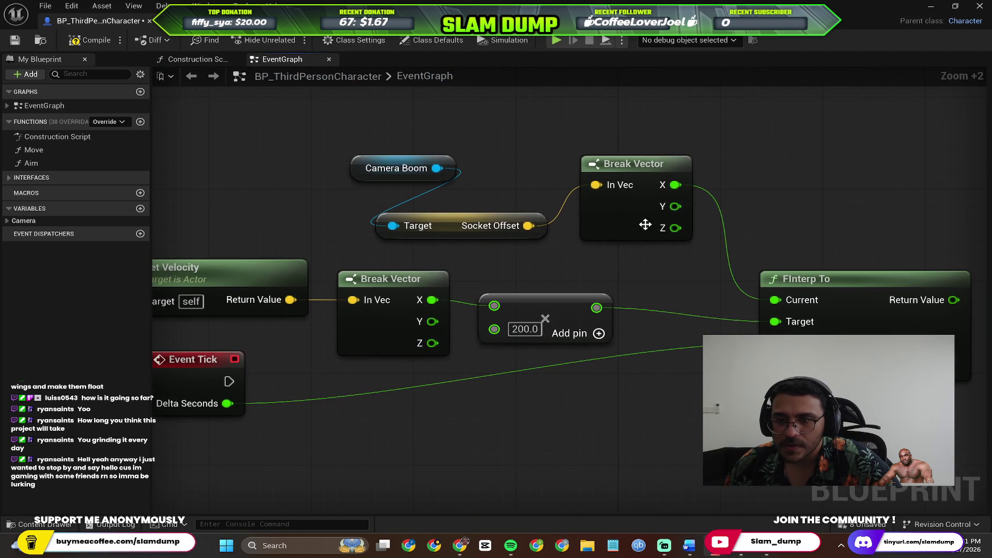
{"action": "left_click_drag", "start_coordinate": [641, 167], "coordinate": [693, 202]}
{"action": "mouse_move", "coordinate": [842, 291]}
{"action": "left_mouse_down"}
{"action": "mouse_move", "coordinate": [878, 255]}
{"action": "mouse_move", "coordinate": [918, 305]}
{"action": "left_mouse_up"}
{"action": "left_click_drag", "start_coordinate": [544, 306], "coordinate": [595, 306]}
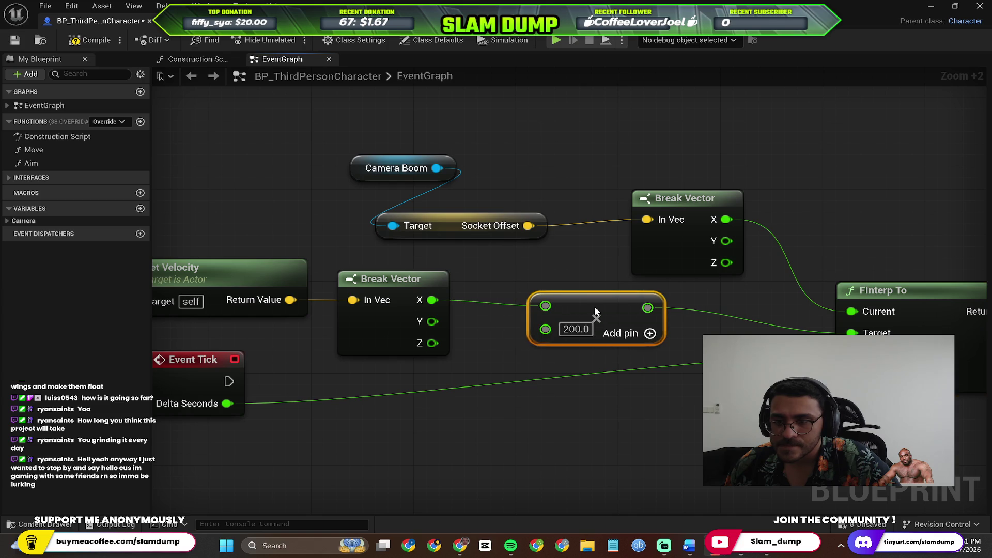
{"action": "left_click", "coordinate": [362, 157]}
{"action": "left_click_drag", "start_coordinate": [362, 160], "coordinate": [185, 200]}
{"action": "scroll", "coordinate": [325, 224], "scroll_direction": "down", "scroll_amount": 3}
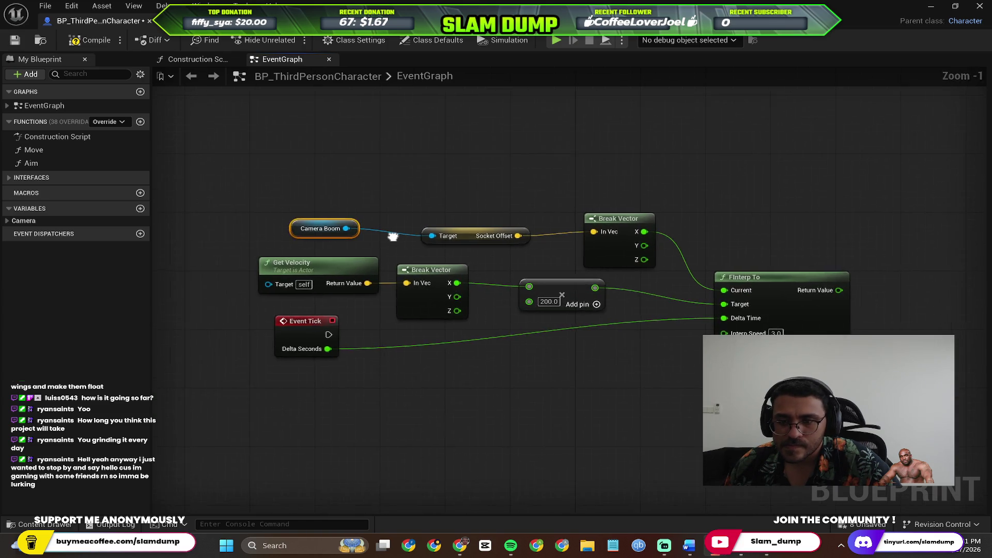
{"action": "left_click_drag", "start_coordinate": [393, 236], "coordinate": [443, 245]}
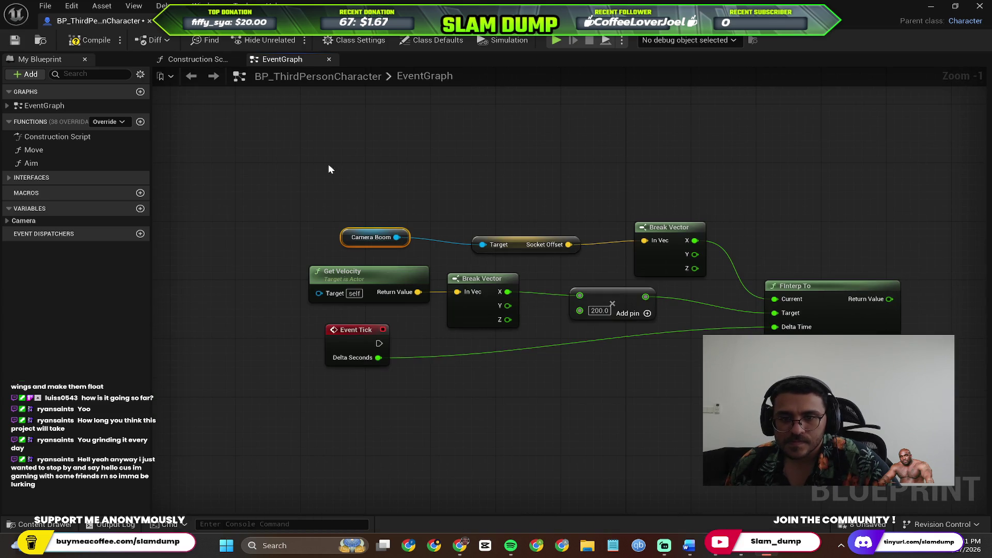
Step: Snip a screenshot of the graph area and compile the character Blueprint
{"action": "key", "text": "super+shift+s"}
{"action": "mouse_move", "coordinate": [293, 170]}
{"action": "left_mouse_down"}
{"action": "mouse_move", "coordinate": [314, 202]}
{"action": "mouse_move", "coordinate": [943, 418]}
{"action": "left_mouse_up"}
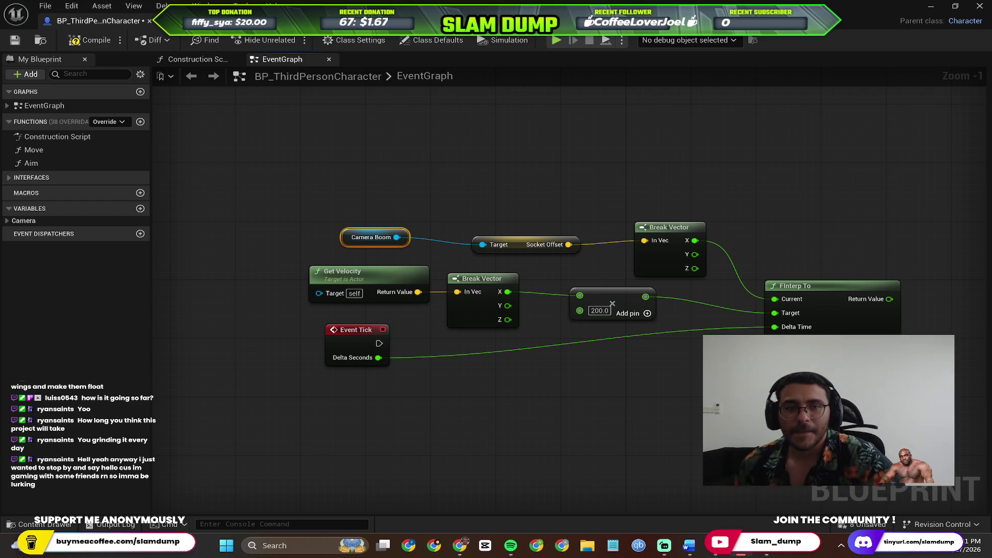
{"action": "left_click", "coordinate": [91, 39]}
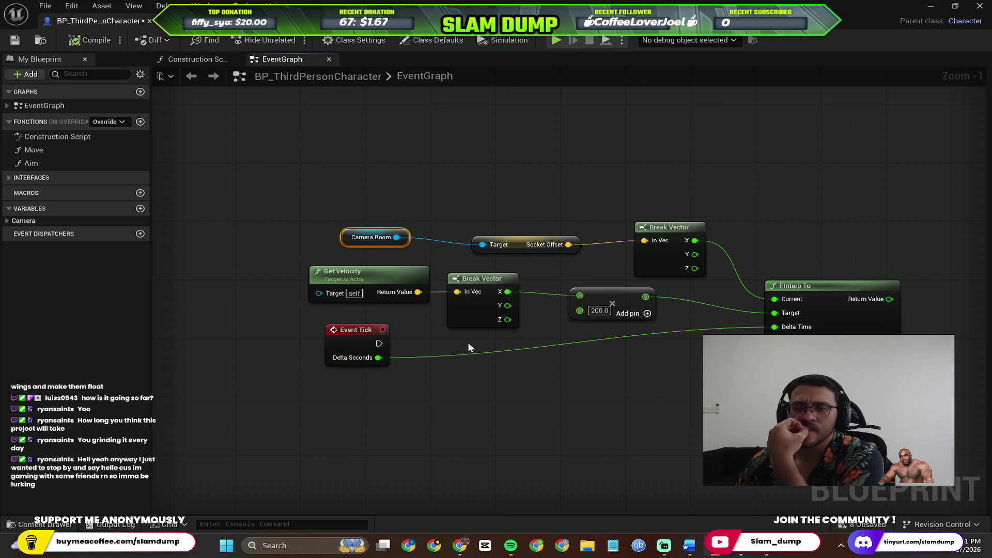
Step: Pull a wire from the Camera Boom output to bring up the node search
{"action": "scroll", "coordinate": [600, 324], "scroll_direction": "up", "scroll_amount": 1}
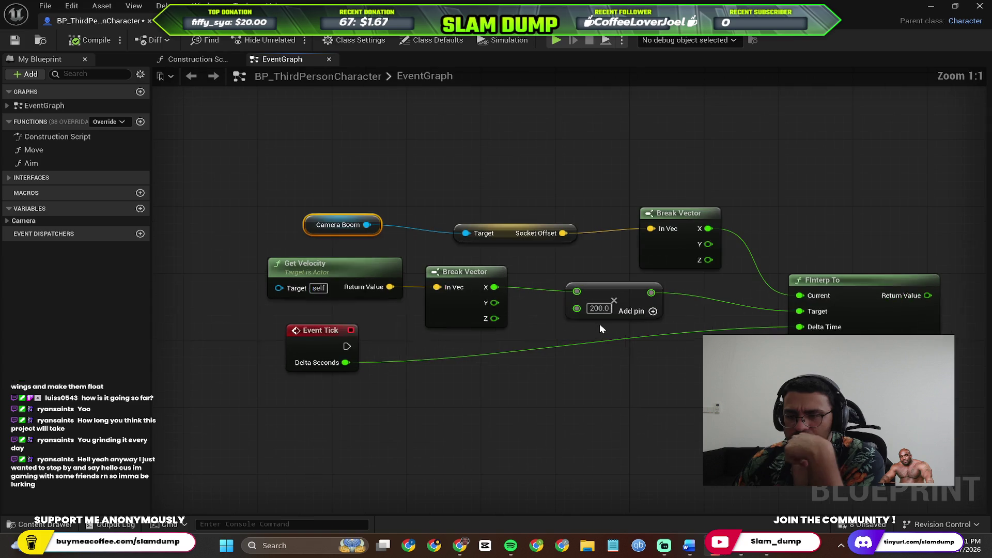
{"action": "left_click_drag", "start_coordinate": [733, 385], "coordinate": [621, 399]}
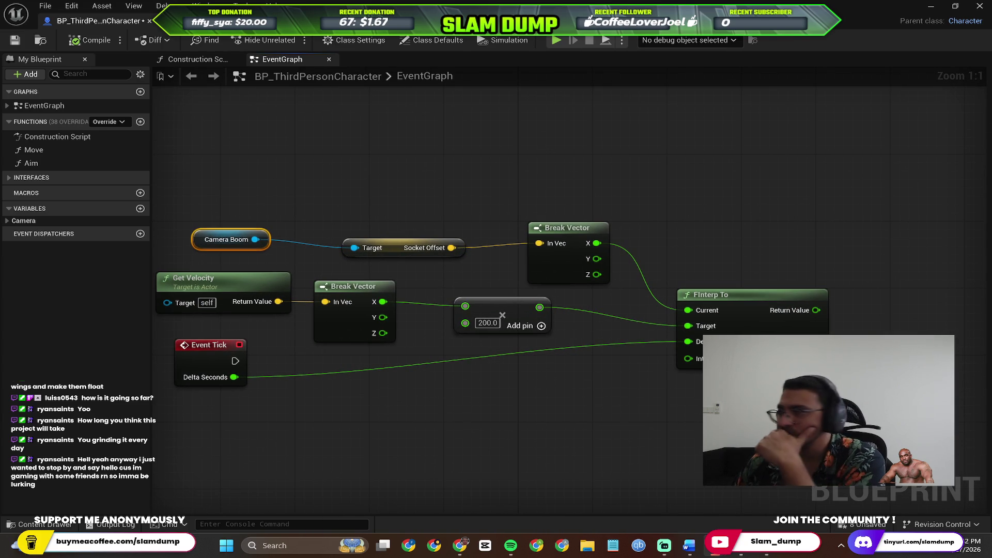
{"action": "scroll", "coordinate": [252, 209], "scroll_direction": "down", "scroll_amount": 2}
{"action": "mouse_move", "coordinate": [417, 230]}
{"action": "left_mouse_down"}
{"action": "mouse_move", "coordinate": [492, 263]}
{"action": "mouse_move", "coordinate": [407, 194]}
{"action": "left_mouse_up"}
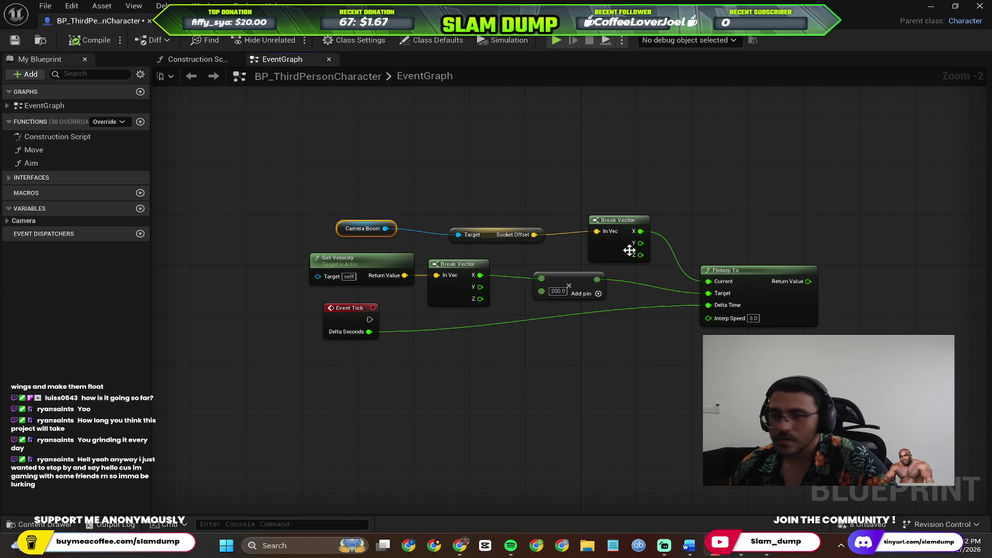
{"action": "scroll", "coordinate": [511, 242], "scroll_direction": "up", "scroll_amount": 2}
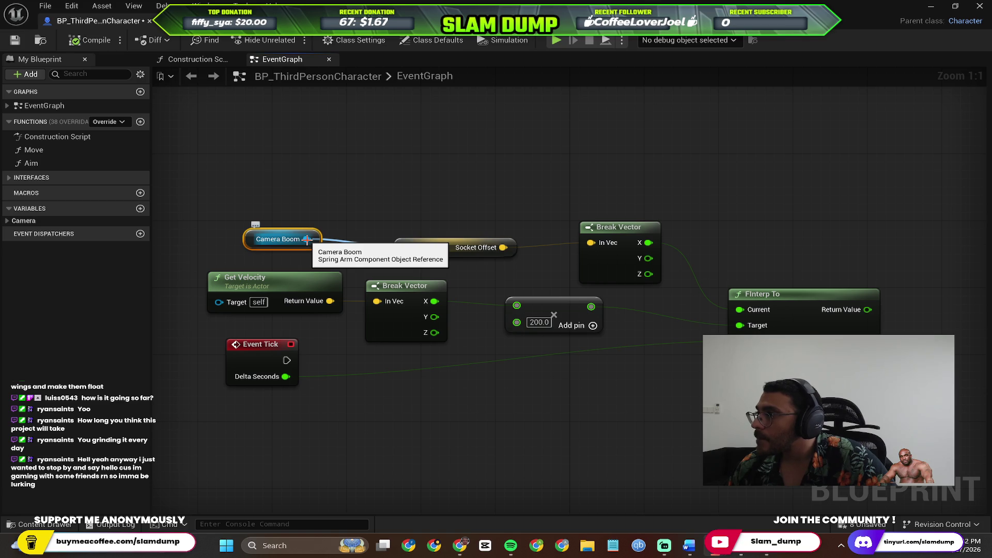
{"action": "left_click_drag", "start_coordinate": [307, 238], "coordinate": [361, 168]}
Step: Add a Set Socket Offset node from the Camera Boom wire ('set socke') and place it above the other nodes
{"action": "type", "text": "set socke"}
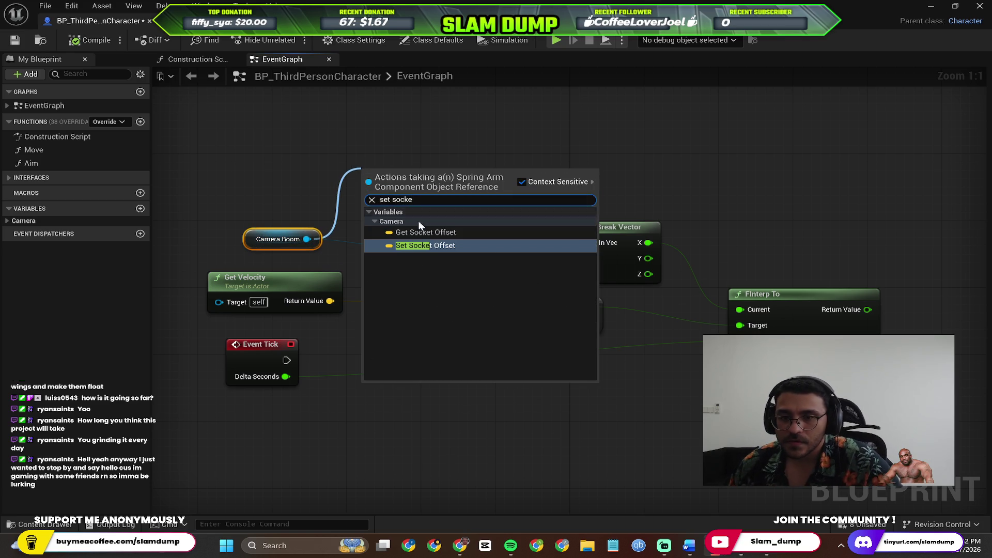
{"action": "key", "text": "Return"}
{"action": "left_click_drag", "start_coordinate": [406, 169], "coordinate": [421, 134]}
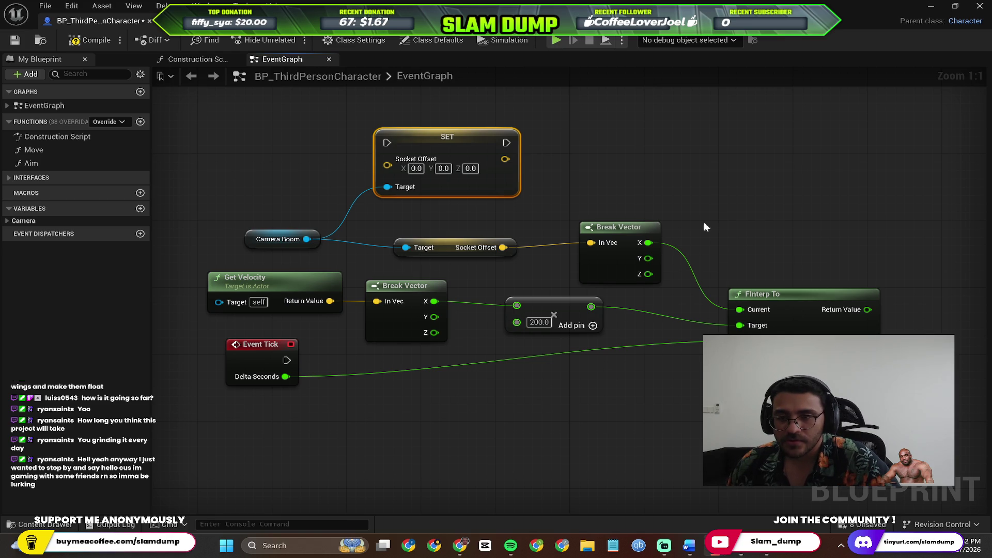
{"action": "left_click_drag", "start_coordinate": [719, 201], "coordinate": [641, 180]}
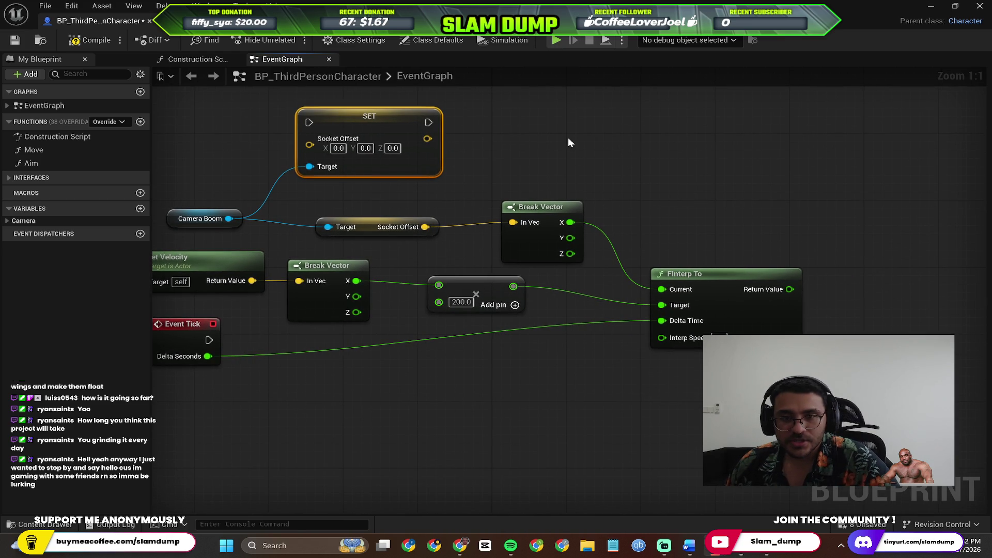
{"action": "left_click_drag", "start_coordinate": [569, 138], "coordinate": [608, 165]}
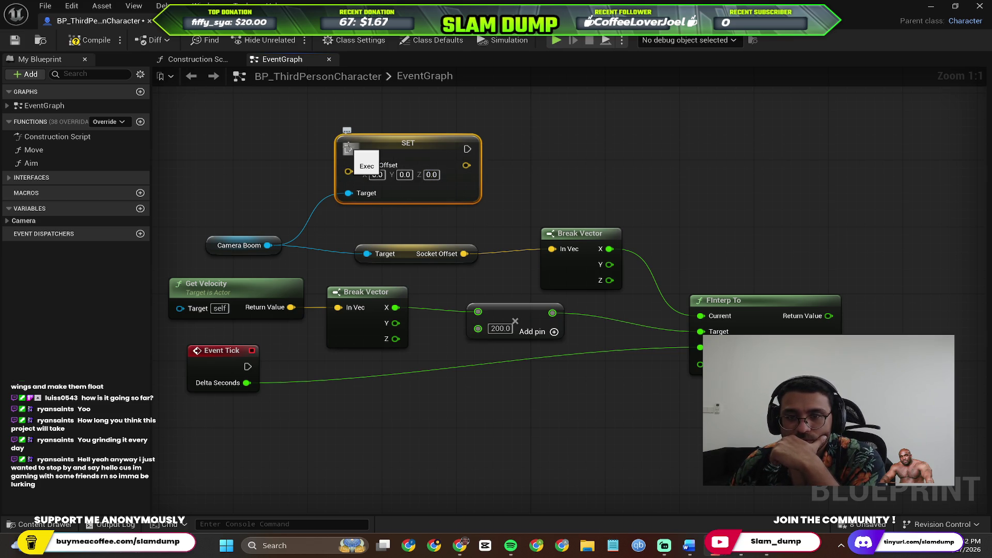
{"action": "right_click", "coordinate": [345, 173]}
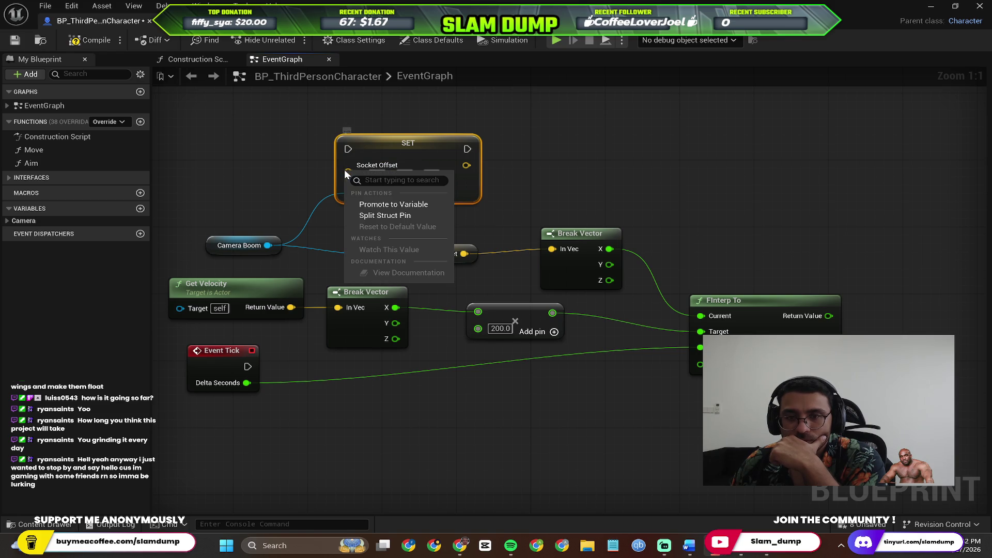
Step: Split the SET node's Socket Offset pin into X, Y and Z inputs and move the node higher
{"action": "left_click", "coordinate": [409, 217]}
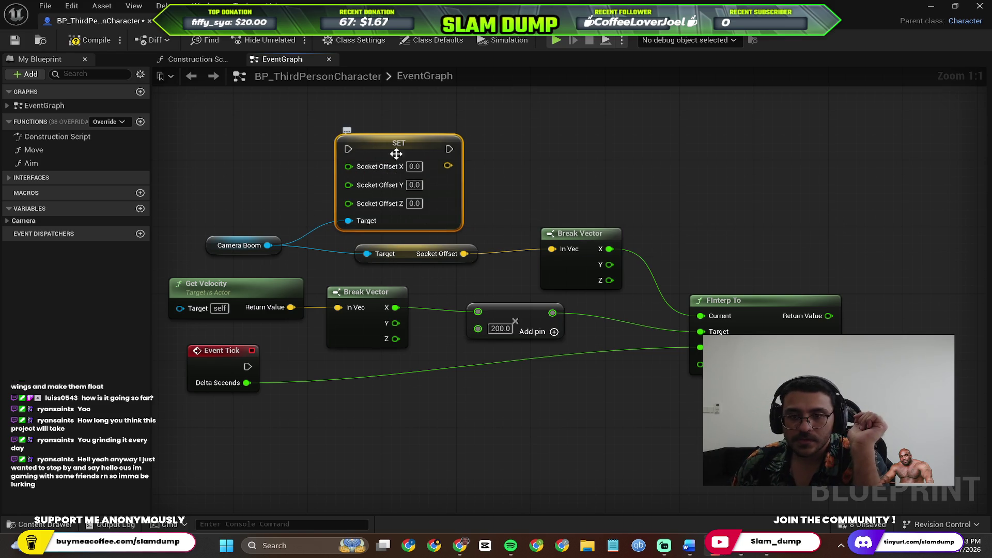
{"action": "left_click_drag", "start_coordinate": [396, 141], "coordinate": [393, 115]}
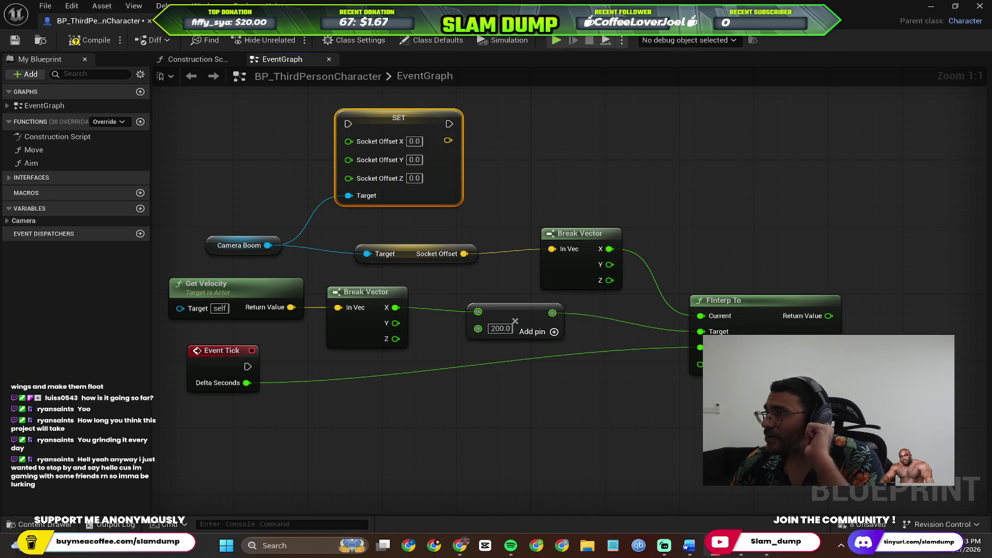
{"action": "key", "text": "Print"}
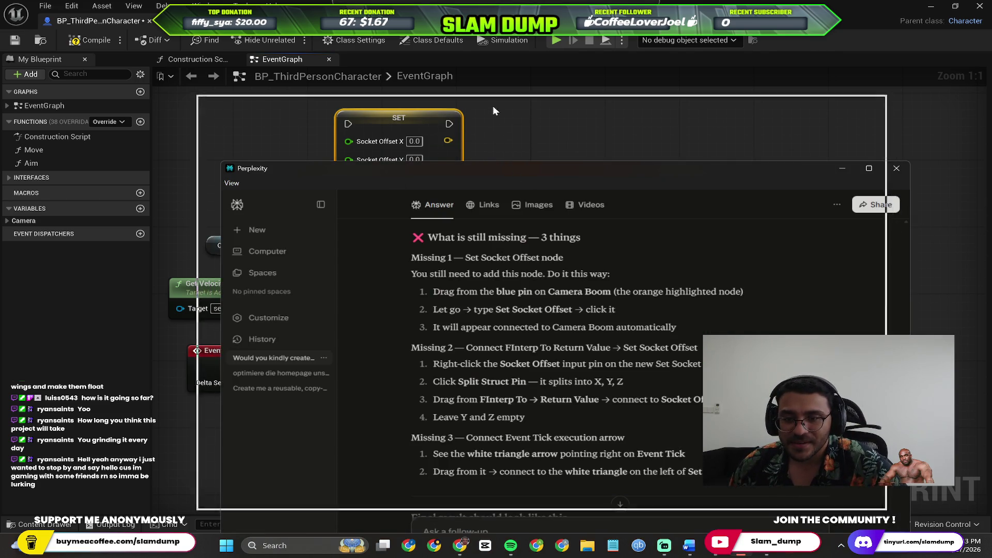
Step: Capture the Perplexity checklist of remaining steps, then minimize the chat to reveal the Blueprint graph
{"action": "left_click", "coordinate": [492, 105]}
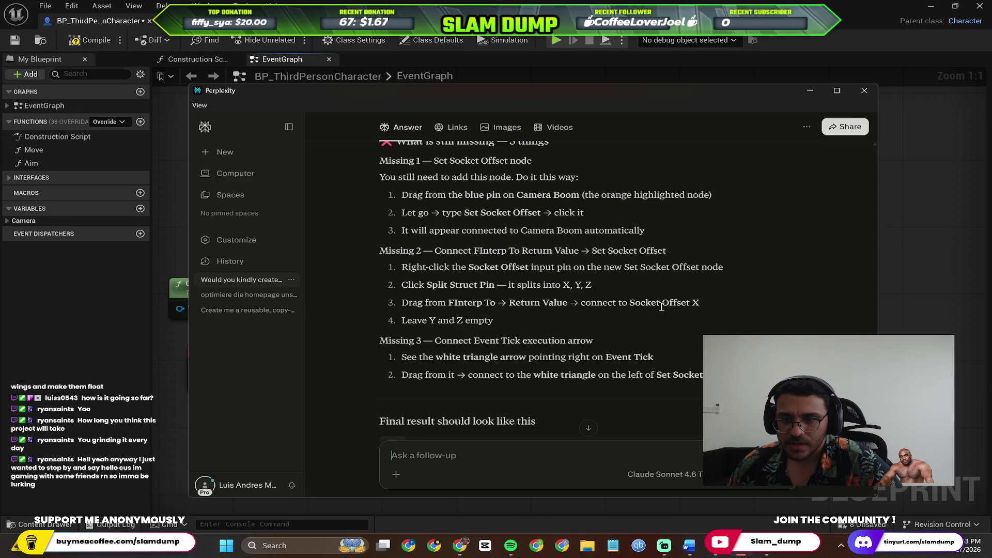
{"action": "left_click", "coordinate": [809, 93]}
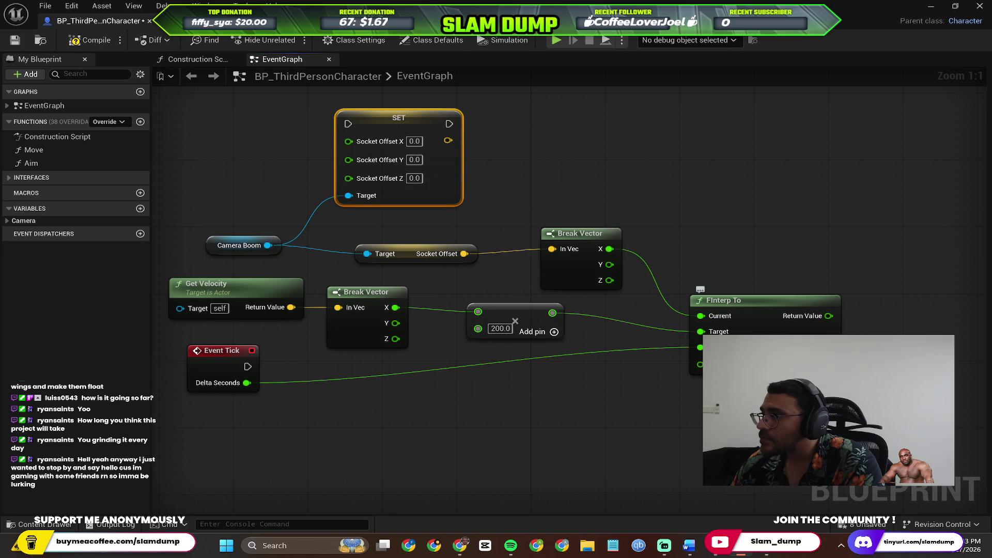
Step: Wire FInterp To's Return Value into Socket Offset X and Event Tick's exec into SET, with FInterp To beside SET
{"action": "mouse_move", "coordinate": [827, 316]}
{"action": "left_mouse_down"}
{"action": "mouse_move", "coordinate": [699, 169]}
{"action": "mouse_move", "coordinate": [402, 119]}
{"action": "mouse_move", "coordinate": [364, 197]}
{"action": "mouse_move", "coordinate": [368, 141]}
{"action": "left_mouse_up"}
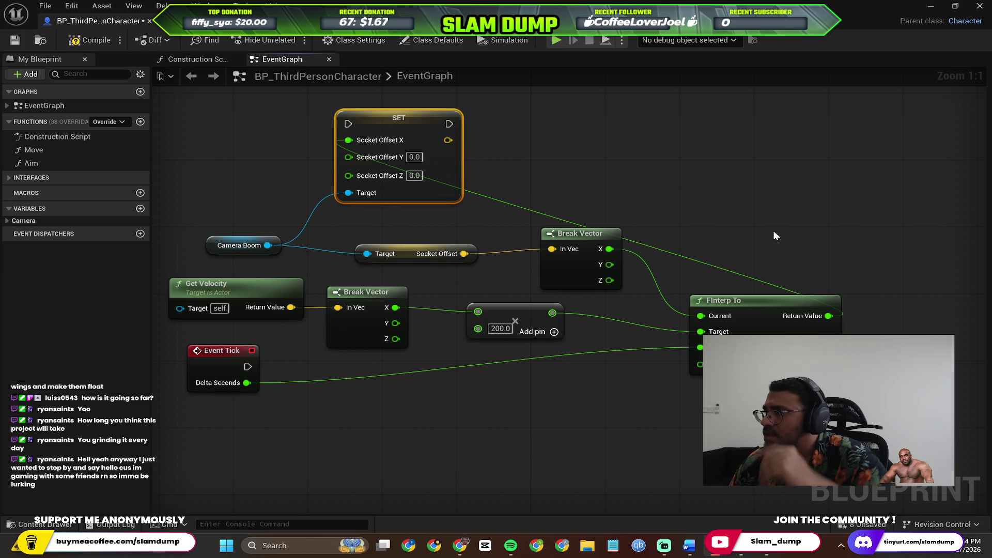
{"action": "mouse_move", "coordinate": [427, 214]}
{"action": "left_mouse_down"}
{"action": "mouse_move", "coordinate": [427, 225]}
{"action": "mouse_move", "coordinate": [644, 237]}
{"action": "mouse_move", "coordinate": [563, 279]}
{"action": "left_mouse_up"}
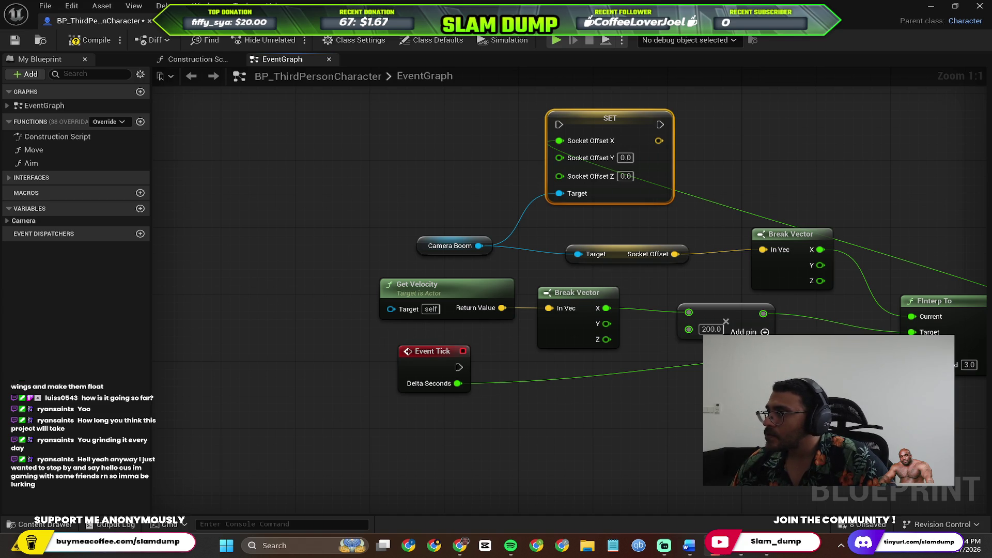
{"action": "mouse_move", "coordinate": [425, 351]}
{"action": "left_mouse_down"}
{"action": "mouse_move", "coordinate": [310, 345]}
{"action": "mouse_move", "coordinate": [304, 365]}
{"action": "mouse_move", "coordinate": [506, 148]}
{"action": "mouse_move", "coordinate": [550, 116]}
{"action": "mouse_move", "coordinate": [559, 124]}
{"action": "left_mouse_up"}
{"action": "mouse_move", "coordinate": [317, 368]}
{"action": "left_mouse_down"}
{"action": "mouse_move", "coordinate": [279, 348]}
{"action": "mouse_move", "coordinate": [215, 205]}
{"action": "mouse_move", "coordinate": [259, 156]}
{"action": "left_mouse_up"}
{"action": "left_click_drag", "start_coordinate": [371, 201], "coordinate": [370, 201]}
{"action": "mouse_move", "coordinate": [750, 312]}
{"action": "left_mouse_down"}
{"action": "mouse_move", "coordinate": [650, 114]}
{"action": "mouse_move", "coordinate": [627, 127]}
{"action": "mouse_move", "coordinate": [626, 145]}
{"action": "left_mouse_up"}
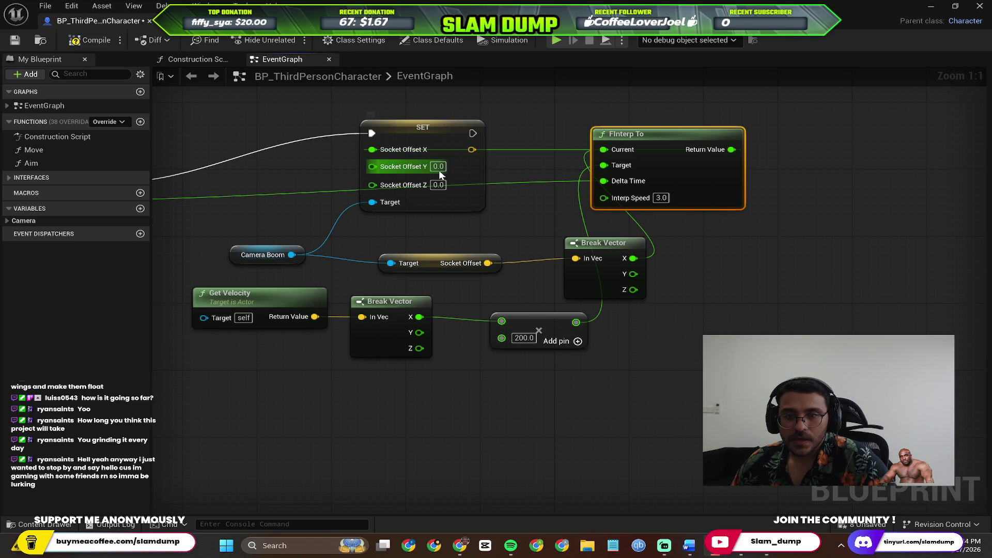
{"action": "mouse_move", "coordinate": [402, 129]}
{"action": "left_mouse_down"}
{"action": "mouse_move", "coordinate": [517, 137]}
{"action": "mouse_move", "coordinate": [465, 153]}
{"action": "left_mouse_up"}
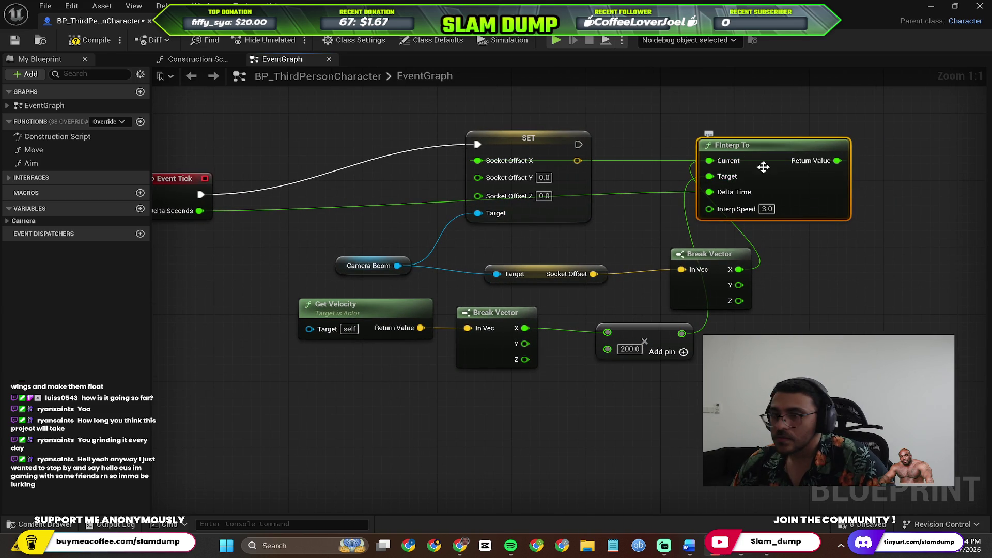
Step: Reposition the SET, FInterp To and Event Tick nodes into a cleaner layout
{"action": "mouse_move", "coordinate": [513, 142]}
{"action": "left_mouse_down"}
{"action": "mouse_move", "coordinate": [470, 76]}
{"action": "mouse_move", "coordinate": [467, 124]}
{"action": "left_mouse_up"}
{"action": "mouse_move", "coordinate": [714, 279]}
{"action": "left_mouse_down"}
{"action": "mouse_move", "coordinate": [161, 419]}
{"action": "mouse_move", "coordinate": [293, 421]}
{"action": "left_mouse_up"}
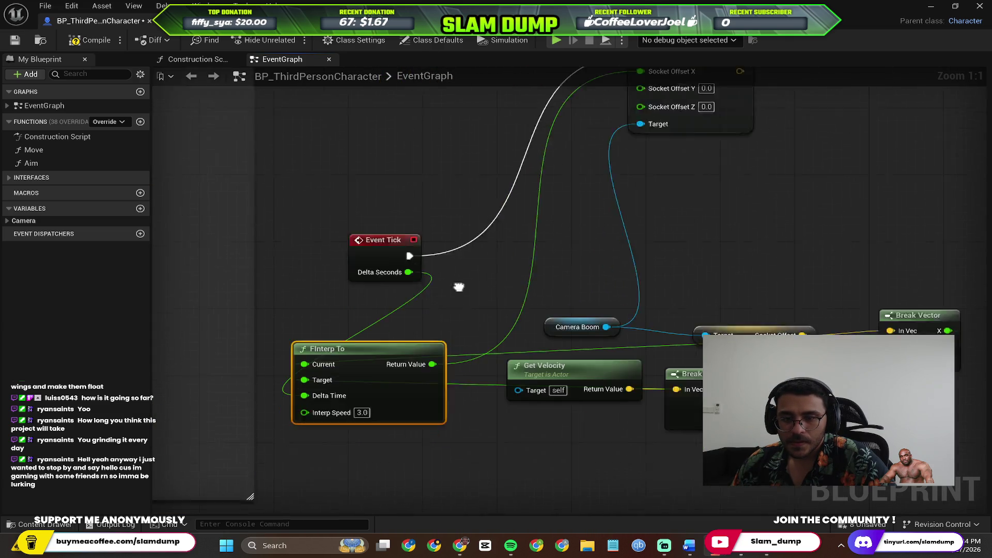
{"action": "left_click_drag", "start_coordinate": [459, 288], "coordinate": [495, 244]}
{"action": "mouse_move", "coordinate": [429, 195]}
{"action": "left_mouse_down"}
{"action": "mouse_move", "coordinate": [334, 184]}
{"action": "mouse_move", "coordinate": [302, 195]}
{"action": "left_mouse_up"}
{"action": "mouse_move", "coordinate": [367, 320]}
{"action": "left_mouse_down"}
{"action": "mouse_move", "coordinate": [370, 283]}
{"action": "mouse_move", "coordinate": [407, 227]}
{"action": "mouse_move", "coordinate": [401, 248]}
{"action": "mouse_move", "coordinate": [591, 227]}
{"action": "left_mouse_up"}
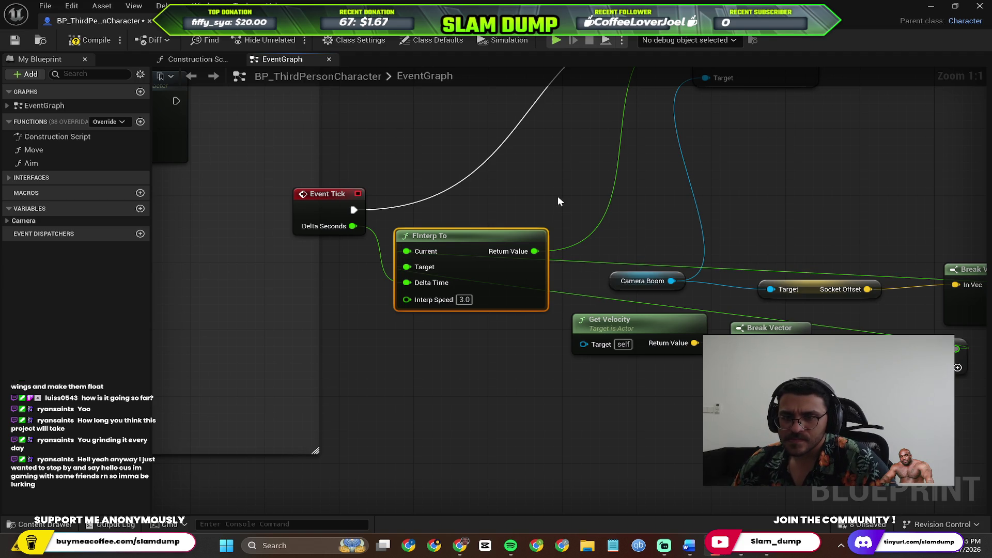
{"action": "left_click_drag", "start_coordinate": [558, 197], "coordinate": [551, 205]}
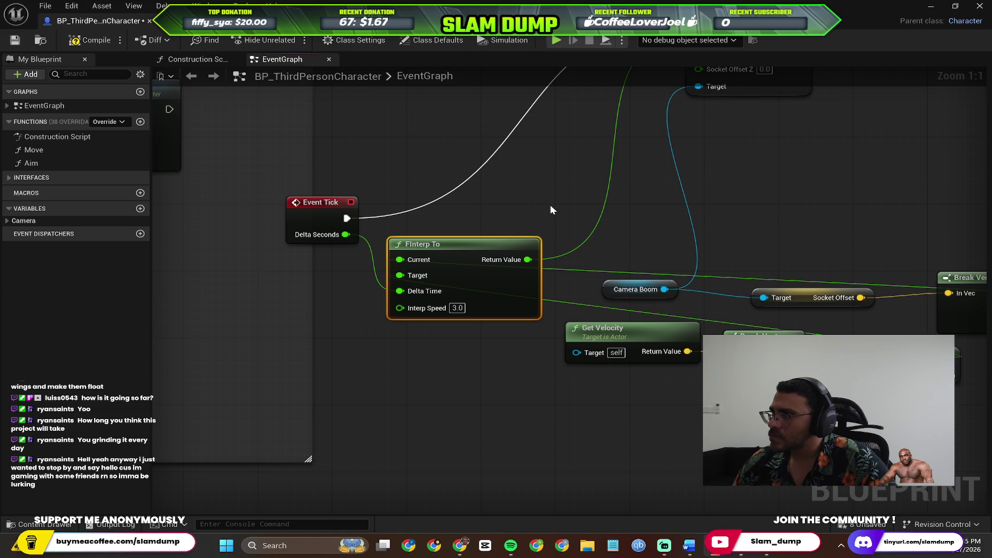
{"action": "mouse_move", "coordinate": [549, 208]}
{"action": "left_mouse_down"}
{"action": "mouse_move", "coordinate": [490, 303]}
{"action": "mouse_move", "coordinate": [529, 258]}
{"action": "left_mouse_up"}
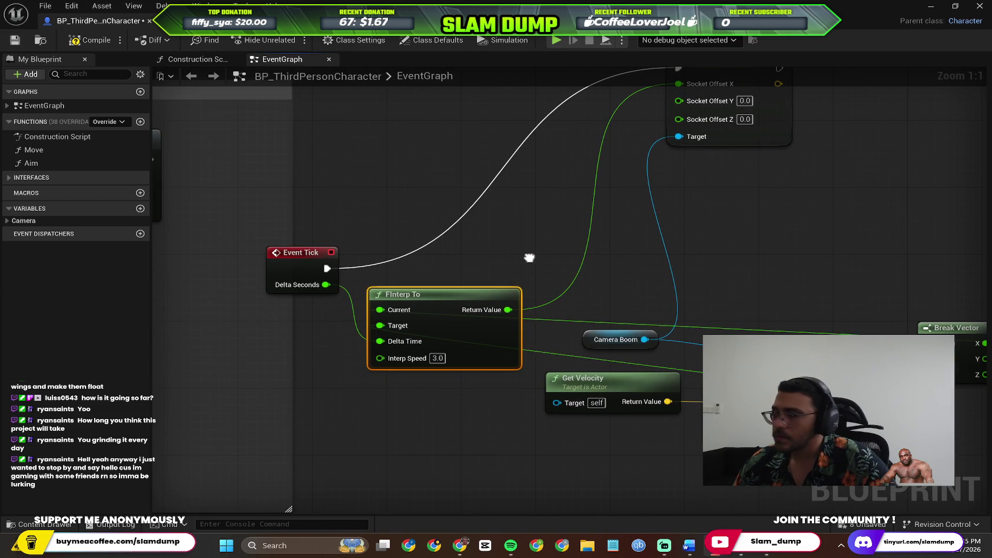
{"action": "mouse_move", "coordinate": [610, 235]}
{"action": "left_mouse_down"}
{"action": "mouse_move", "coordinate": [483, 233]}
{"action": "mouse_move", "coordinate": [541, 274]}
{"action": "left_mouse_up"}
{"action": "mouse_move", "coordinate": [445, 281]}
{"action": "left_mouse_down"}
{"action": "mouse_move", "coordinate": [505, 290]}
{"action": "mouse_move", "coordinate": [548, 275]}
{"action": "mouse_move", "coordinate": [400, 240]}
{"action": "left_mouse_up"}
Step: Move the 200.0 multiply and Break Vector nodes side by side left of FInterp To
{"action": "left_click", "coordinate": [672, 413]}
{"action": "mouse_move", "coordinate": [519, 437]}
{"action": "left_mouse_down"}
{"action": "mouse_move", "coordinate": [318, 413]}
{"action": "mouse_move", "coordinate": [256, 356]}
{"action": "mouse_move", "coordinate": [217, 344]}
{"action": "mouse_move", "coordinate": [213, 321]}
{"action": "left_mouse_up"}
{"action": "mouse_move", "coordinate": [564, 355]}
{"action": "left_mouse_down"}
{"action": "mouse_move", "coordinate": [482, 434]}
{"action": "mouse_move", "coordinate": [351, 454]}
{"action": "left_mouse_up"}
{"action": "mouse_move", "coordinate": [641, 348]}
{"action": "left_mouse_down"}
{"action": "mouse_move", "coordinate": [324, 331]}
{"action": "mouse_move", "coordinate": [459, 330]}
{"action": "left_mouse_up"}
{"action": "mouse_move", "coordinate": [359, 313]}
{"action": "left_mouse_down"}
{"action": "mouse_move", "coordinate": [553, 348]}
{"action": "mouse_move", "coordinate": [330, 309]}
{"action": "left_mouse_up"}
{"action": "left_click_drag", "start_coordinate": [481, 336], "coordinate": [248, 362]}
{"action": "left_click_drag", "start_coordinate": [354, 310], "coordinate": [408, 346]}
{"action": "left_click_drag", "start_coordinate": [253, 357], "coordinate": [299, 341]}
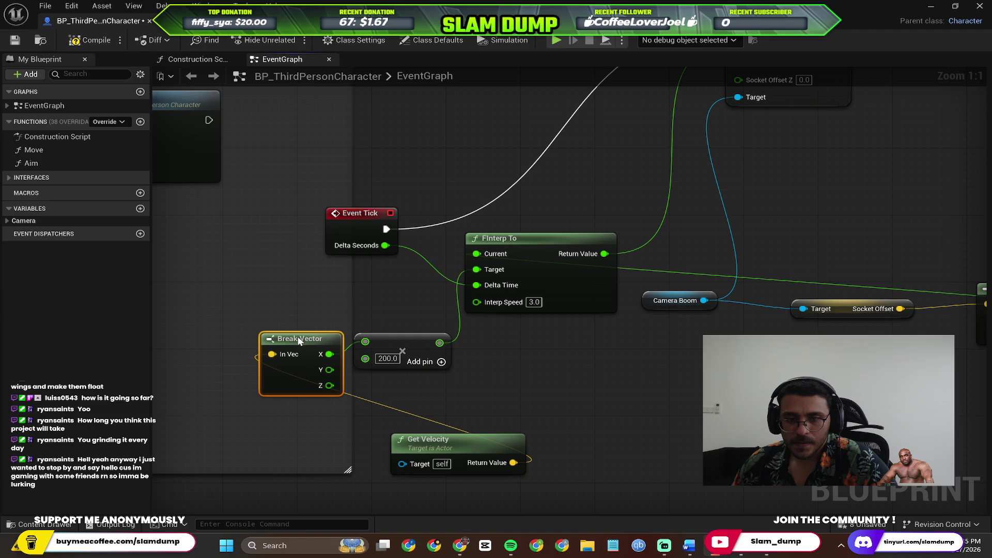
Step: Place Get Velocity below the chain and fine-tune the Break Vector and multiply positions
{"action": "left_click_drag", "start_coordinate": [421, 443], "coordinate": [177, 434]}
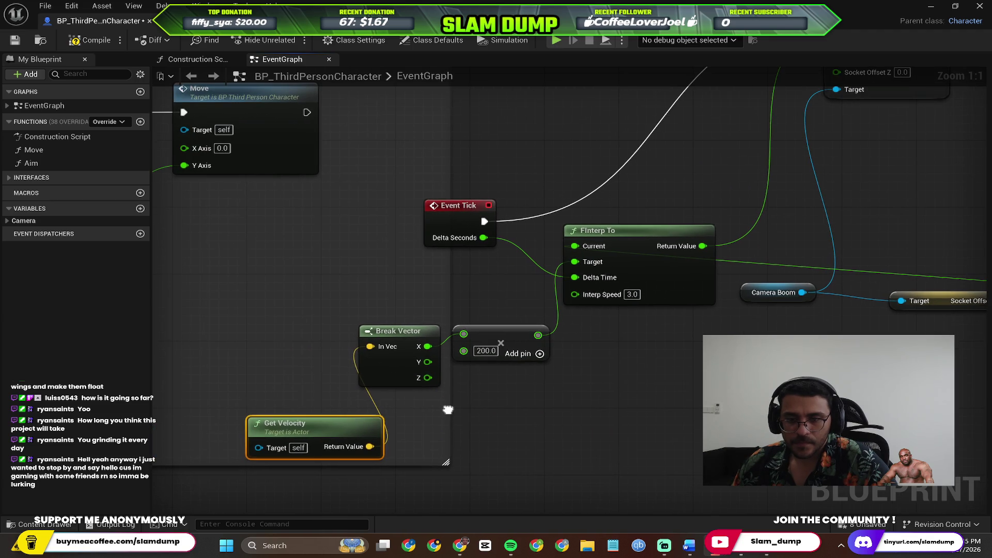
{"action": "left_click_drag", "start_coordinate": [408, 333], "coordinate": [417, 391]}
{"action": "left_click_drag", "start_coordinate": [506, 337], "coordinate": [515, 328]}
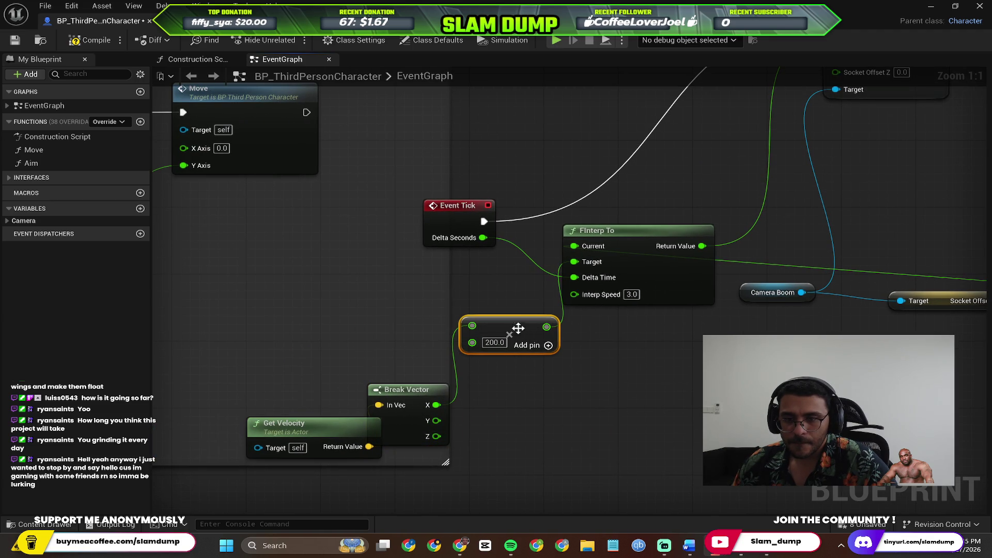
{"action": "mouse_move", "coordinate": [402, 411]}
{"action": "left_mouse_down"}
{"action": "mouse_move", "coordinate": [425, 429]}
{"action": "mouse_move", "coordinate": [535, 409]}
{"action": "mouse_move", "coordinate": [480, 403]}
{"action": "left_mouse_up"}
{"action": "left_click", "coordinate": [577, 460]}
{"action": "mouse_move", "coordinate": [313, 458]}
{"action": "left_mouse_down"}
{"action": "mouse_move", "coordinate": [341, 485]}
{"action": "mouse_move", "coordinate": [328, 509]}
{"action": "left_mouse_up"}
{"action": "scroll", "coordinate": [393, 404], "scroll_direction": "down", "scroll_amount": 2}
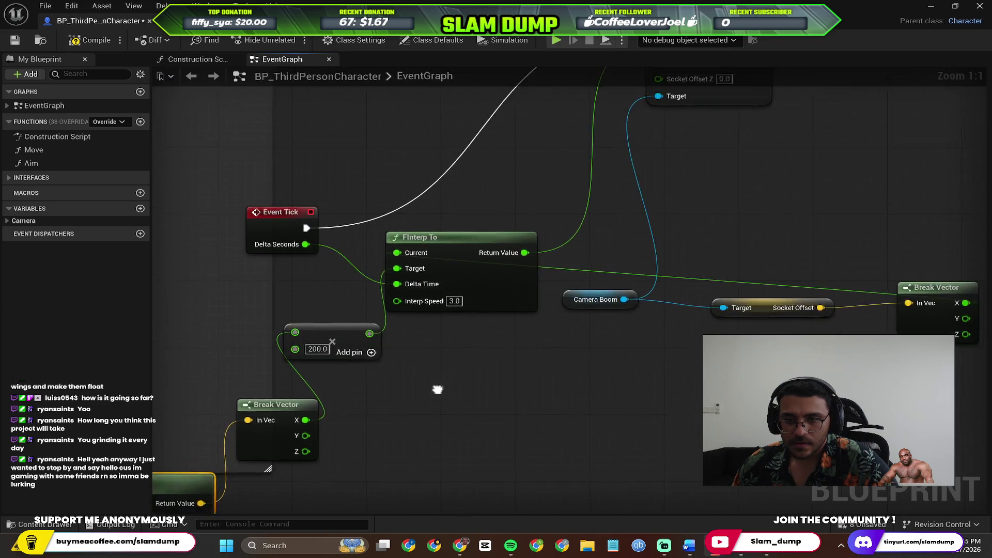
{"action": "mouse_move", "coordinate": [393, 404]}
{"action": "left_mouse_down"}
{"action": "mouse_move", "coordinate": [451, 362]}
{"action": "mouse_move", "coordinate": [606, 292]}
{"action": "left_mouse_up"}
{"action": "scroll", "coordinate": [606, 292], "scroll_direction": "down", "scroll_amount": 1}
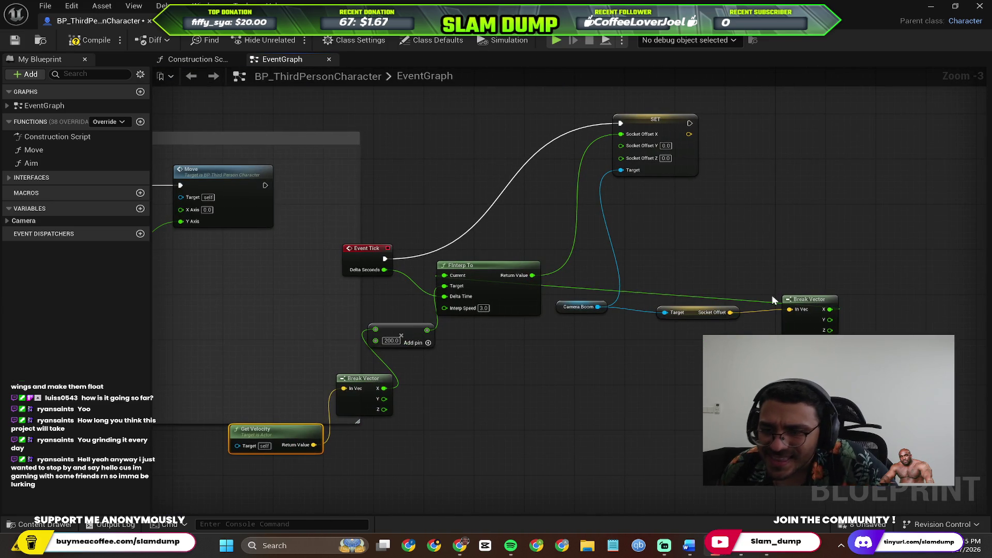
Step: Group Break Vector, the Socket Offset getter, Camera Boom and SET around FInterp To
{"action": "mouse_move", "coordinate": [796, 300]}
{"action": "left_mouse_down"}
{"action": "mouse_move", "coordinate": [478, 209]}
{"action": "mouse_move", "coordinate": [466, 408]}
{"action": "mouse_move", "coordinate": [467, 279]}
{"action": "mouse_move", "coordinate": [532, 188]}
{"action": "mouse_move", "coordinate": [481, 401]}
{"action": "mouse_move", "coordinate": [672, 310]}
{"action": "mouse_move", "coordinate": [729, 198]}
{"action": "mouse_move", "coordinate": [511, 459]}
{"action": "mouse_move", "coordinate": [483, 342]}
{"action": "mouse_move", "coordinate": [550, 355]}
{"action": "left_mouse_up"}
{"action": "mouse_move", "coordinate": [690, 313]}
{"action": "left_mouse_down"}
{"action": "mouse_move", "coordinate": [593, 472]}
{"action": "mouse_move", "coordinate": [417, 417]}
{"action": "mouse_move", "coordinate": [471, 365]}
{"action": "mouse_move", "coordinate": [499, 316]}
{"action": "mouse_move", "coordinate": [486, 371]}
{"action": "left_mouse_up"}
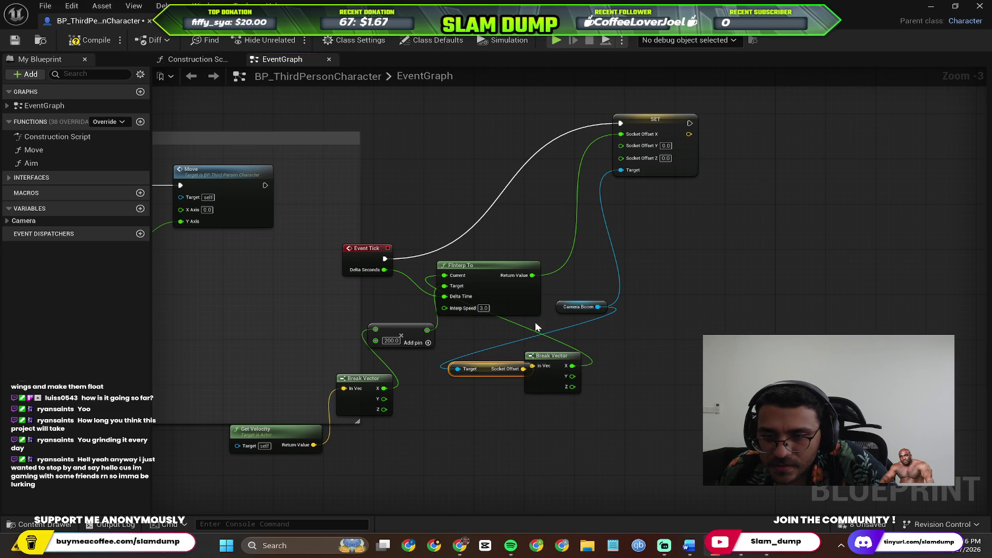
{"action": "mouse_move", "coordinate": [574, 307]}
{"action": "left_mouse_down"}
{"action": "mouse_move", "coordinate": [504, 278]}
{"action": "mouse_move", "coordinate": [385, 424]}
{"action": "mouse_move", "coordinate": [465, 333]}
{"action": "mouse_move", "coordinate": [454, 337]}
{"action": "mouse_move", "coordinate": [453, 358]}
{"action": "left_mouse_up"}
{"action": "mouse_move", "coordinate": [650, 123]}
{"action": "left_mouse_down"}
{"action": "mouse_move", "coordinate": [461, 123]}
{"action": "mouse_move", "coordinate": [709, 233]}
{"action": "mouse_move", "coordinate": [720, 259]}
{"action": "mouse_move", "coordinate": [712, 203]}
{"action": "left_mouse_up"}
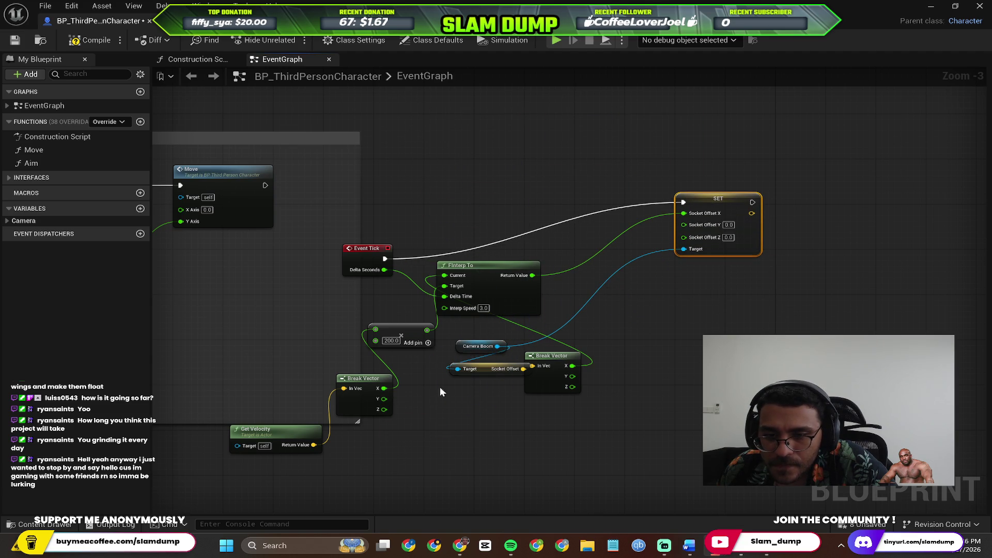
{"action": "left_click_drag", "start_coordinate": [461, 345], "coordinate": [696, 312]}
{"action": "left_click_drag", "start_coordinate": [700, 200], "coordinate": [593, 234]}
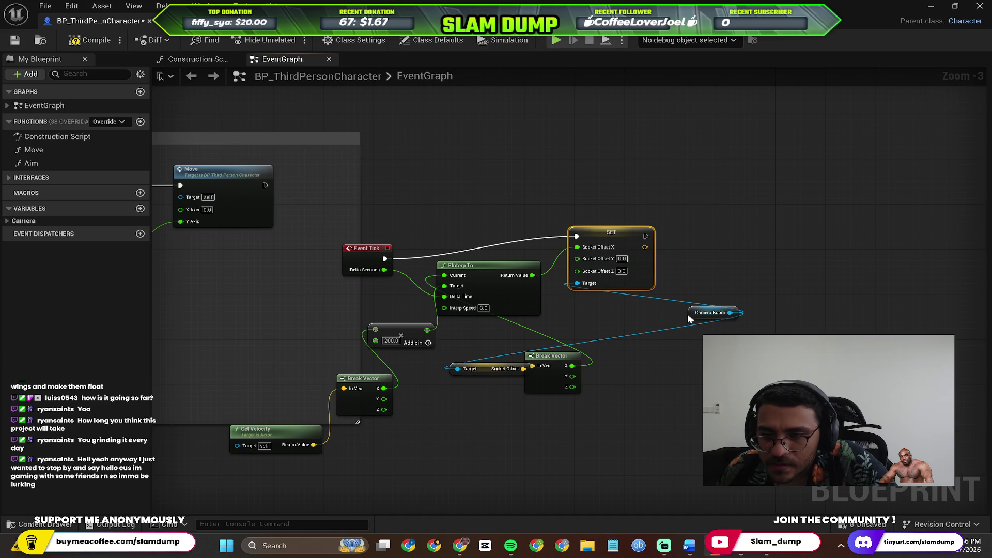
{"action": "left_click_drag", "start_coordinate": [688, 316], "coordinate": [560, 310]}
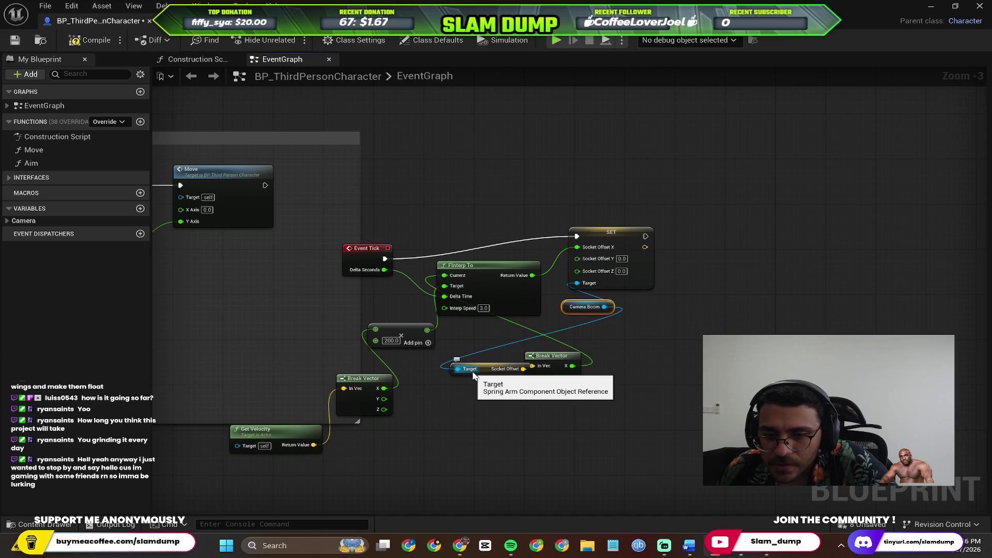
{"action": "mouse_move", "coordinate": [479, 371]}
{"action": "left_mouse_down"}
{"action": "mouse_move", "coordinate": [676, 345]}
{"action": "mouse_move", "coordinate": [681, 323]}
{"action": "left_mouse_up"}
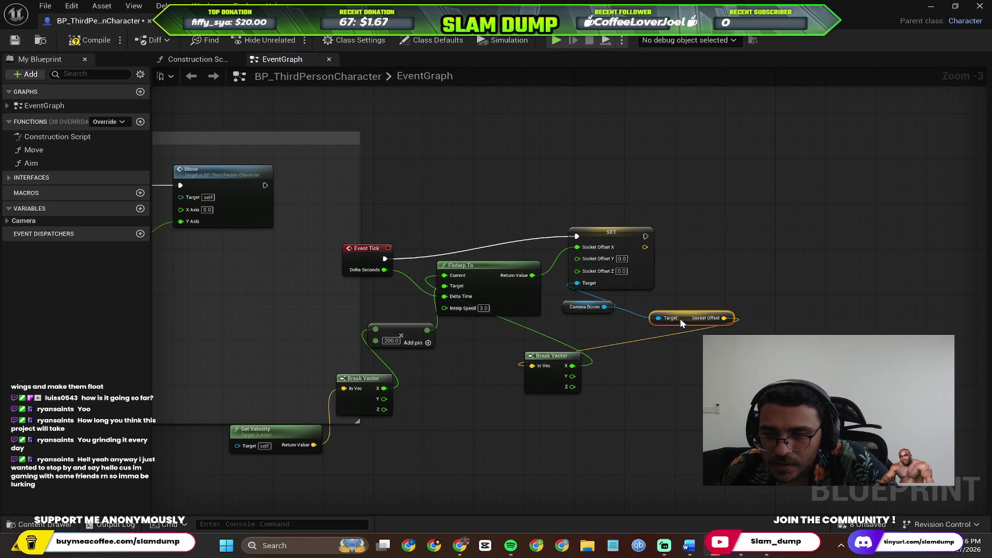
{"action": "mouse_move", "coordinate": [549, 357]}
{"action": "left_mouse_down"}
{"action": "mouse_move", "coordinate": [644, 337]}
{"action": "mouse_move", "coordinate": [598, 345]}
{"action": "mouse_move", "coordinate": [552, 396]}
{"action": "left_mouse_up"}
Step: Nudge FInterp To into place, compile the character Blueprint and minimize the editor
{"action": "scroll", "coordinate": [599, 345], "scroll_direction": "up", "scroll_amount": 3}
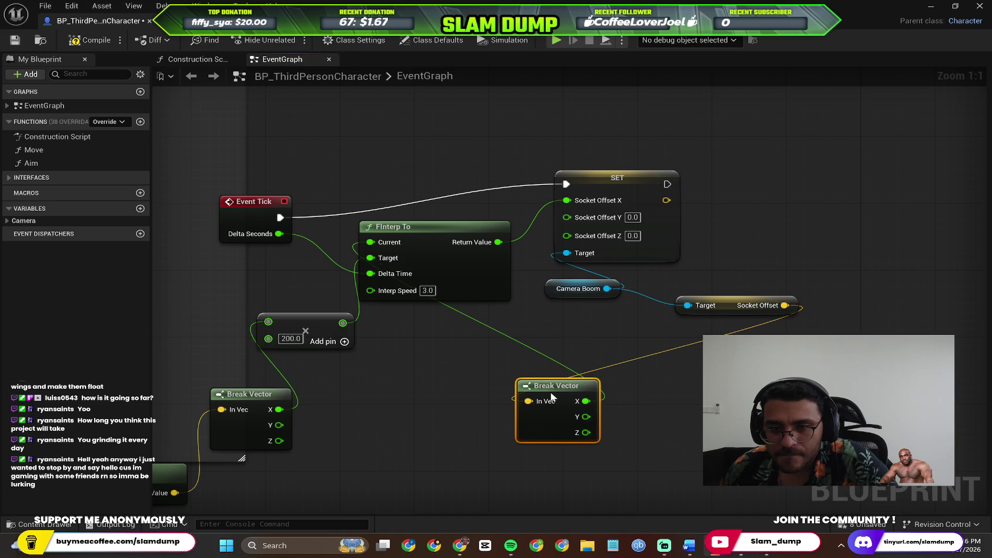
{"action": "left_click_drag", "start_coordinate": [414, 234], "coordinate": [424, 234]}
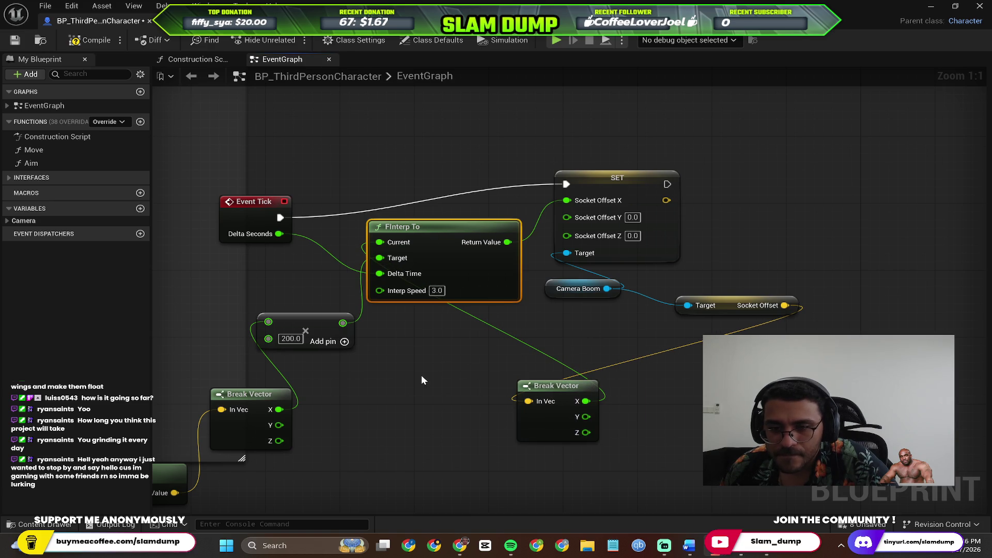
{"action": "left_click", "coordinate": [422, 380]}
{"action": "scroll", "coordinate": [422, 381], "scroll_direction": "down", "scroll_amount": 2}
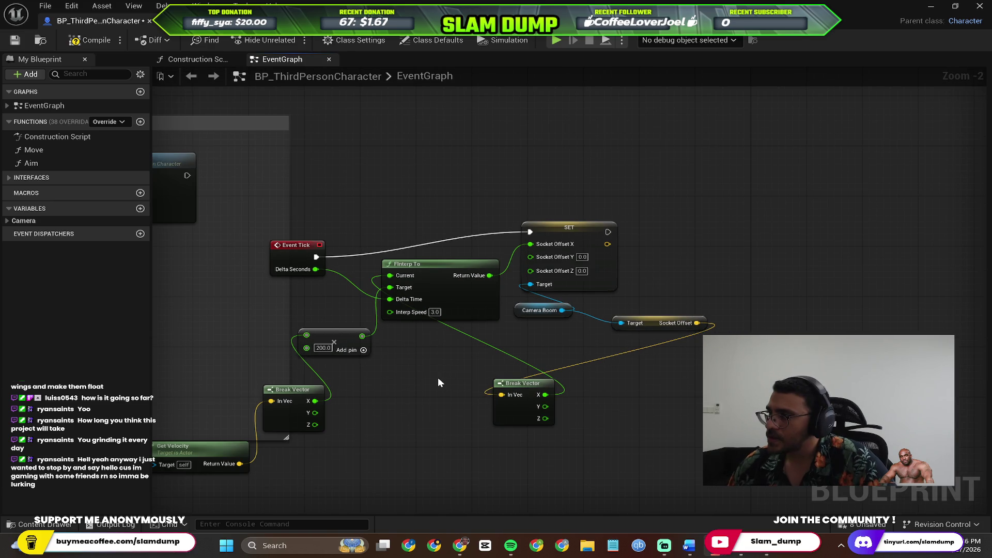
{"action": "left_click", "coordinate": [86, 41]}
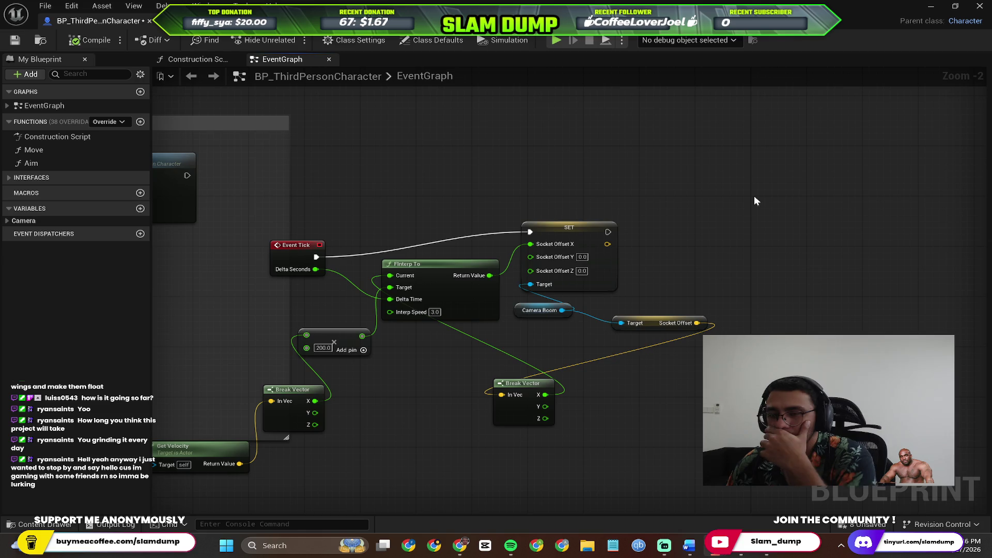
{"action": "left_click_drag", "start_coordinate": [755, 196], "coordinate": [740, 267]}
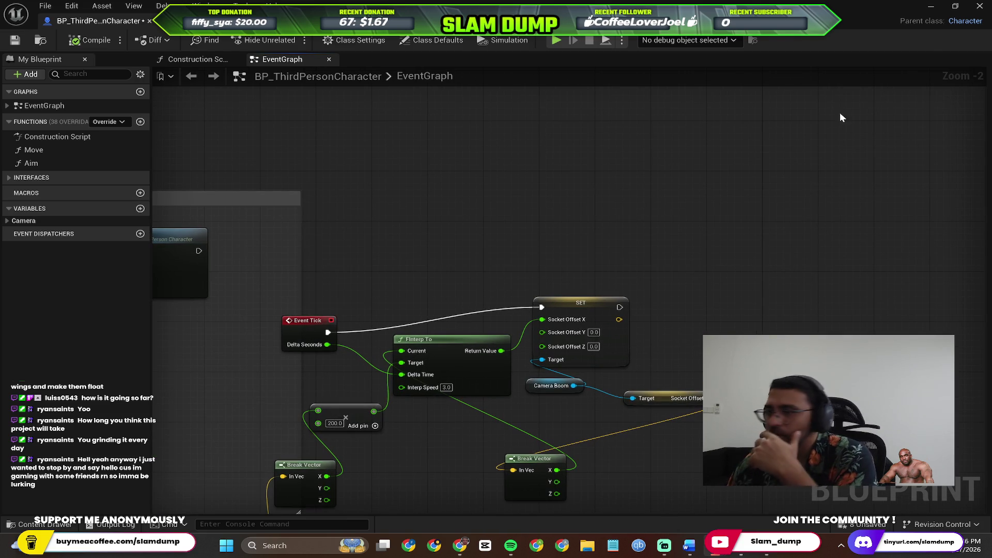
{"action": "left_click", "coordinate": [930, 7]}
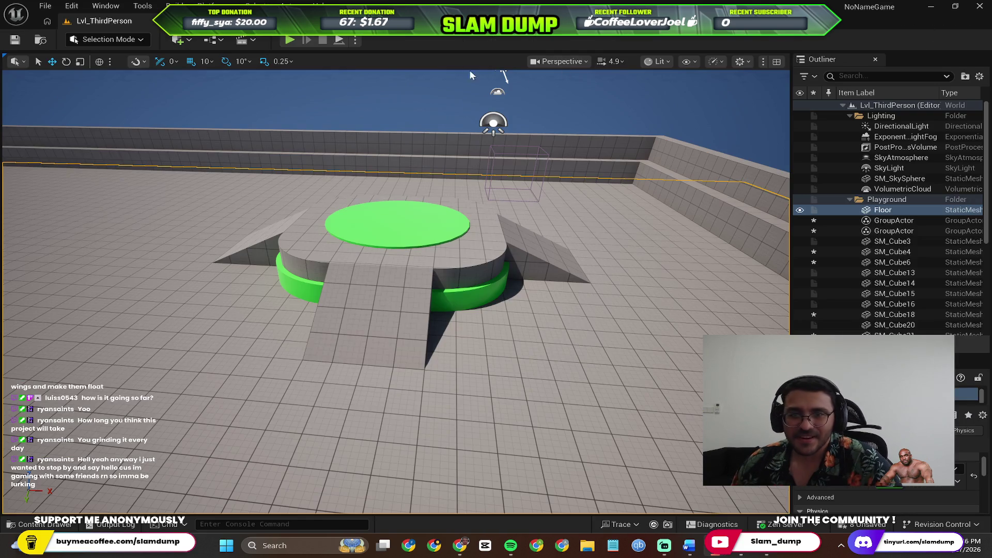
Step: Play-test Lvl_ThirdPerson briefly, then switch back to the BP_ThirdPersonCharacter EventGraph
{"action": "left_click", "coordinate": [288, 41]}
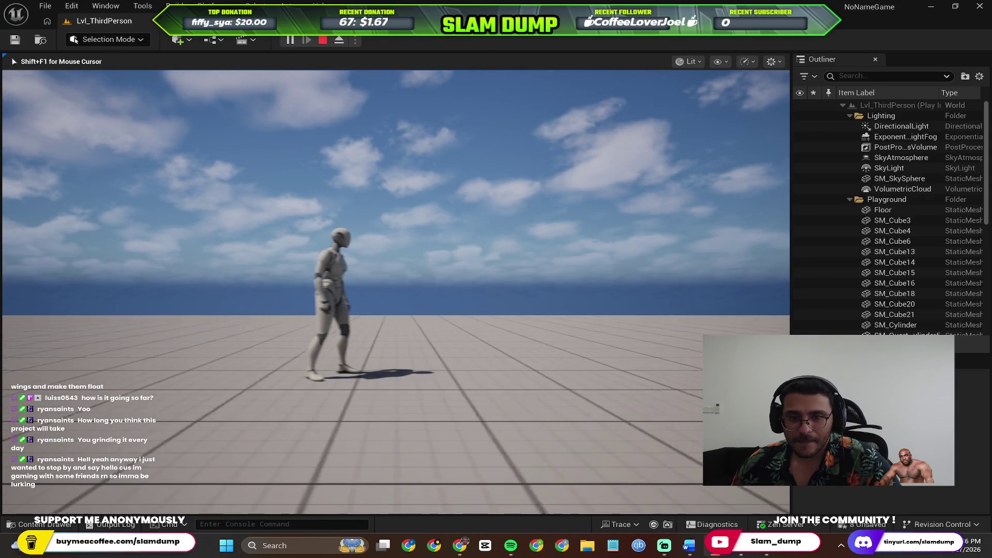
{"action": "key", "text": "Escape"}
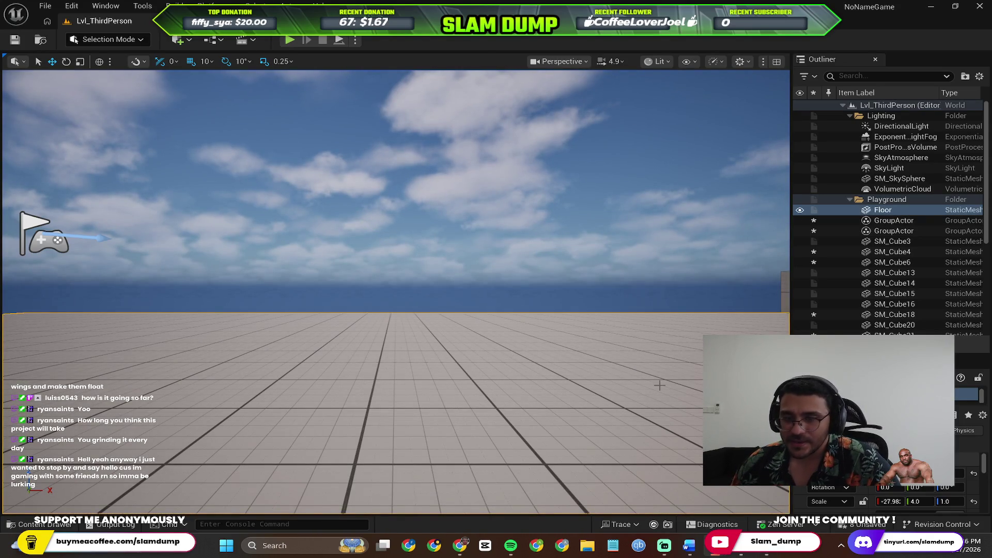
{"action": "key", "text": "alt+Tab"}
{"action": "mouse_move", "coordinate": [569, 414]}
{"action": "left_mouse_down"}
{"action": "mouse_move", "coordinate": [545, 337]}
{"action": "mouse_move", "coordinate": [488, 304]}
{"action": "mouse_move", "coordinate": [505, 315]}
{"action": "mouse_move", "coordinate": [567, 254]}
{"action": "left_mouse_up"}
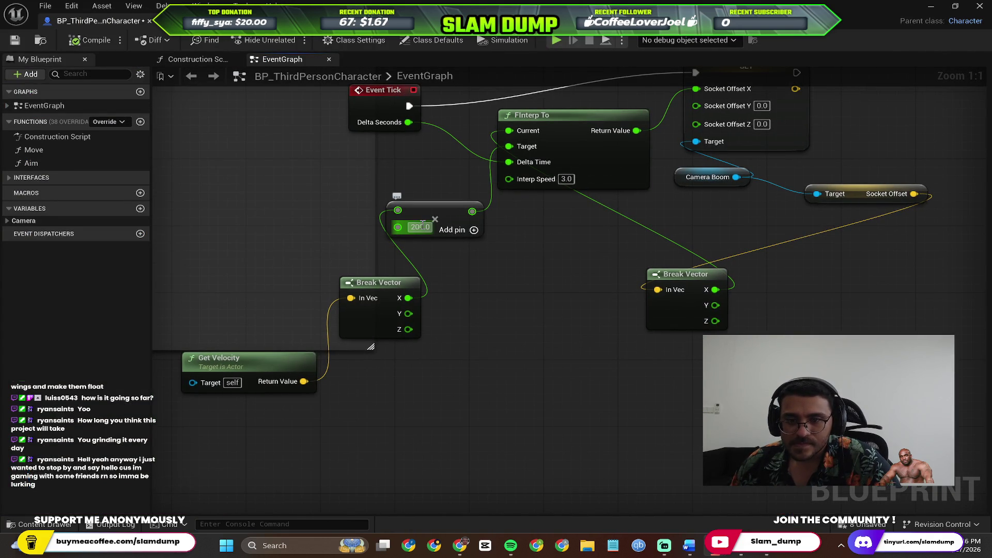
Step: Change the velocity multiplier to 2.0 and recompile with Ctrl+S
{"action": "type", "text": "2"}
{"action": "key", "text": "Return"}
{"action": "key", "text": "ctrl+s"}
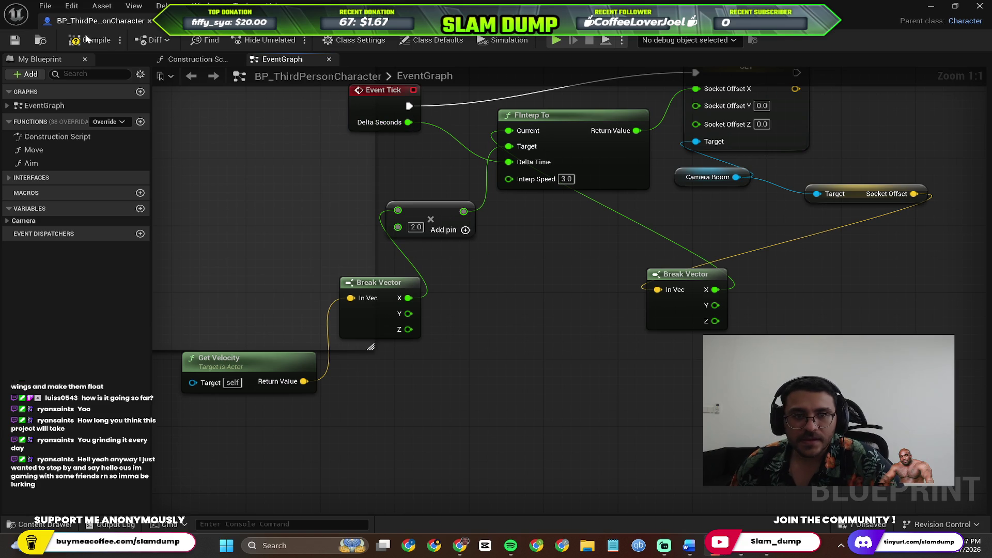
Step: Play-test the level with the 2.0 multiplier, then return to the character EventGraph
{"action": "left_click", "coordinate": [931, 7]}
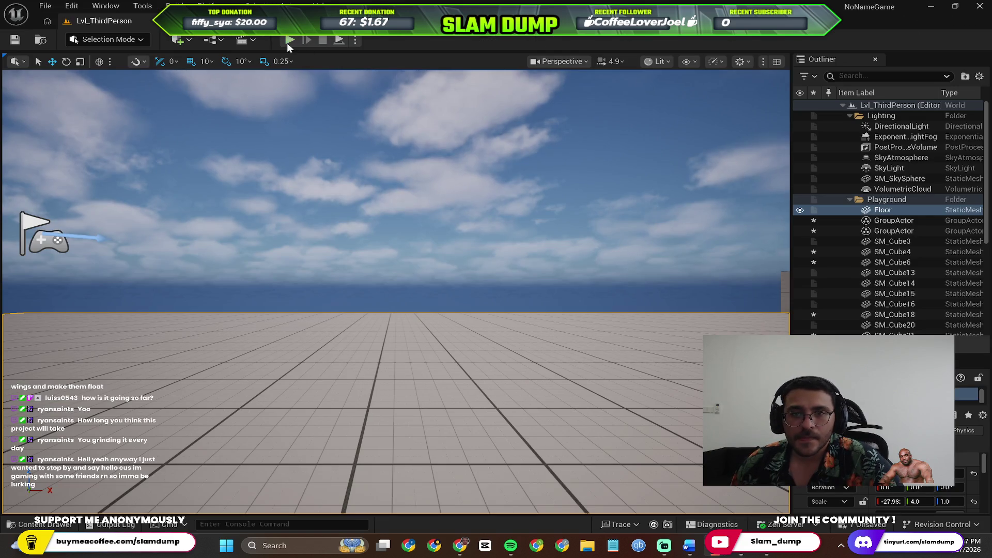
{"action": "left_click", "coordinate": [290, 41]}
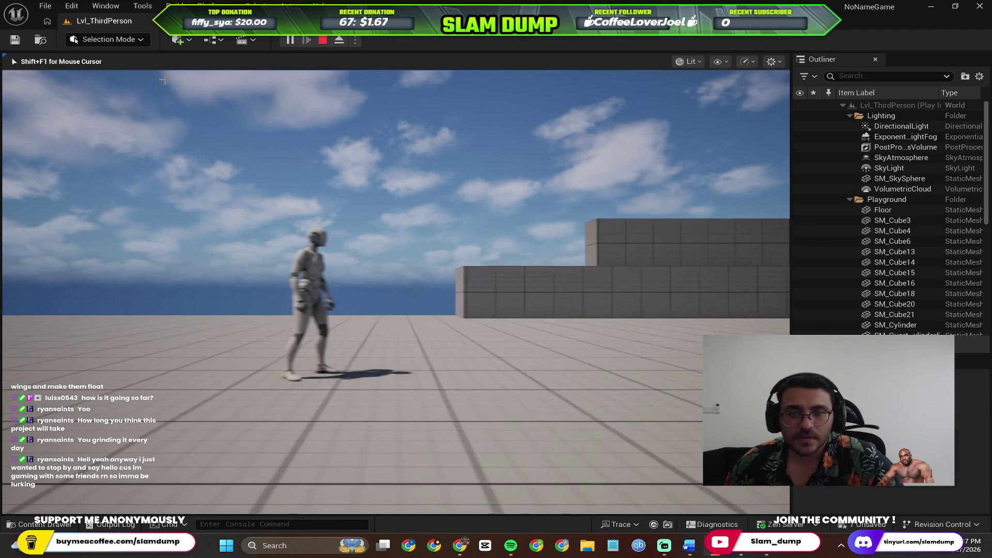
{"action": "key", "text": "Escape"}
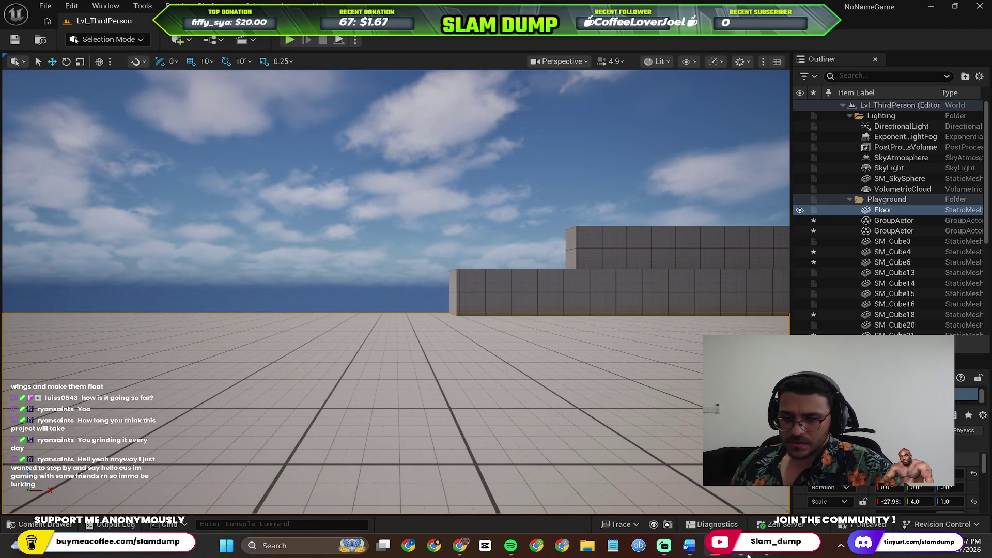
{"action": "left_click", "coordinate": [674, 486]}
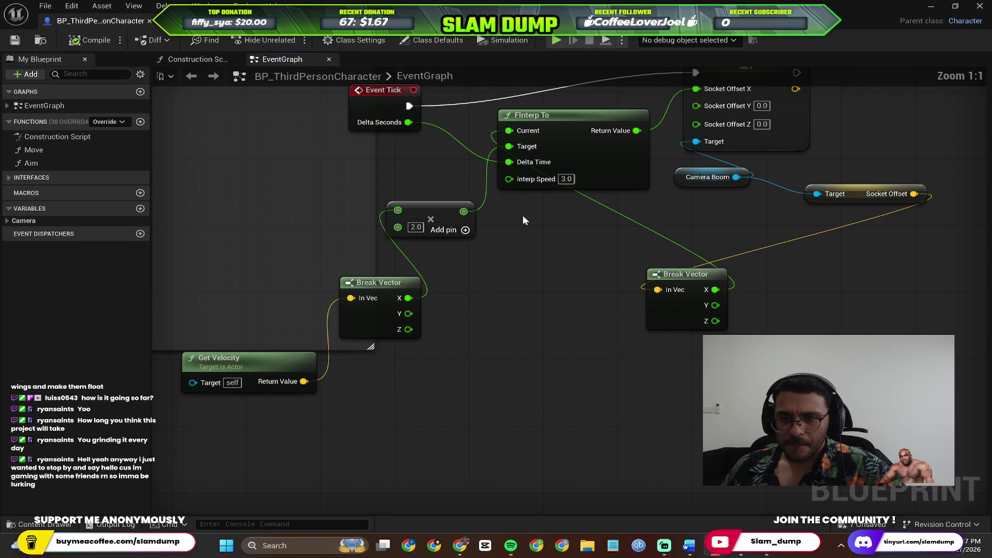
Step: Restore the Multiply node's value to 200.0 and recompile with Ctrl+S
{"action": "mouse_move", "coordinate": [474, 280]}
{"action": "left_mouse_down"}
{"action": "mouse_move", "coordinate": [455, 315]}
{"action": "mouse_move", "coordinate": [414, 331]}
{"action": "left_mouse_up"}
{"action": "scroll", "coordinate": [414, 331], "scroll_direction": "down", "scroll_amount": 1}
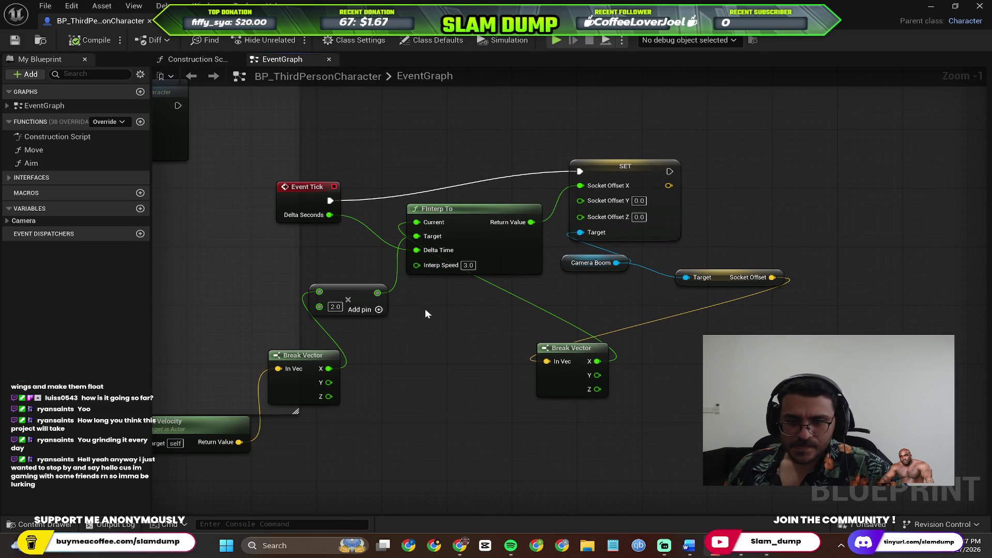
{"action": "scroll", "coordinate": [505, 342], "scroll_direction": "up", "scroll_amount": 1}
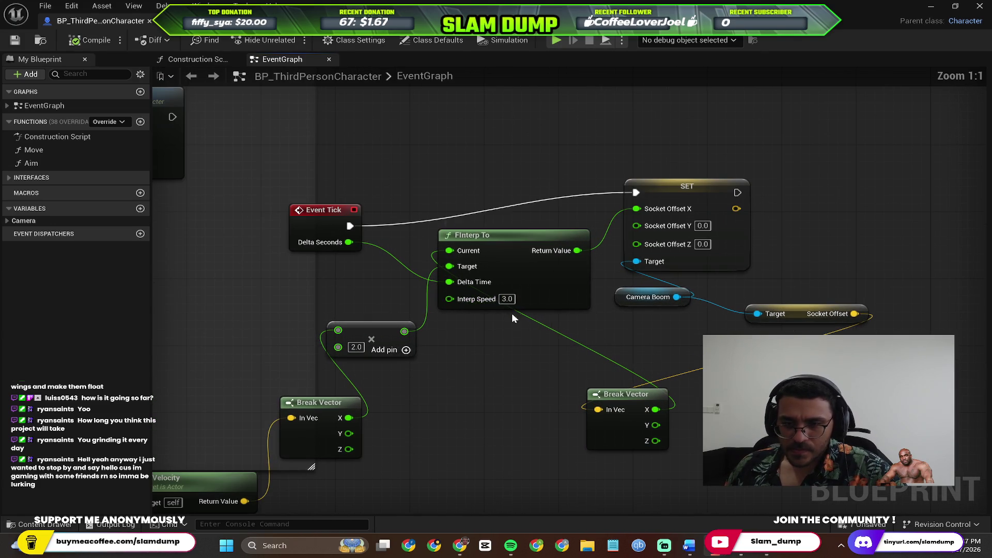
{"action": "type", "text": "200"}
{"action": "left_click", "coordinate": [438, 372]}
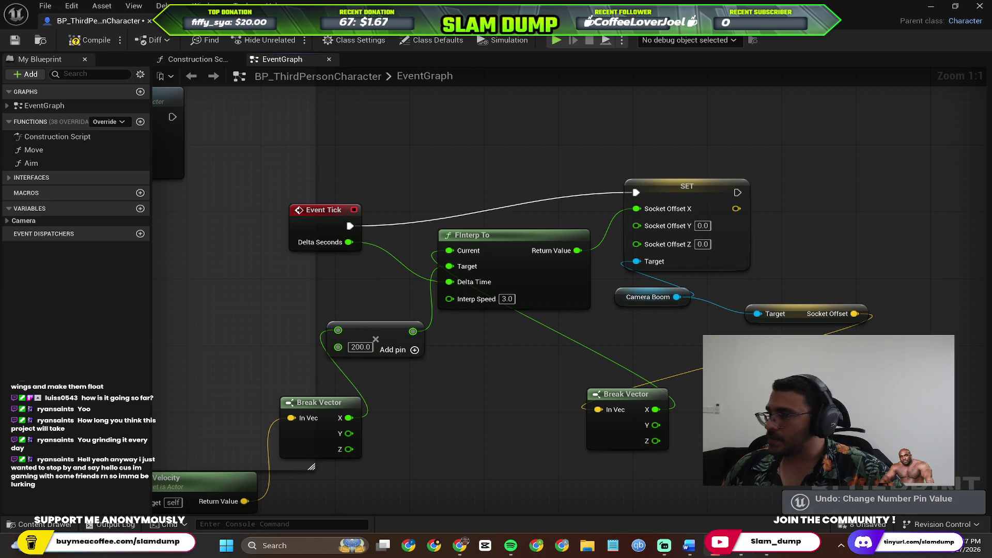
{"action": "key", "text": "ctrl+s"}
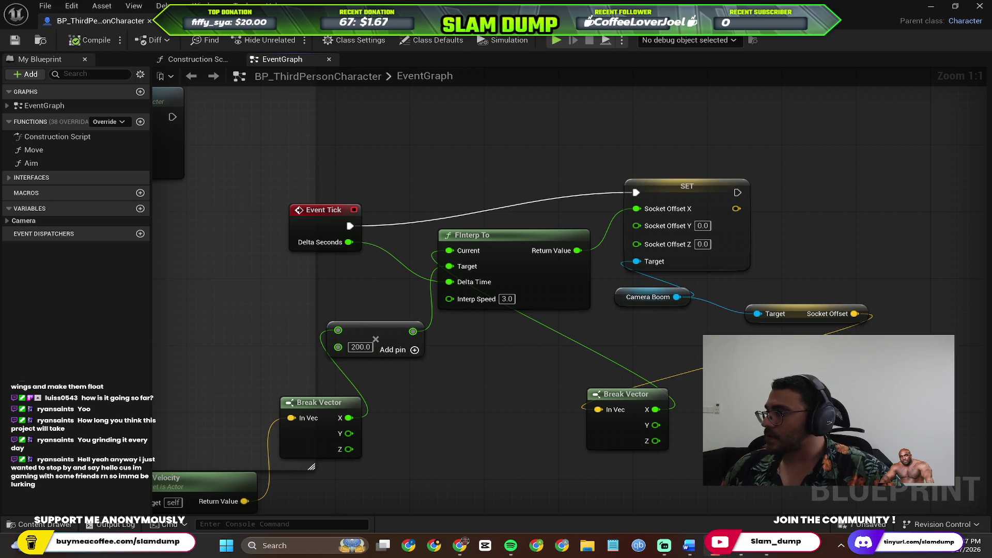
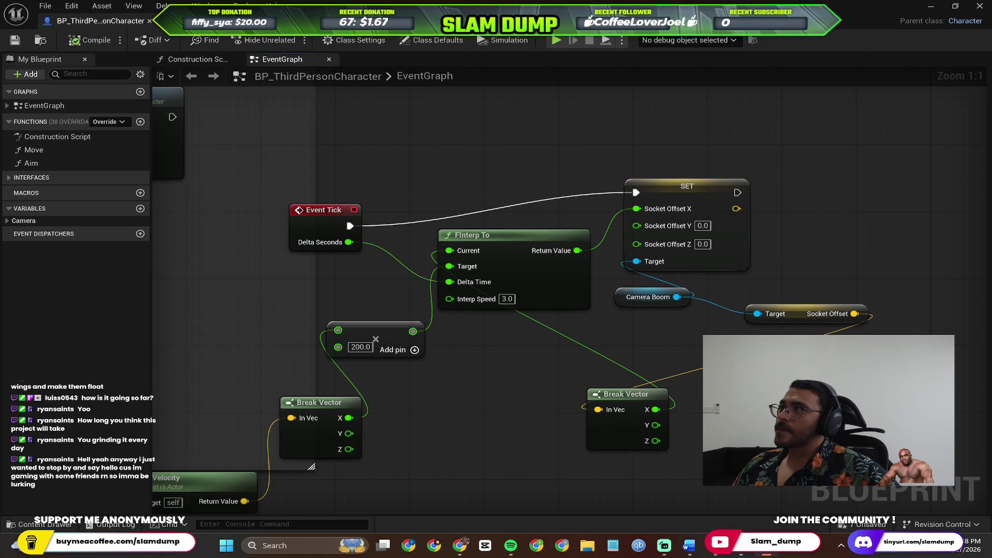
Step: Review the assistant's fix instructions, then pan the graph to reveal Get Velocity
{"action": "key", "text": "alt+Tab"}
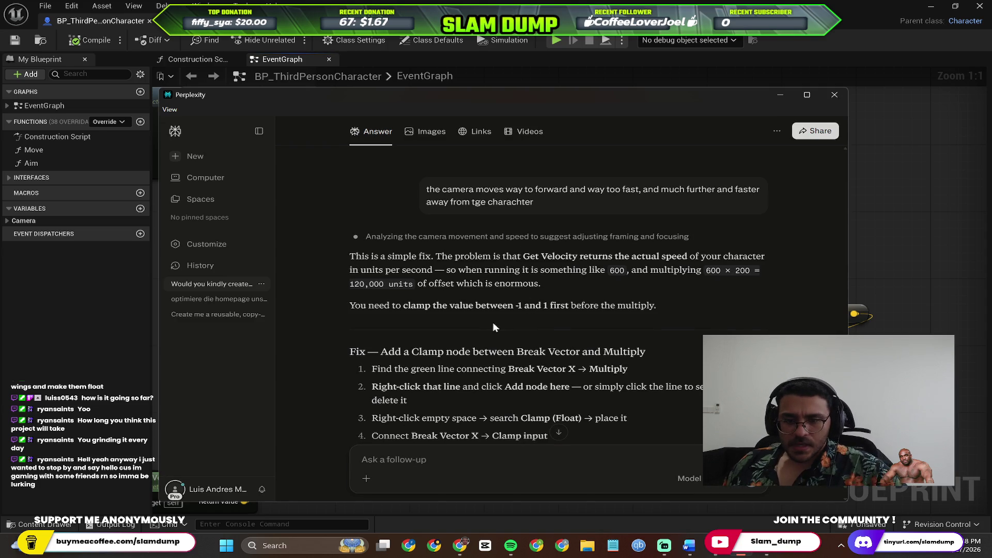
{"action": "scroll", "coordinate": [579, 378], "scroll_direction": "down", "scroll_amount": 2}
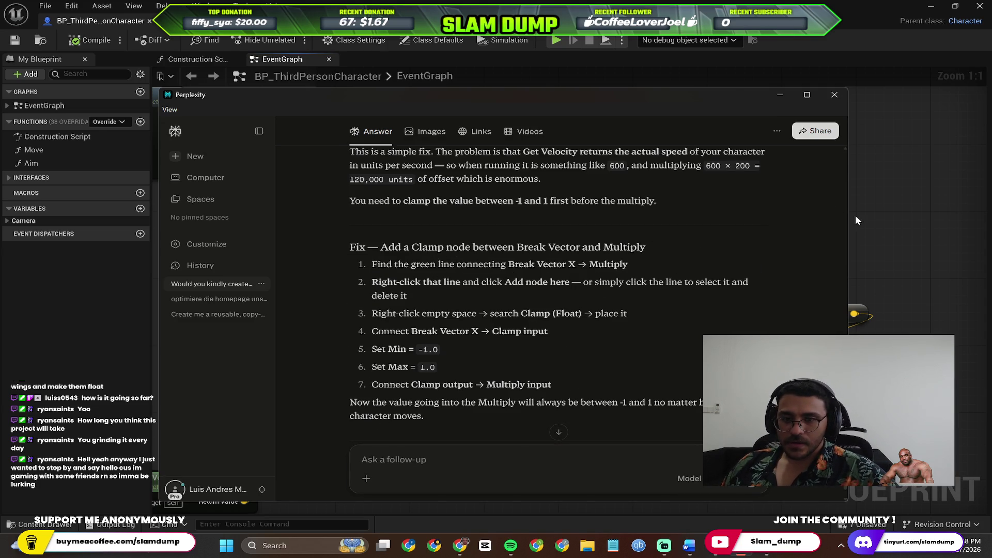
{"action": "left_click", "coordinate": [898, 218]}
{"action": "mouse_move", "coordinate": [557, 347]}
{"action": "left_mouse_down"}
{"action": "mouse_move", "coordinate": [515, 308]}
{"action": "mouse_move", "coordinate": [558, 279]}
{"action": "mouse_move", "coordinate": [582, 281]}
{"action": "left_mouse_up"}
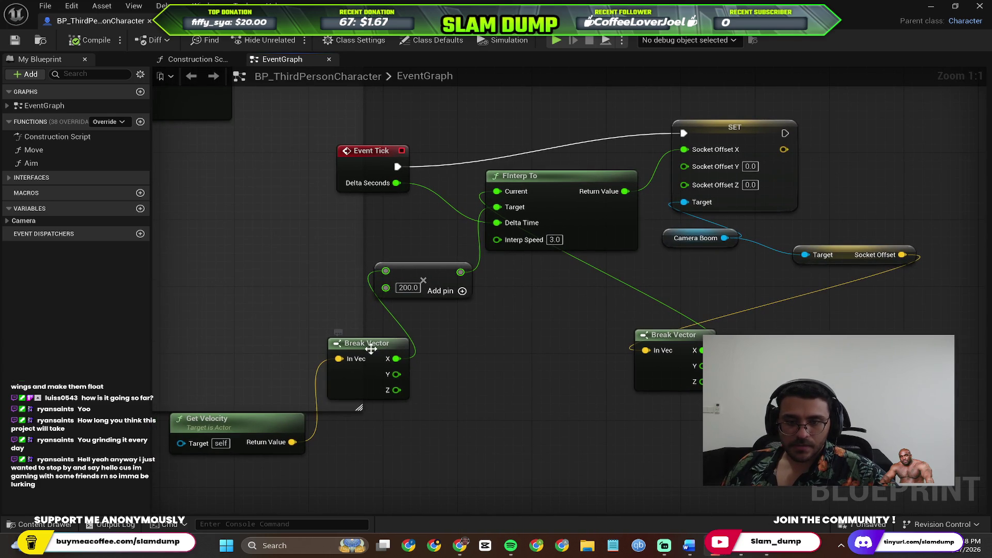
Step: Compare the instructions with the graph and inspect the Break Vector X wire's actions
{"action": "key", "text": "alt+Tab"}
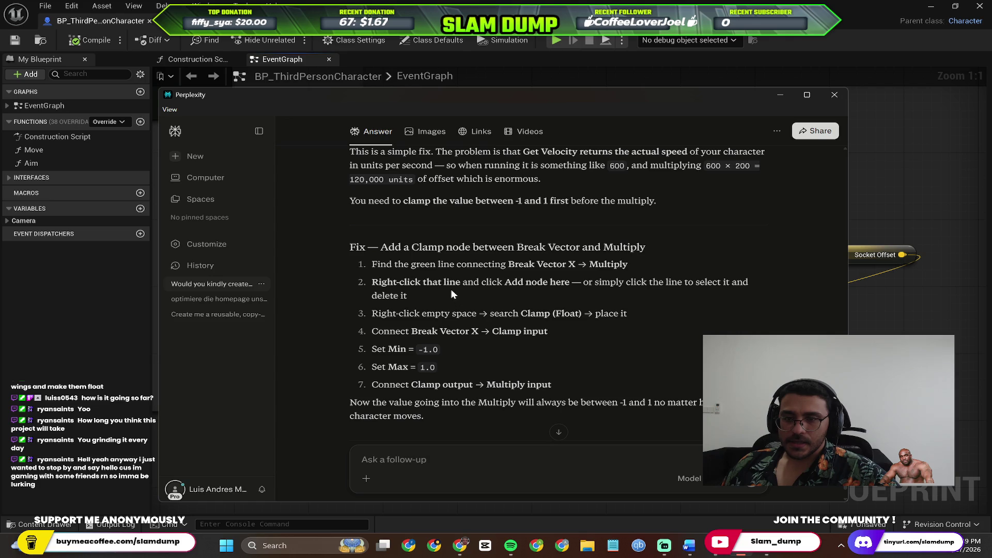
{"action": "key", "text": "alt+Tab"}
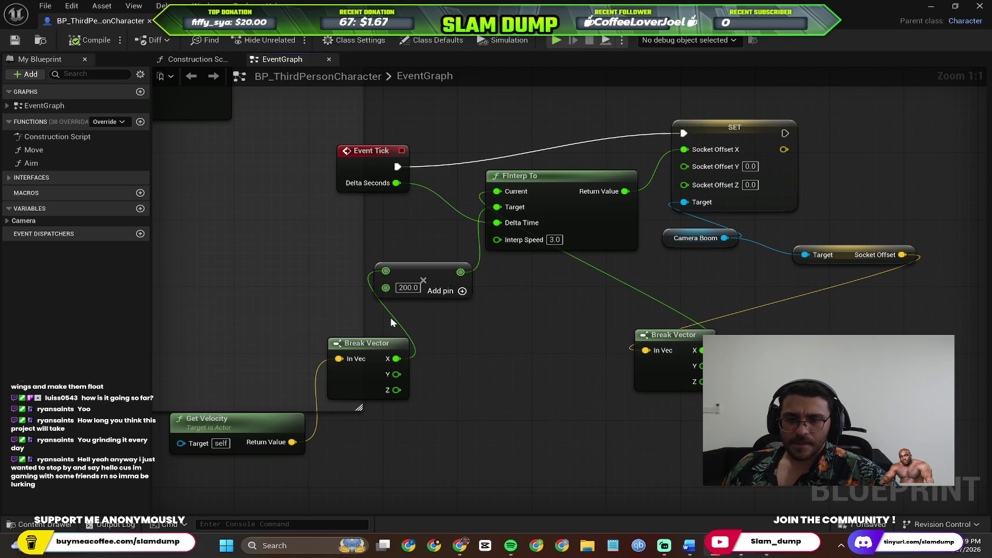
{"action": "right_click", "coordinate": [396, 321]}
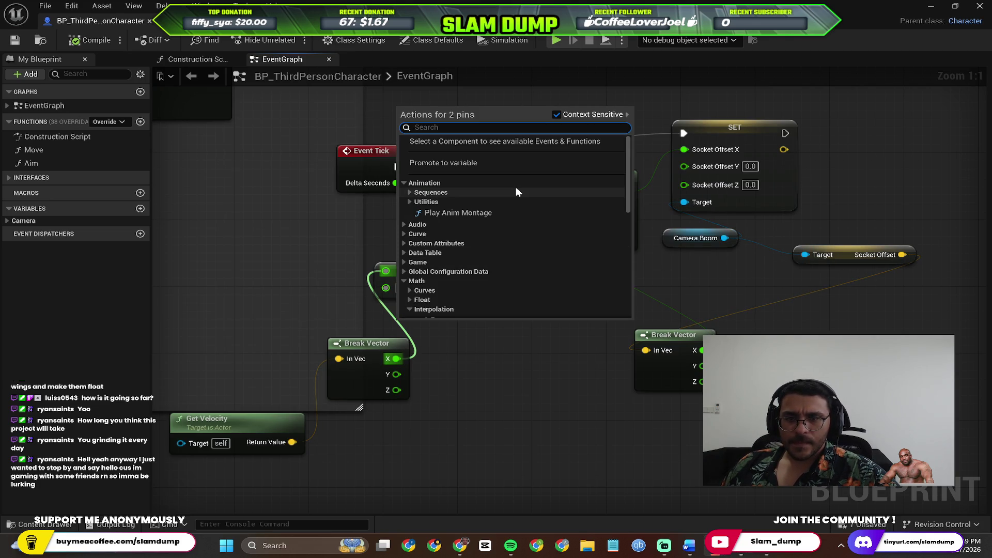
{"action": "key", "text": "alt+Tab"}
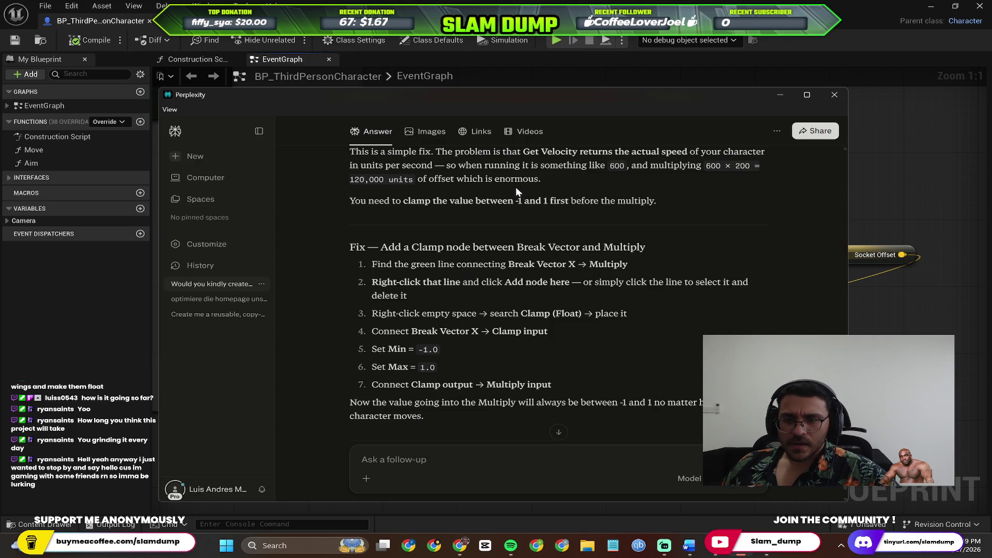
{"action": "key", "text": "alt+Tab"}
{"action": "right_click", "coordinate": [396, 324]}
{"action": "left_click", "coordinate": [389, 312]}
Step: Search the Break Vector X wire's actions for 'add node', then reread the assistant's answer
{"action": "right_click", "coordinate": [389, 312]}
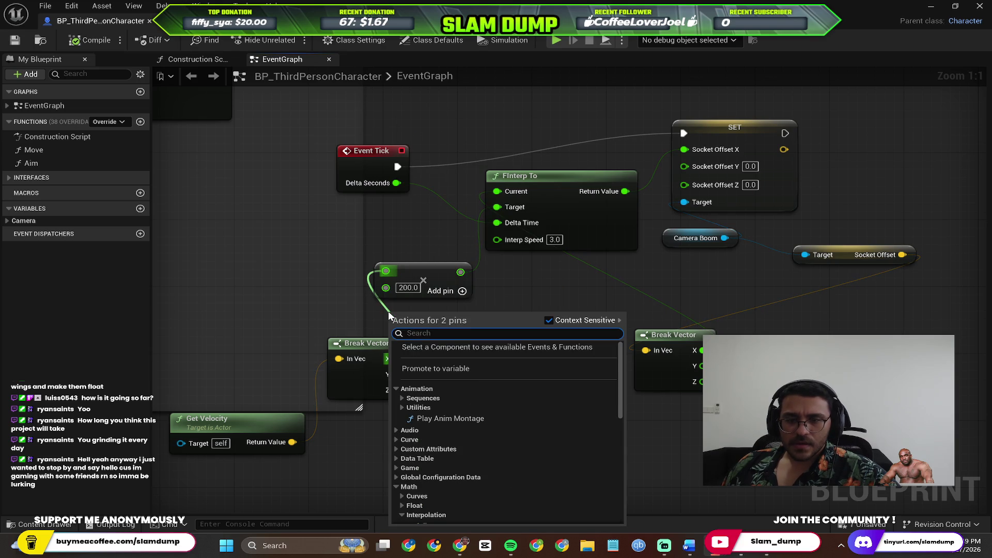
{"action": "type", "text": "add"}
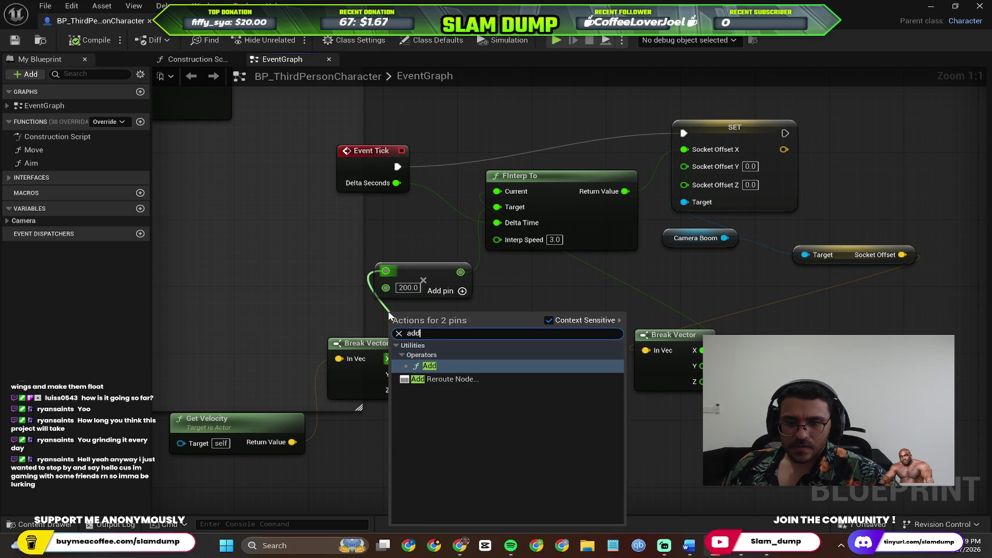
{"action": "key", "text": "BackSpace"}
{"action": "key", "text": "BackSpace"}
{"action": "key", "text": "BackSpace"}
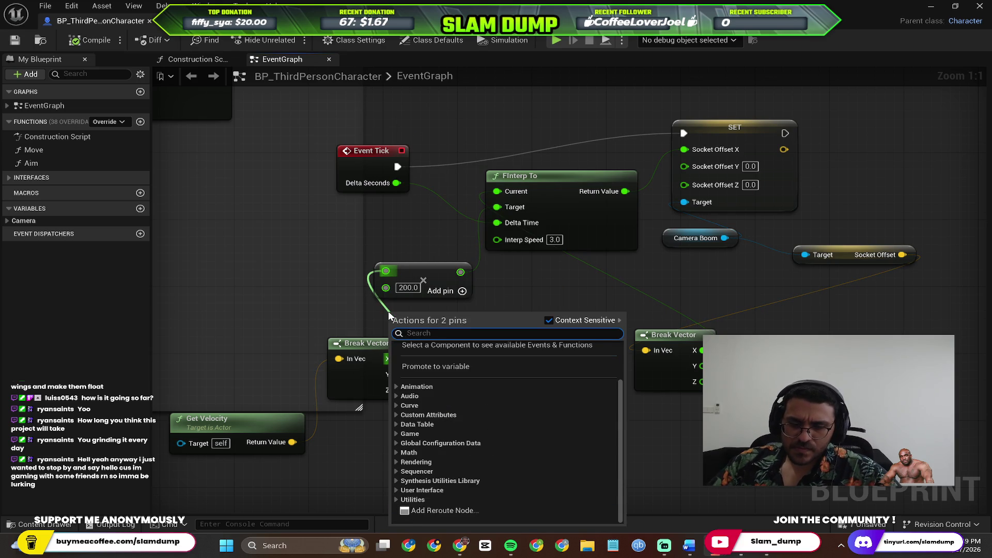
{"action": "type", "text": "node"}
{"action": "key", "text": "alt+Tab"}
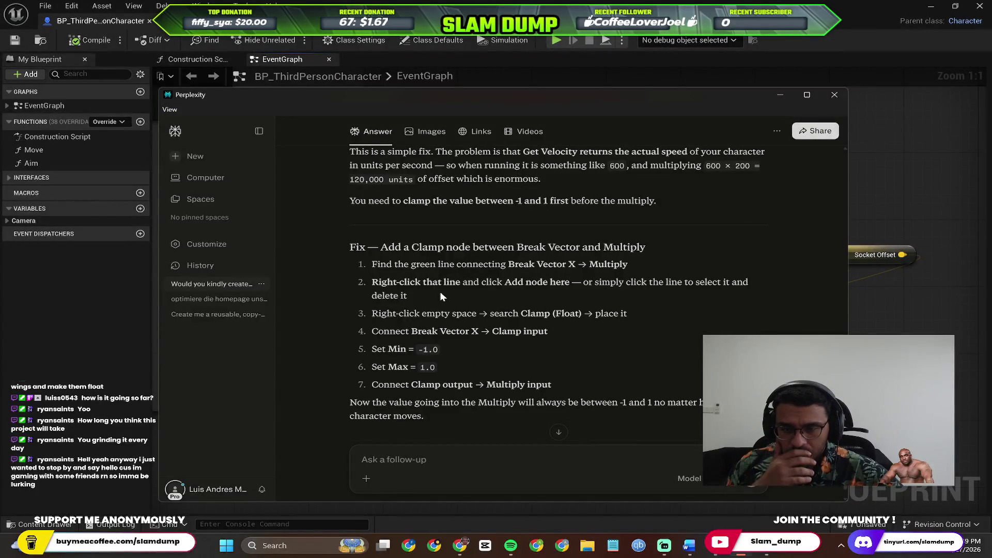
{"action": "scroll", "coordinate": [441, 295], "scroll_direction": "up", "scroll_amount": 1}
{"action": "key", "text": "alt+Tab"}
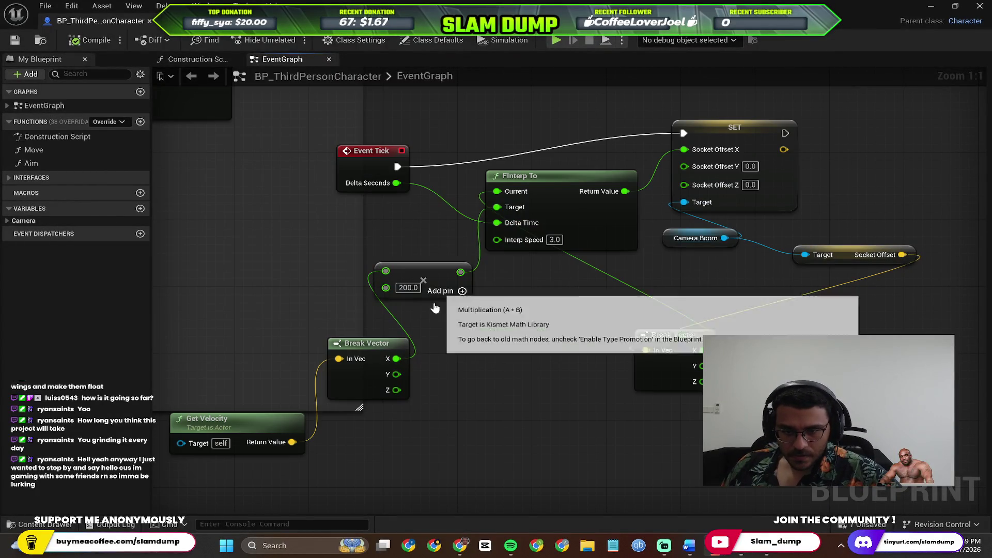
{"action": "key", "text": "alt+Tab"}
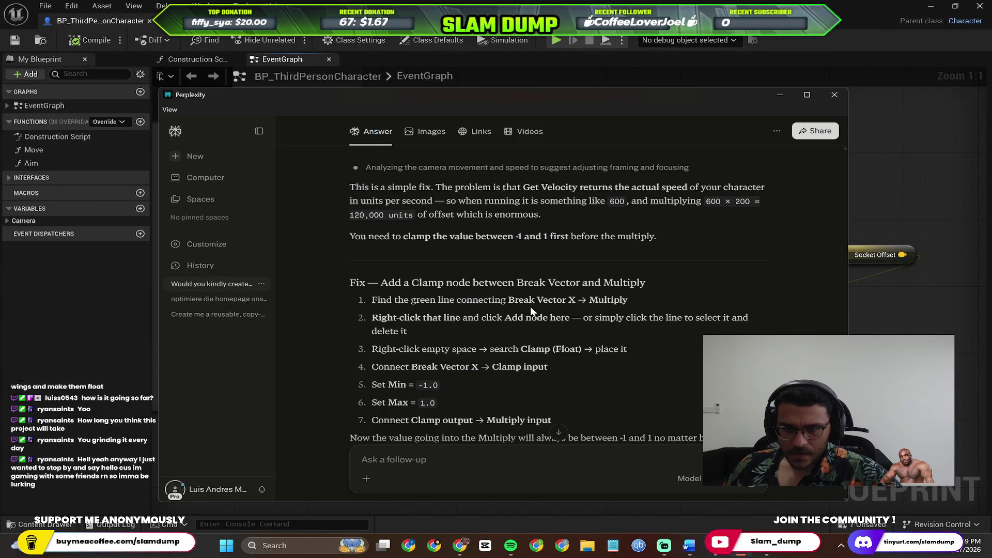
{"action": "scroll", "coordinate": [530, 306], "scroll_direction": "down", "scroll_amount": 1}
{"action": "key", "text": "alt+Tab"}
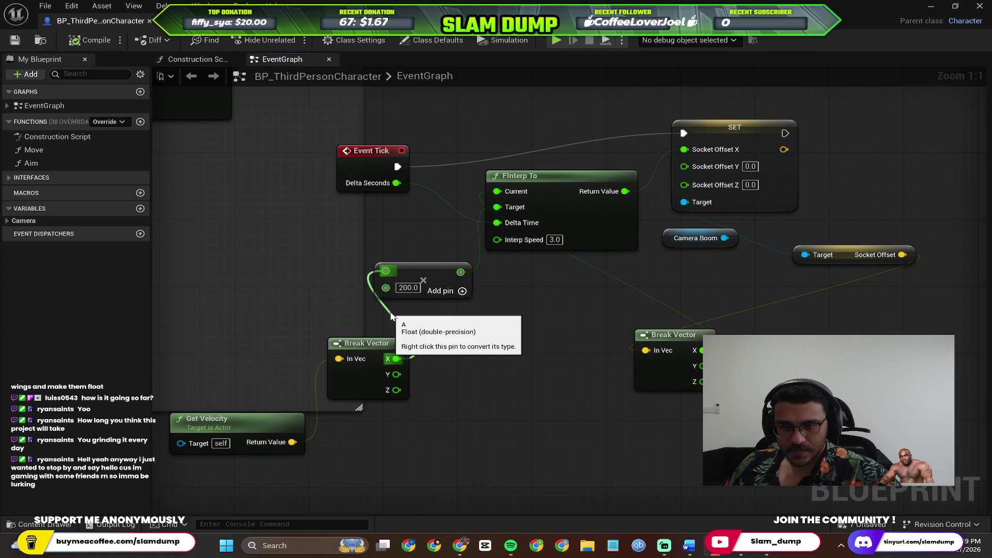
Step: Add a reroute point on the Break Vector X wire, then undo it
{"action": "left_click_drag", "start_coordinate": [391, 313], "coordinate": [422, 321]}
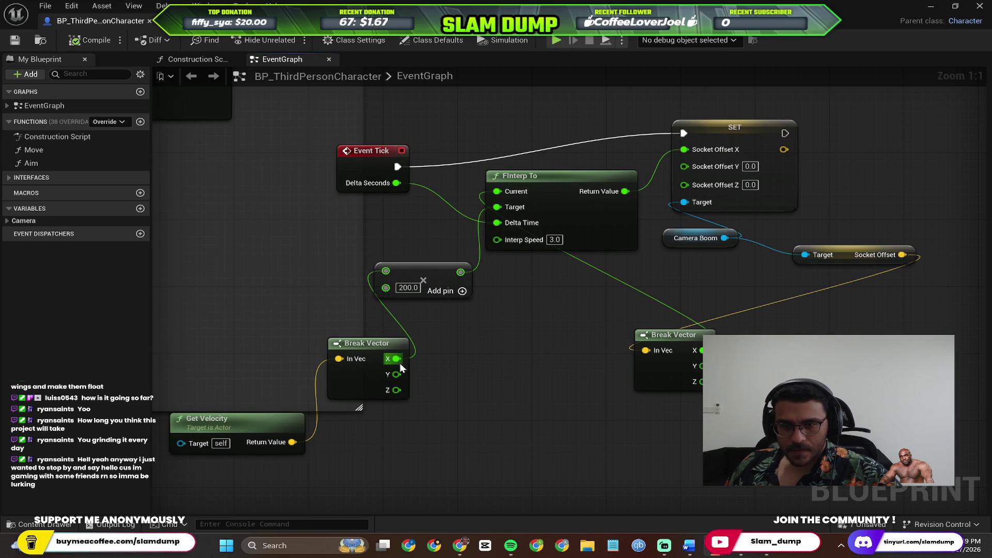
{"action": "right_click", "coordinate": [400, 330]}
{"action": "key", "text": "Escape"}
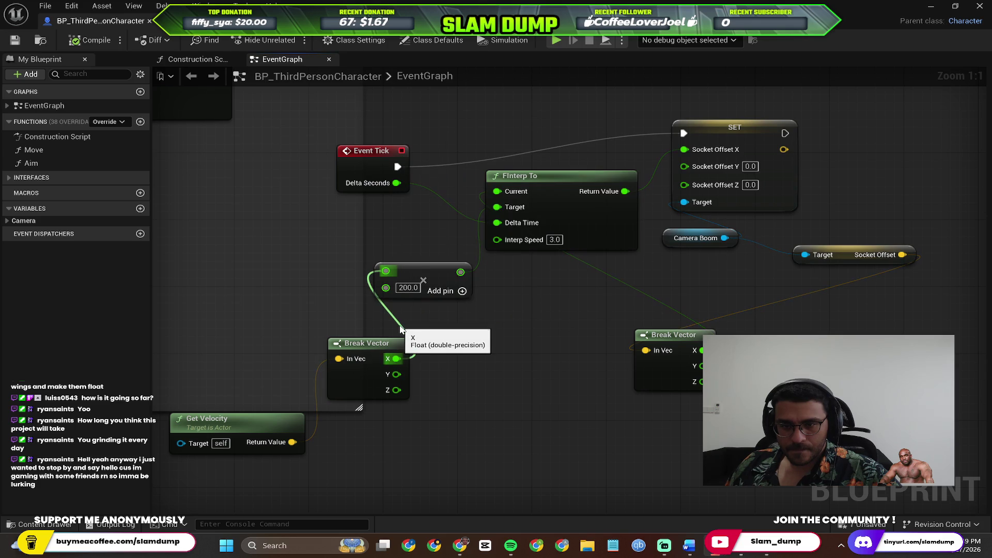
{"action": "right_click", "coordinate": [401, 329]}
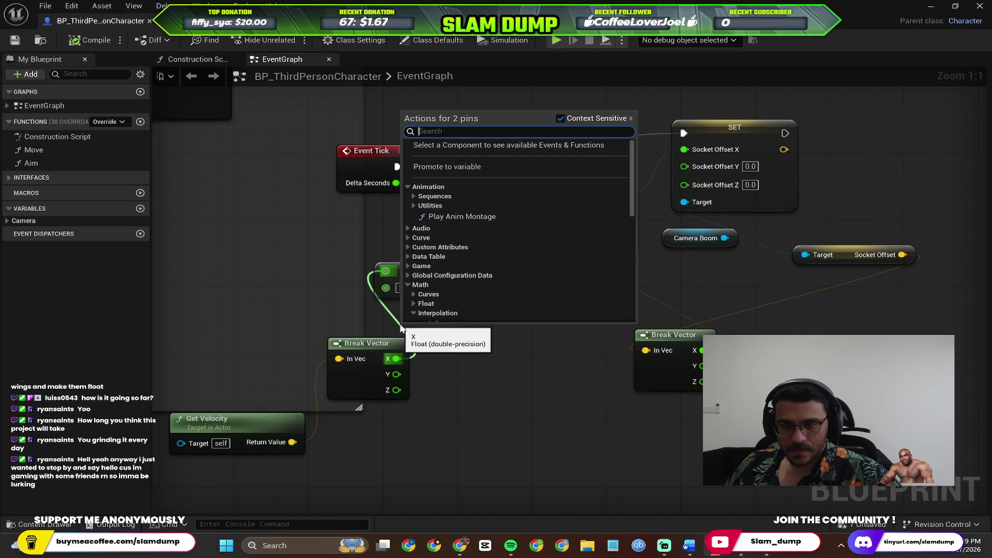
{"action": "double_click", "coordinate": [401, 329]}
{"action": "left_click", "coordinate": [402, 327]}
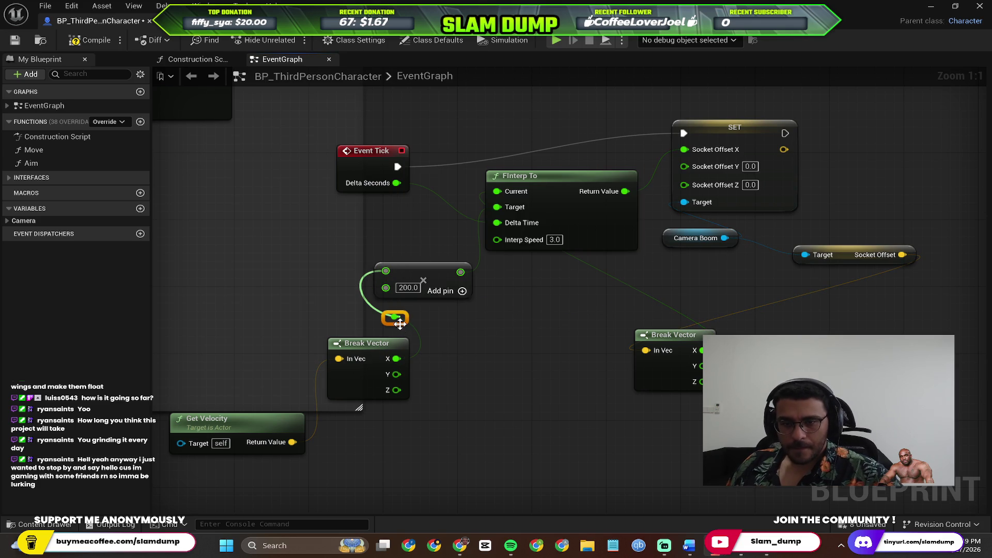
{"action": "key", "text": "ctrl+z"}
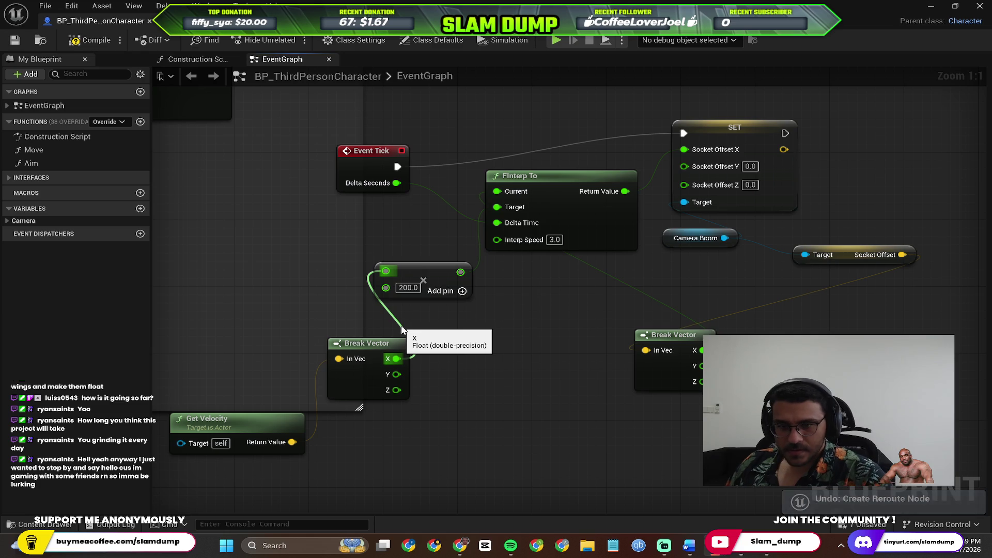
Step: Insert an Add node on the Break Vector X wire, then undo it
{"action": "left_click", "coordinate": [402, 330]}
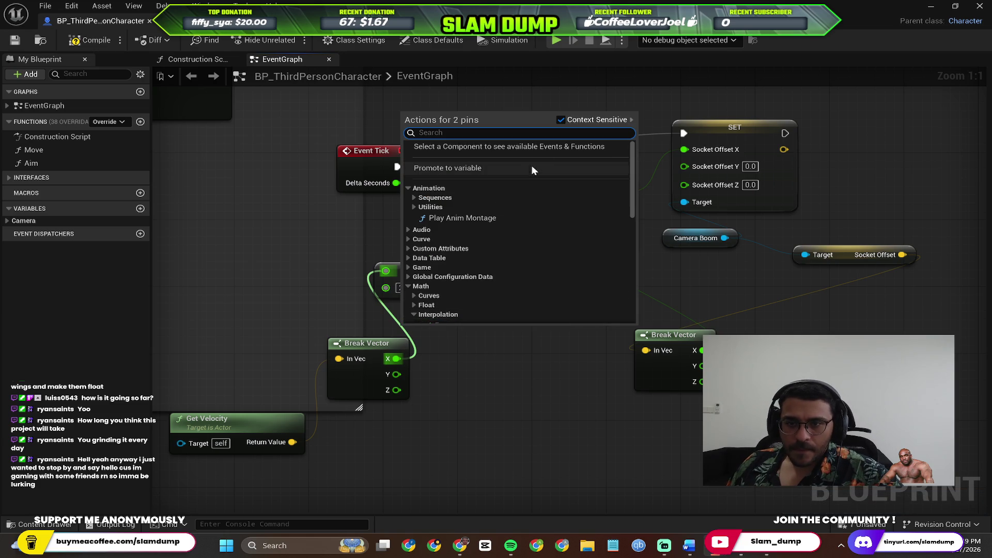
{"action": "type", "text": "add"}
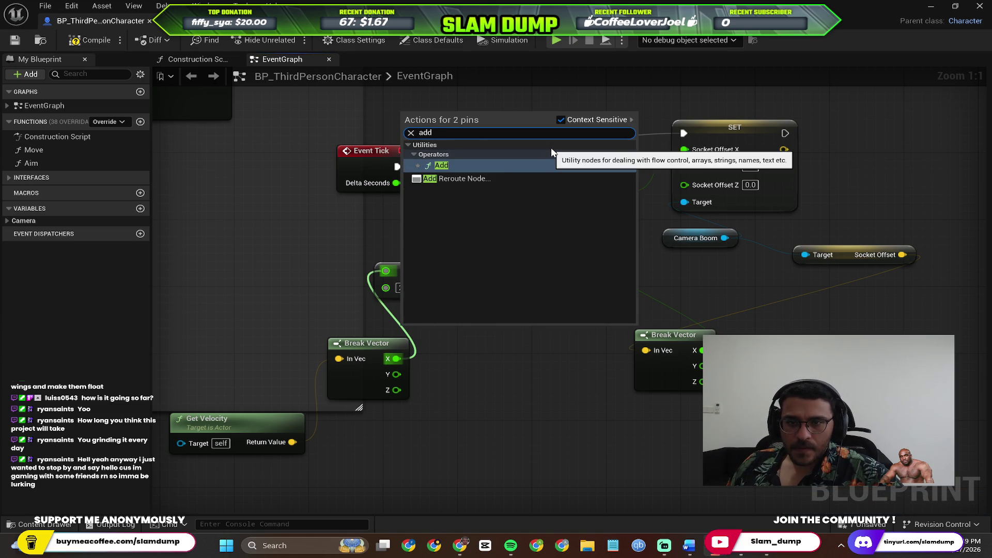
{"action": "left_click", "coordinate": [510, 166]}
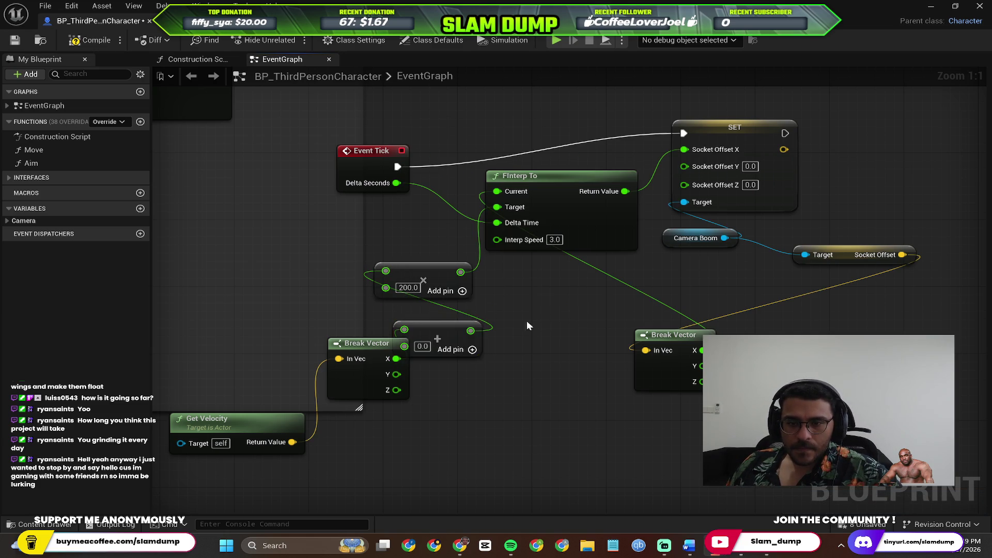
{"action": "key", "text": "ctrl+z"}
Step: Pull a new wire from the Break Vector X pin and undo the accidental FInterp To move
{"action": "right_click", "coordinate": [396, 360]}
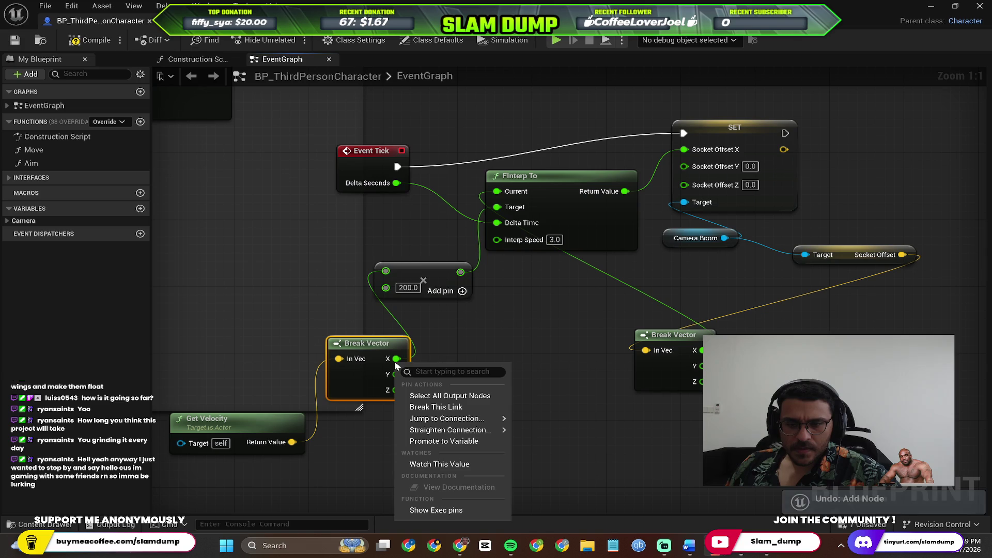
{"action": "key", "text": "alt+Tab"}
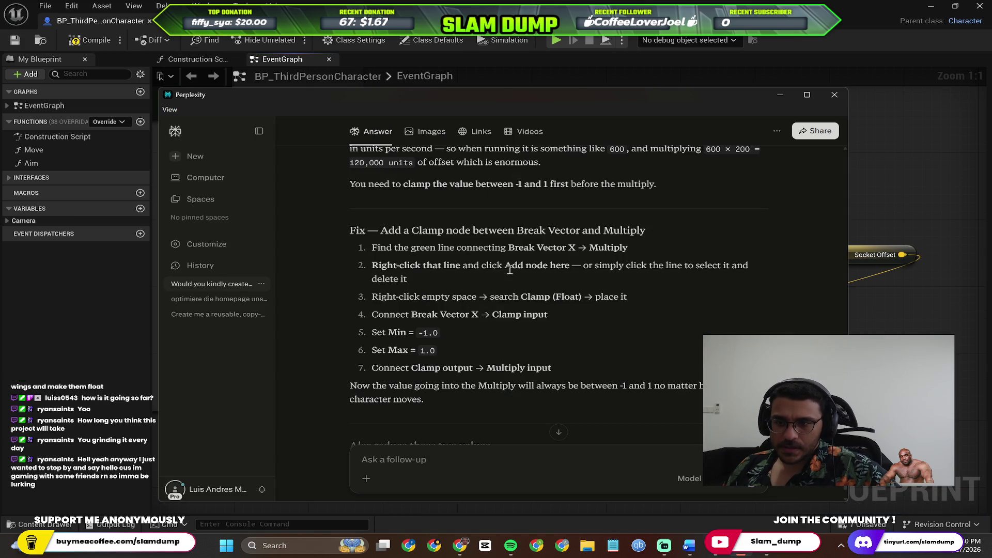
{"action": "key", "text": "alt+Tab"}
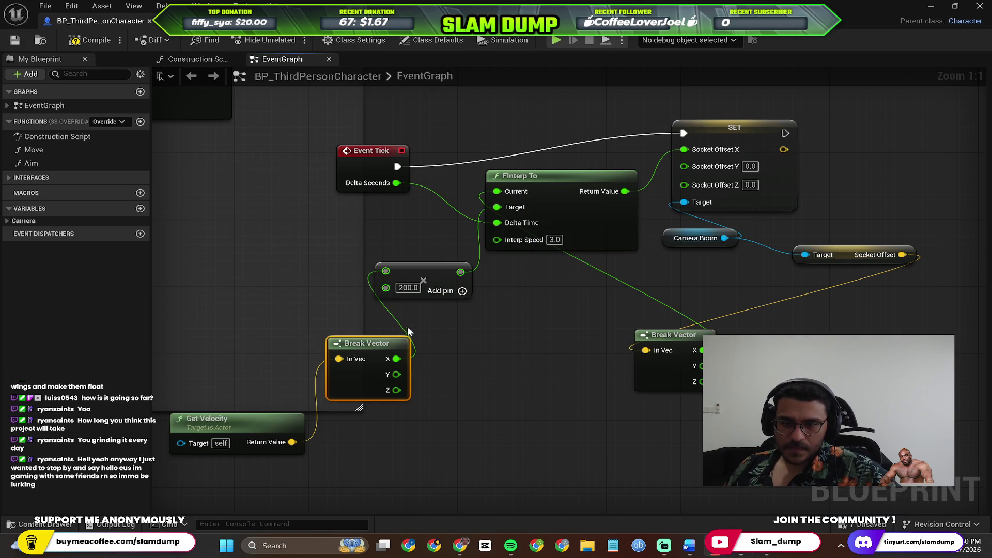
{"action": "left_click", "coordinate": [396, 323]}
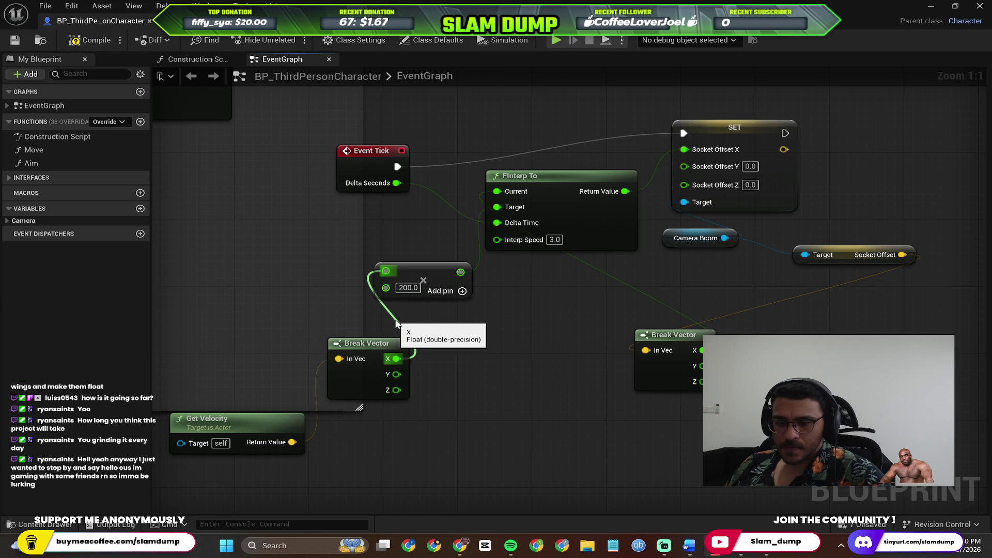
{"action": "left_click_drag", "start_coordinate": [396, 323], "coordinate": [396, 323]}
{"action": "left_click", "coordinate": [408, 324]}
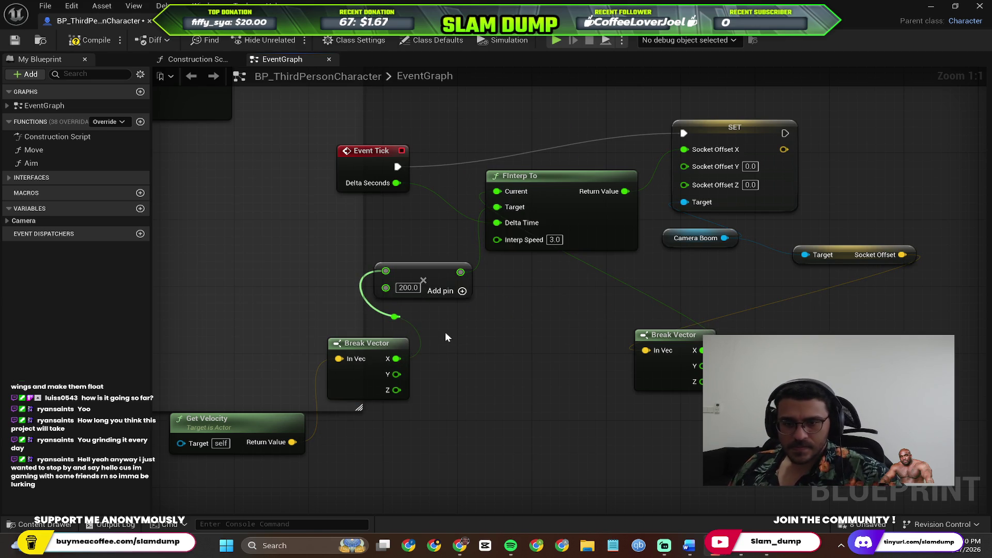
{"action": "key", "text": "ctrl+z"}
Step: Break the Break Vector X link to Multiply, undo twice, redo, and recall the Clamp steps
{"action": "right_click", "coordinate": [396, 360]}
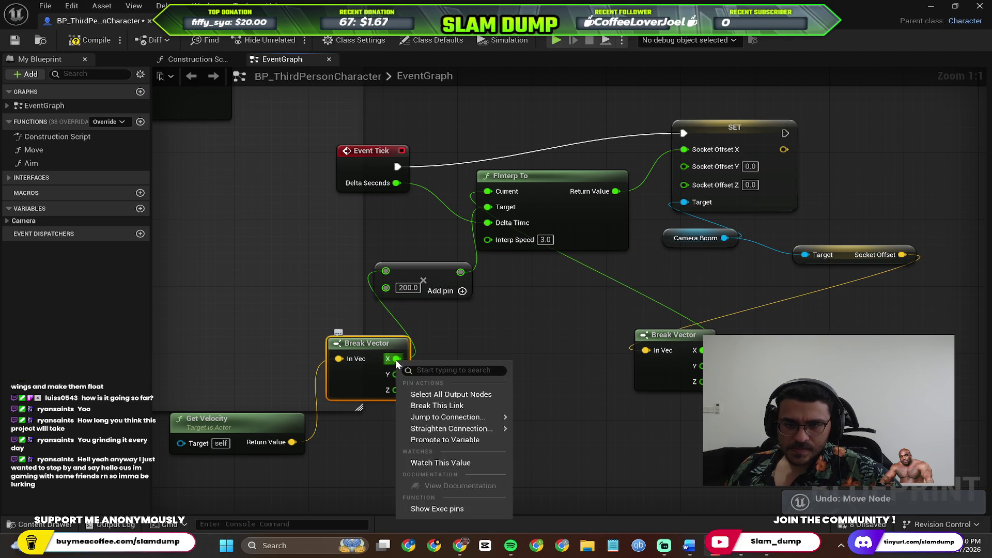
{"action": "left_click", "coordinate": [447, 406]}
{"action": "key", "text": "alt+Tab"}
{"action": "key", "text": "alt+Tab"}
{"action": "key", "text": "ctrl+z"}
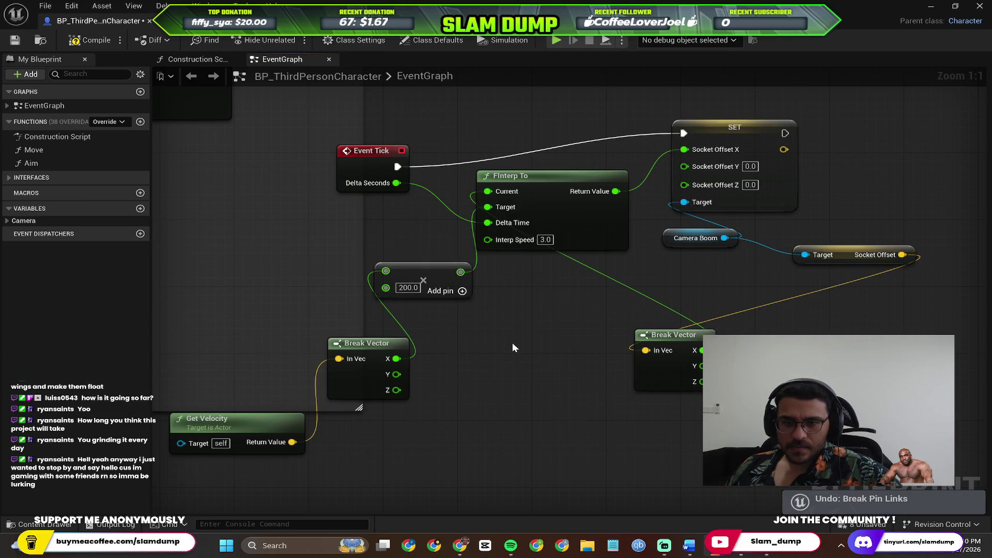
{"action": "key", "text": "ctrl+z"}
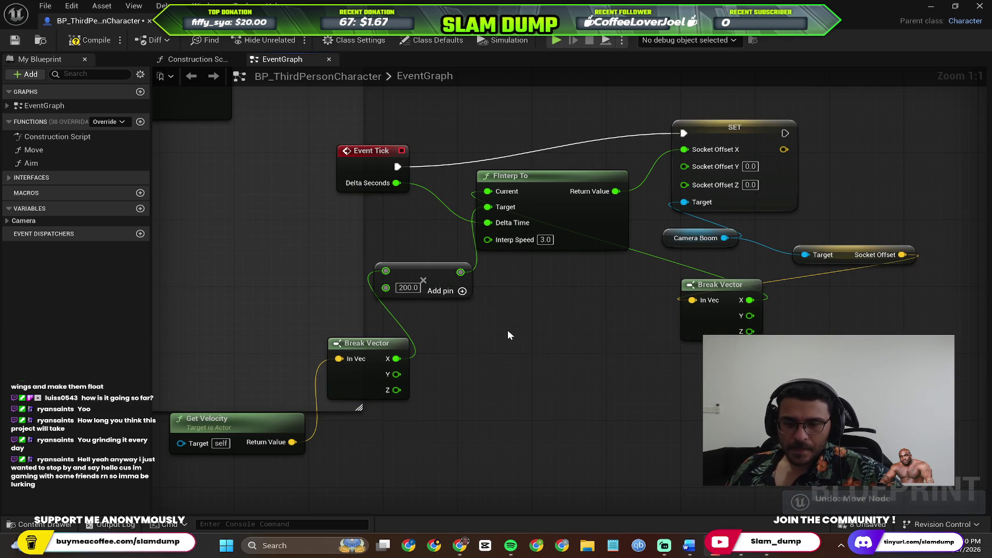
{"action": "key", "text": "ctrl+y"}
{"action": "key", "text": "ctrl+y"}
{"action": "key", "text": "alt+Tab"}
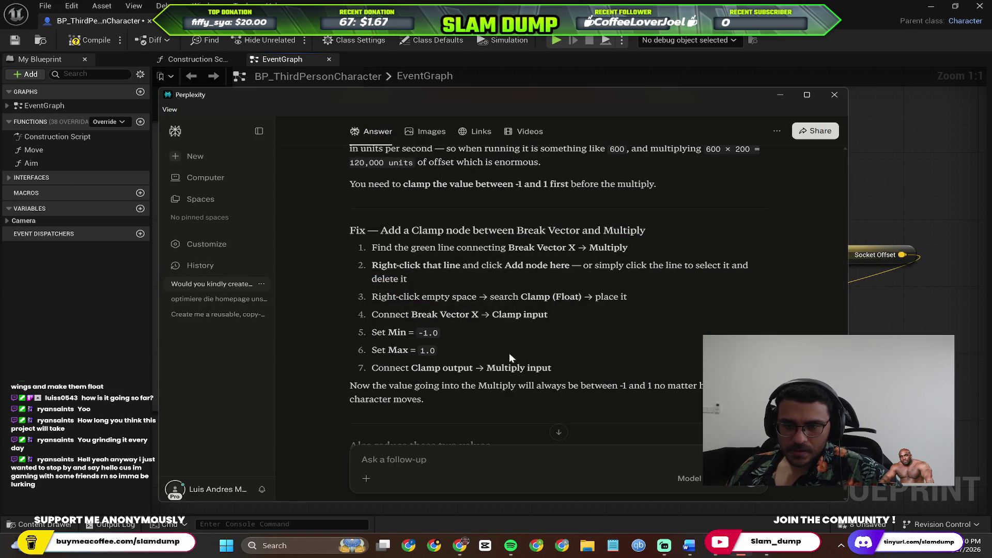
Step: Place a Clamp (Float) node in the EventGraph via the 'clamp f' search
{"action": "key", "text": "alt+Tab"}
{"action": "key", "text": "alt+Tab"}
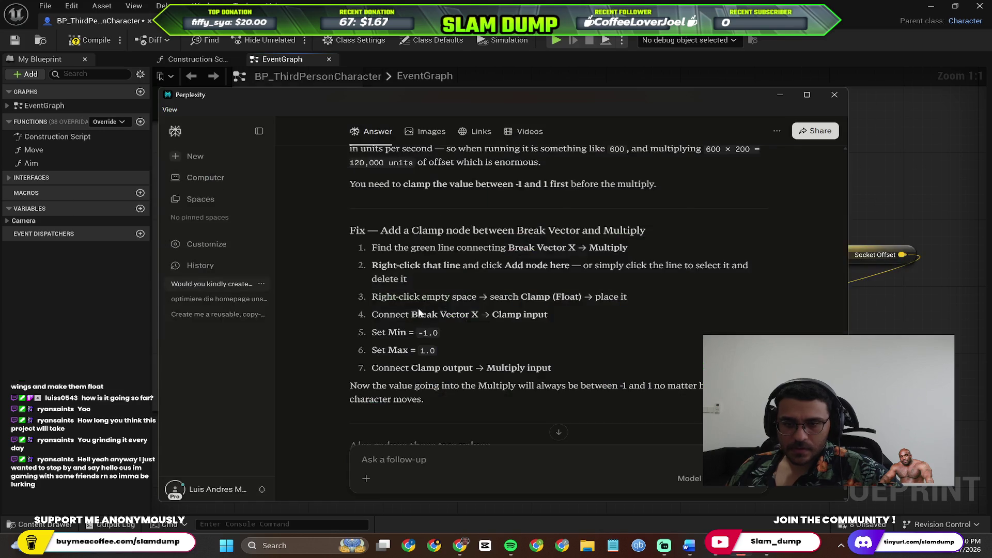
{"action": "key", "text": "alt+Tab"}
{"action": "right_click", "coordinate": [458, 349]}
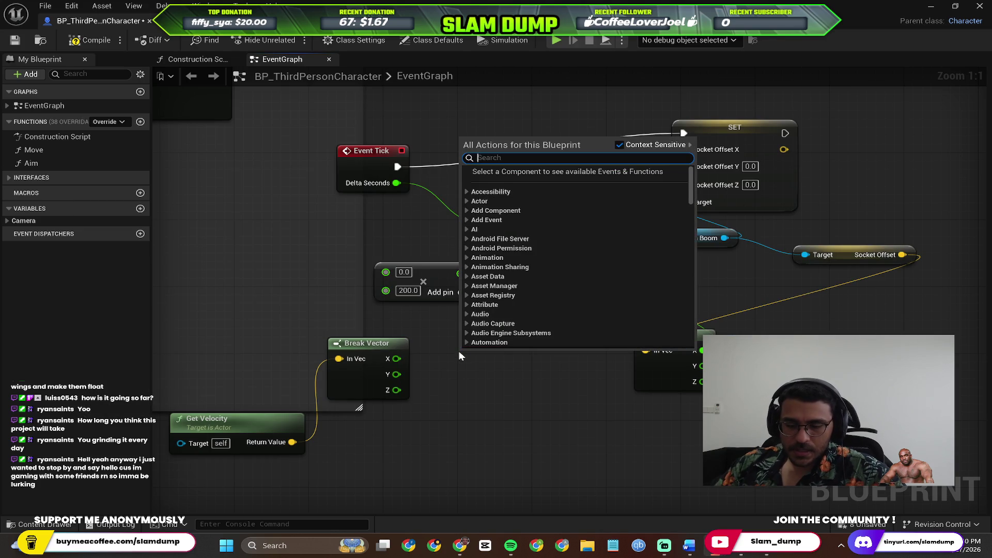
{"action": "type", "text": "clamp f"}
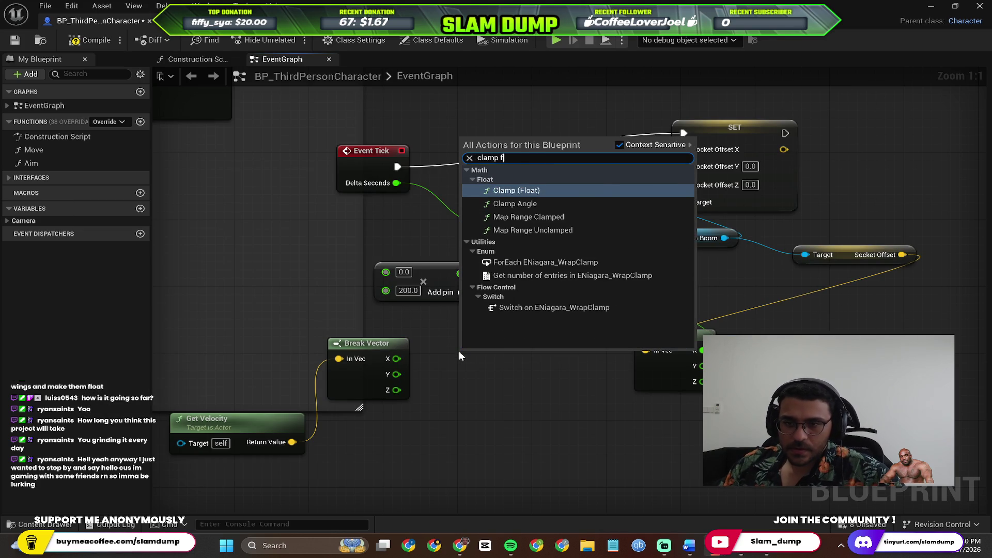
{"action": "key", "text": "Return"}
{"action": "key", "text": "alt+Tab"}
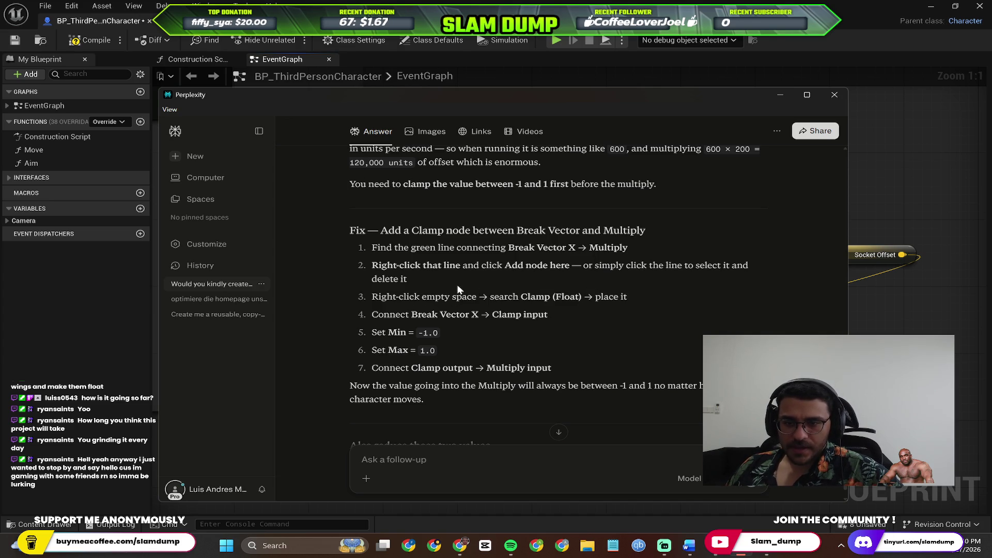
{"action": "key", "text": "alt+Tab"}
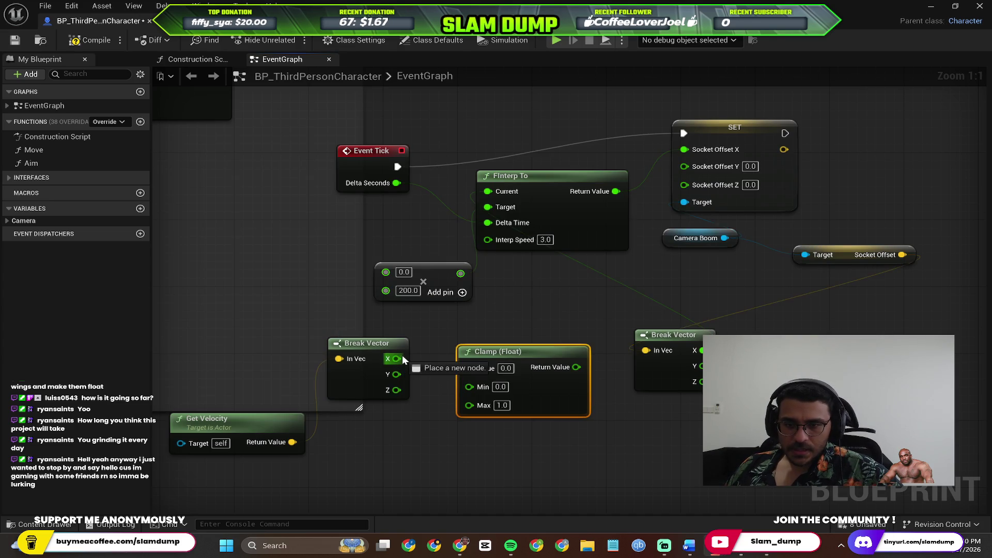
{"action": "key", "text": "alt+Tab"}
Step: Wire Break Vector X into the Clamp node's Value input
{"action": "key", "text": "alt+Tab"}
{"action": "mouse_move", "coordinate": [407, 360]}
{"action": "left_mouse_down"}
{"action": "mouse_move", "coordinate": [449, 304]}
{"action": "mouse_move", "coordinate": [466, 340]}
{"action": "mouse_move", "coordinate": [458, 409]}
{"action": "mouse_move", "coordinate": [467, 339]}
{"action": "mouse_move", "coordinate": [496, 318]}
{"action": "mouse_move", "coordinate": [466, 354]}
{"action": "mouse_move", "coordinate": [458, 346]}
{"action": "left_mouse_up"}
{"action": "key", "text": "alt+Tab"}
{"action": "key", "text": "alt+Tab"}
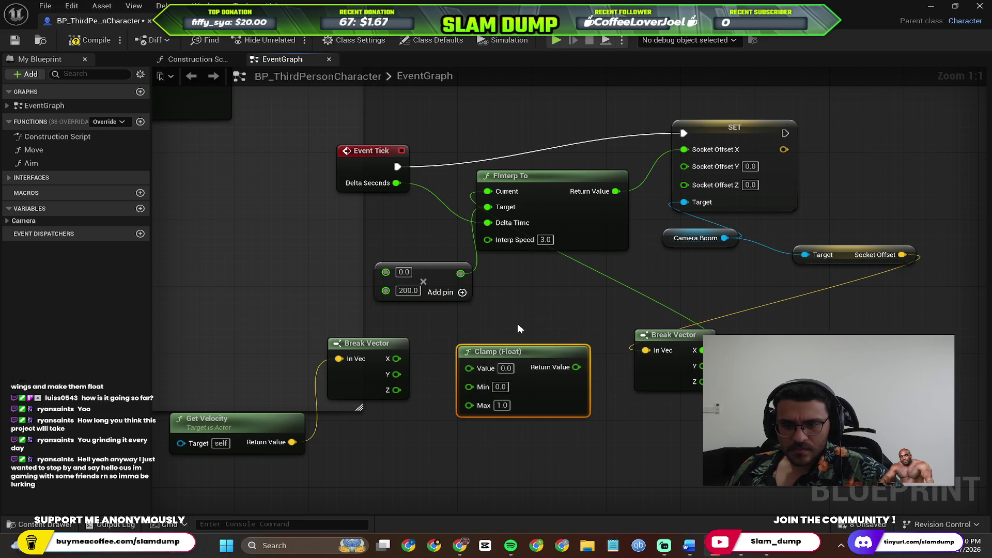
{"action": "key", "text": "alt+Tab"}
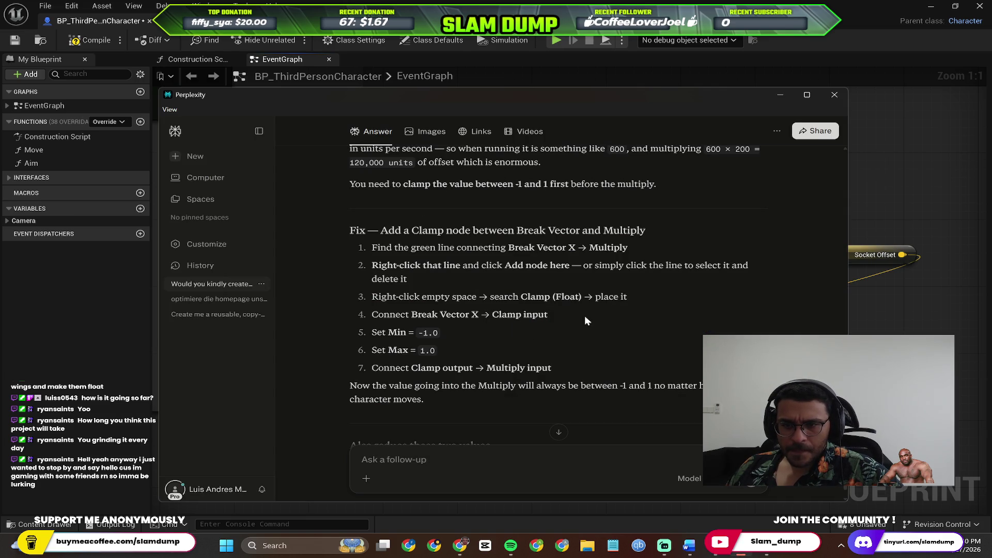
{"action": "key", "text": "alt+Tab"}
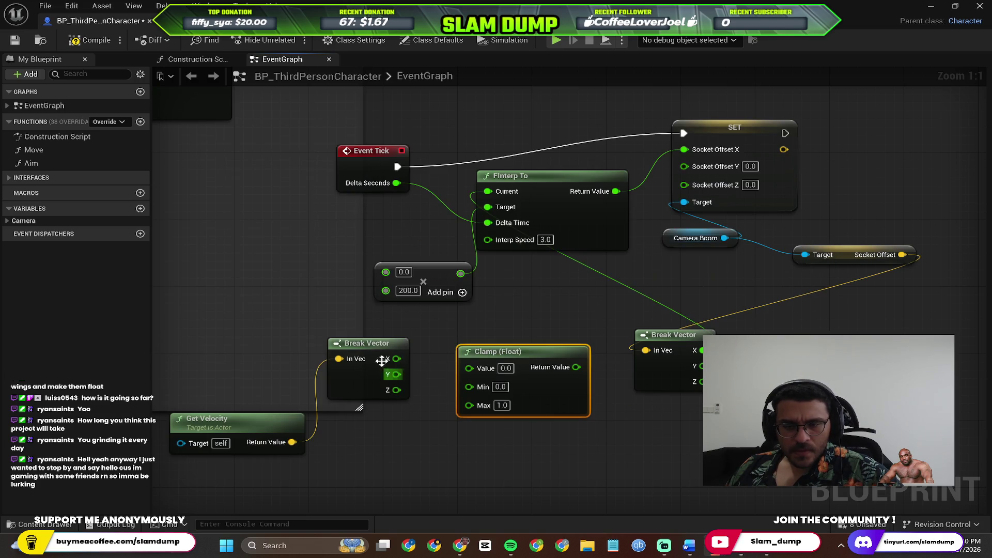
{"action": "mouse_move", "coordinate": [402, 360]}
{"action": "left_mouse_down"}
{"action": "mouse_move", "coordinate": [481, 365]}
{"action": "mouse_move", "coordinate": [471, 390]}
{"action": "mouse_move", "coordinate": [419, 437]}
{"action": "mouse_move", "coordinate": [466, 355]}
{"action": "mouse_move", "coordinate": [468, 366]}
{"action": "left_mouse_up"}
{"action": "key", "text": "alt+Tab"}
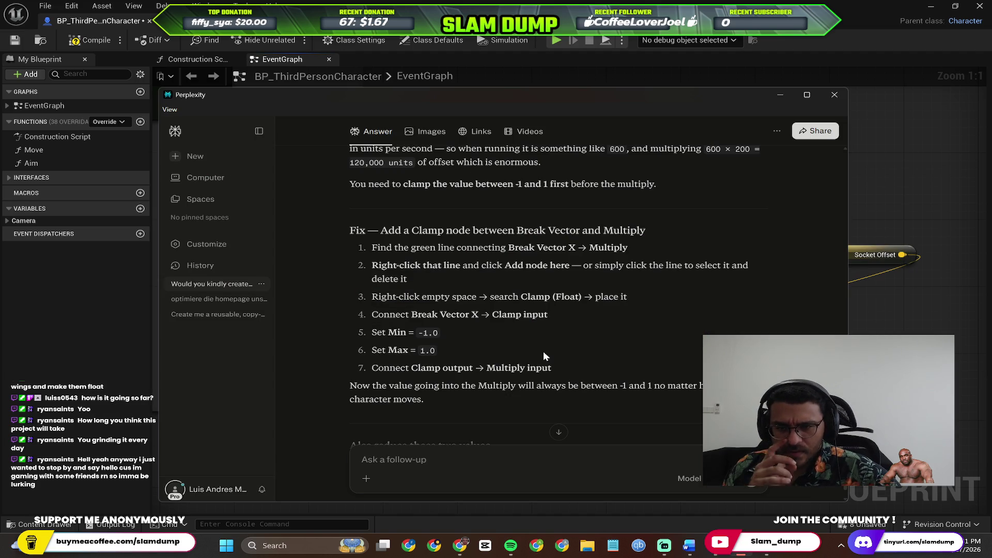
{"action": "key", "text": "alt+Tab"}
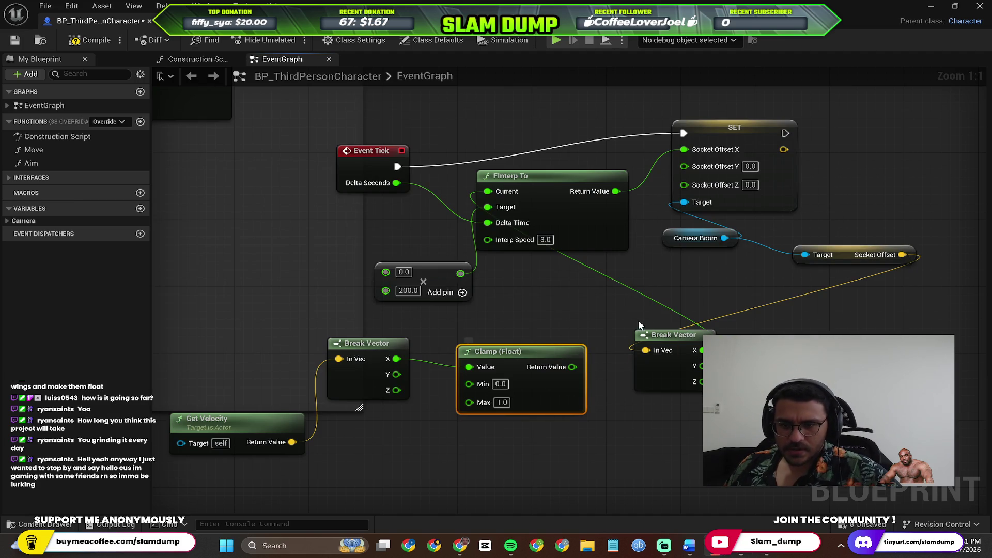
{"action": "key", "text": "alt+Tab"}
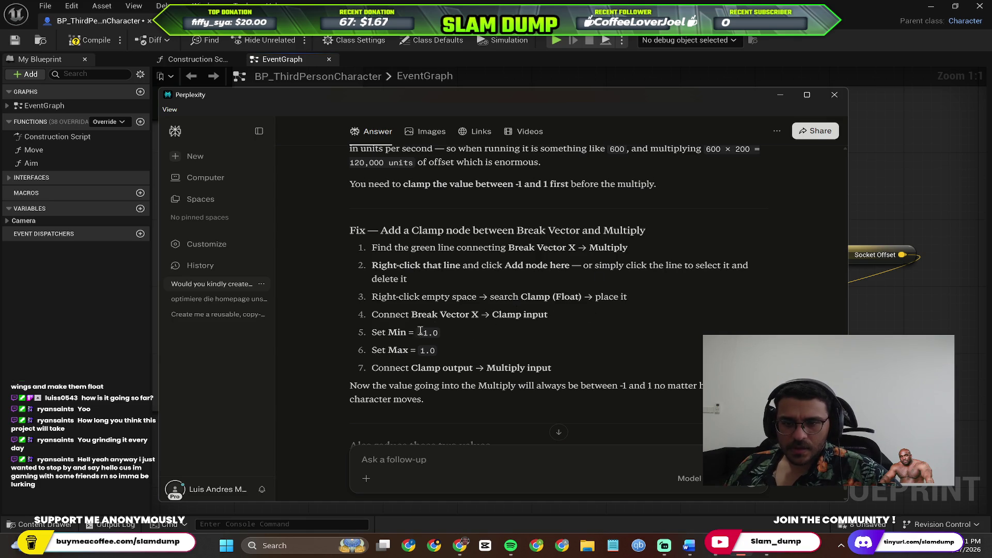
{"action": "key", "text": "alt+Tab"}
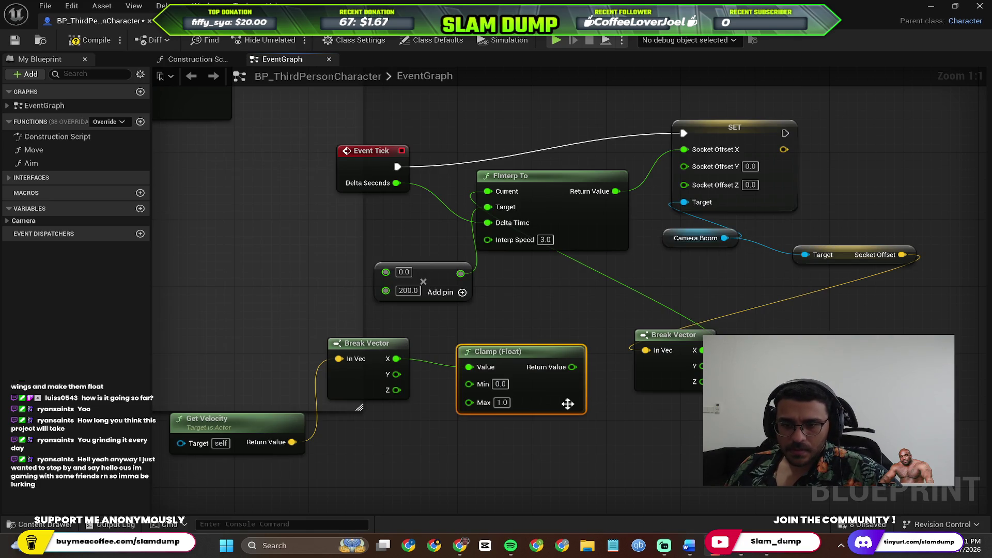
Step: Set the Clamp node's Min value to 1.0
{"action": "left_click", "coordinate": [504, 385]}
{"action": "type", "text": "1"}
{"action": "key", "text": "alt+Tab"}
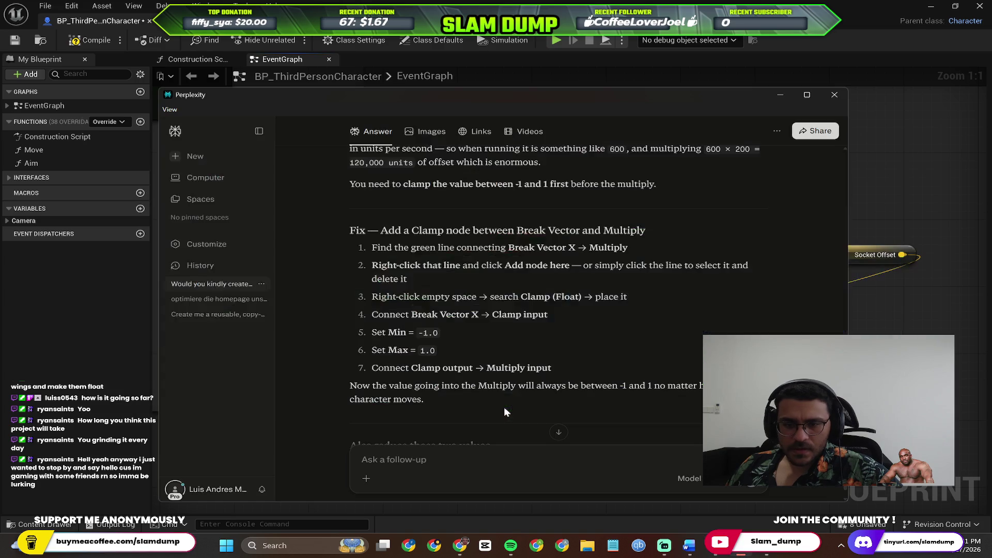
{"action": "key", "text": "alt+Tab"}
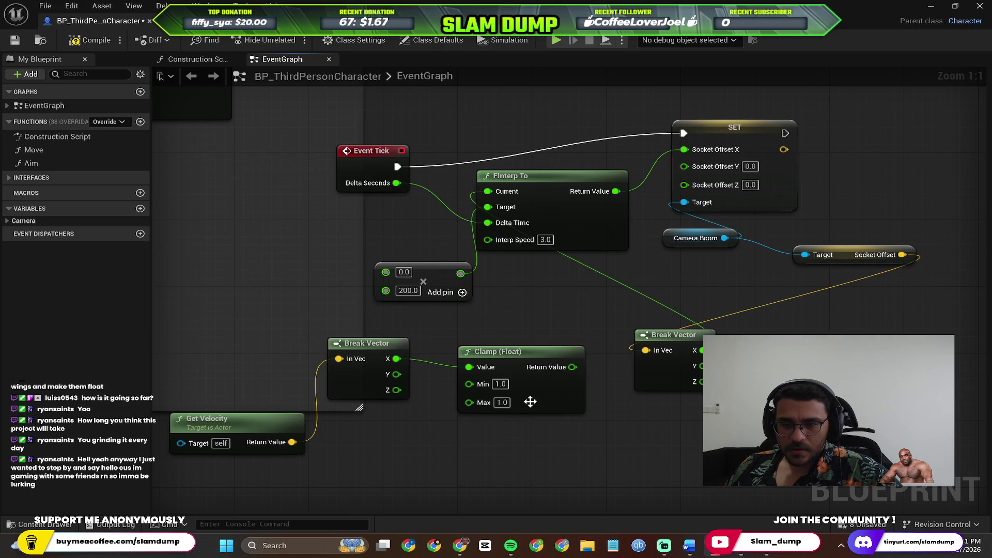
{"action": "key", "text": "alt+Tab"}
{"action": "scroll", "coordinate": [469, 371], "scroll_direction": "down", "scroll_amount": 3}
{"action": "key", "text": "alt+Tab"}
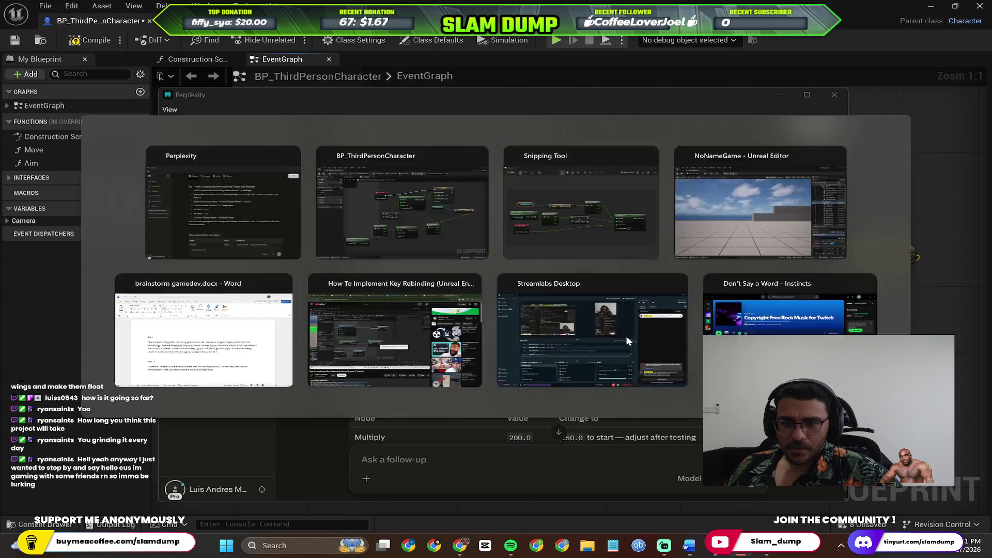
Step: Wire the Clamp Return Value into Multiply, then save and compile the blueprint
{"action": "mouse_move", "coordinate": [573, 367]}
{"action": "left_mouse_down"}
{"action": "mouse_move", "coordinate": [571, 350]}
{"action": "mouse_move", "coordinate": [356, 268]}
{"action": "mouse_move", "coordinate": [386, 273]}
{"action": "left_mouse_up"}
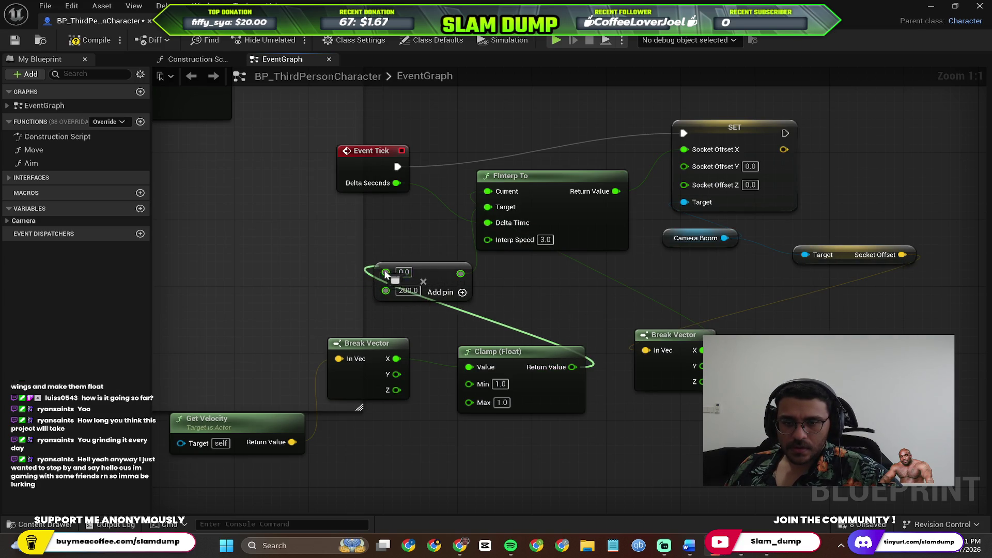
{"action": "key", "text": "alt+Tab"}
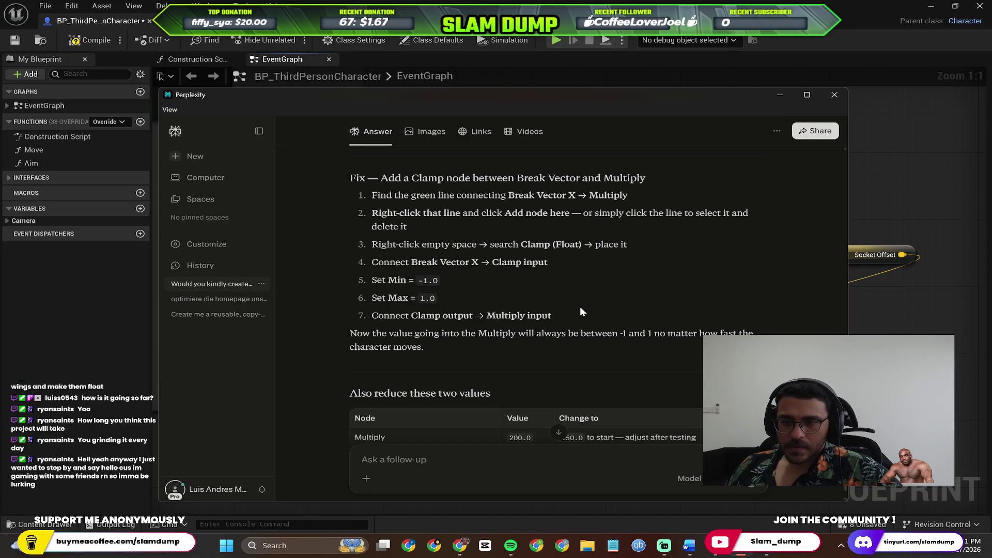
{"action": "scroll", "coordinate": [609, 313], "scroll_direction": "down", "scroll_amount": 5}
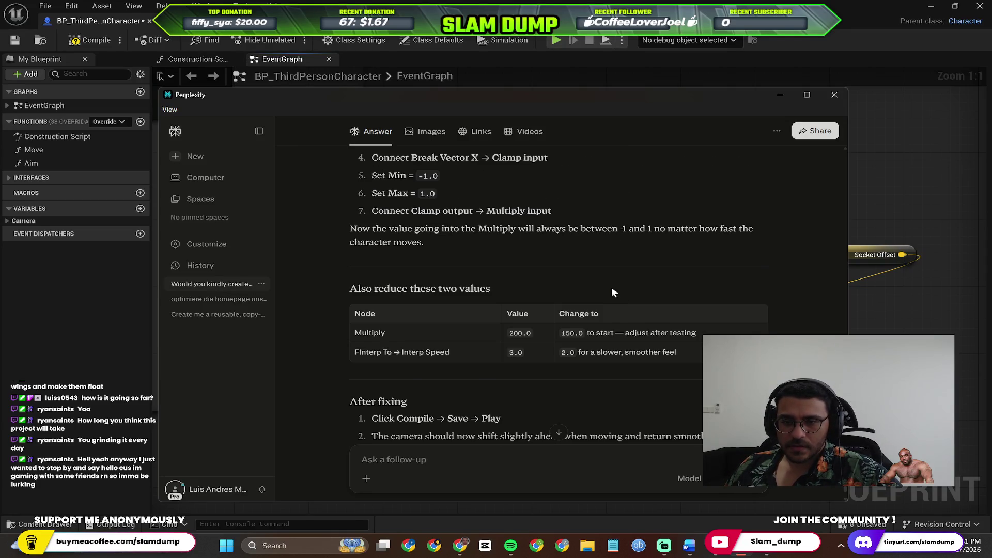
{"action": "scroll", "coordinate": [597, 285], "scroll_direction": "up", "scroll_amount": 2}
{"action": "key", "text": "alt+Tab"}
{"action": "key", "text": "ctrl+s"}
{"action": "left_click", "coordinate": [91, 40]}
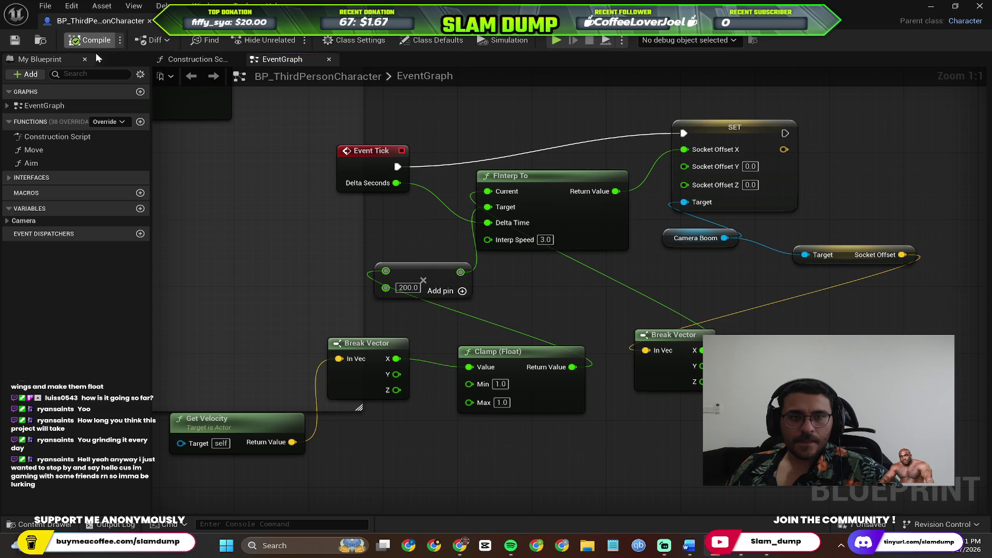
{"action": "left_click", "coordinate": [931, 6]}
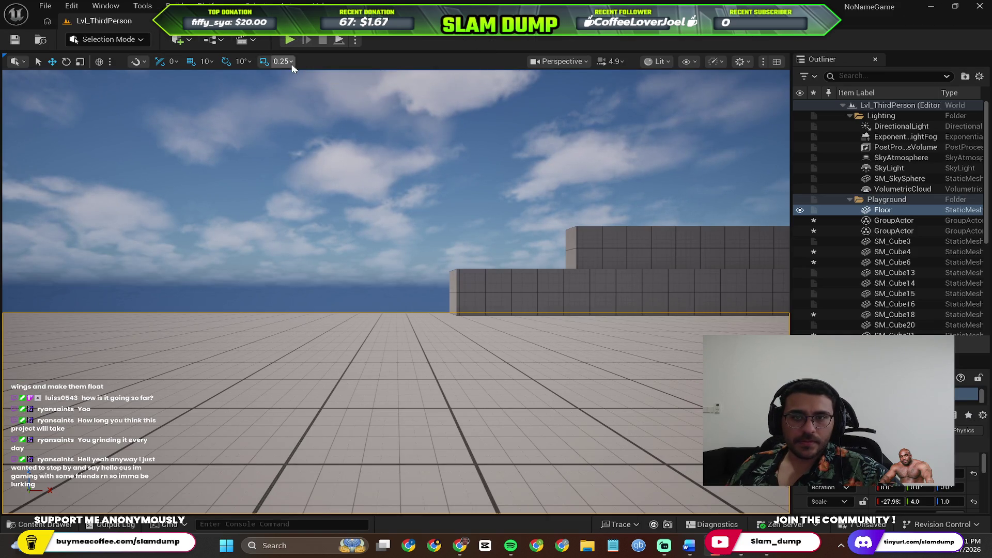
Step: Run a play test with Alt+P, release the mouse with Shift+F1, and stop it with Escape
{"action": "key", "text": "alt+p"}
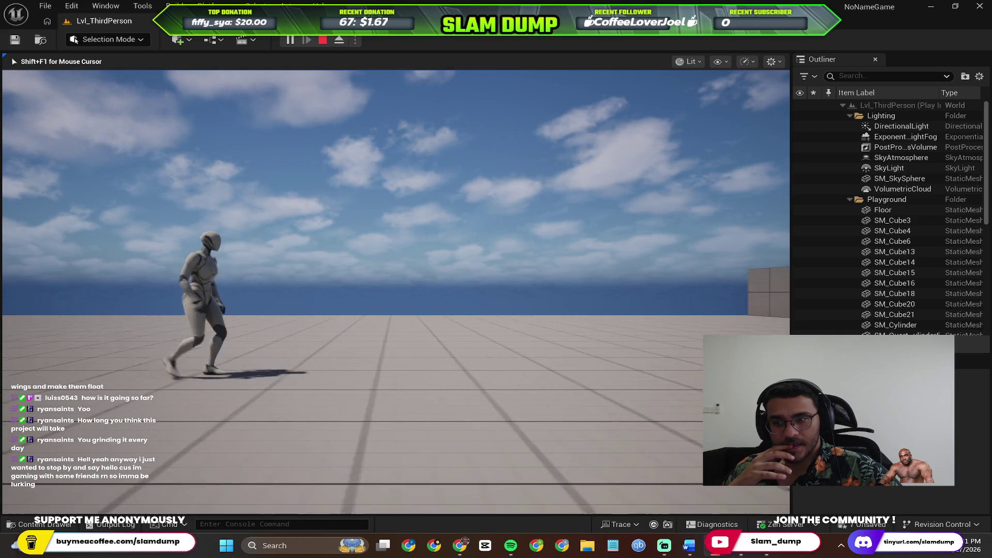
{"action": "key", "text": "shift+F1"}
{"action": "key", "text": "Escape"}
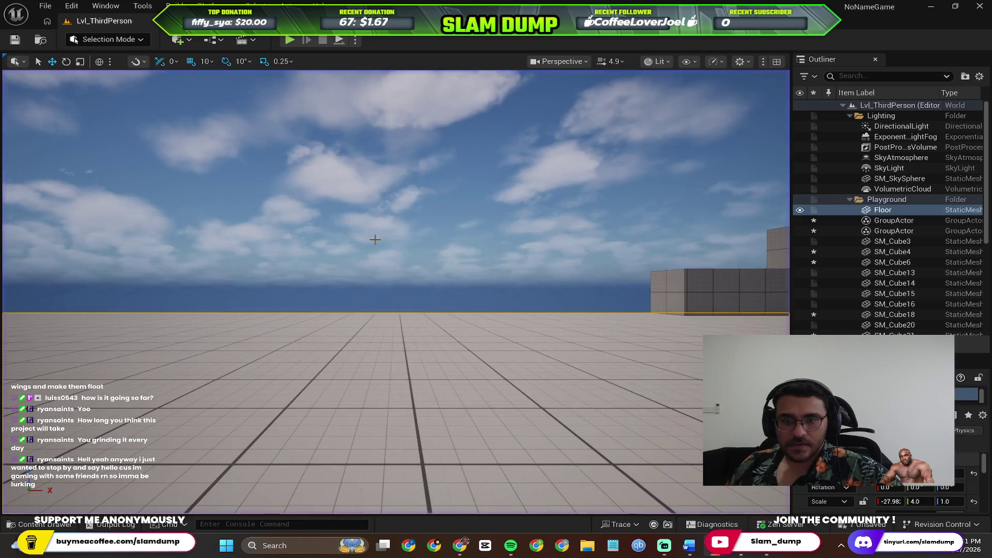
{"action": "scroll", "coordinate": [491, 341], "scroll_direction": "down", "scroll_amount": 3}
{"action": "scroll", "coordinate": [451, 265], "scroll_direction": "up", "scroll_amount": 3}
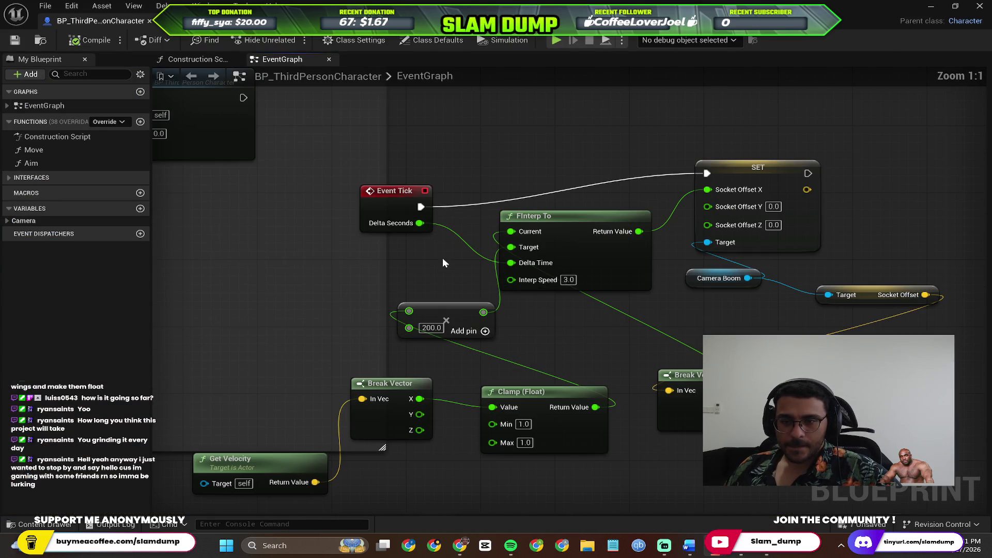
Step: Ask Perplexity why the camera stays stuck ahead of the character without moving forward or backward
{"action": "key", "text": "alt+Tab"}
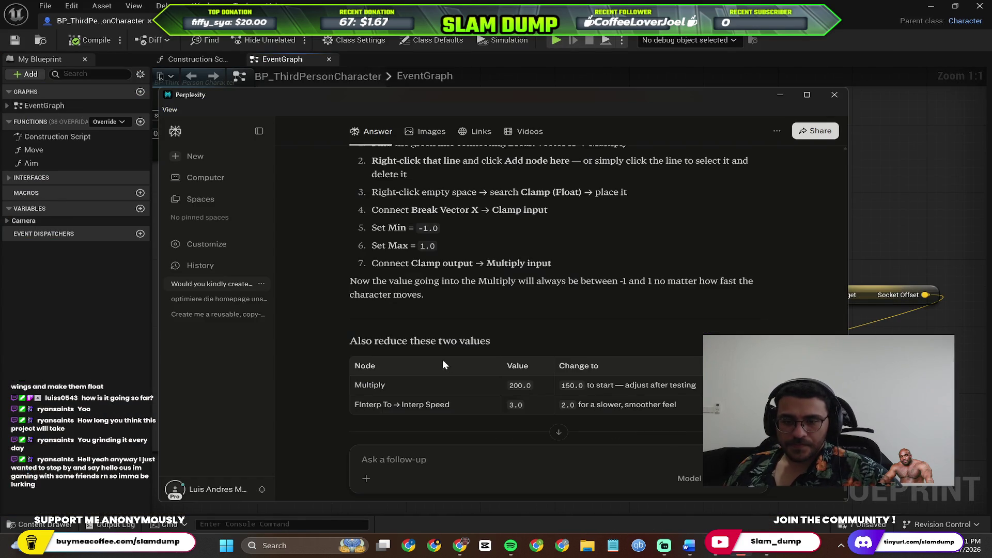
{"action": "scroll", "coordinate": [447, 346], "scroll_direction": "down", "scroll_amount": 4}
{"action": "scroll", "coordinate": [471, 305], "scroll_direction": "down", "scroll_amount": 2}
{"action": "left_click", "coordinate": [452, 455]}
{"action": "type", "text": "no"}
{"action": "type", "text": "came"}
{"action": "type", "text": "si"}
{"action": "type", "text": " alwa"}
{"action": "type", "text": " stu"}
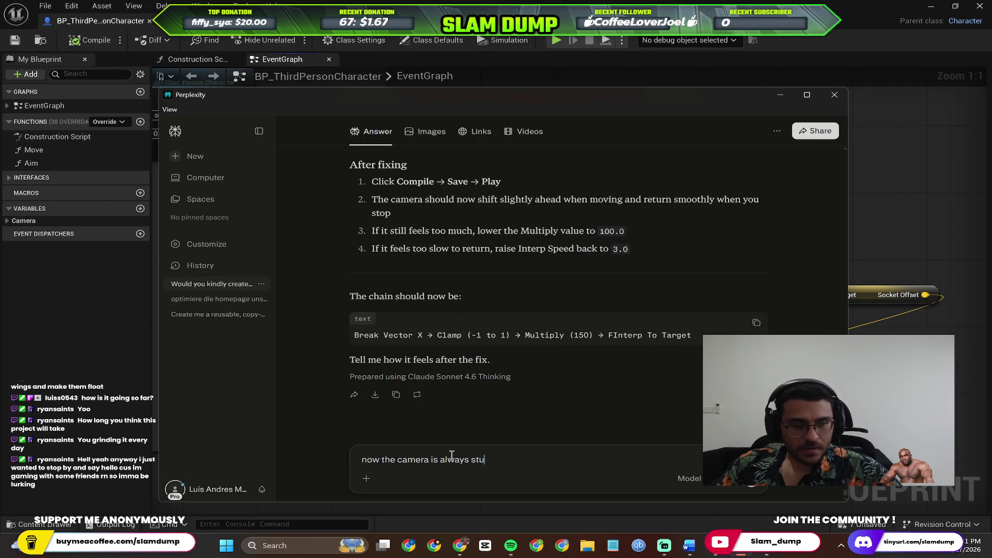
{"action": "type", "text": " ahe"}
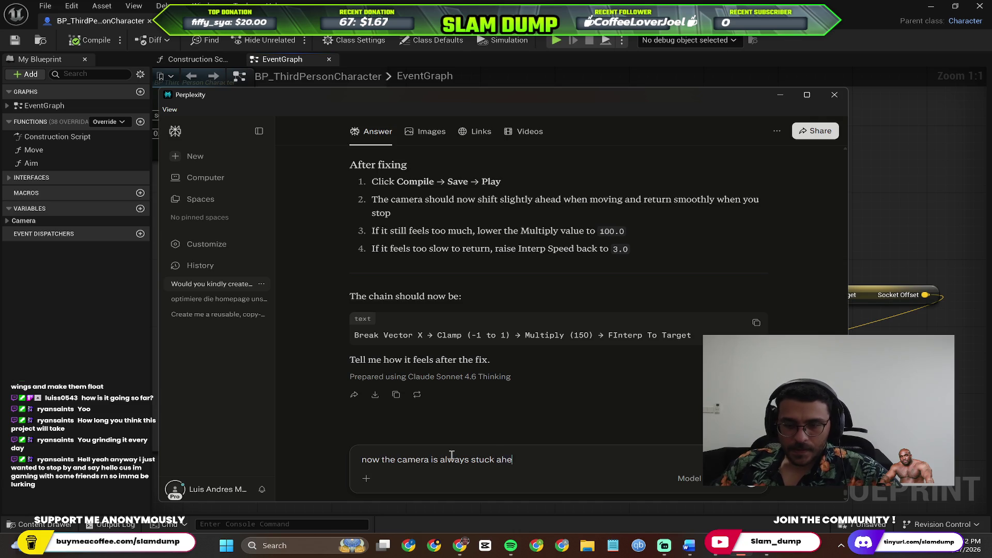
{"action": "key", "text": "BackSpace"}
{"action": "key", "text": "BackSpace"}
{"action": "type", "text": " bit ahea"}
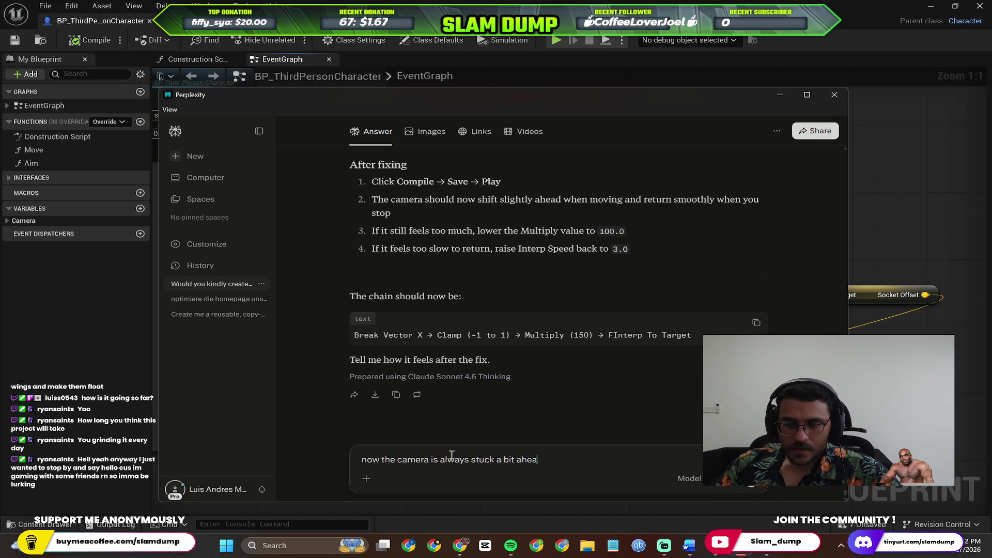
{"action": "type", "text": "d of the charachter and there is no longe"}
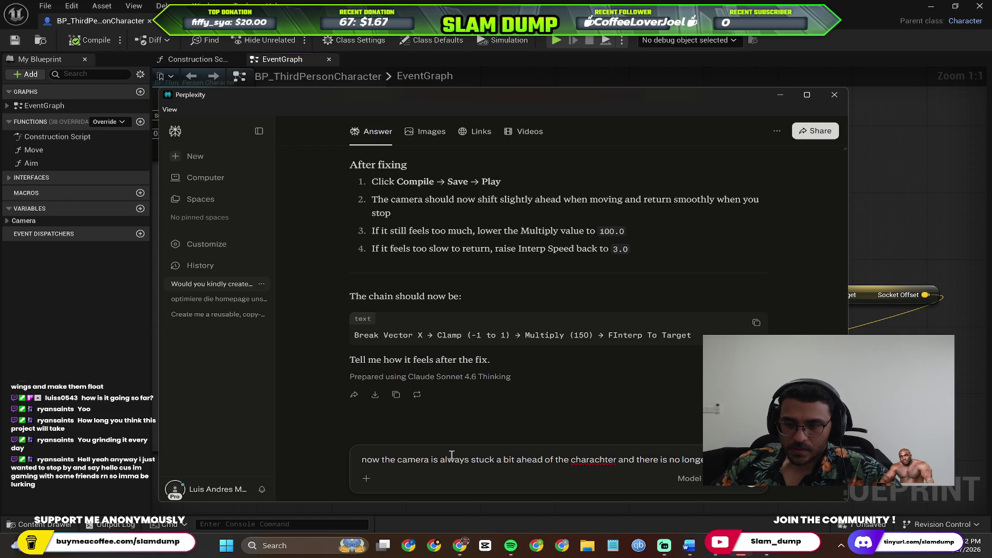
{"action": "type", "text": "movement "}
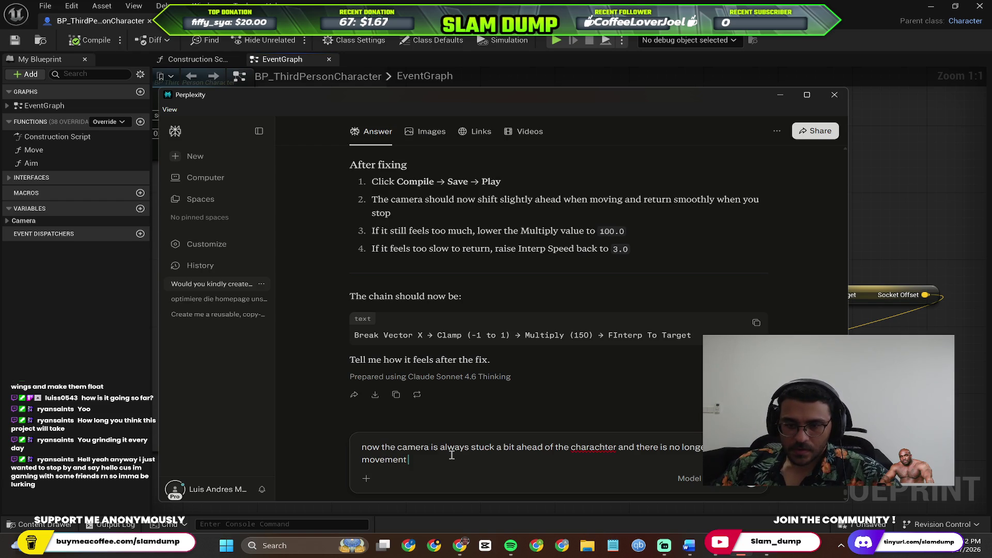
{"action": "type", "text": "when the character goes"}
{"action": "key", "text": "BackSpace"}
{"action": "key", "text": "BackSpace"}
{"action": "type", "text": "fo"}
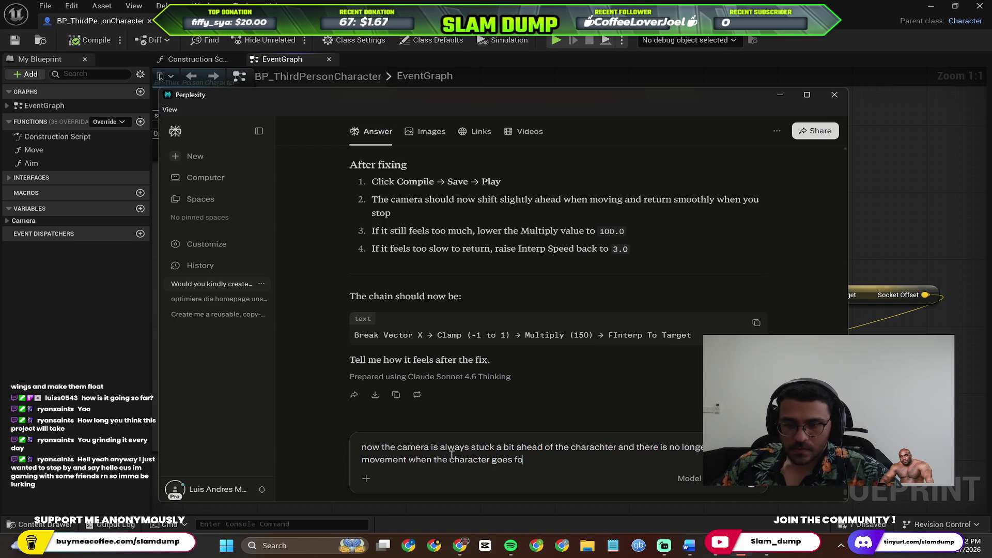
{"action": "type", "text": "rward or backwar"}
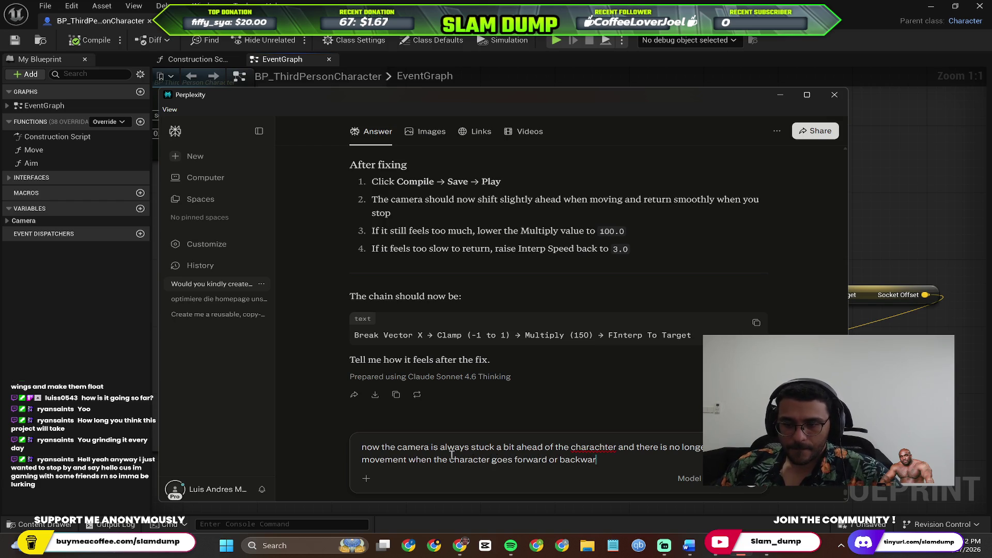
{"action": "key", "text": "Return"}
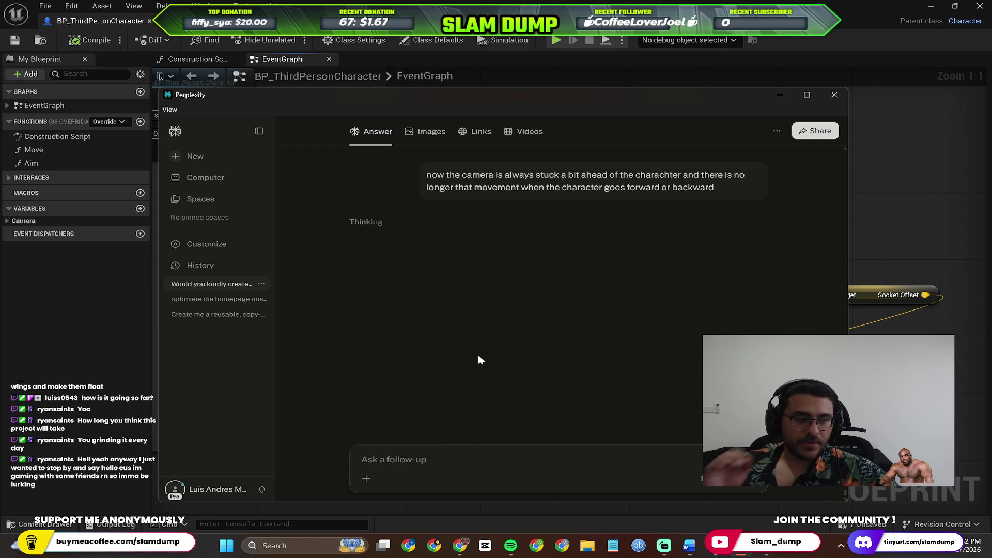
Step: Read the reply suggesting Break Vector Y instead of X, comparing it against the graph
{"action": "key", "text": "alt+Tab"}
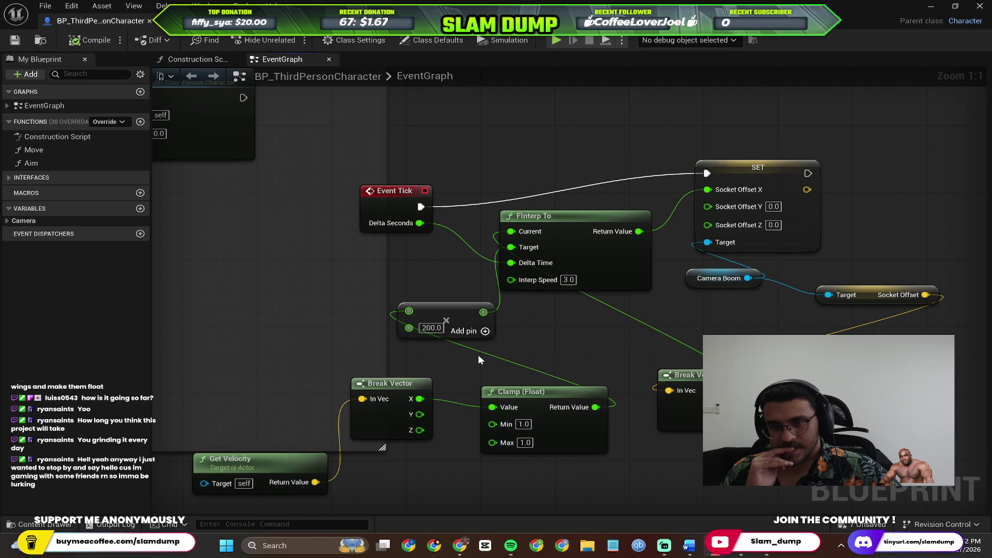
{"action": "key", "text": "alt+Tab"}
{"action": "key", "text": "alt+Tab"}
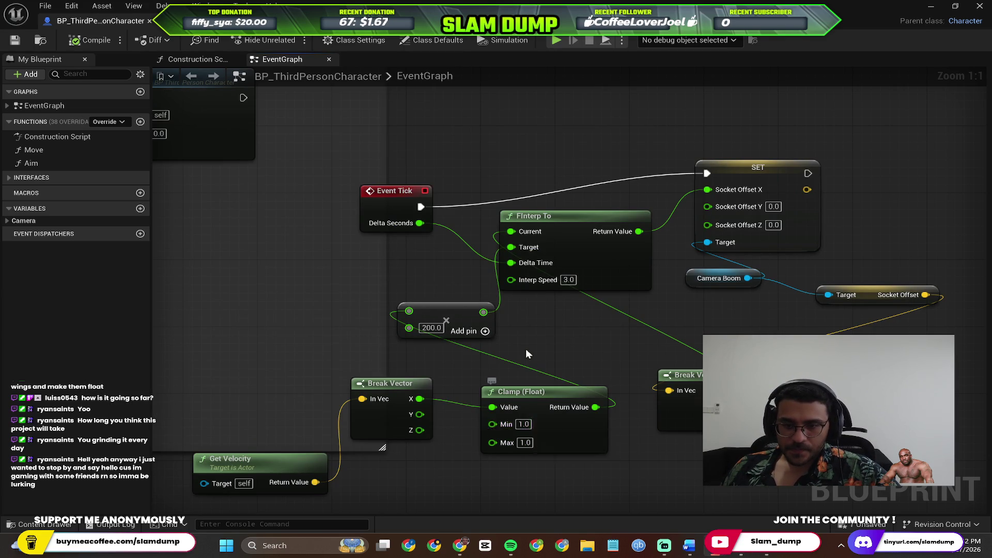
{"action": "key", "text": "alt+Tab"}
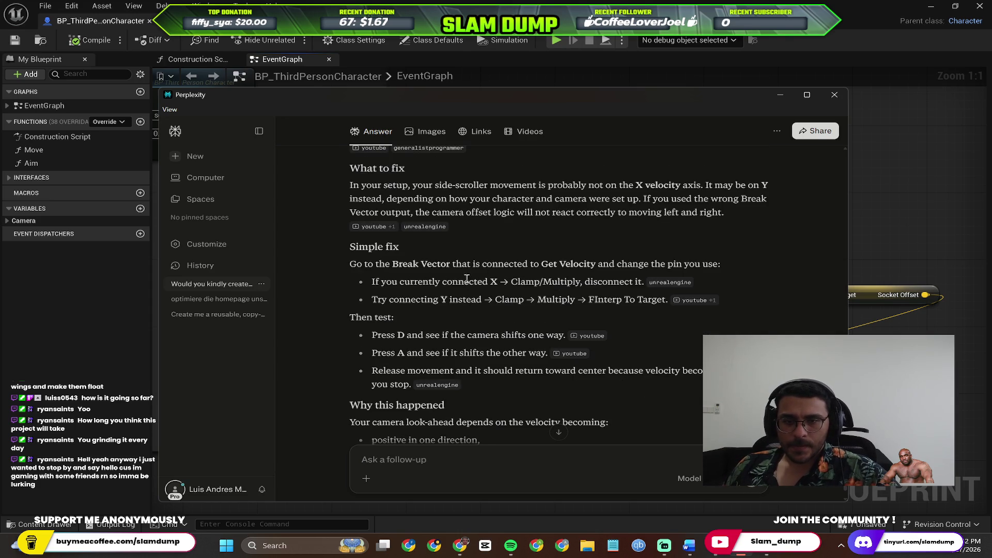
{"action": "key", "text": "alt+Tab"}
{"action": "key", "text": "alt+Tab"}
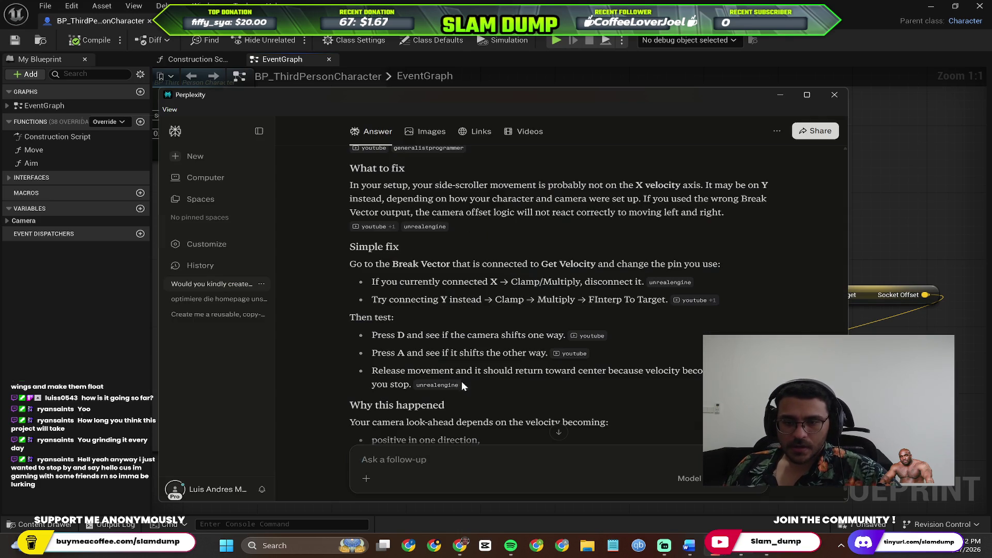
{"action": "key", "text": "alt+Tab"}
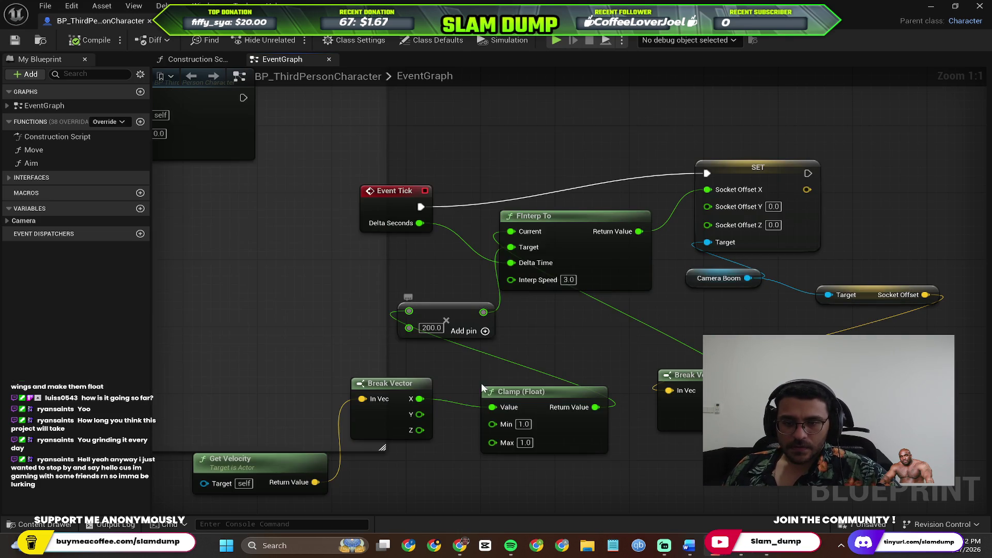
{"action": "key", "text": "alt+Tab"}
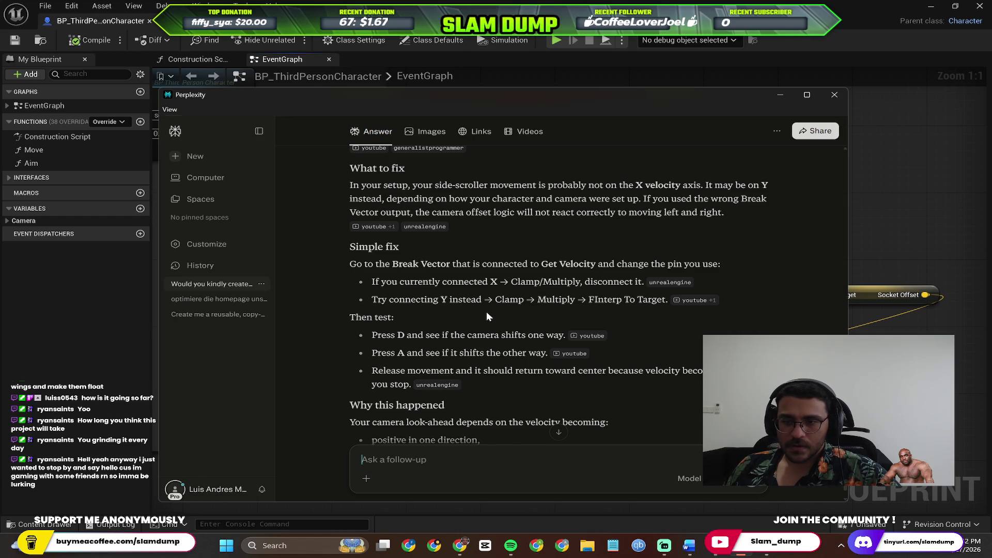
{"action": "key", "text": "alt+Tab"}
Step: Break the Break Vector X link to Clamp and wire the Y output into Clamp Value
{"action": "right_click", "coordinate": [419, 399]}
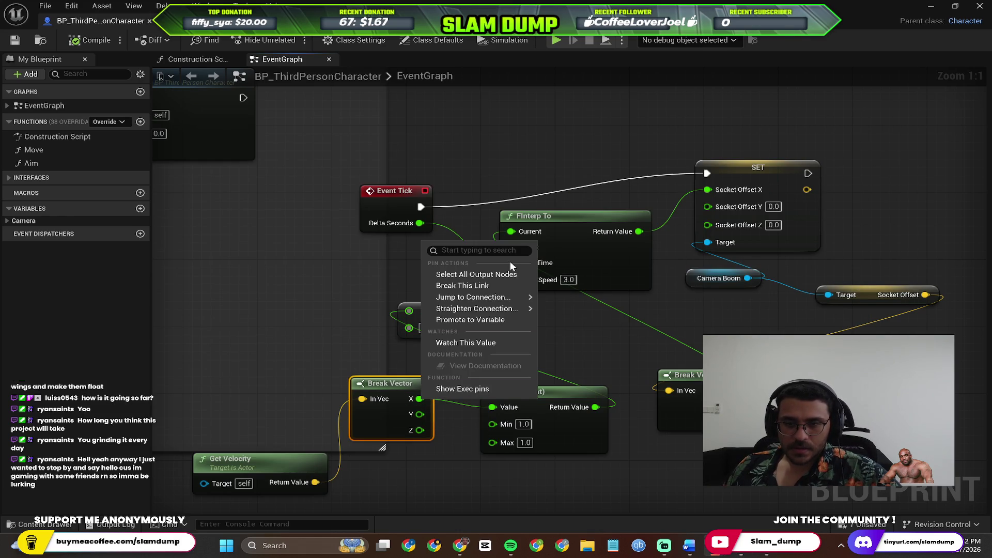
{"action": "left_click", "coordinate": [480, 291]}
{"action": "left_click_drag", "start_coordinate": [420, 414], "coordinate": [514, 412]}
{"action": "key", "text": "alt+Tab"}
{"action": "key", "text": "alt+Tab"}
{"action": "key", "text": "alt+Tab"}
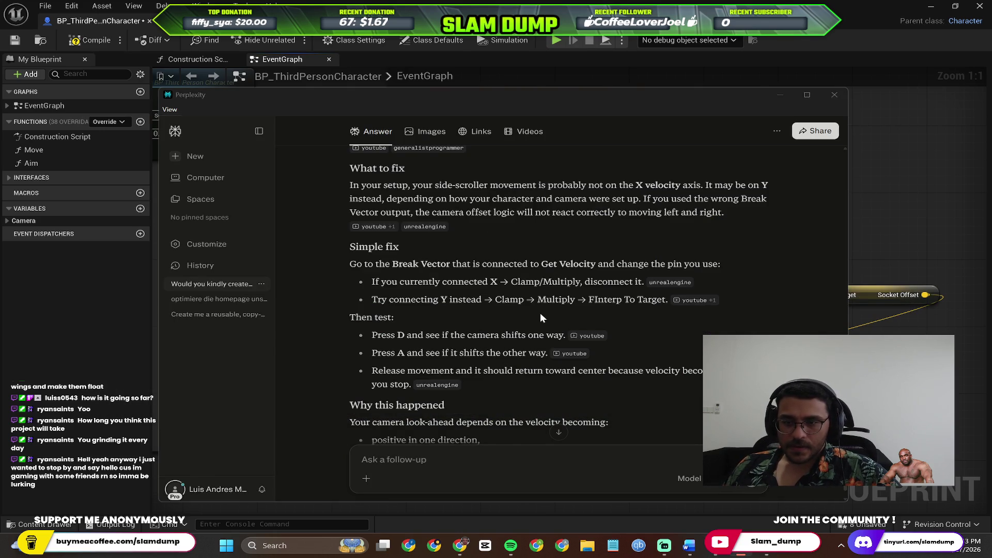
{"action": "key", "text": "alt+Tab"}
{"action": "key", "text": "alt+Tab"}
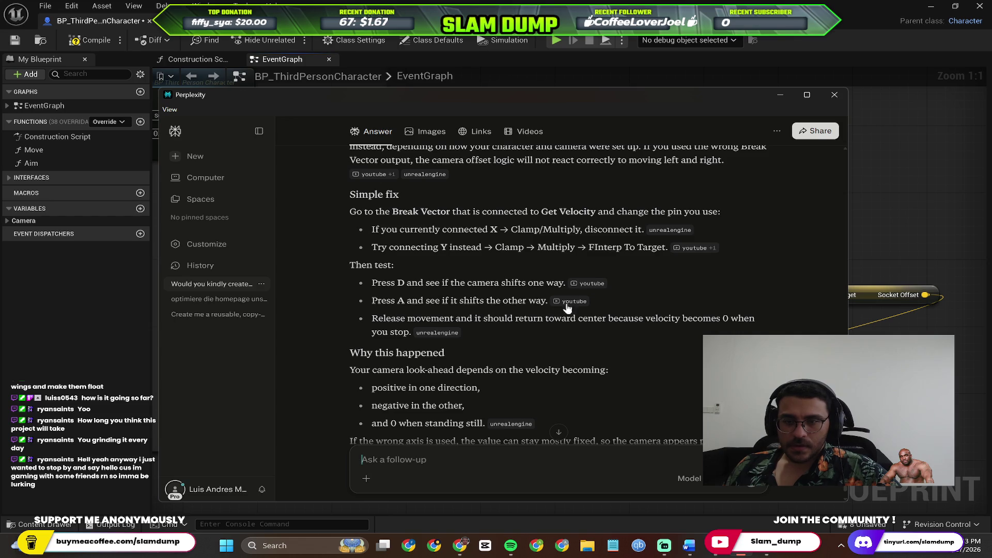
{"action": "scroll", "coordinate": [594, 287], "scroll_direction": "down", "scroll_amount": 1}
{"action": "key", "text": "alt+Tab"}
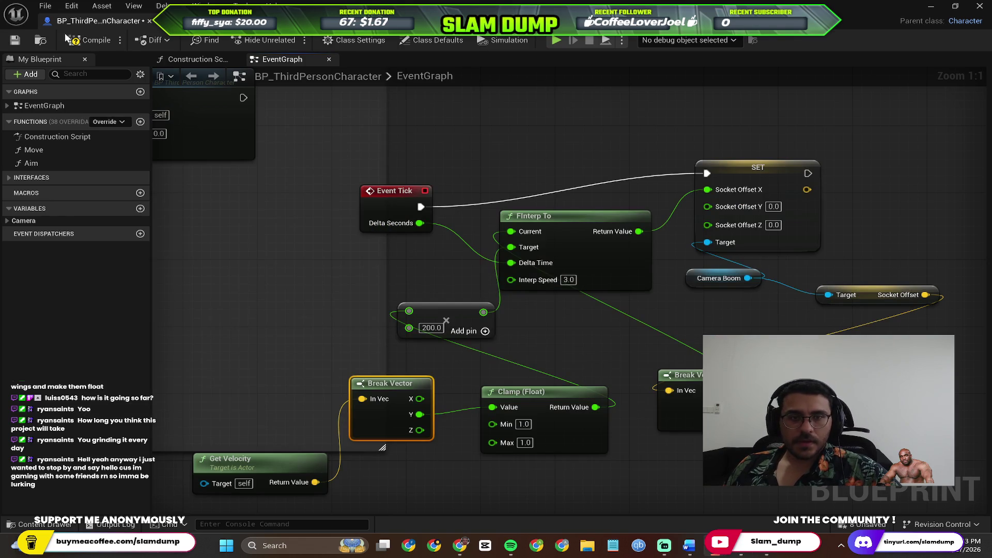
{"action": "left_click", "coordinate": [930, 7]}
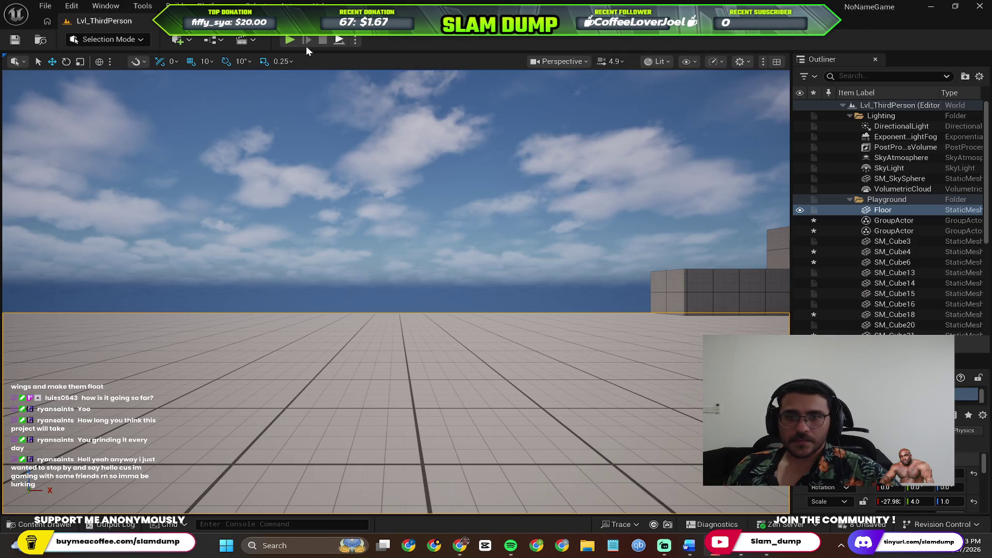
Step: Run a quick play test, stop it, and frame the camera chain in the EventGraph
{"action": "left_click", "coordinate": [290, 40]}
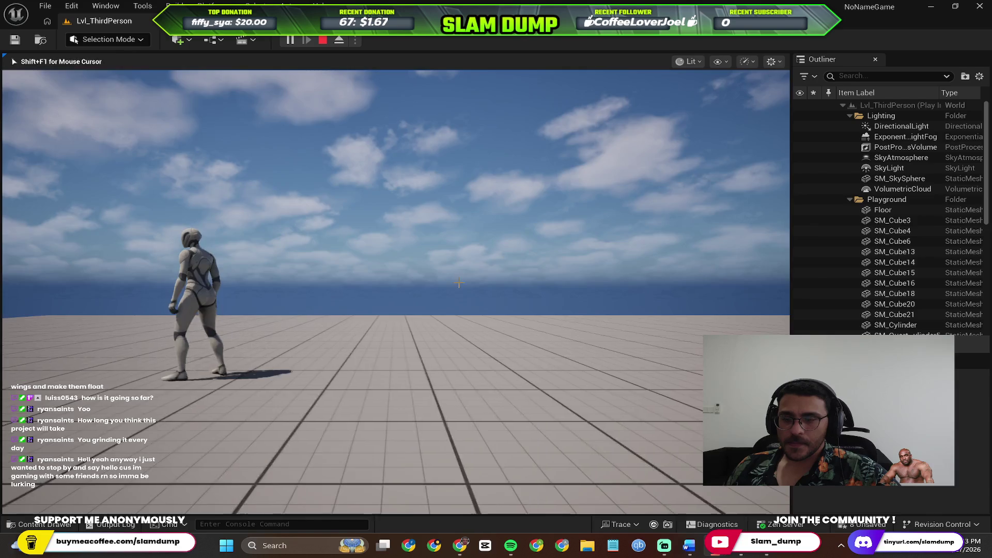
{"action": "key", "text": "Escape"}
{"action": "key", "text": "alt+Tab"}
{"action": "scroll", "coordinate": [485, 332], "scroll_direction": "up", "scroll_amount": 3}
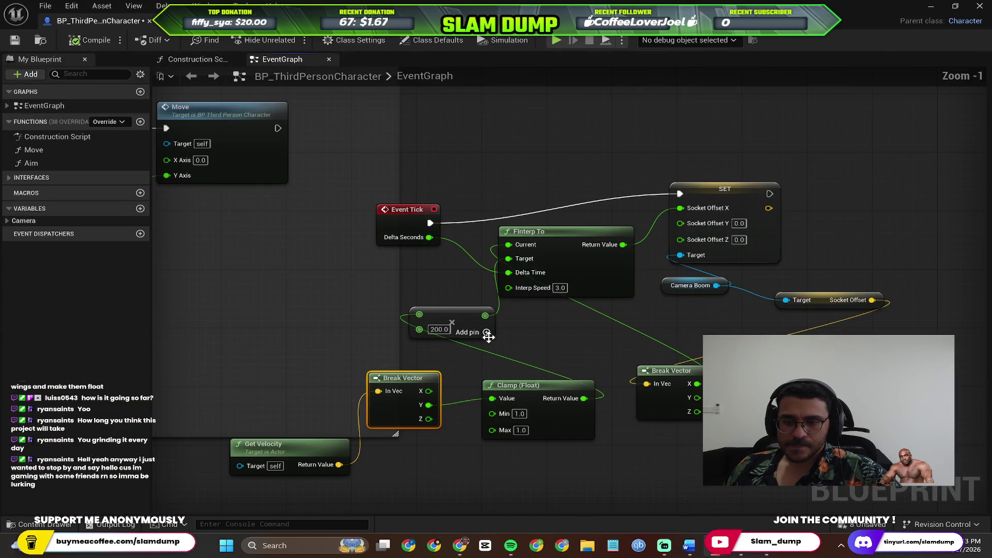
{"action": "mouse_move", "coordinate": [558, 375]}
{"action": "left_mouse_down"}
{"action": "mouse_move", "coordinate": [550, 352]}
{"action": "mouse_move", "coordinate": [516, 328]}
{"action": "left_mouse_up"}
{"action": "mouse_move", "coordinate": [416, 262]}
{"action": "left_mouse_down"}
{"action": "mouse_move", "coordinate": [520, 265]}
{"action": "mouse_move", "coordinate": [388, 294]}
{"action": "left_mouse_up"}
{"action": "scroll", "coordinate": [364, 305], "scroll_direction": "down", "scroll_amount": 1}
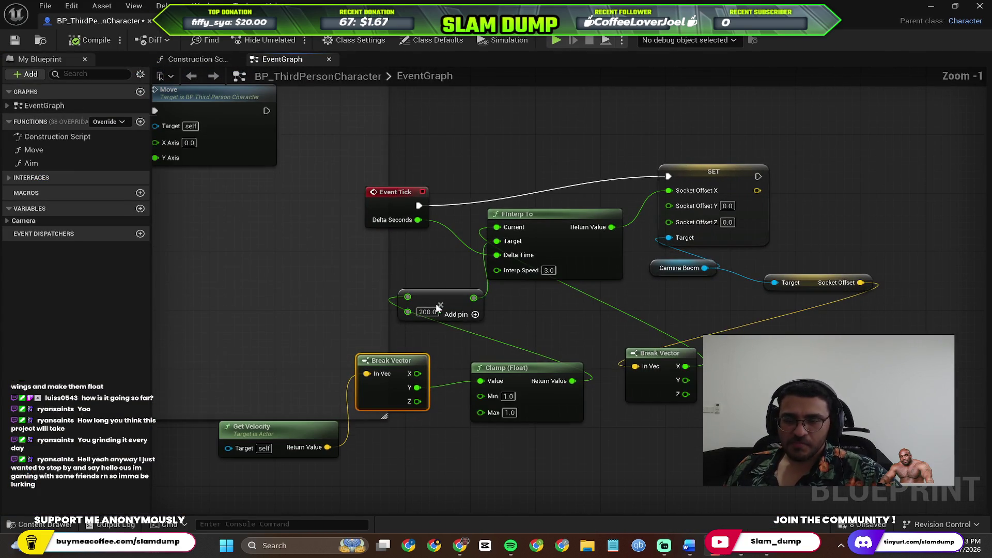
{"action": "key", "text": "alt+Tab"}
{"action": "scroll", "coordinate": [434, 264], "scroll_direction": "down", "scroll_amount": 3}
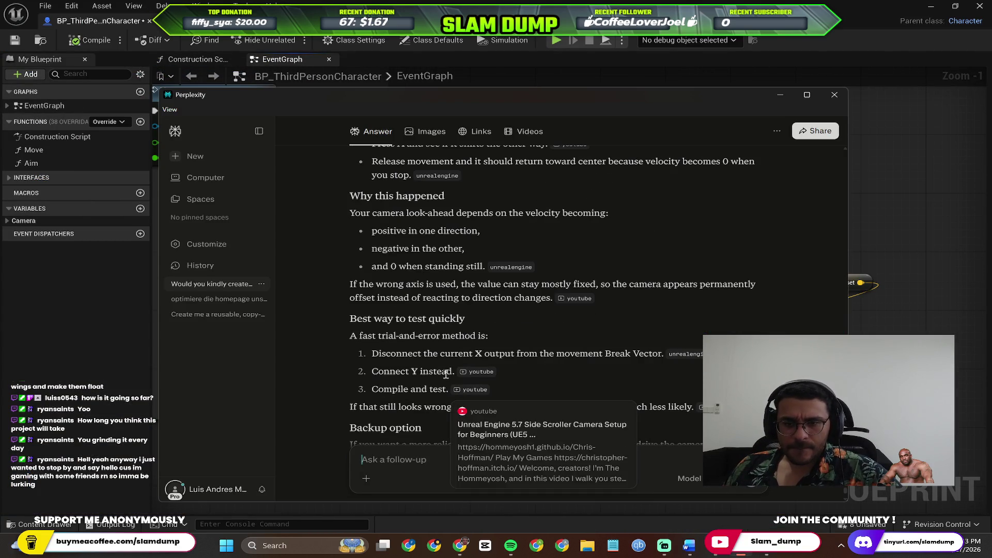
Step: Review the answer, then reconnect Break Vector's Y output to the Clamp Value input
{"action": "scroll", "coordinate": [433, 264], "scroll_direction": "down", "scroll_amount": 2}
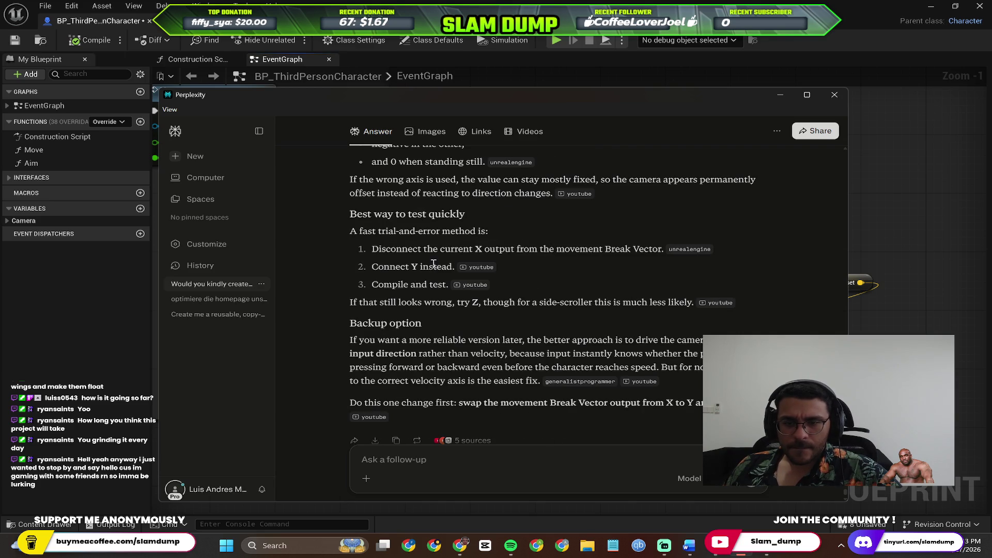
{"action": "mouse_move", "coordinate": [468, 285]}
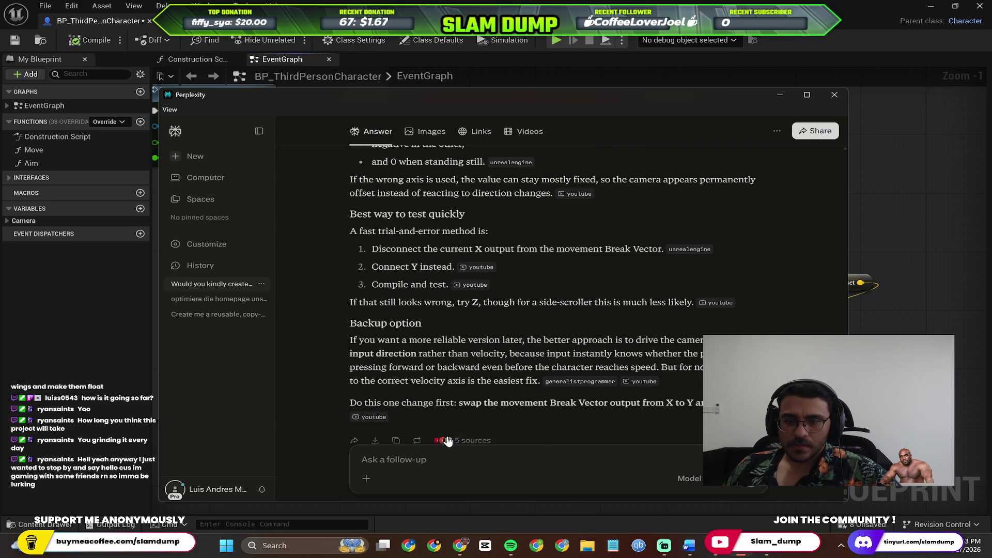
{"action": "scroll", "coordinate": [475, 289], "scroll_direction": "down", "scroll_amount": 1}
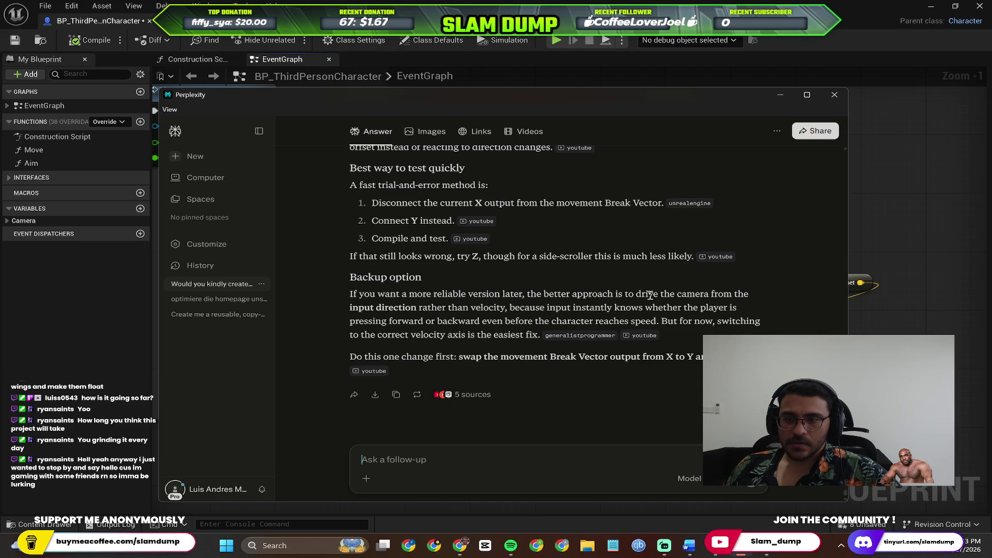
{"action": "key", "text": "alt+Tab"}
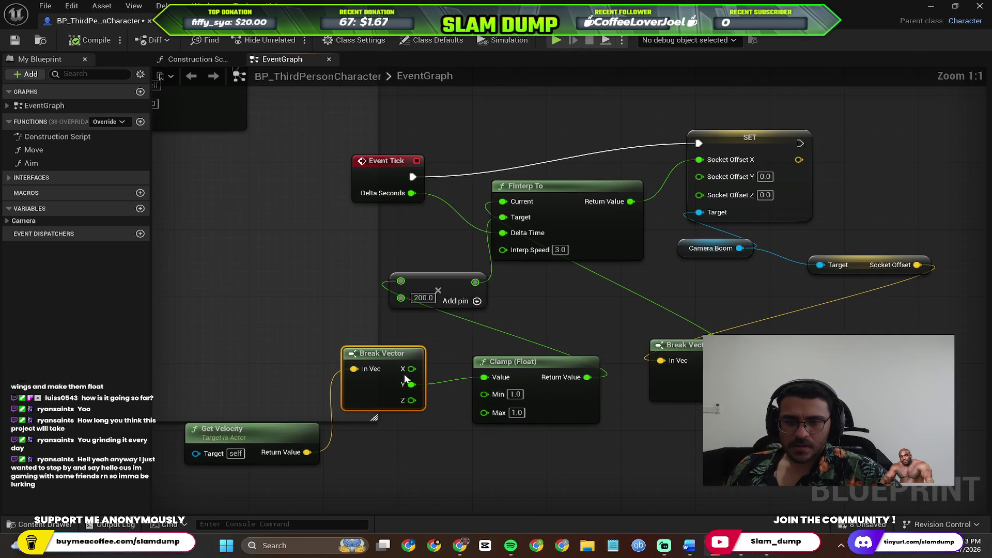
{"action": "left_click_drag", "start_coordinate": [415, 385], "coordinate": [417, 384]}
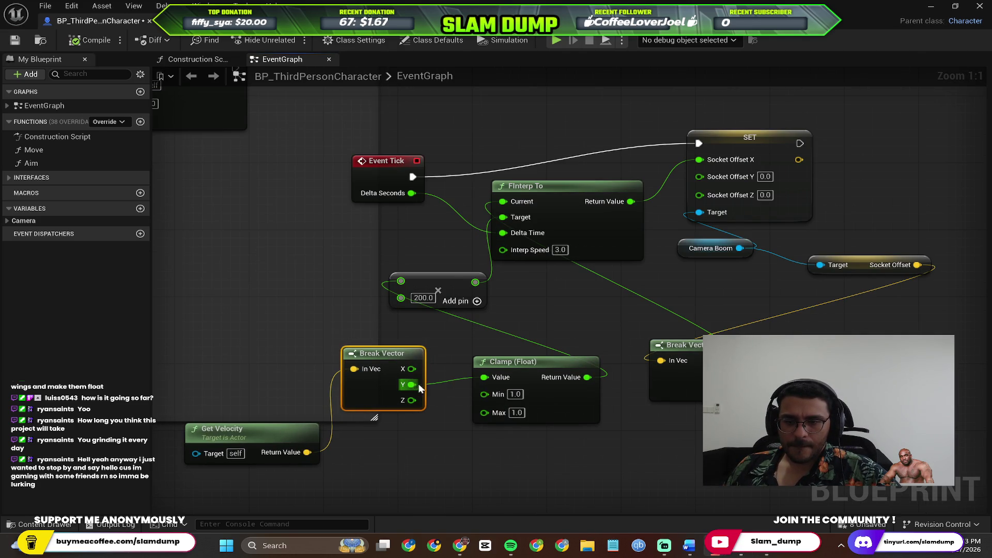
{"action": "scroll", "coordinate": [445, 393], "scroll_direction": "down", "scroll_amount": 1}
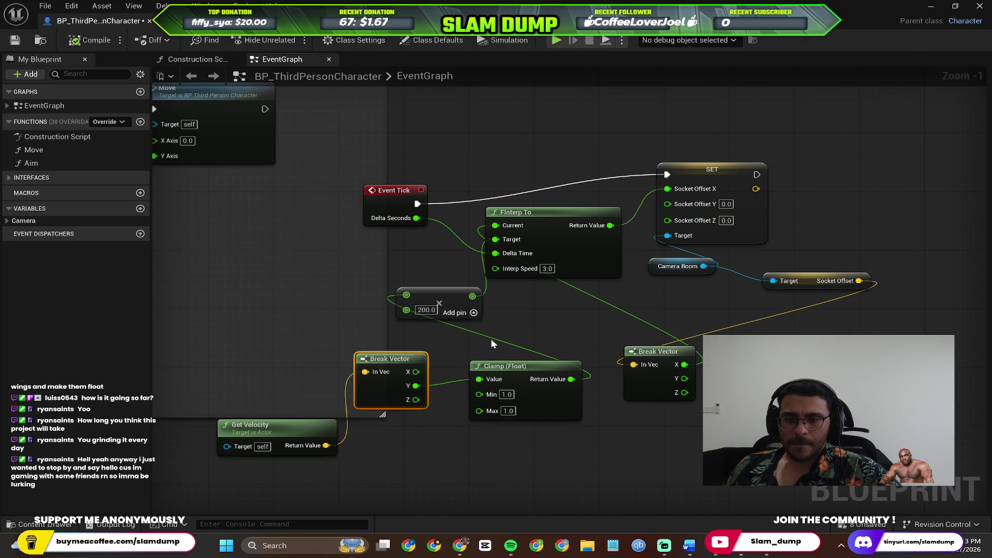
Step: Capture the Blueprint EventGraph region with the Snipping Tool (Win+Shift+S)
{"action": "key", "text": "super"}
{"action": "type", "text": "snip"}
{"action": "key", "text": "Return"}
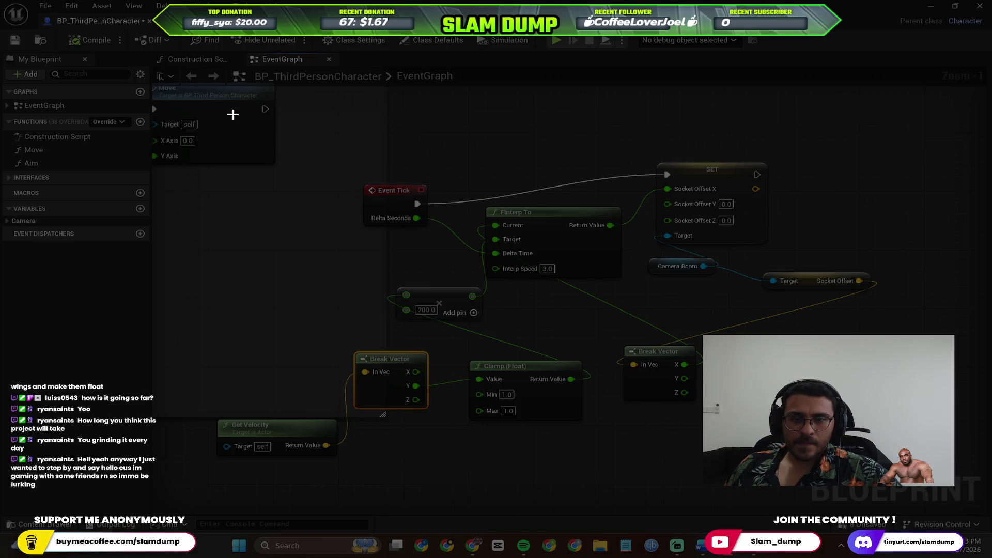
{"action": "left_click_drag", "start_coordinate": [227, 121], "coordinate": [645, 432]}
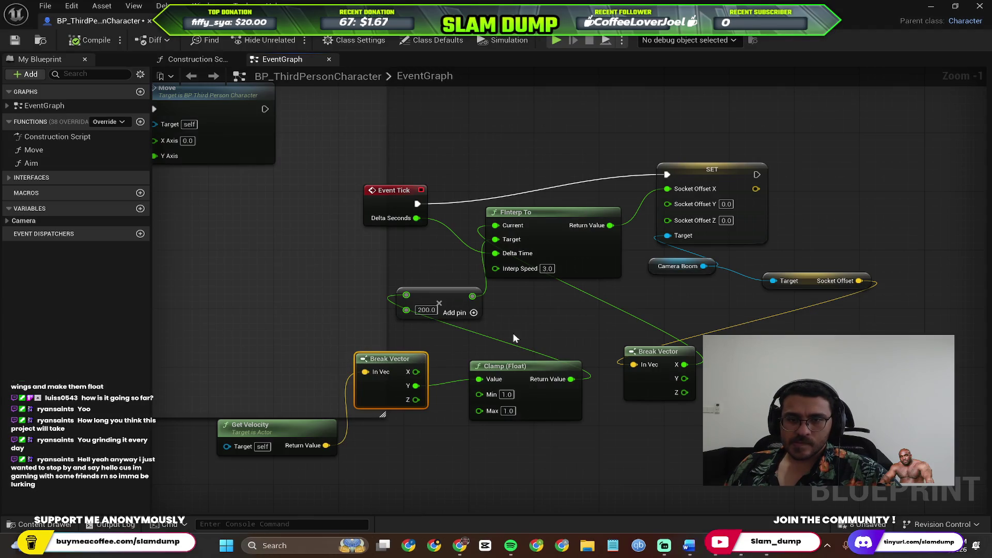
{"action": "key", "text": "super+shift+s"}
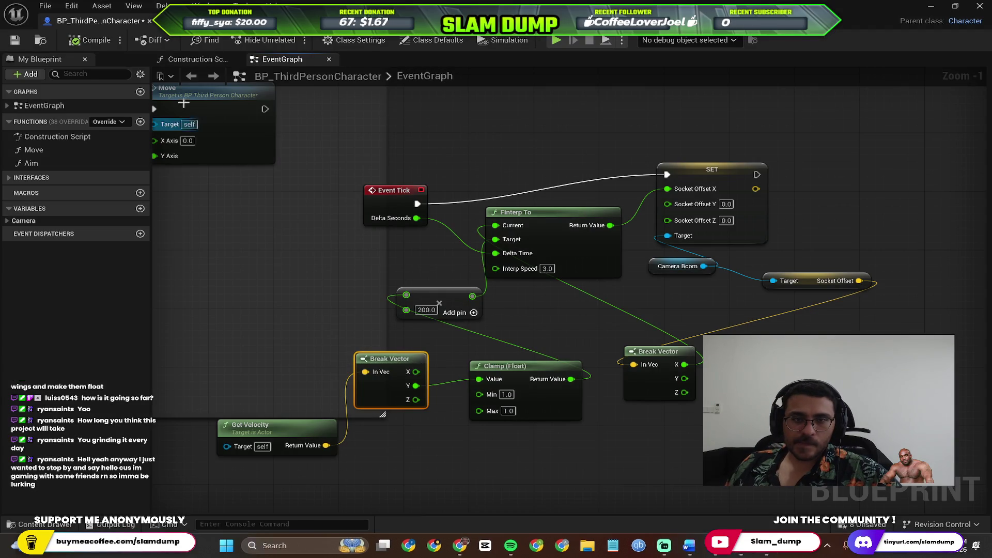
{"action": "mouse_move", "coordinate": [166, 90]}
{"action": "left_mouse_down"}
{"action": "mouse_move", "coordinate": [769, 479]}
{"action": "mouse_move", "coordinate": [907, 507]}
{"action": "left_mouse_up"}
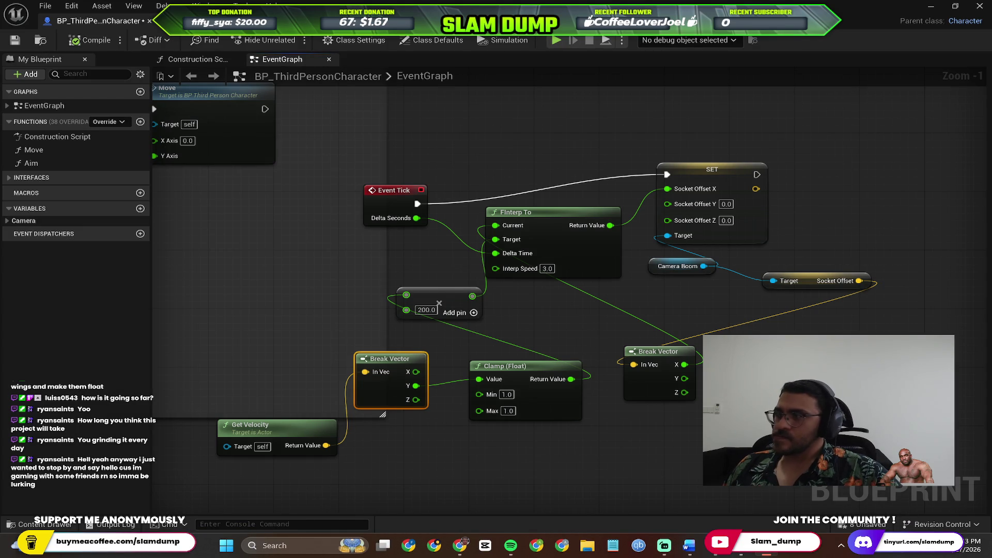
{"action": "key", "text": "alt+Tab"}
{"action": "left_click", "coordinate": [692, 256]}
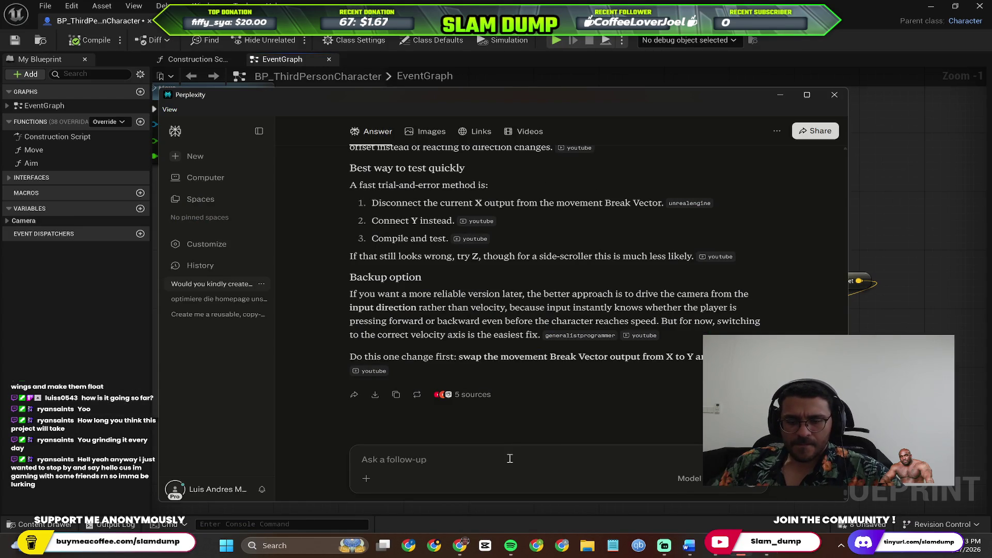
Step: Send Perplexity the graph screenshot with 'this is what it looks like now and its not working'
{"action": "type", "text": "this is what it looks like now and its not working"}
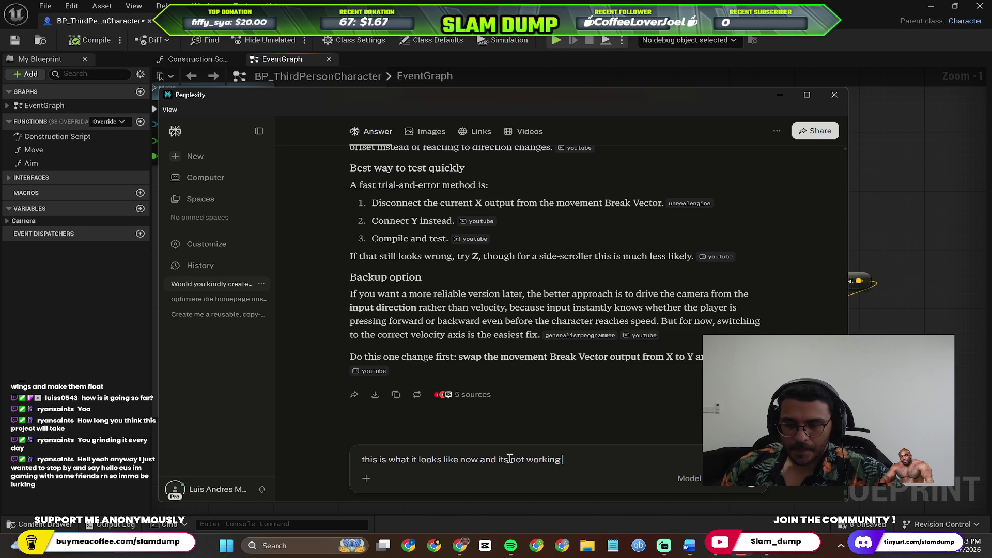
{"action": "key", "text": "ctrl+v"}
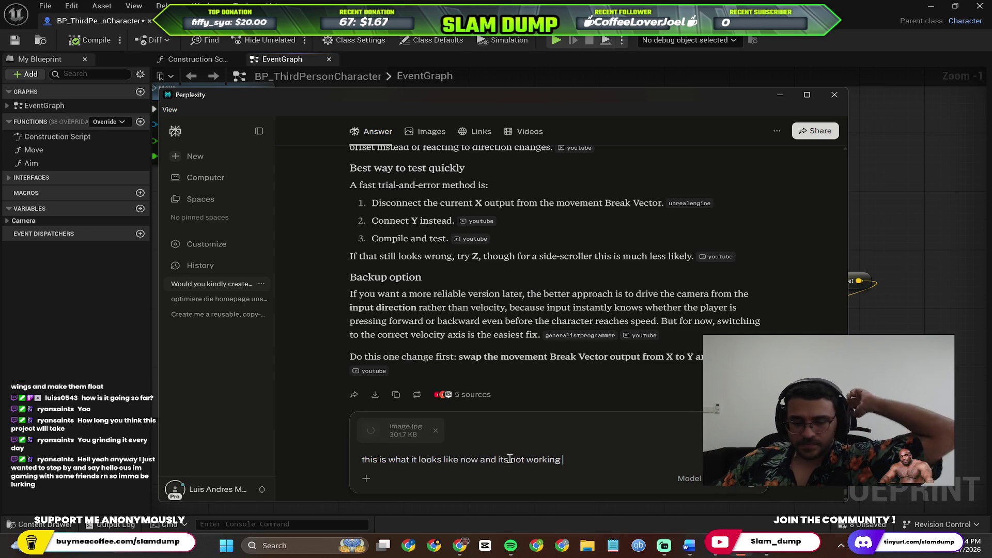
{"action": "key", "text": "Return"}
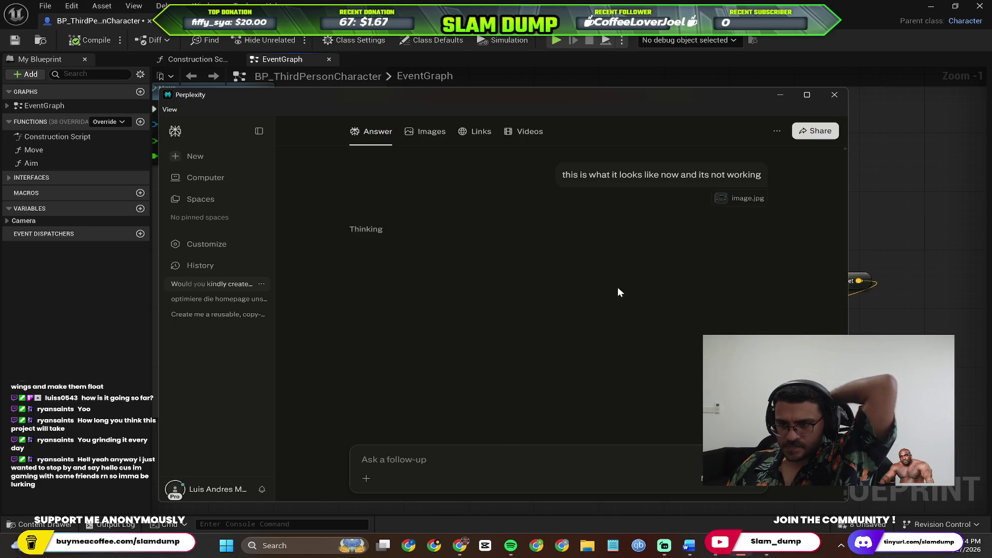
Step: Clear the node selection in the EventGraph, then bring Perplexity's reply to the front
{"action": "key", "text": "alt+Tab"}
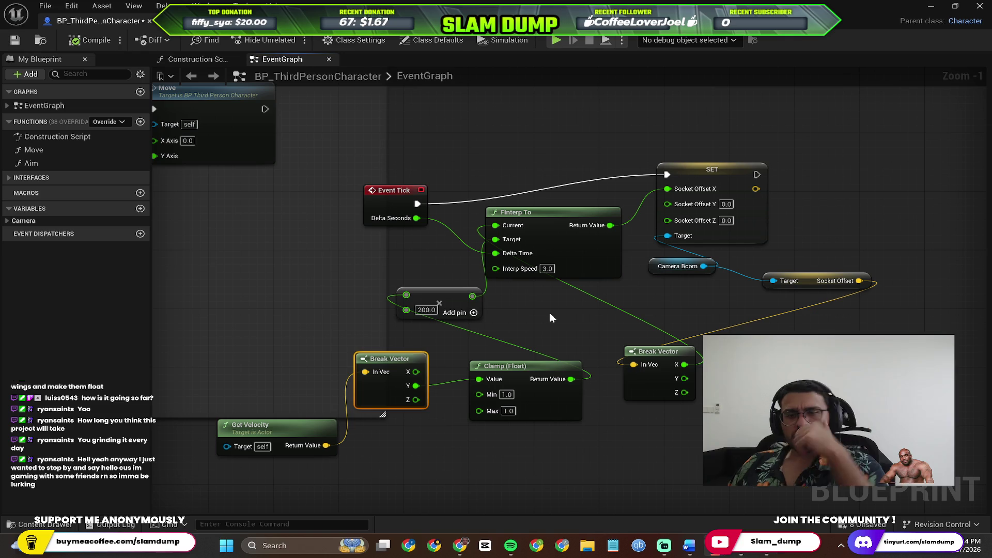
{"action": "left_click", "coordinate": [550, 315]}
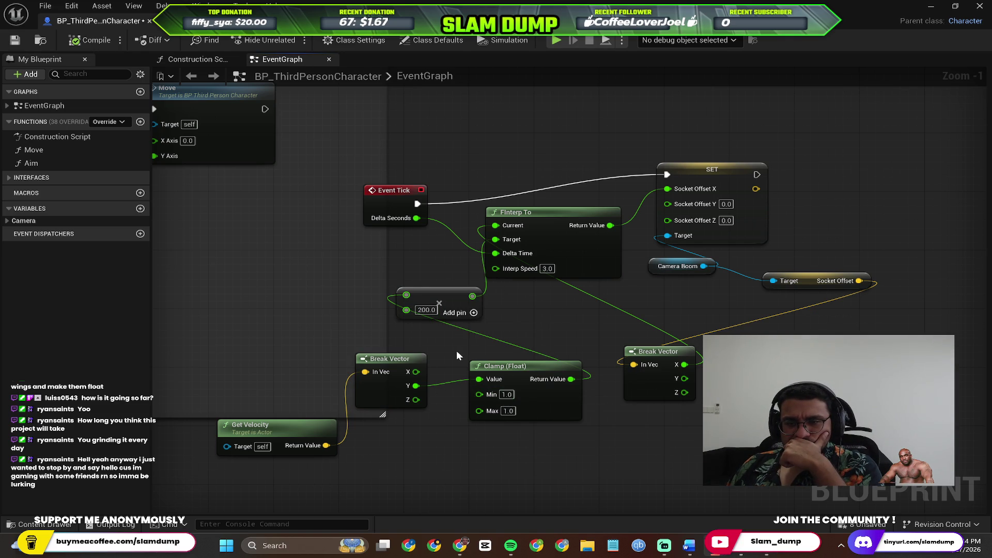
{"action": "key", "text": "alt+Tab"}
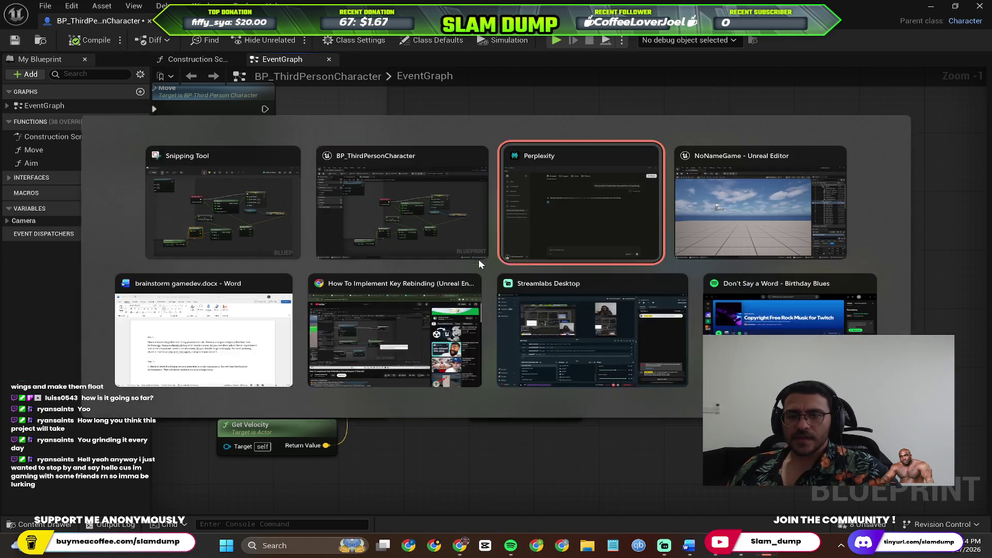
{"action": "left_click", "coordinate": [512, 226]}
{"action": "key", "text": "alt+Tab"}
{"action": "key", "text": "alt+Tab"}
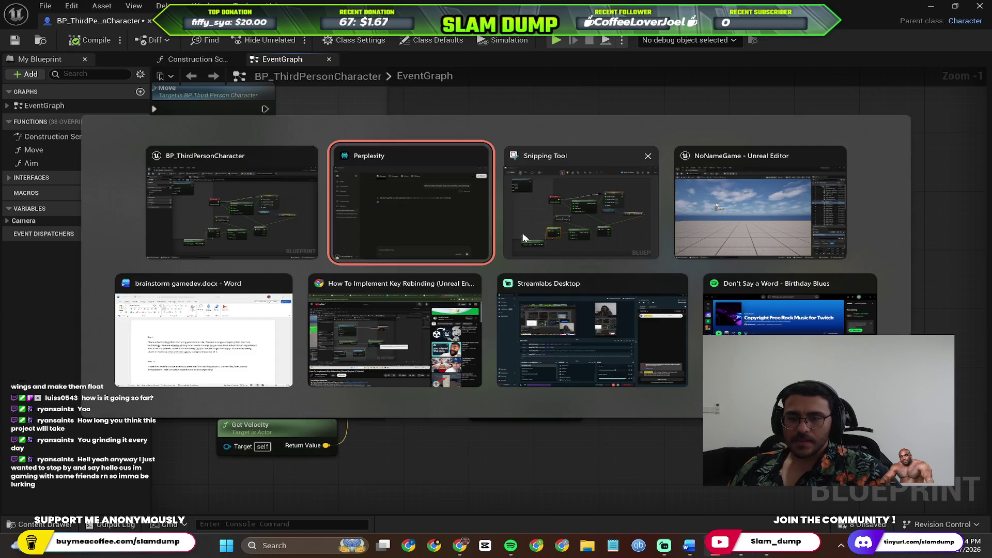
{"action": "key", "text": "alt+Tab"}
{"action": "left_click", "coordinate": [538, 212]}
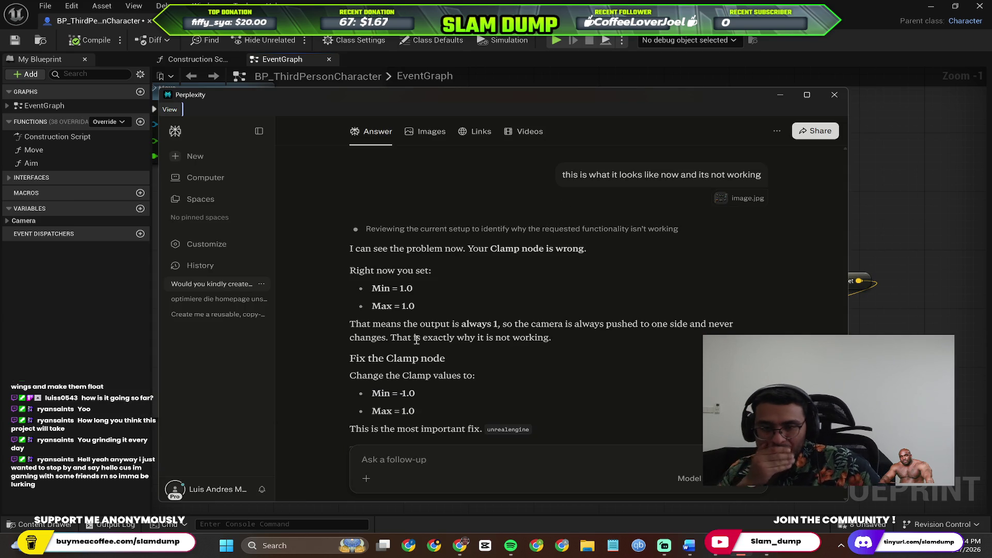
Step: Read Perplexity's Clamp, multiplier and interp speed fixes, then return to the EventGraph's Clamp Min field
{"action": "scroll", "coordinate": [417, 340], "scroll_direction": "down", "scroll_amount": 3}
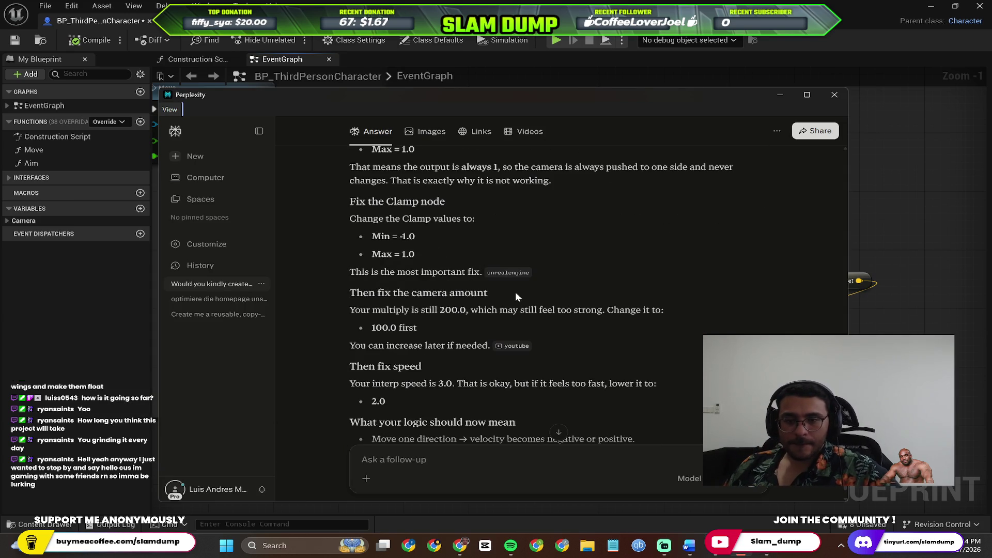
{"action": "scroll", "coordinate": [518, 304], "scroll_direction": "down", "scroll_amount": 1}
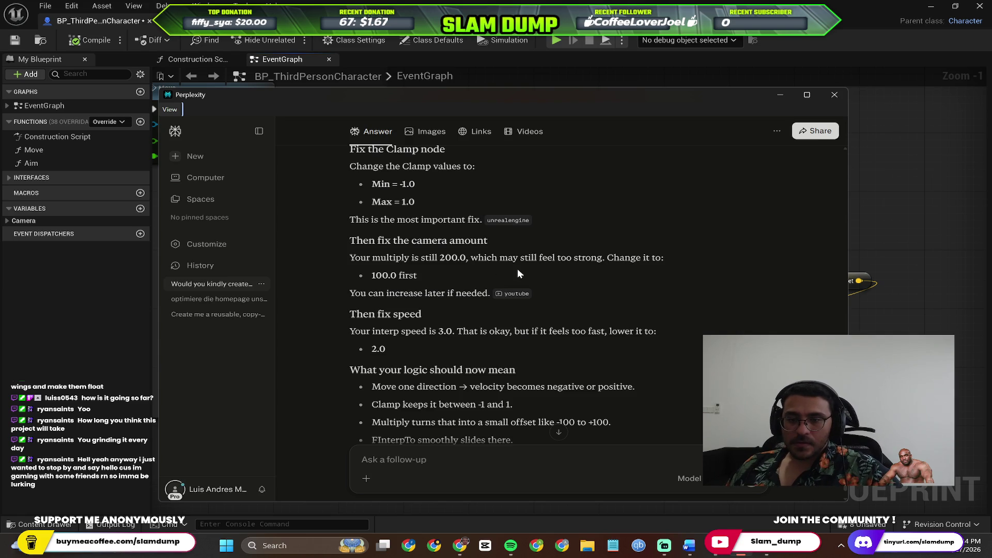
{"action": "scroll", "coordinate": [481, 272], "scroll_direction": "up", "scroll_amount": 1}
{"action": "scroll", "coordinate": [488, 277], "scroll_direction": "up", "scroll_amount": 1}
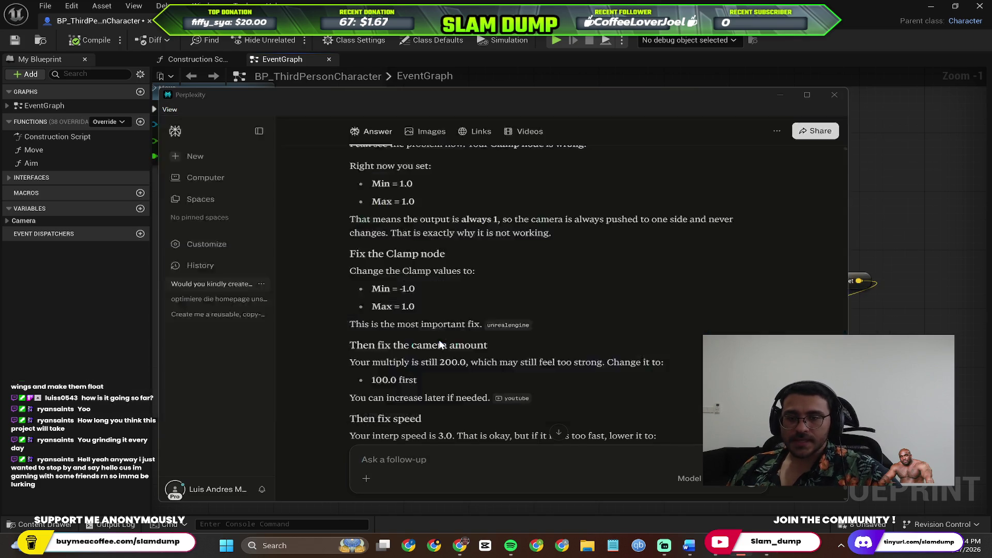
{"action": "key", "text": "alt+Tab"}
{"action": "left_click", "coordinate": [500, 396]}
Step: Set the Clamp (Float) Min to -1.0 and recheck Perplexity's answer
{"action": "type", "text": "-1"}
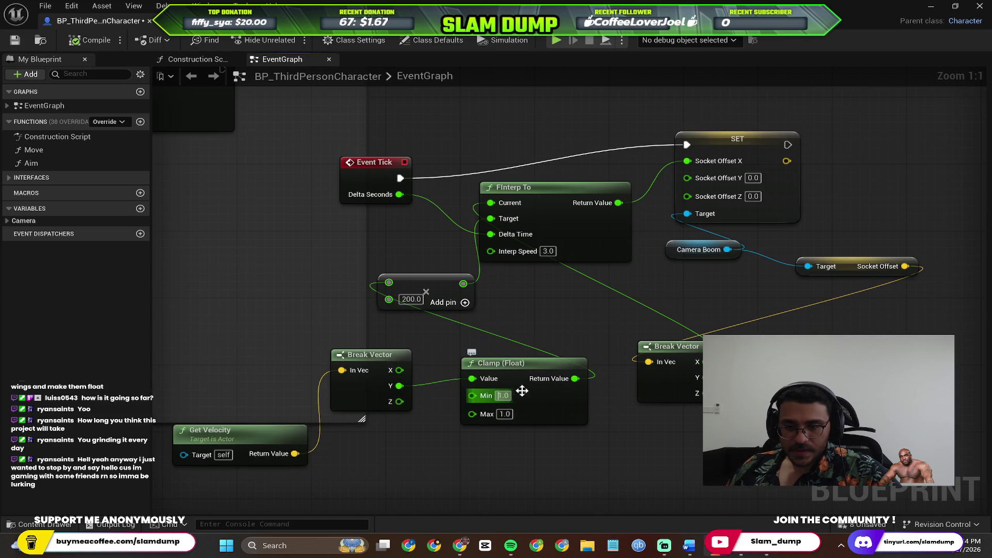
{"action": "key", "text": "Return"}
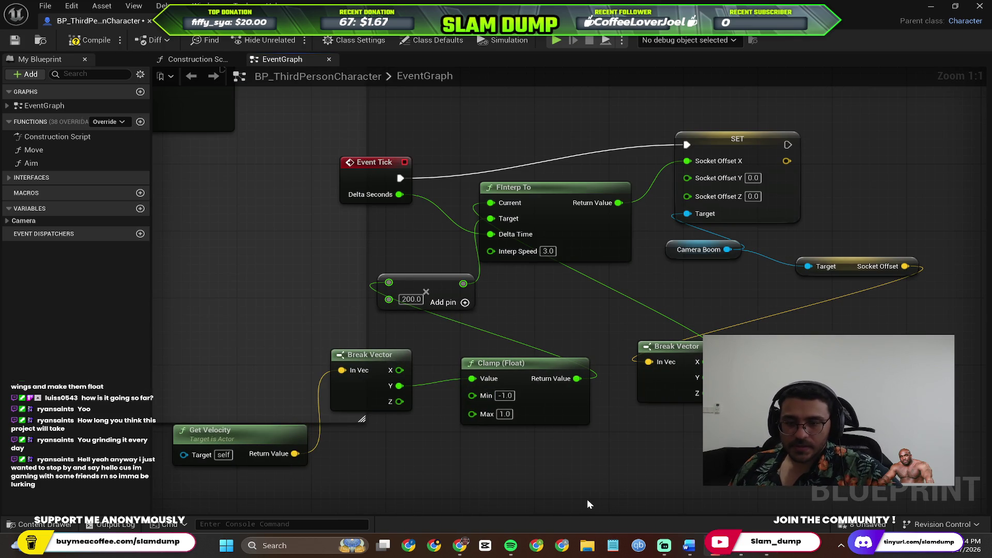
{"action": "key", "text": "alt+Tab"}
{"action": "scroll", "coordinate": [485, 339], "scroll_direction": "down", "scroll_amount": 1}
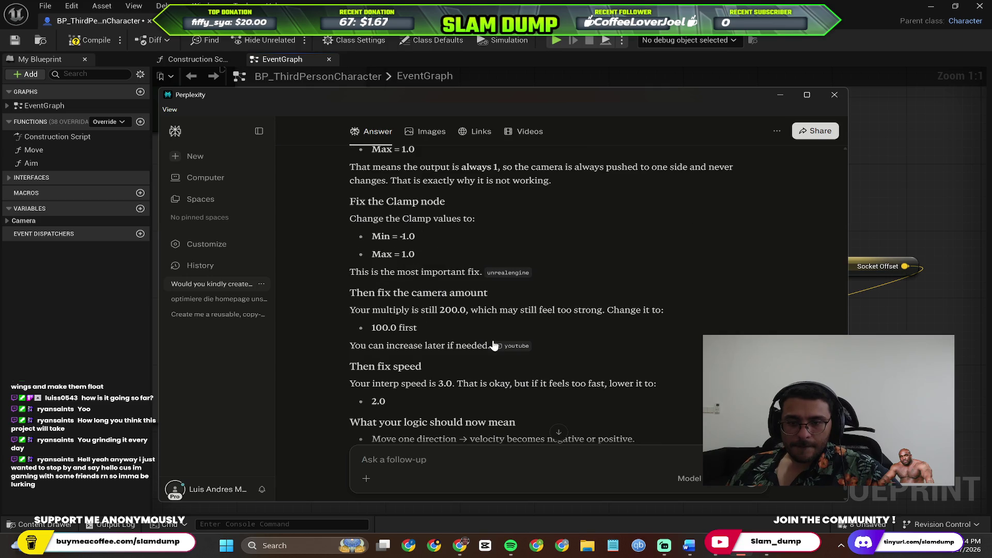
{"action": "scroll", "coordinate": [496, 338], "scroll_direction": "down", "scroll_amount": 2}
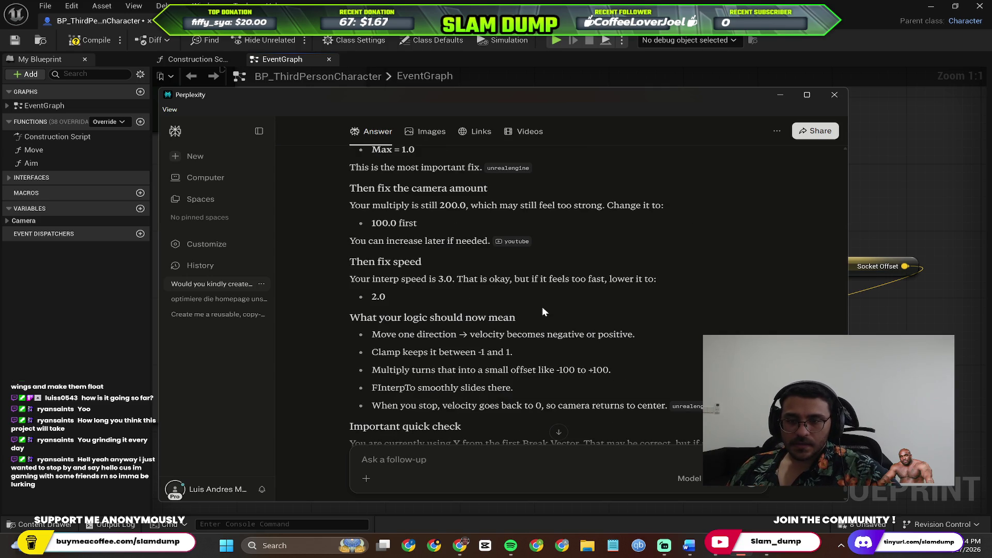
{"action": "key", "text": "alt+Tab"}
Step: Compile the Blueprint and play-test running forward, left and right, then return to the EventGraph
{"action": "left_click", "coordinate": [97, 41]}
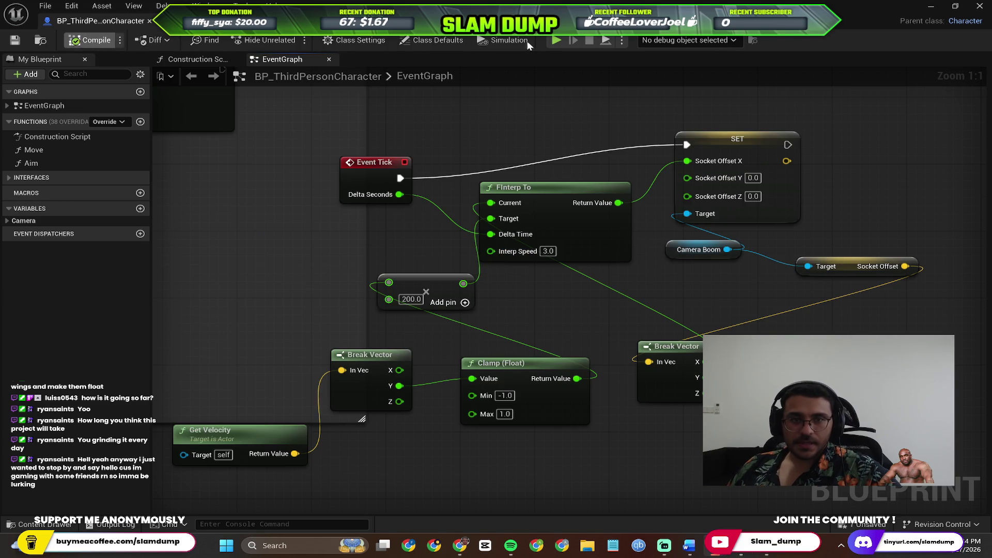
{"action": "left_click", "coordinate": [931, 6]}
{"action": "left_click", "coordinate": [291, 41]}
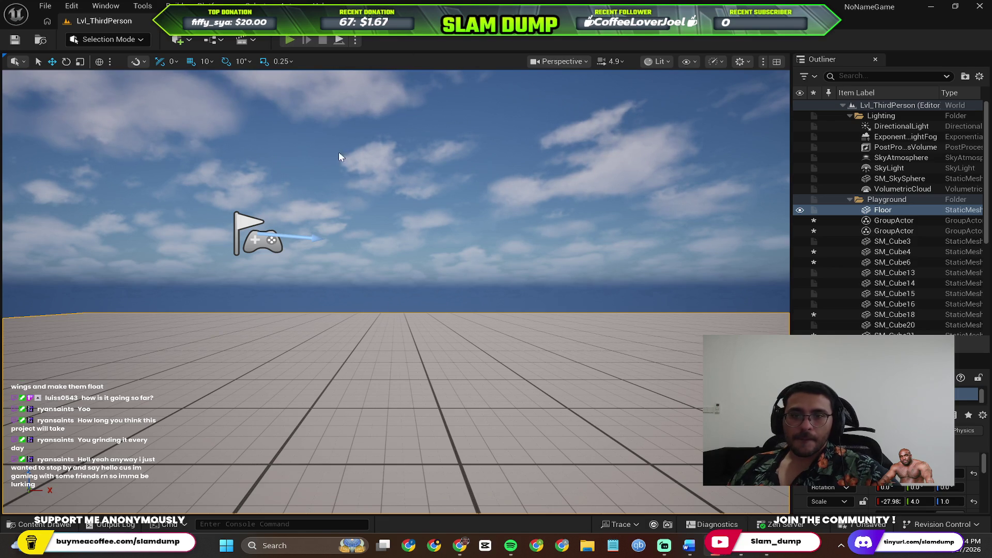
{"action": "key", "text": "w"}
{"action": "key", "text": "a"}
{"action": "key", "text": "d"}
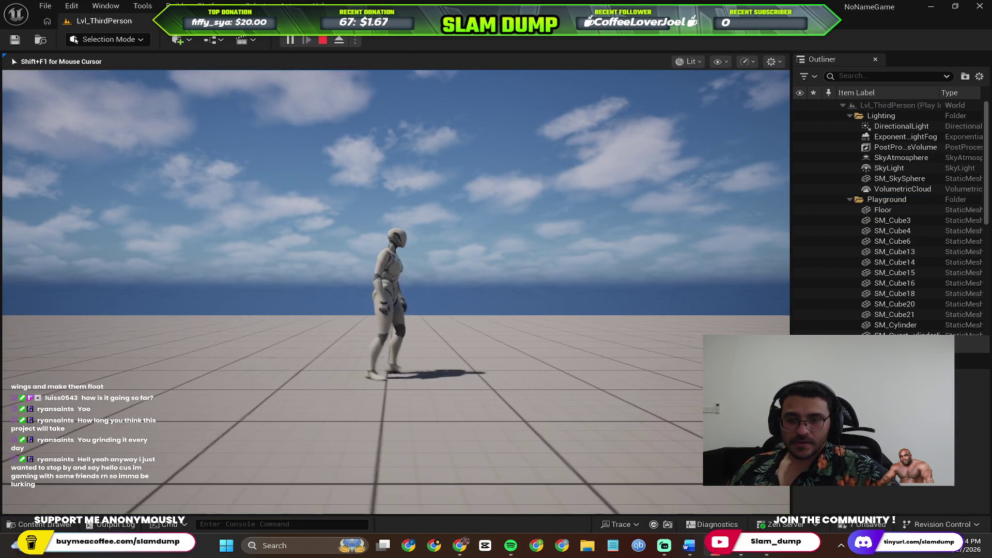
{"action": "key", "text": "Escape"}
{"action": "key", "text": "alt+Tab"}
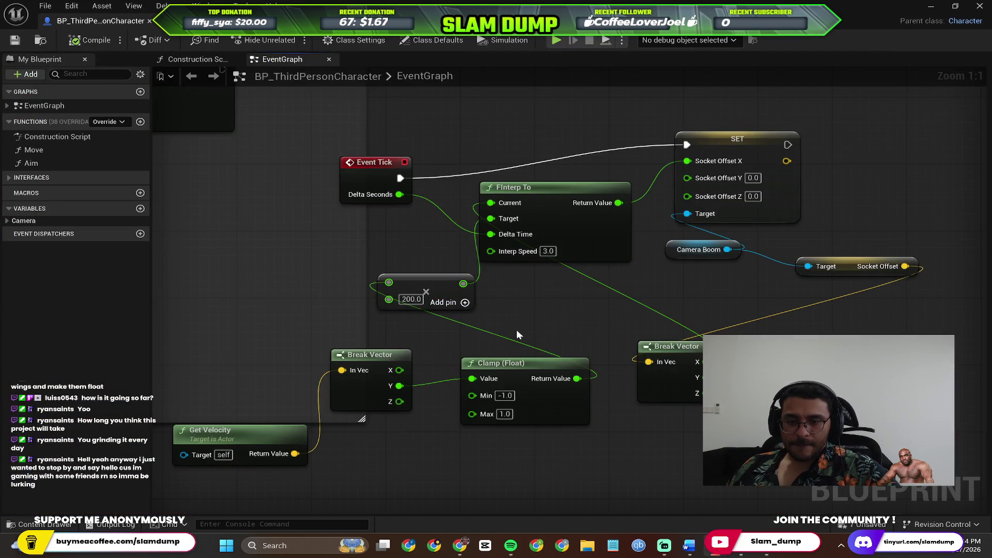
Step: Try a wider Clamp range of Min -5.0 and Max 5.0
{"action": "left_click", "coordinate": [510, 395]}
{"action": "type", "text": "5"}
{"action": "key", "text": "BackSpace"}
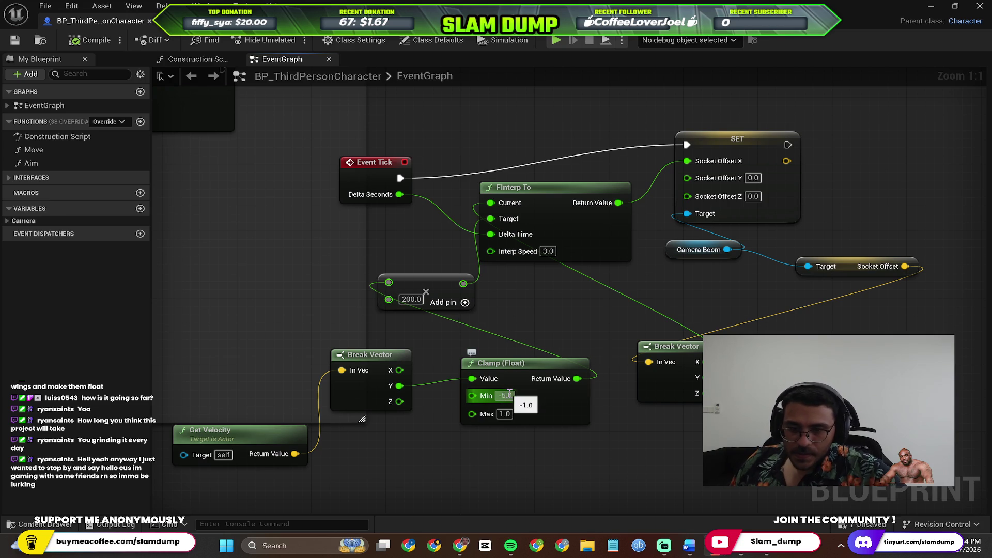
{"action": "left_click", "coordinate": [501, 414]}
{"action": "type", "text": "5"}
{"action": "key", "text": "Return"}
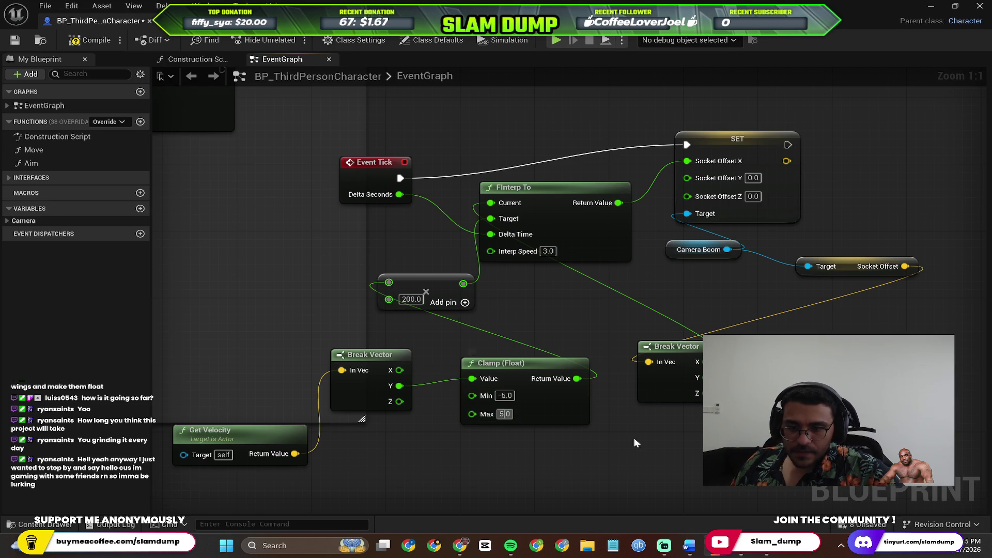
Step: Play-test the wider range, undo it back to -1.0/1.0, and return to Perplexity's answer
{"action": "left_click", "coordinate": [930, 6]}
{"action": "key", "text": "alt+p"}
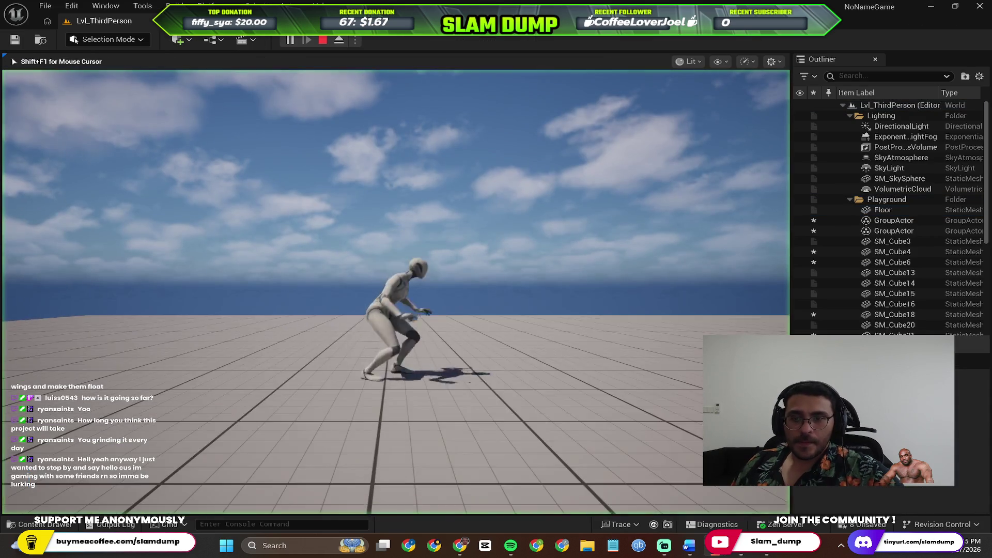
{"action": "key", "text": "Escape"}
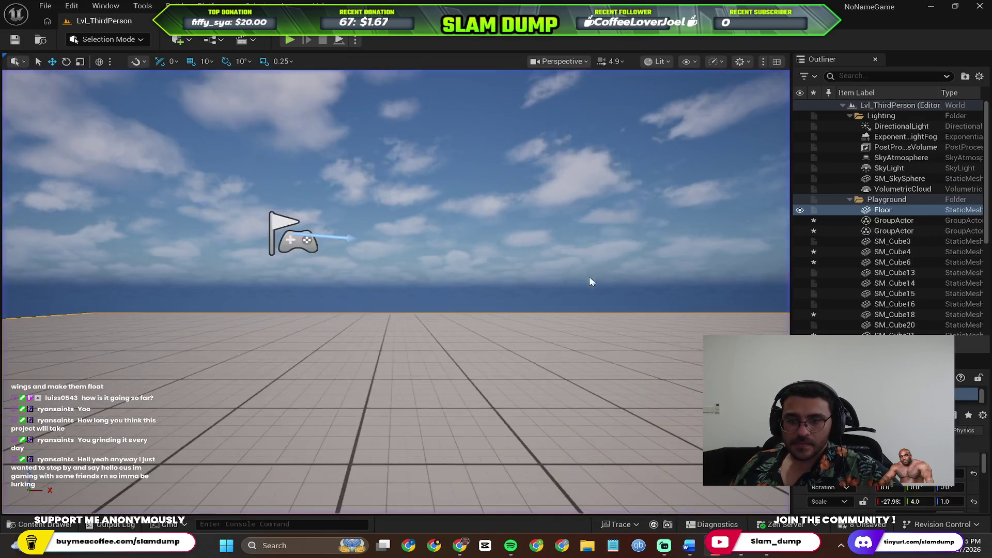
{"action": "key", "text": "ctrl+z"}
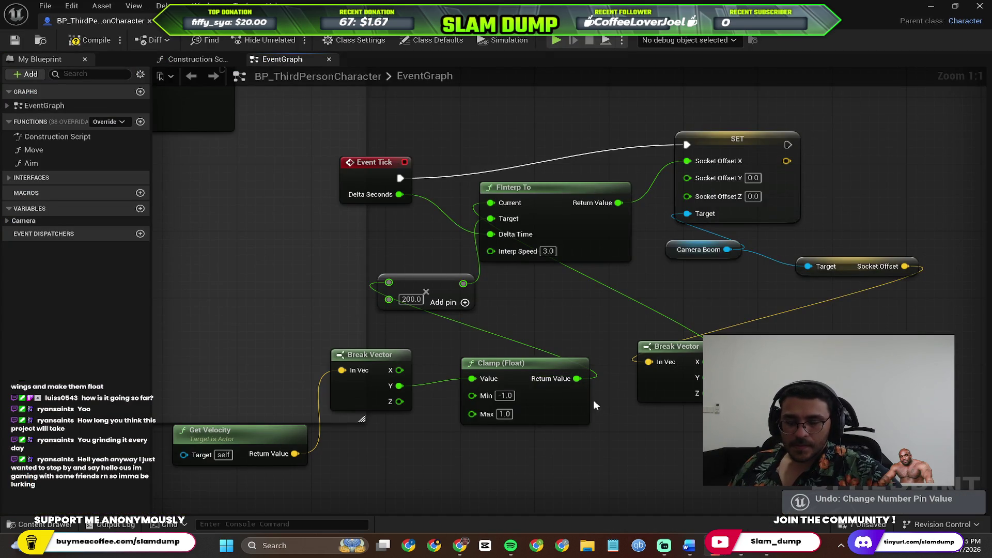
{"action": "key", "text": "alt+Tab"}
{"action": "scroll", "coordinate": [526, 340], "scroll_direction": "down", "scroll_amount": 2}
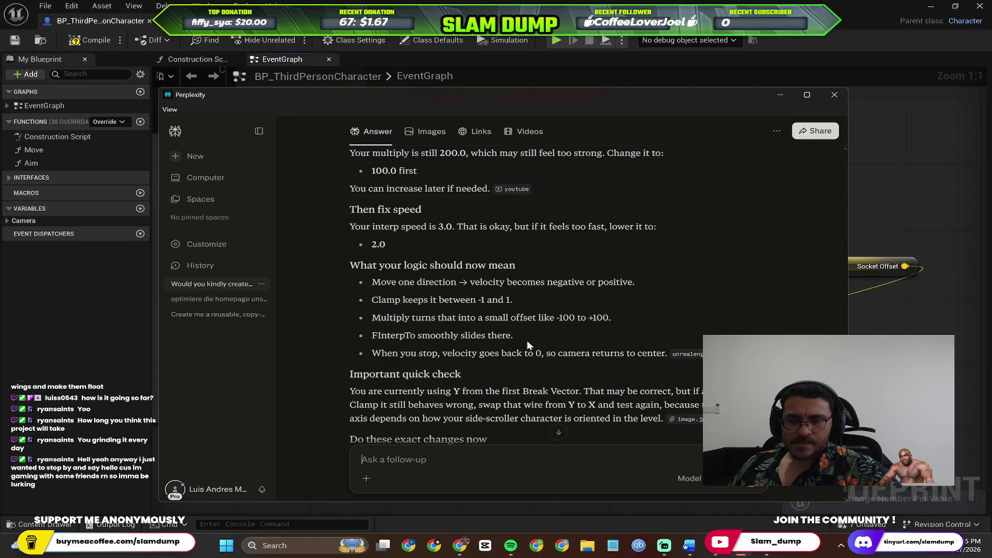
Step: Quote the 'Fix the Clamp node' section of Perplexity's answer in a follow-up
{"action": "scroll", "coordinate": [524, 343], "scroll_direction": "up", "scroll_amount": 1}
{"action": "scroll", "coordinate": [491, 271], "scroll_direction": "up", "scroll_amount": 1}
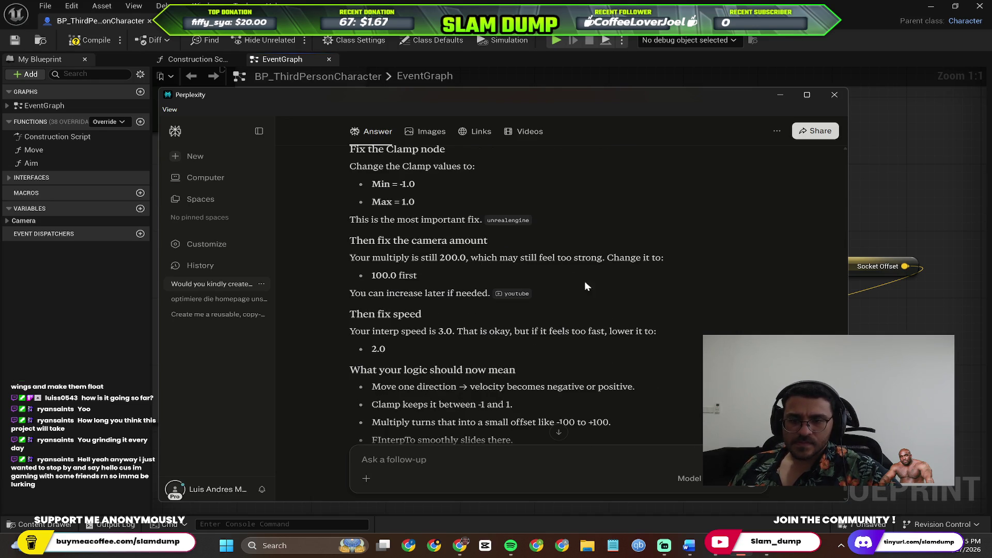
{"action": "scroll", "coordinate": [548, 382], "scroll_direction": "down", "scroll_amount": 5}
{"action": "scroll", "coordinate": [406, 326], "scroll_direction": "up", "scroll_amount": 5}
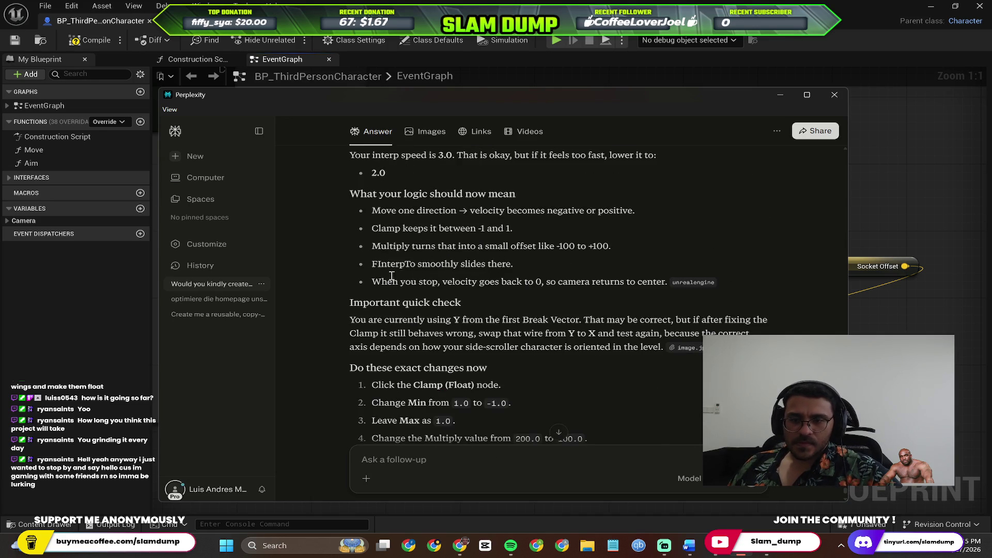
{"action": "scroll", "coordinate": [382, 254], "scroll_direction": "up", "scroll_amount": 4}
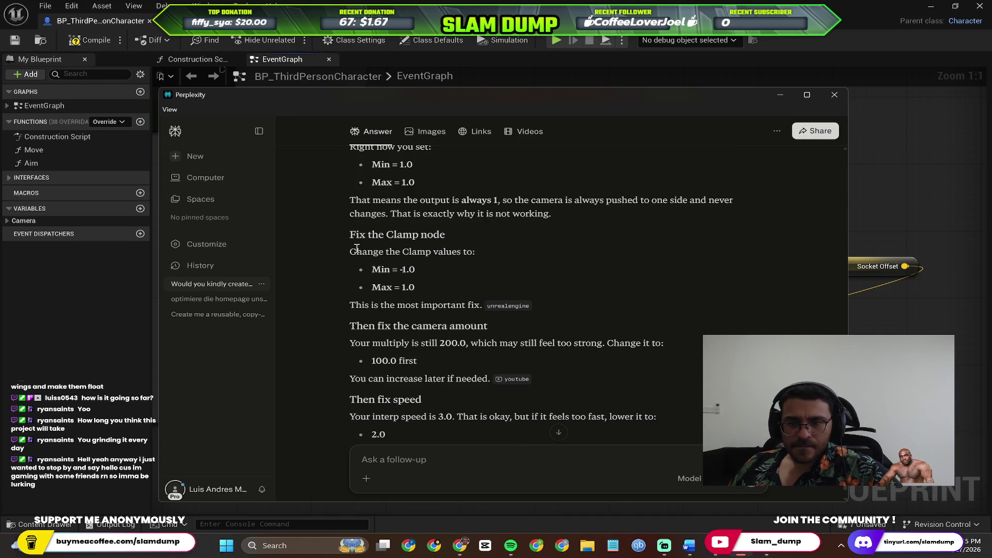
{"action": "mouse_move", "coordinate": [337, 279]}
{"action": "left_mouse_down"}
{"action": "mouse_move", "coordinate": [485, 349]}
{"action": "mouse_move", "coordinate": [540, 340]}
{"action": "left_mouse_up"}
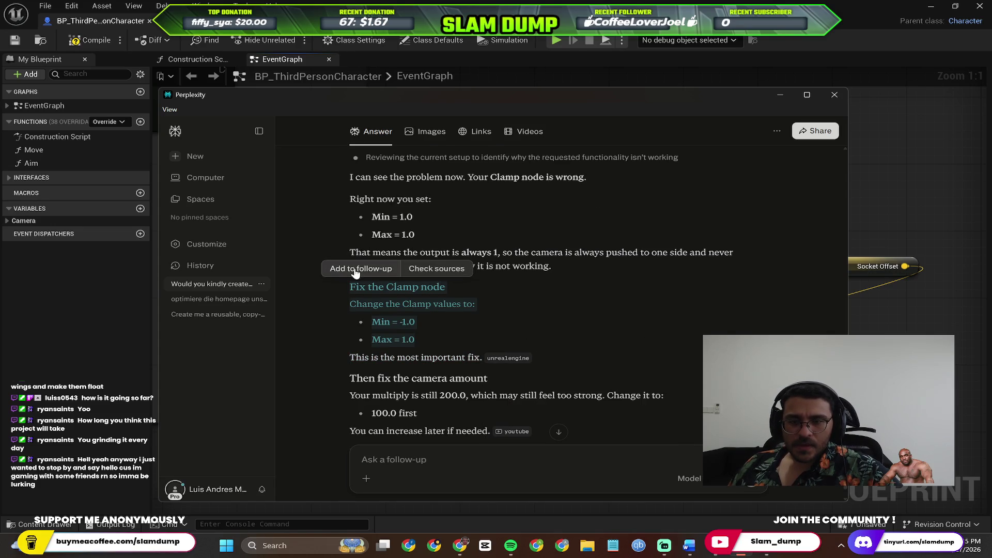
{"action": "left_click", "coordinate": [361, 269]}
Step: Write the follow-up 'when i do this now the camera is stuck in the same place'
{"action": "type", "text": "when i do this now the camera is stuck in t"}
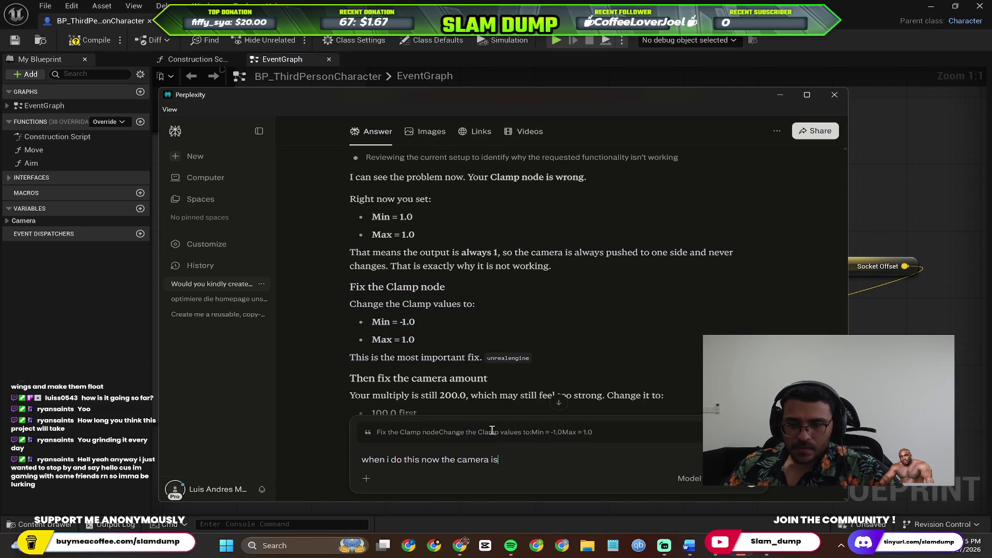
{"action": "type", "text": "he middle a"}
{"action": "key", "text": "ctrl+BackSpace"}
{"action": "key", "text": "ctrl+BackSpace"}
{"action": "key", "text": "ctrl+BackSpace"}
{"action": "key", "text": "BackSpace"}
{"action": "type", "text": "in the same place"}
{"action": "key", "text": "ctrl+a"}
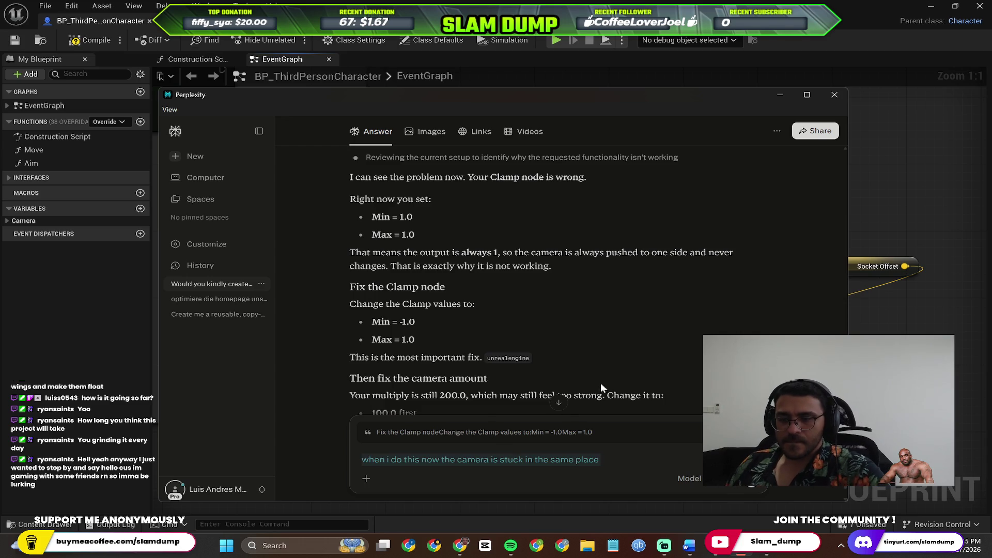
{"action": "key", "text": "ctrl+v"}
{"action": "key", "text": "Return"}
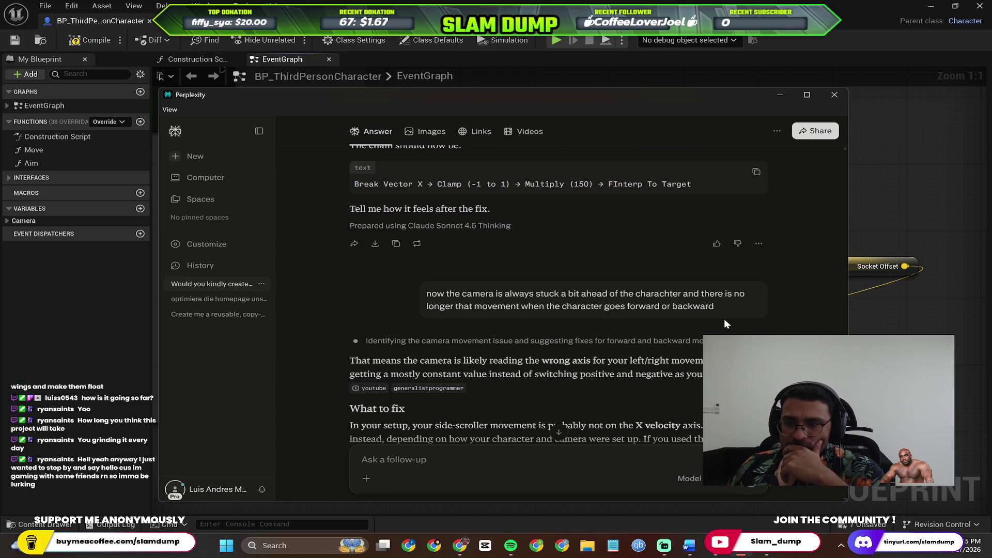
Step: Start editing an earlier sent message, cancel it, and refocus the follow-up field
{"action": "scroll", "coordinate": [725, 318], "scroll_direction": "up", "scroll_amount": 10}
{"action": "scroll", "coordinate": [737, 315], "scroll_direction": "down", "scroll_amount": 3}
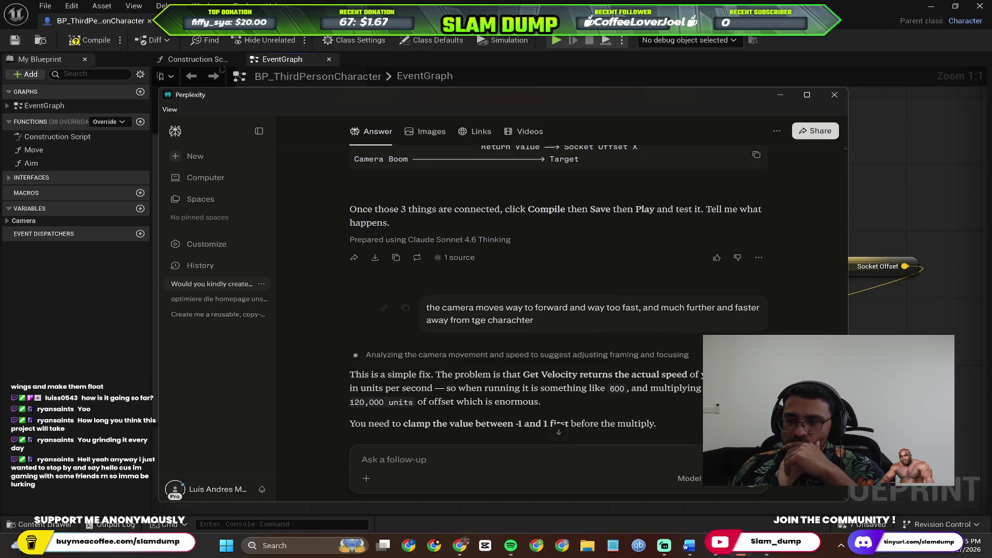
{"action": "left_click", "coordinate": [384, 308]}
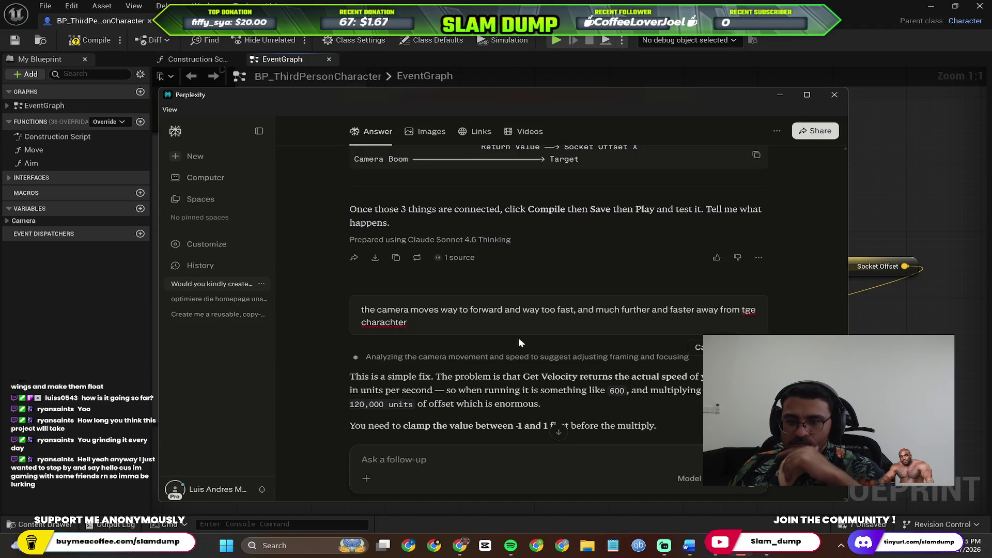
{"action": "left_click", "coordinate": [699, 348]}
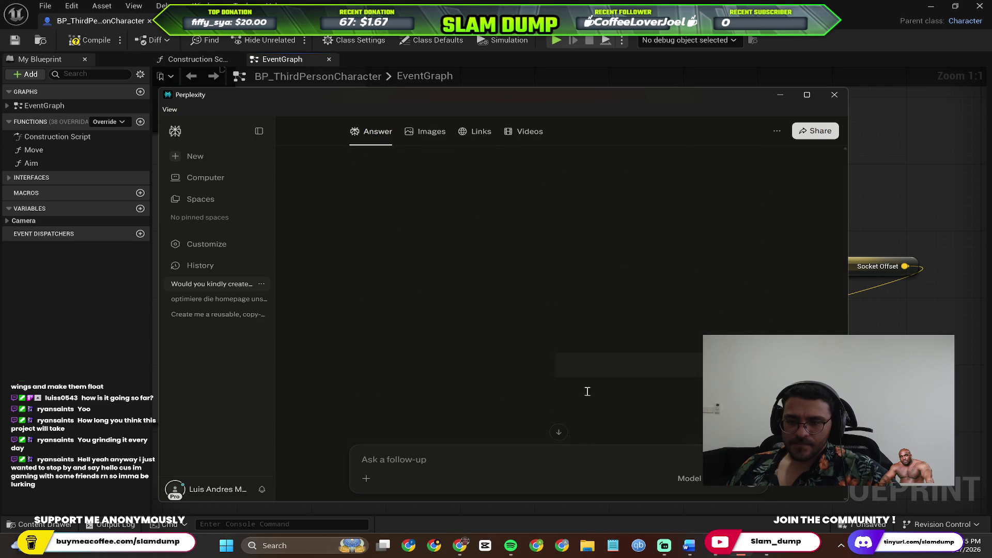
{"action": "left_click", "coordinate": [514, 455]}
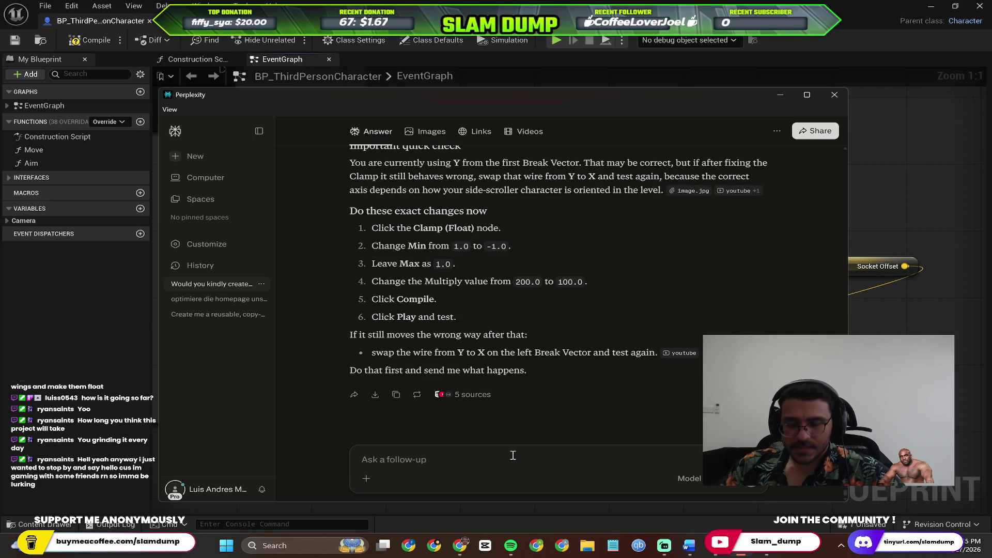
Step: Quote the first three Clamp-fix steps (Min -1.0, Max 1.0) in a new follow-up
{"action": "scroll", "coordinate": [420, 300], "scroll_direction": "up", "scroll_amount": 4}
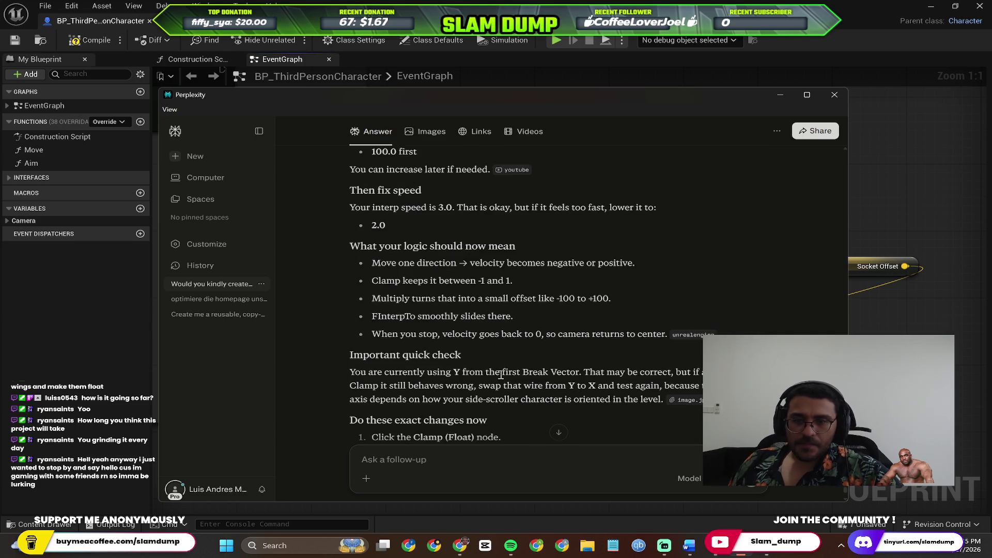
{"action": "scroll", "coordinate": [420, 301], "scroll_direction": "down", "scroll_amount": 3}
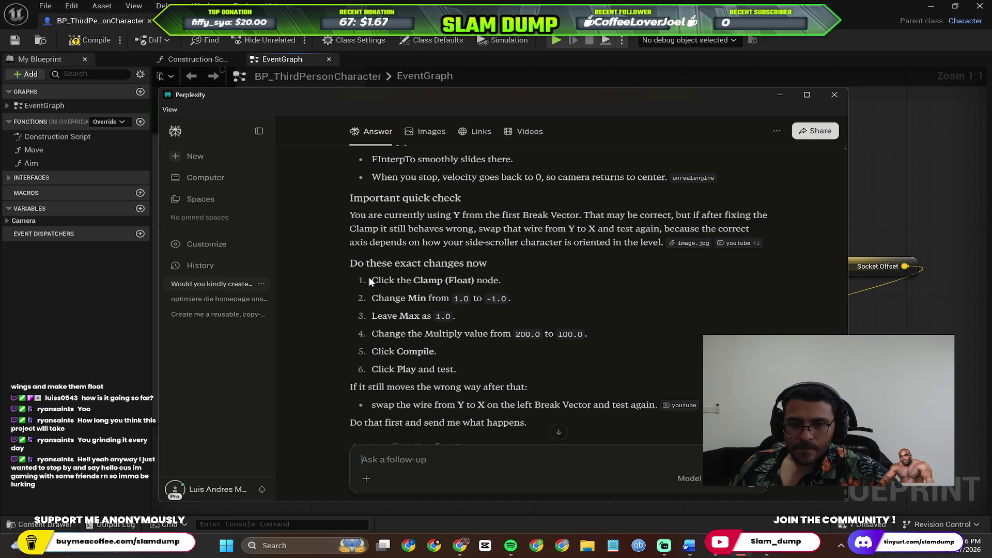
{"action": "left_click_drag", "start_coordinate": [370, 279], "coordinate": [455, 318]}
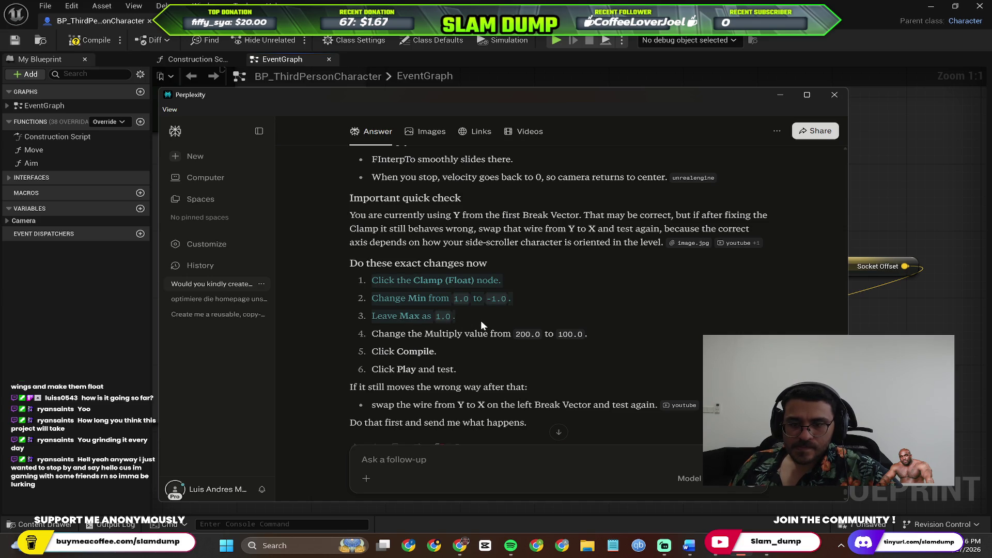
{"action": "left_click", "coordinate": [357, 262]}
{"action": "type", "text": "i di dth"}
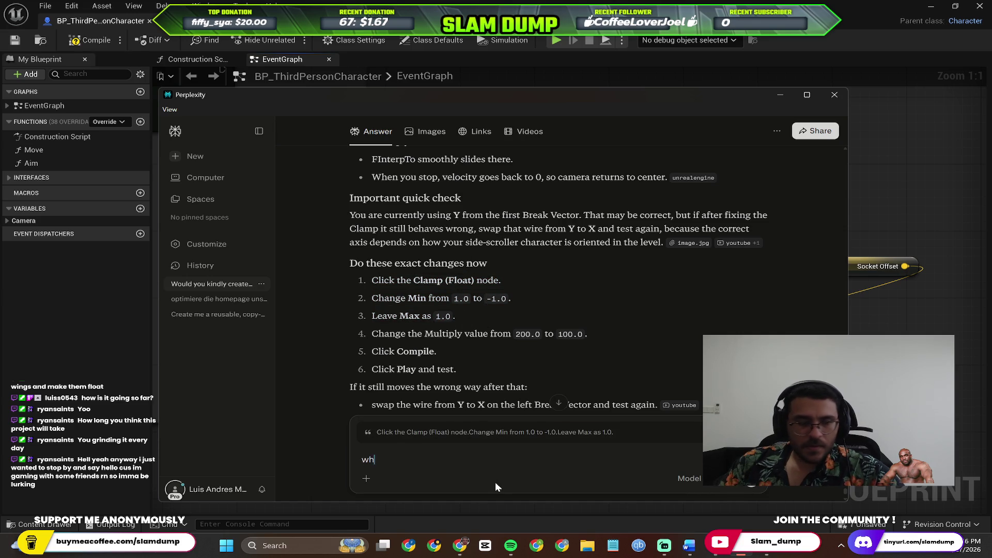
Step: Send the follow-up saying the camera doesn't move ahead and the character always stays centred
{"action": "key", "text": "BackSpace"}
{"action": "key", "text": "BackSpace"}
{"action": "key", "text": "BackSpace"}
{"action": "type", "text": "did this and the camera is"}
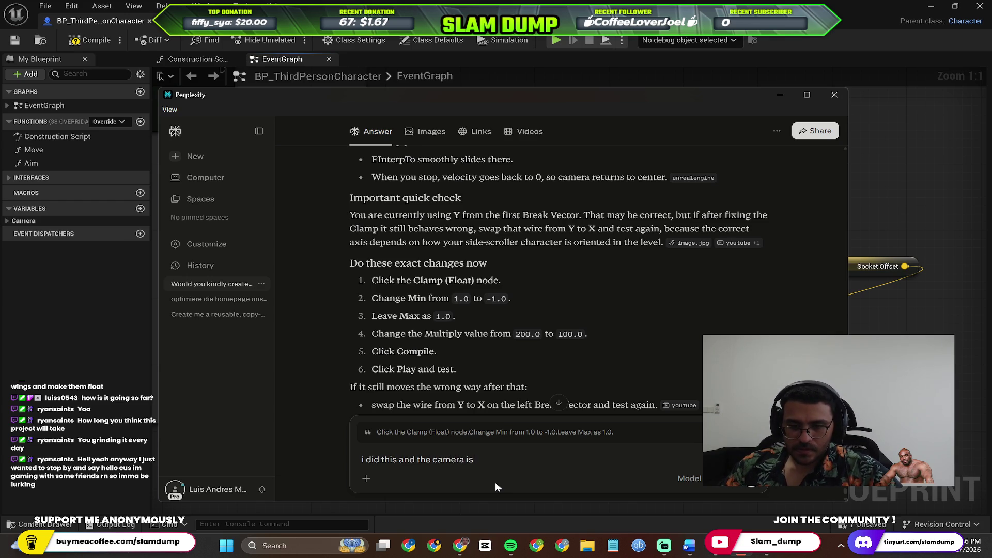
{"action": "type", "text": "move ahead "}
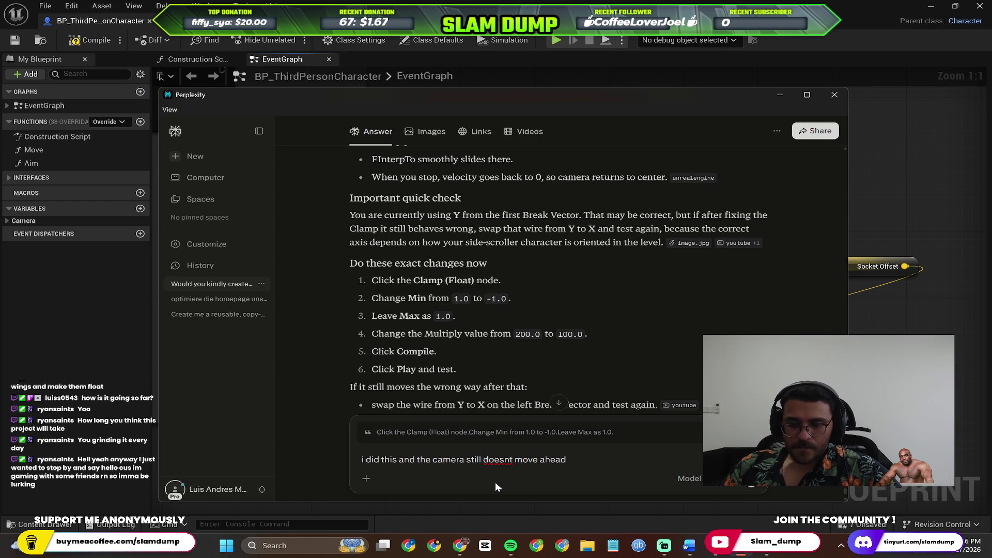
{"action": "type", "text": "instead thec"}
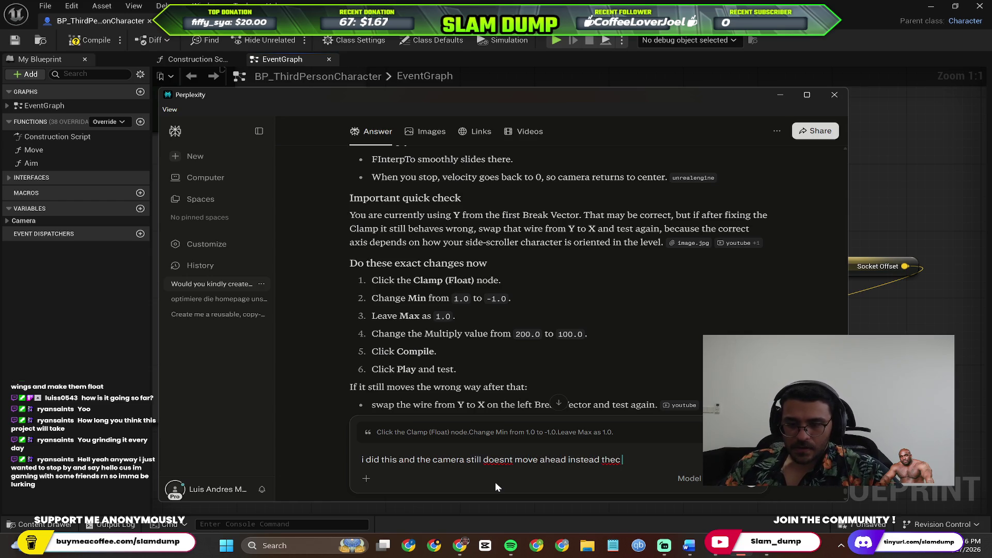
{"action": "key", "text": "BackSpace"}
{"action": "type", "text": "charachter"}
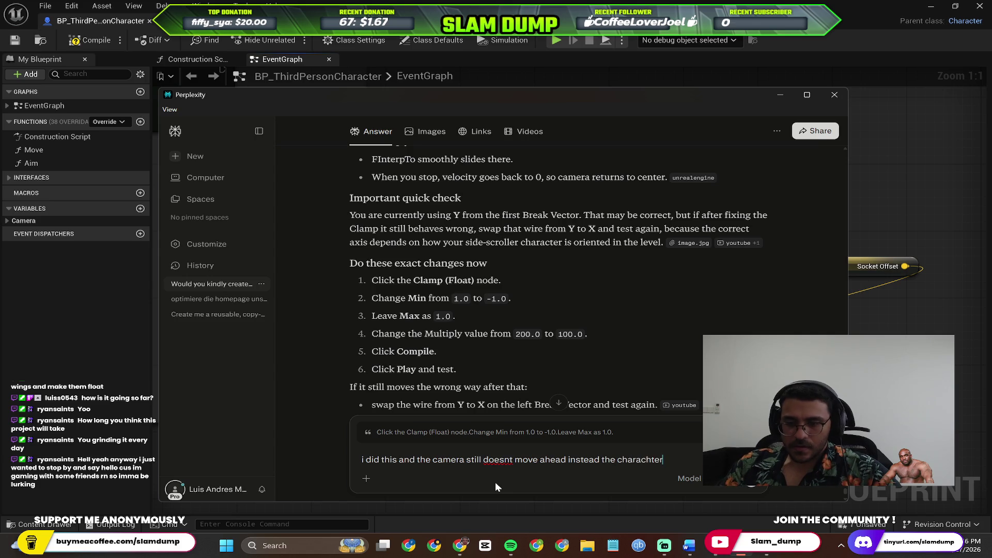
{"action": "type", "text": " is always"}
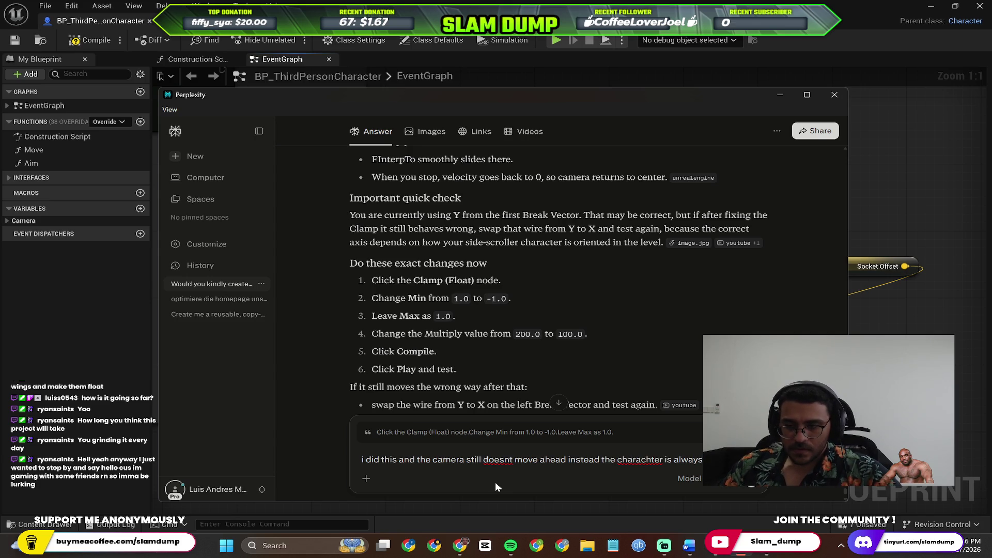
{"action": "key", "text": "Return"}
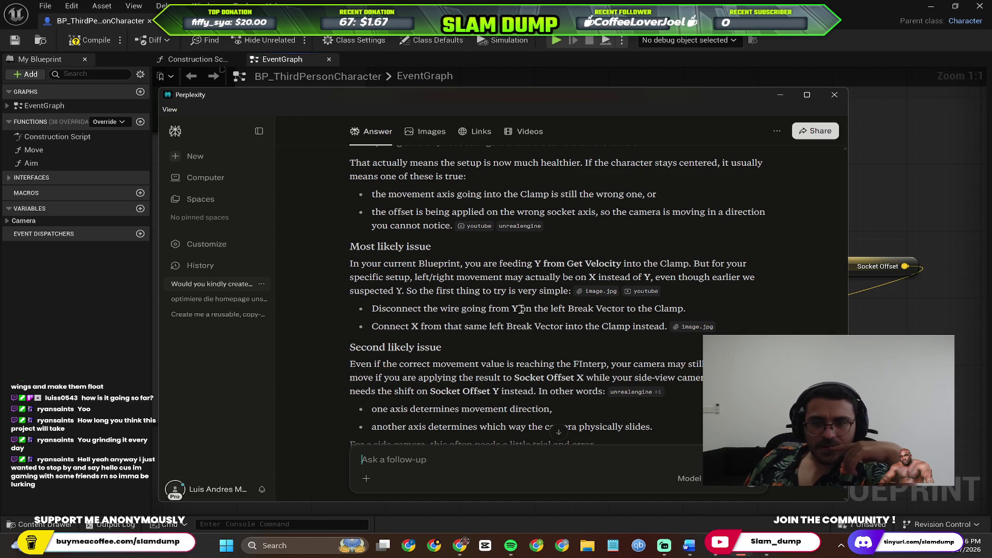
Step: Compare the 'Most likely issue' advice to use X instead of Y with the graph's Break Vector node
{"action": "scroll", "coordinate": [455, 321], "scroll_direction": "down", "scroll_amount": 1}
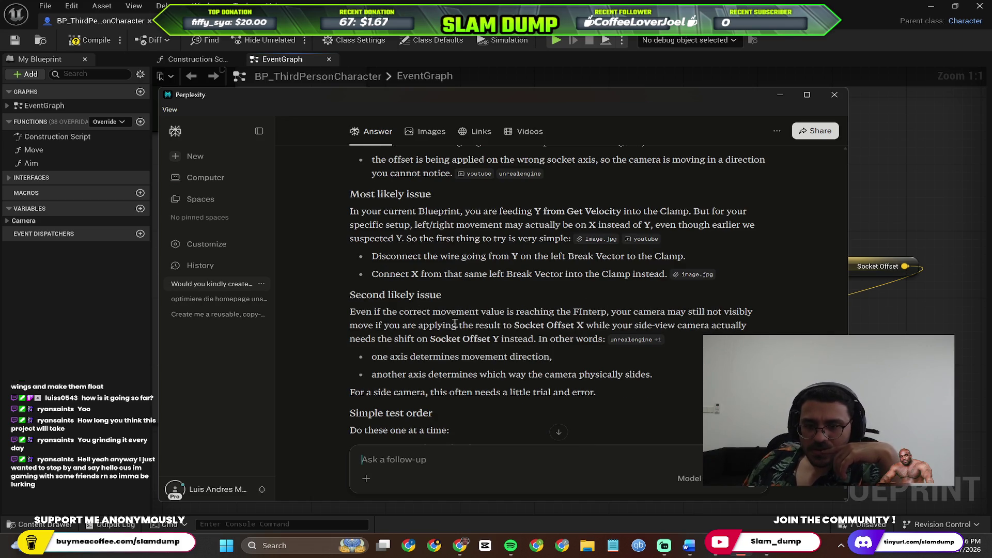
{"action": "scroll", "coordinate": [504, 326], "scroll_direction": "down", "scroll_amount": 1}
{"action": "scroll", "coordinate": [500, 299], "scroll_direction": "up", "scroll_amount": 2}
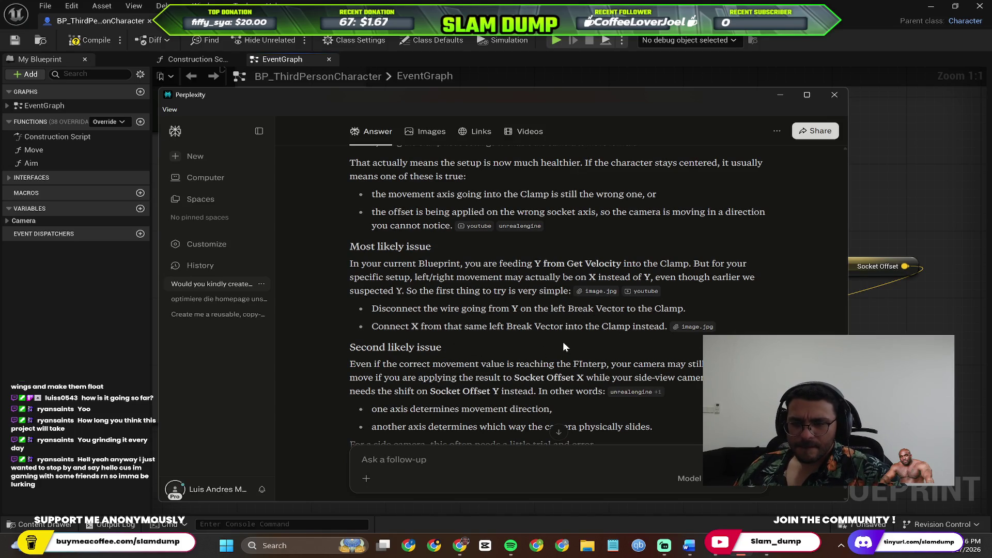
{"action": "scroll", "coordinate": [424, 303], "scroll_direction": "up", "scroll_amount": 2}
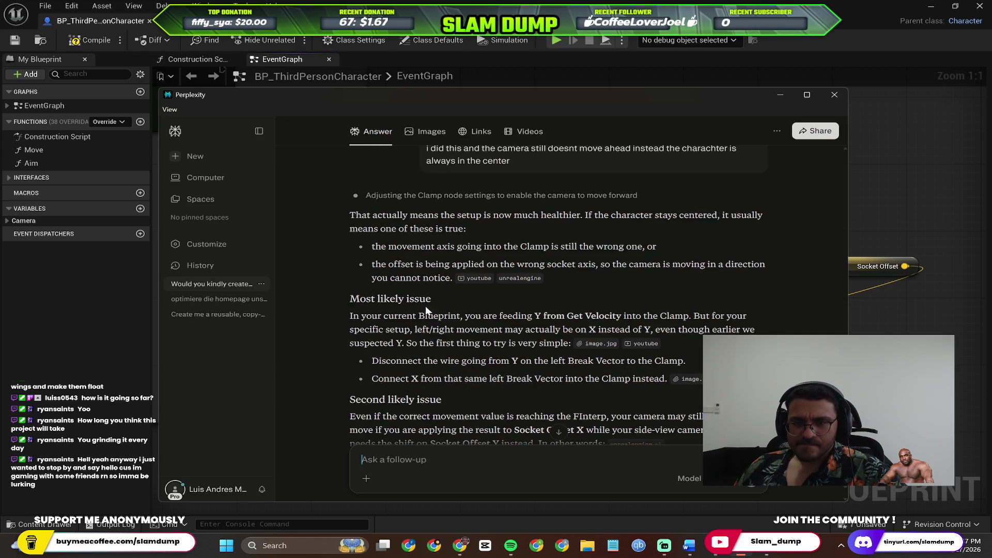
{"action": "scroll", "coordinate": [481, 339], "scroll_direction": "down", "scroll_amount": 5}
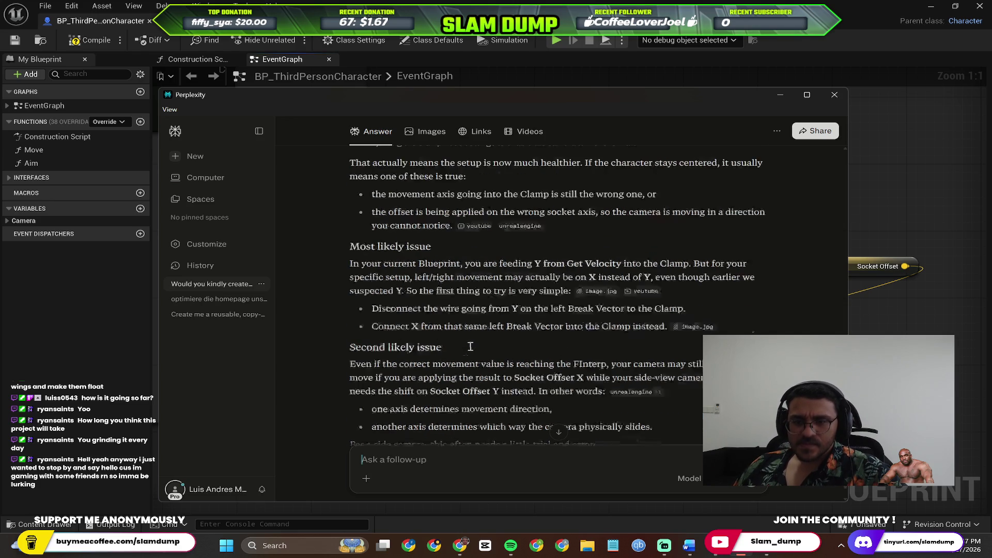
{"action": "scroll", "coordinate": [460, 299], "scroll_direction": "up", "scroll_amount": 3}
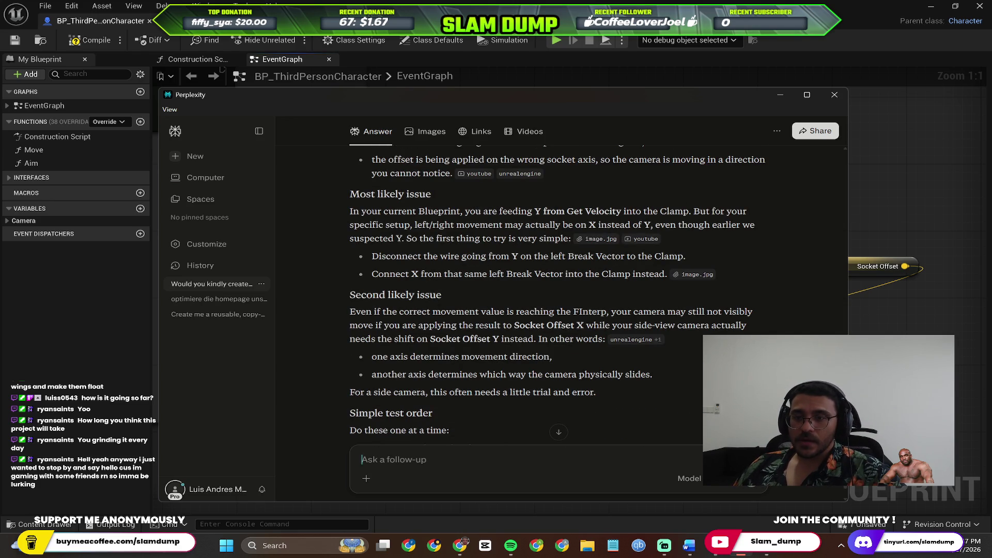
{"action": "key", "text": "alt+Tab"}
{"action": "mouse_move", "coordinate": [400, 385]}
{"action": "left_mouse_down"}
{"action": "mouse_move", "coordinate": [486, 327]}
{"action": "mouse_move", "coordinate": [454, 372]}
{"action": "left_mouse_up"}
{"action": "key", "text": "alt+Tab"}
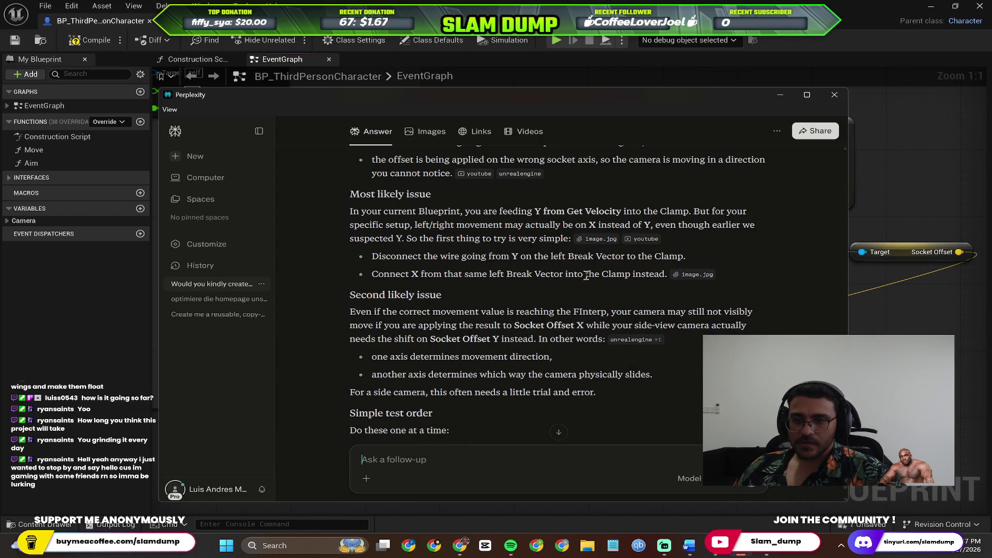
{"action": "key", "text": "alt+Tab"}
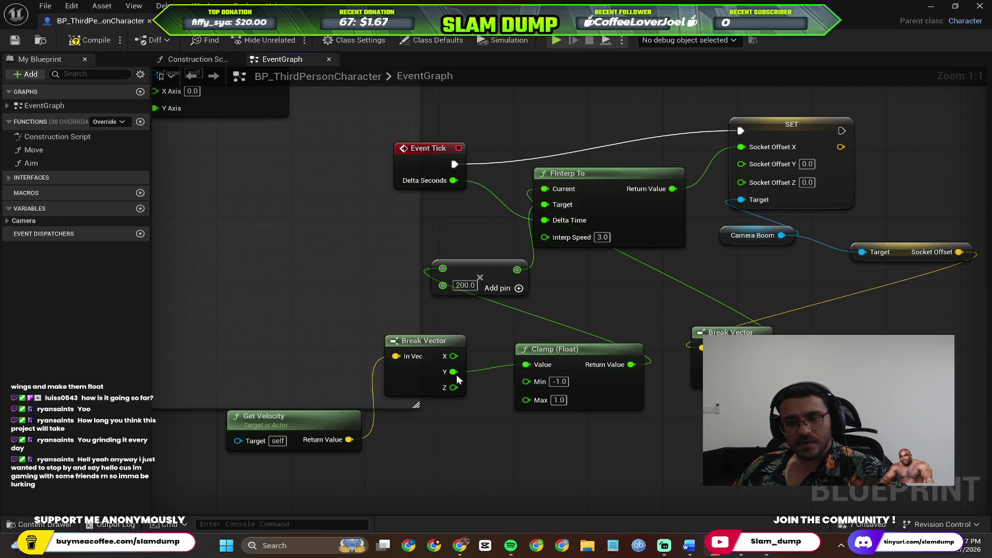
Step: Rewire Break Vector X into the Clamp's Value, compile, and play-test running left and right
{"action": "left_click_drag", "start_coordinate": [453, 356], "coordinate": [526, 365]}
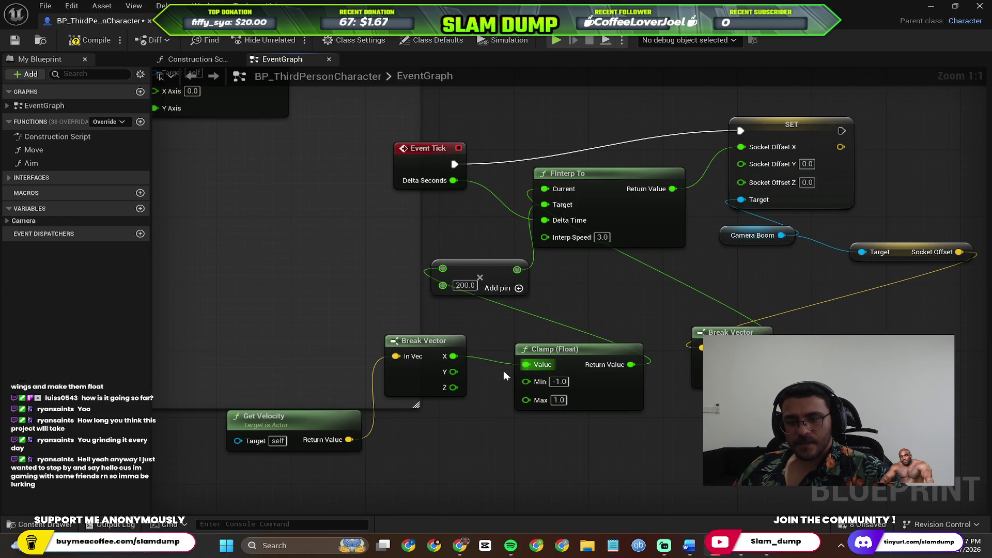
{"action": "left_click", "coordinate": [107, 42]}
{"action": "left_click", "coordinate": [556, 39]}
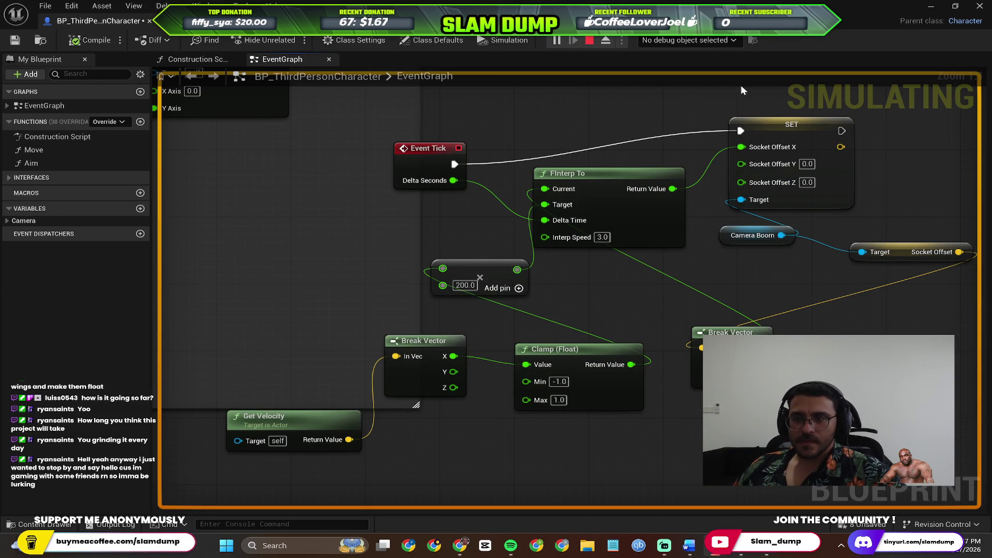
{"action": "key", "text": "a"}
{"action": "key", "text": "d"}
{"action": "key", "text": "a"}
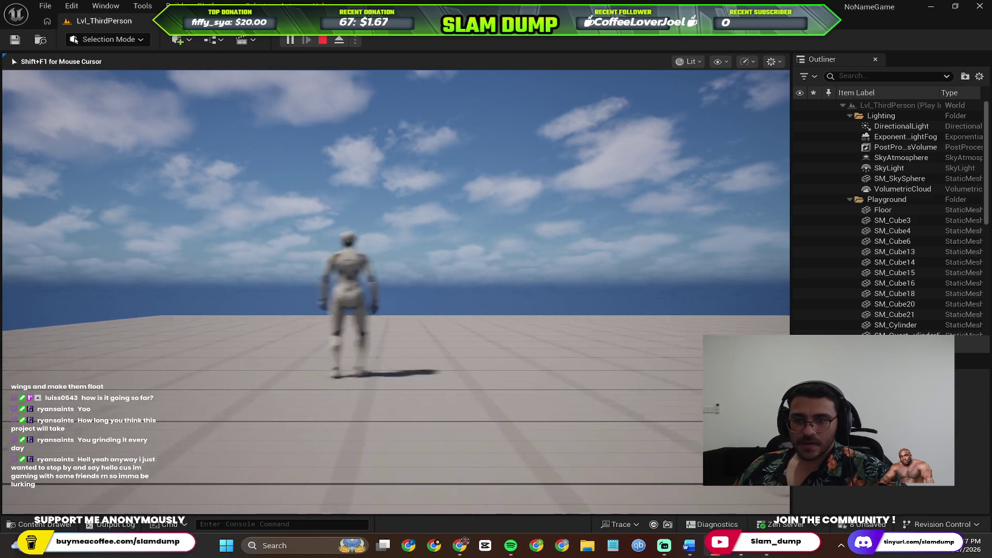
{"action": "key", "text": "d"}
{"action": "key", "text": "d"}
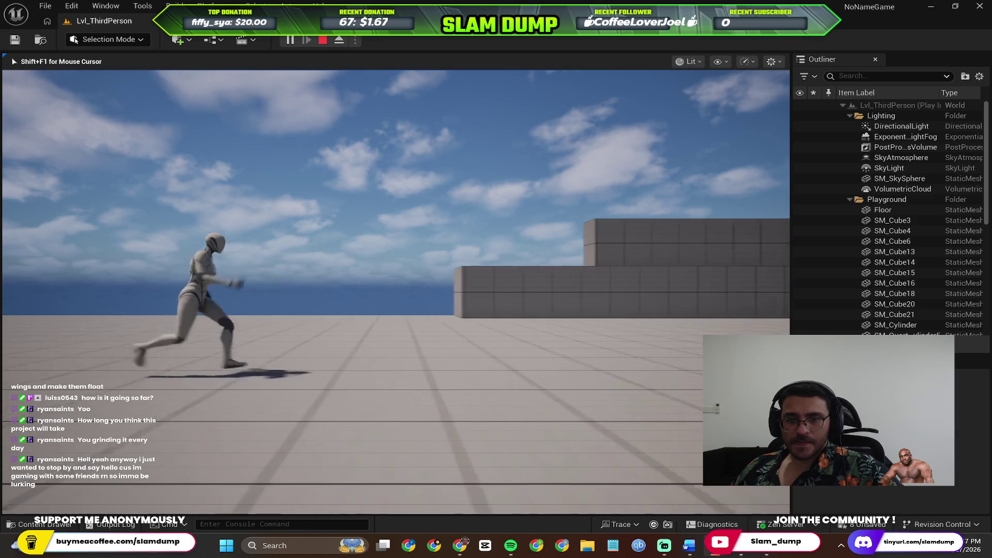
{"action": "key", "text": "a"}
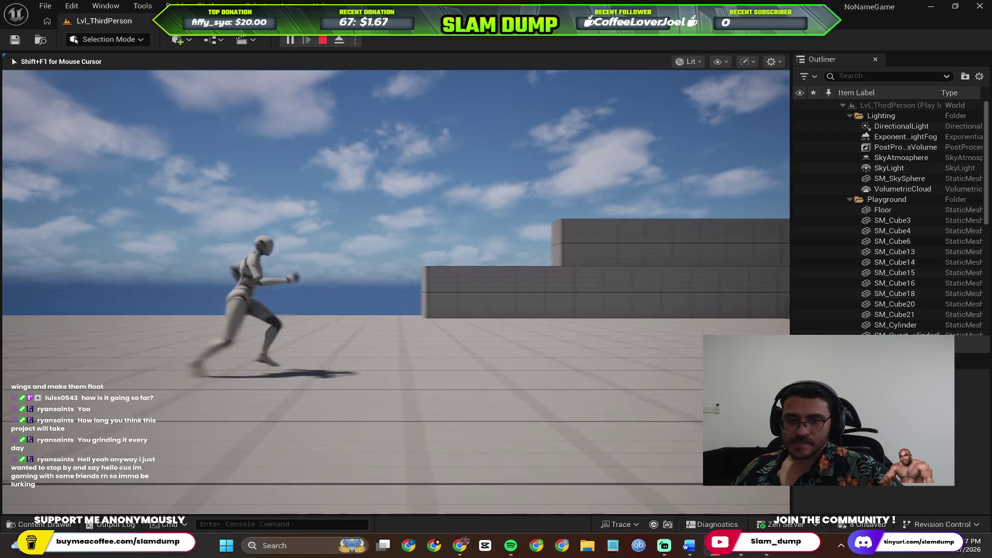
{"action": "key", "text": "Escape"}
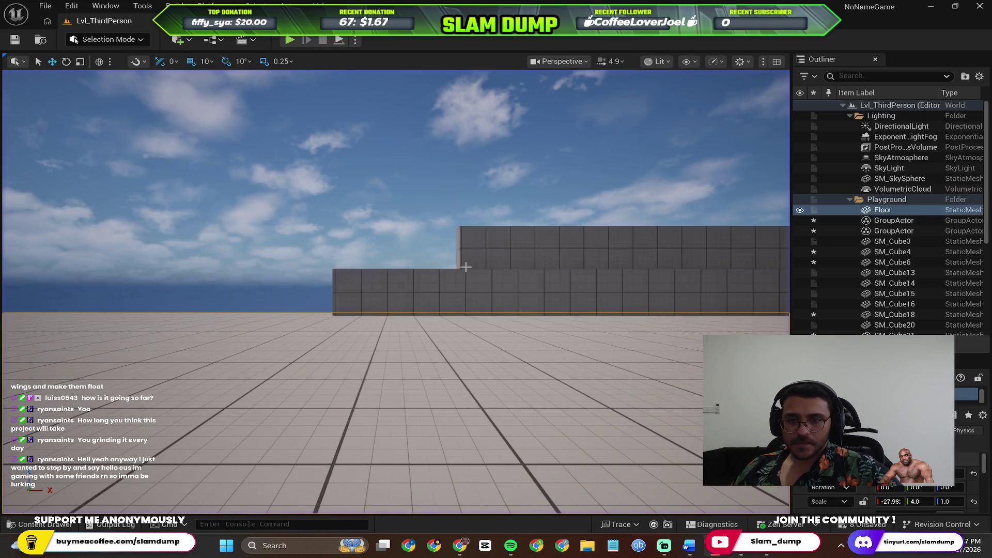
{"action": "key", "text": "alt+Tab"}
{"action": "key", "text": "alt+Tab"}
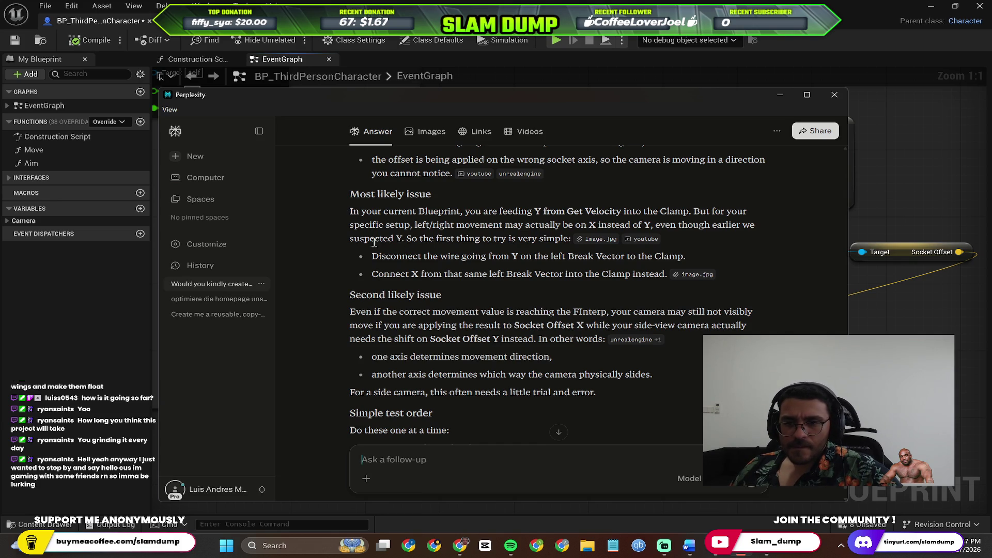
Step: Quote the two Y-to-X rewiring bullets and ask how to make the sharp, sudden camera smoother
{"action": "mouse_move", "coordinate": [356, 257]}
{"action": "left_mouse_down"}
{"action": "mouse_move", "coordinate": [677, 287]}
{"action": "mouse_move", "coordinate": [688, 261]}
{"action": "mouse_move", "coordinate": [660, 272]}
{"action": "mouse_move", "coordinate": [676, 282]}
{"action": "left_mouse_up"}
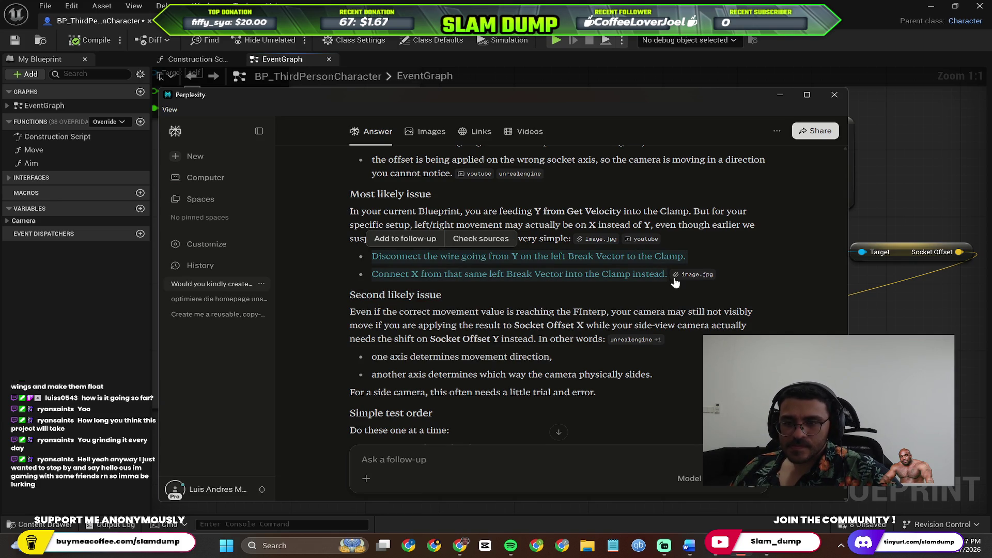
{"action": "left_click", "coordinate": [409, 242]}
{"action": "type", "text": "I only did this and it fixed the iss"}
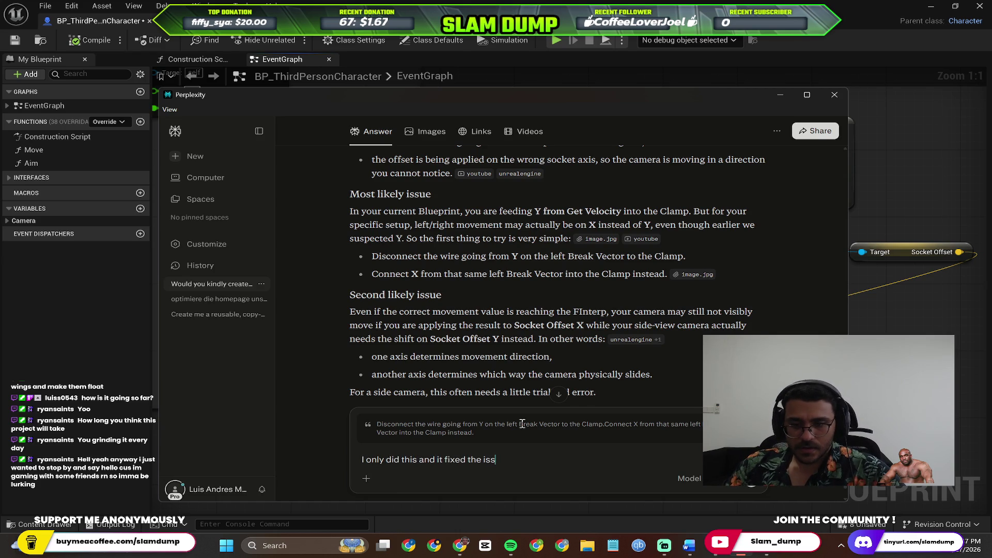
{"action": "type", "text": "ue. now the only"}
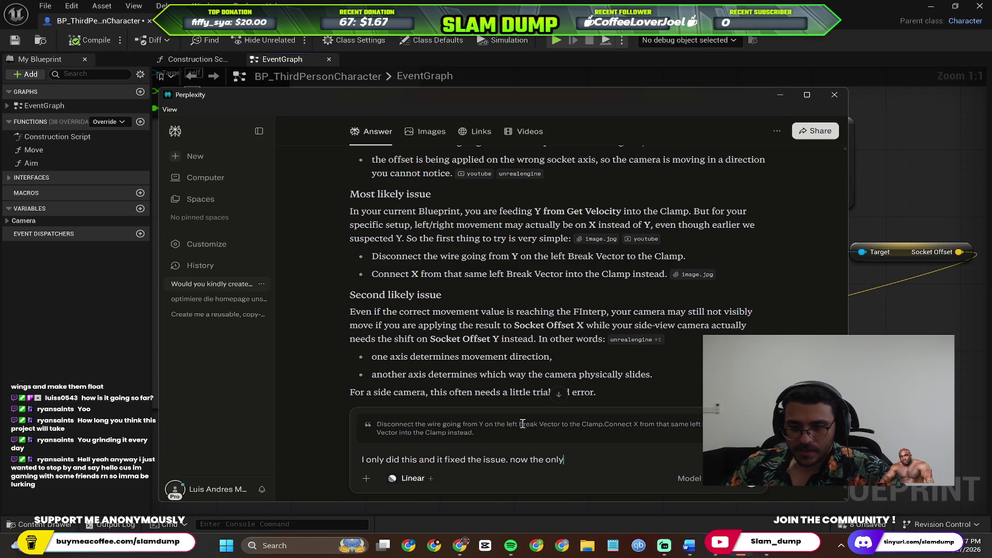
{"action": "type", "text": " thing is I fee"}
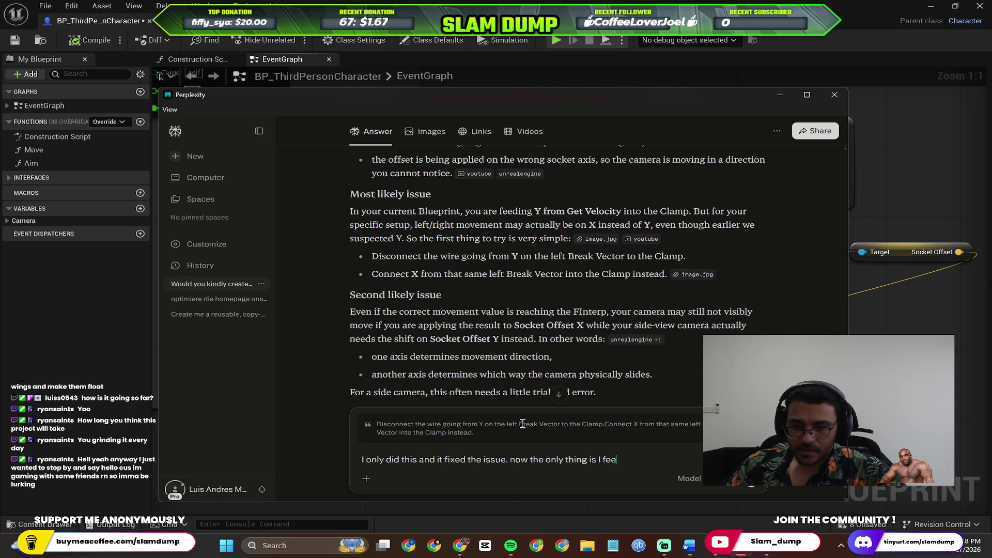
{"action": "type", "text": "the camera mov"}
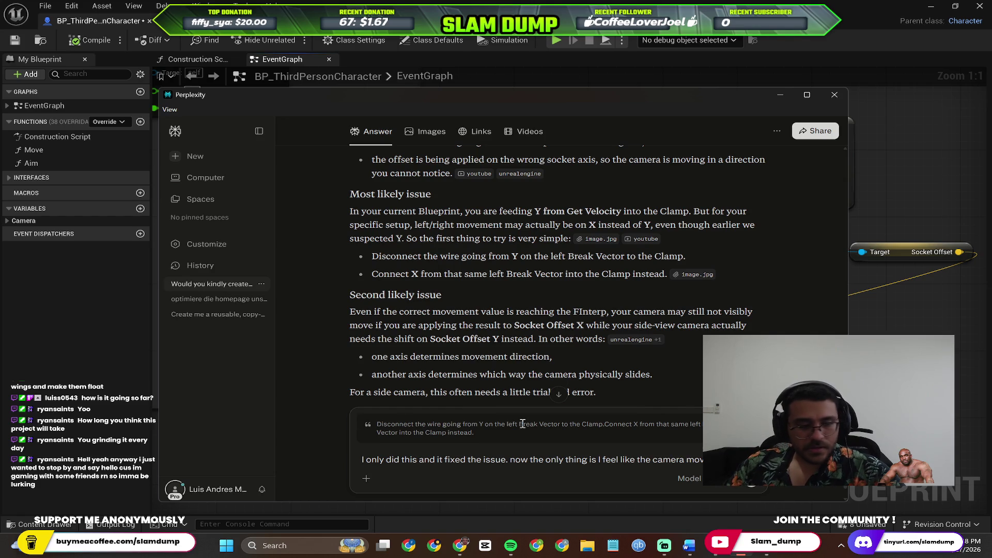
{"action": "type", "text": "sharp and suddenand not smooth h"}
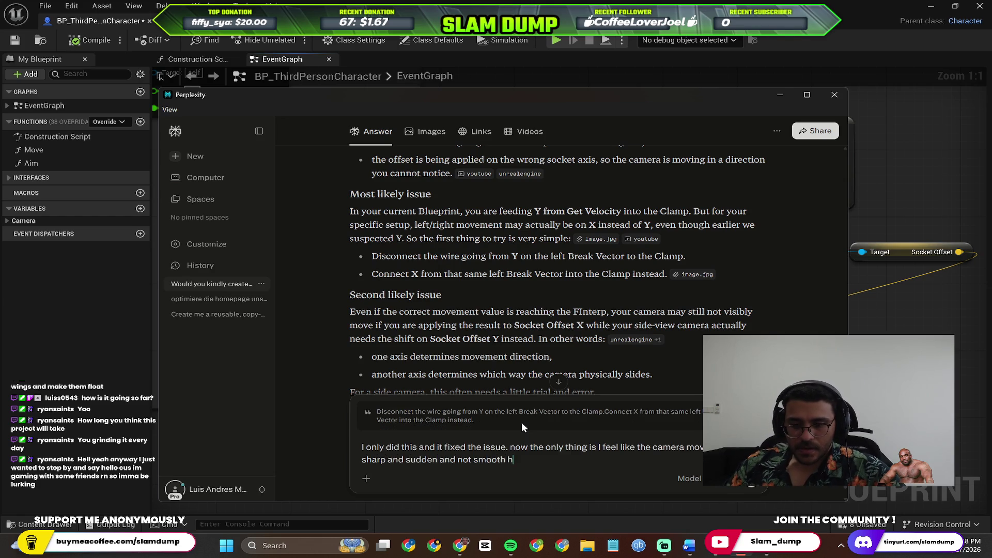
{"action": "type", "text": "ow do"}
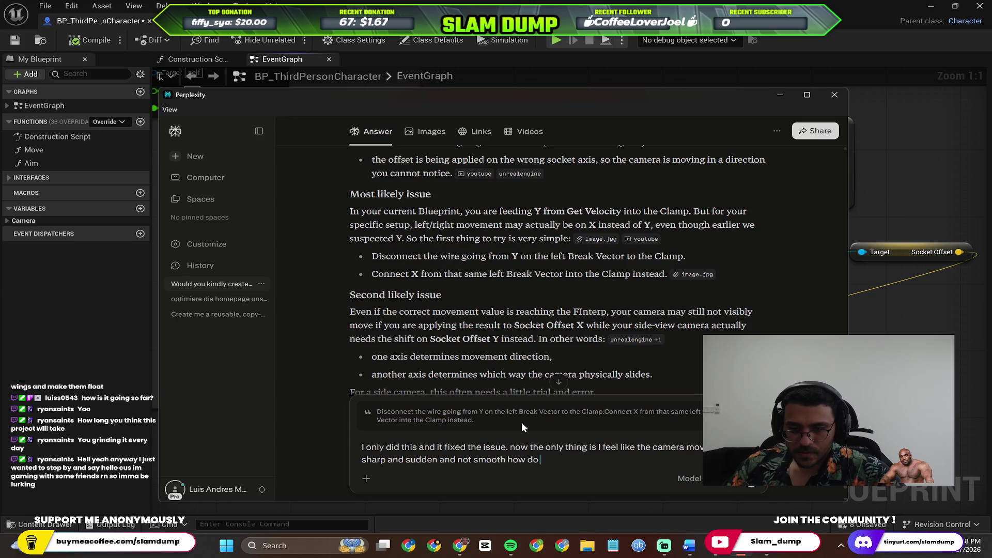
{"action": "type", "text": " i make it smoother"}
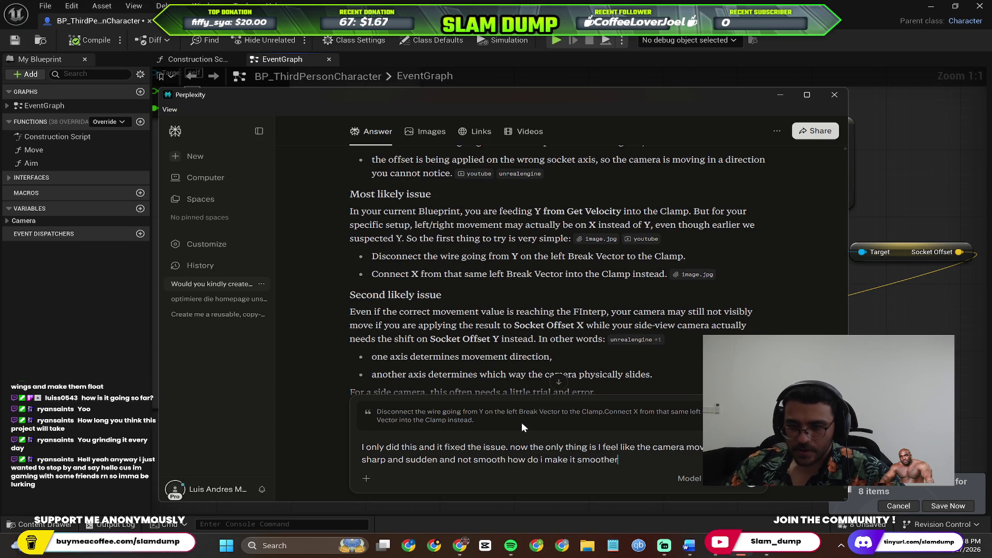
{"action": "key", "text": "Return"}
{"action": "key", "text": "alt+Tab"}
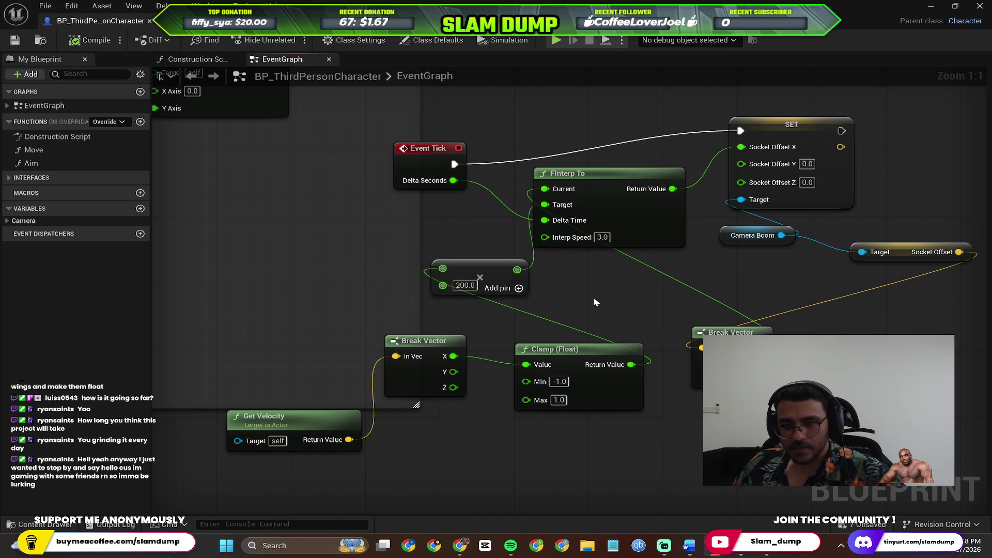
Step: Change the FInterp To Interp Speed from 3.0 to 2.0
{"action": "type", "text": "2"}
{"action": "key", "text": "Return"}
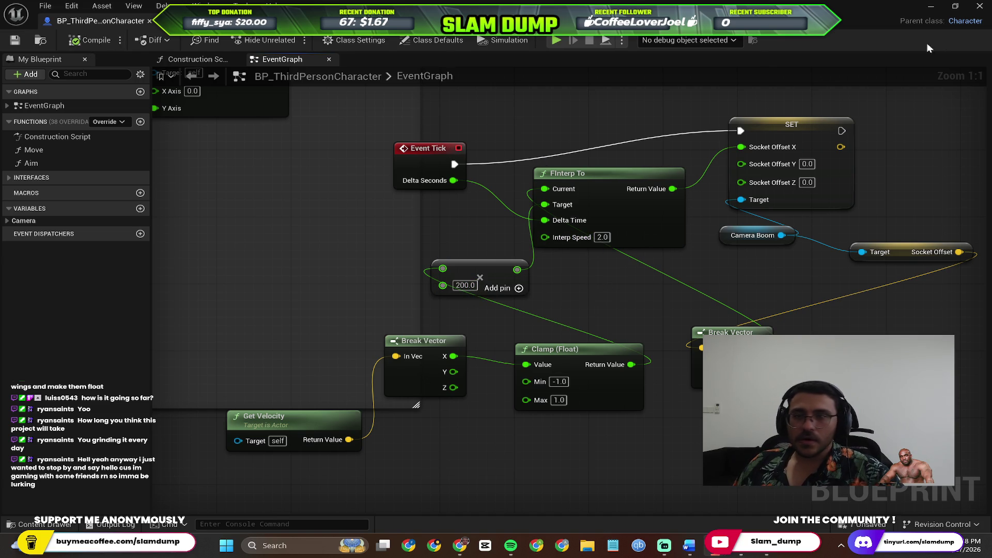
{"action": "left_click", "coordinate": [930, 7]}
Step: Play-test the level, running the character right and left to watch the camera, then stop
{"action": "left_click", "coordinate": [290, 40]}
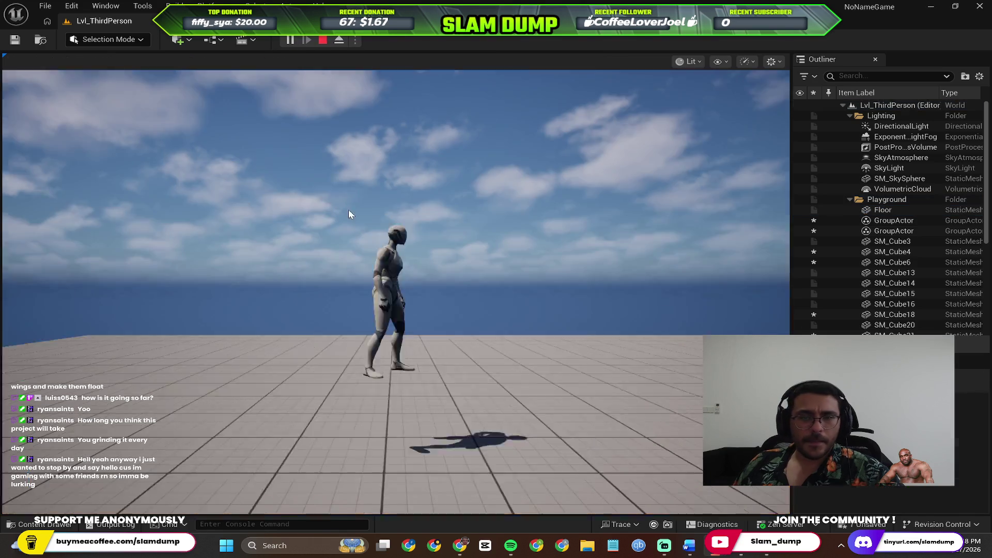
{"action": "key", "text": "d"}
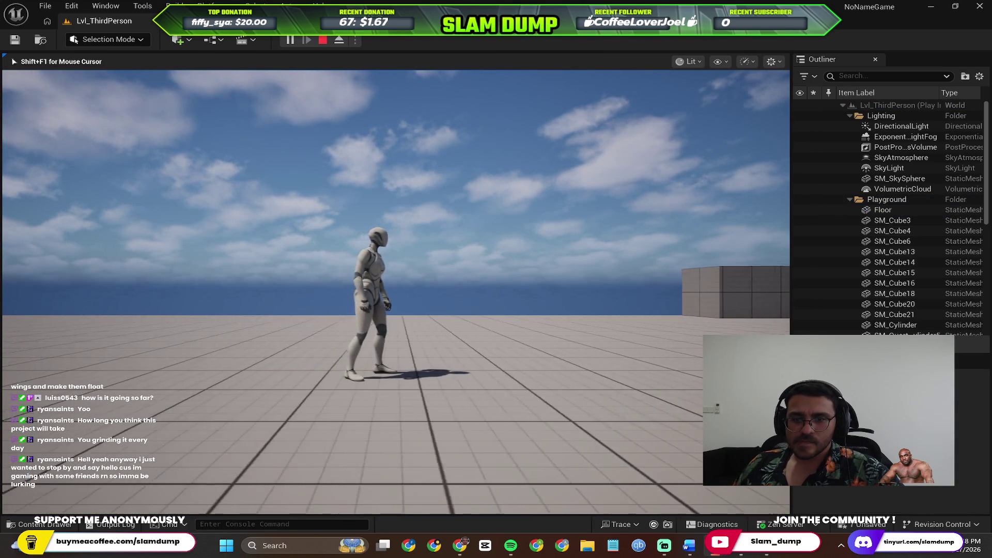
{"action": "key", "text": "a"}
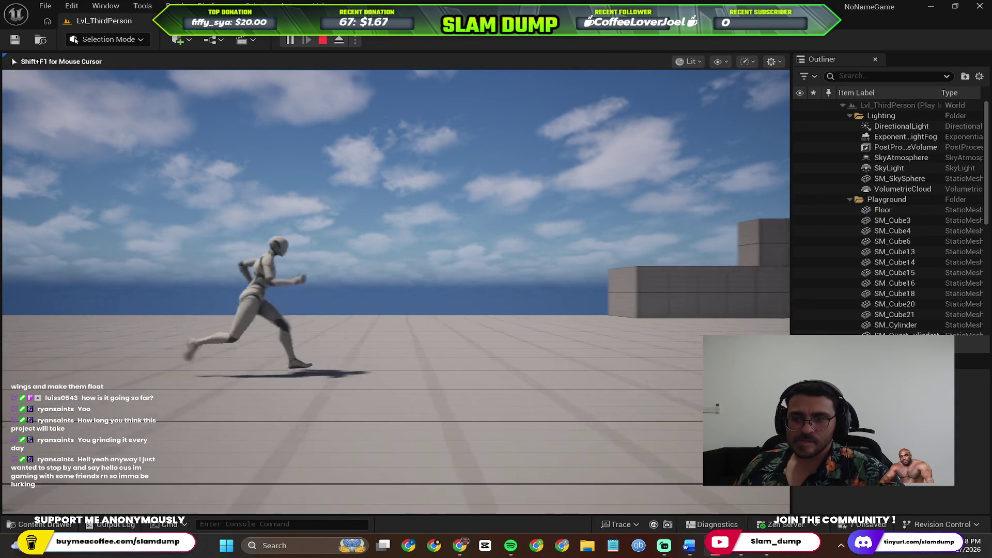
{"action": "key", "text": "d"}
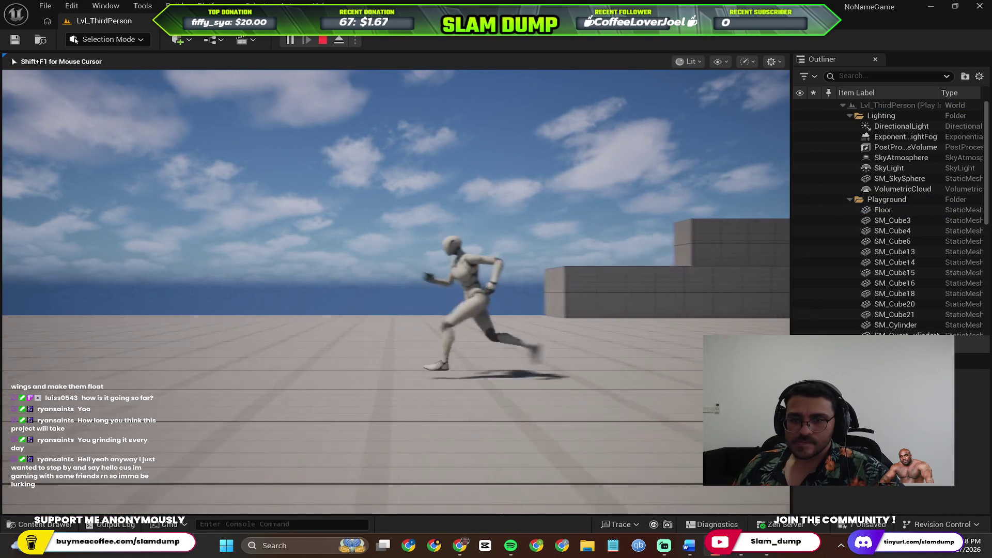
{"action": "key", "text": "a"}
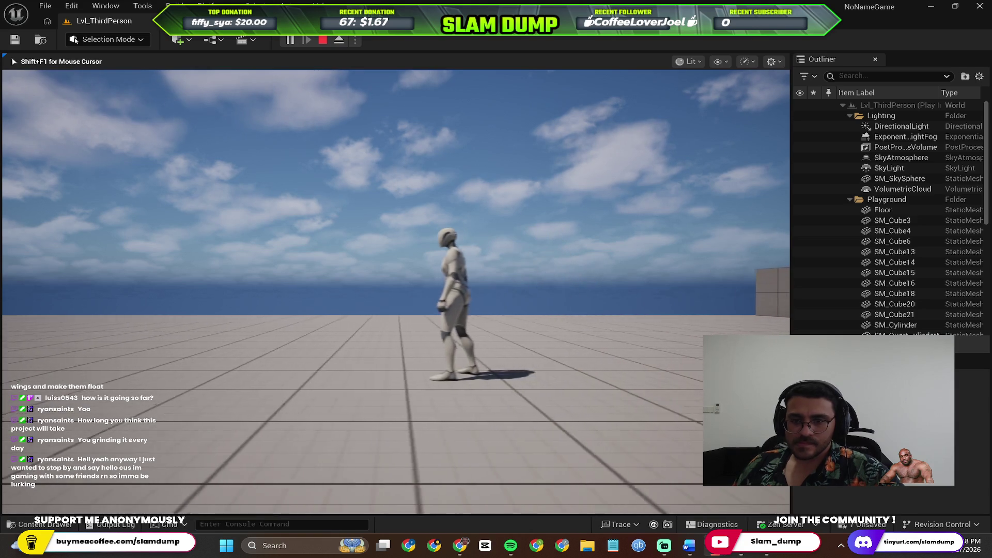
{"action": "key", "text": "d"}
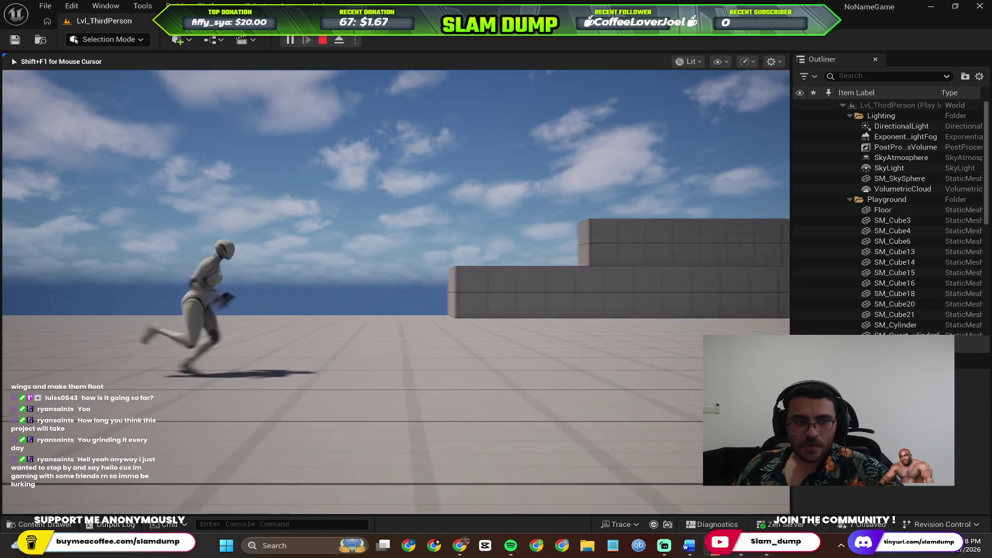
{"action": "key", "text": "d"}
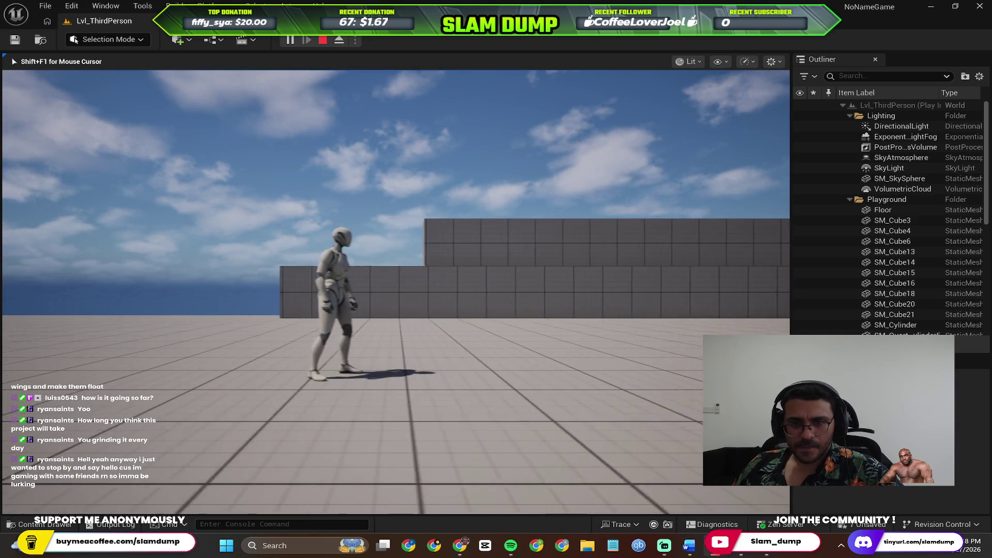
{"action": "key", "text": "Escape"}
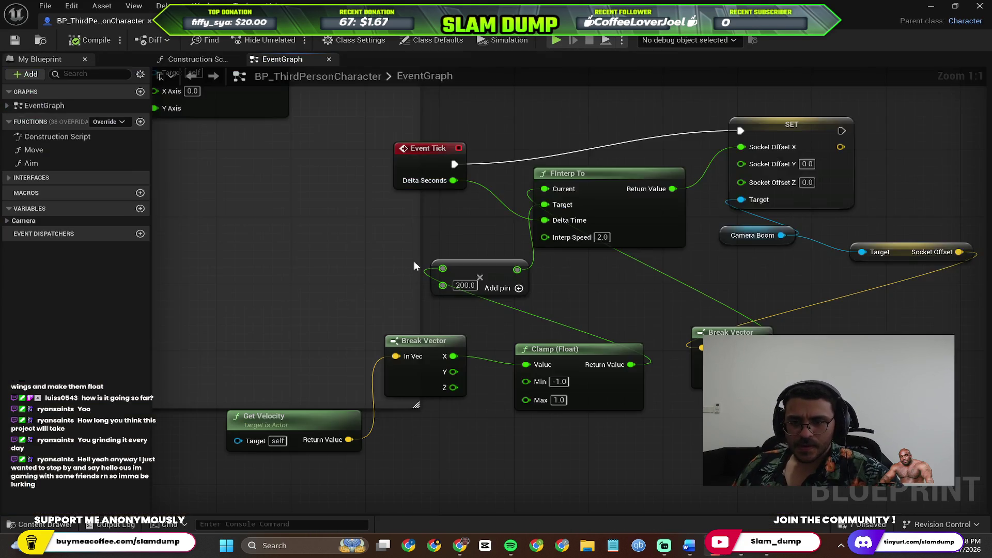
Step: Read Perplexity's advice on lower Interp Speeds (2.0, 1.5, 1.0) and softer Multiply offsets, comparing with the graph
{"action": "key", "text": "alt+Tab"}
{"action": "scroll", "coordinate": [492, 326], "scroll_direction": "down", "scroll_amount": 3}
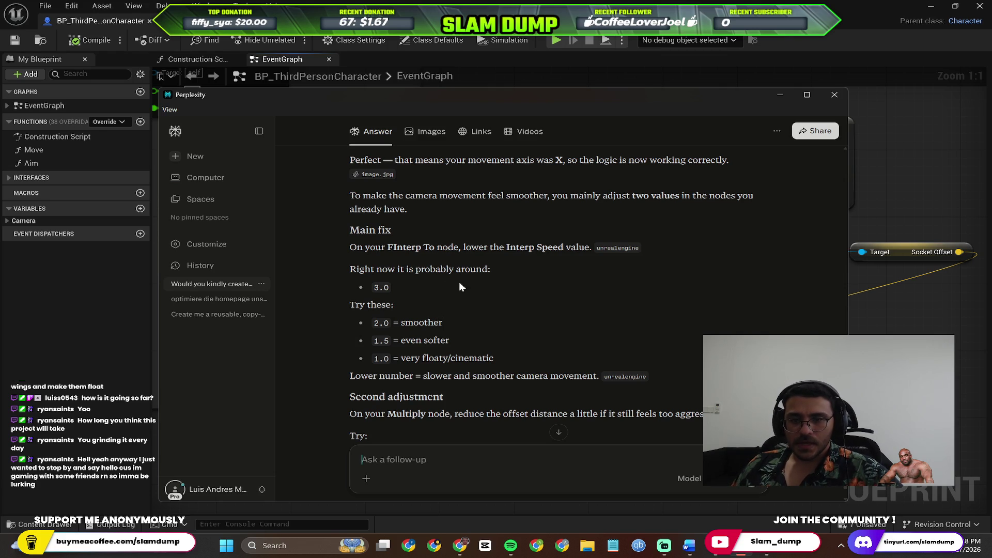
{"action": "scroll", "coordinate": [457, 269], "scroll_direction": "down", "scroll_amount": 2}
{"action": "scroll", "coordinate": [463, 286], "scroll_direction": "up", "scroll_amount": 2}
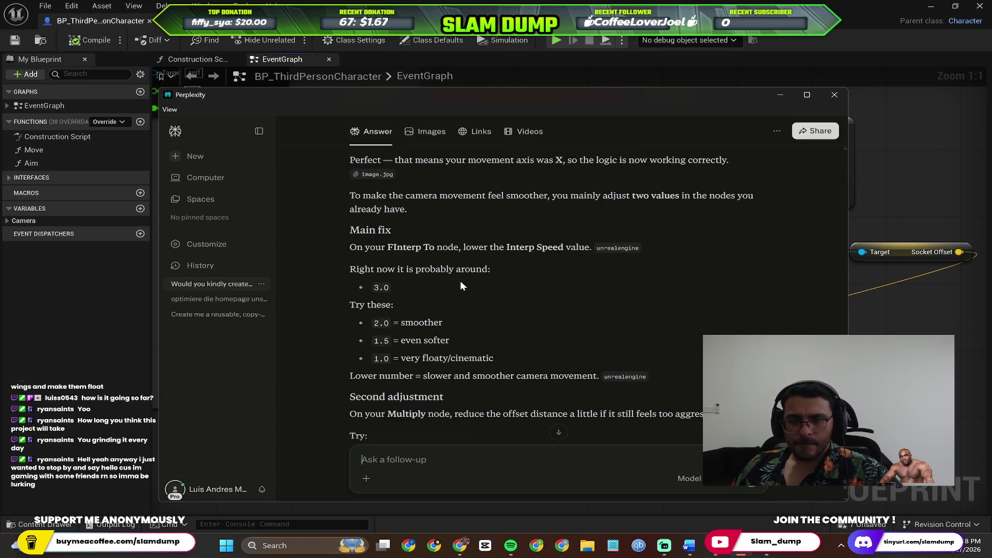
{"action": "key", "text": "alt+Tab"}
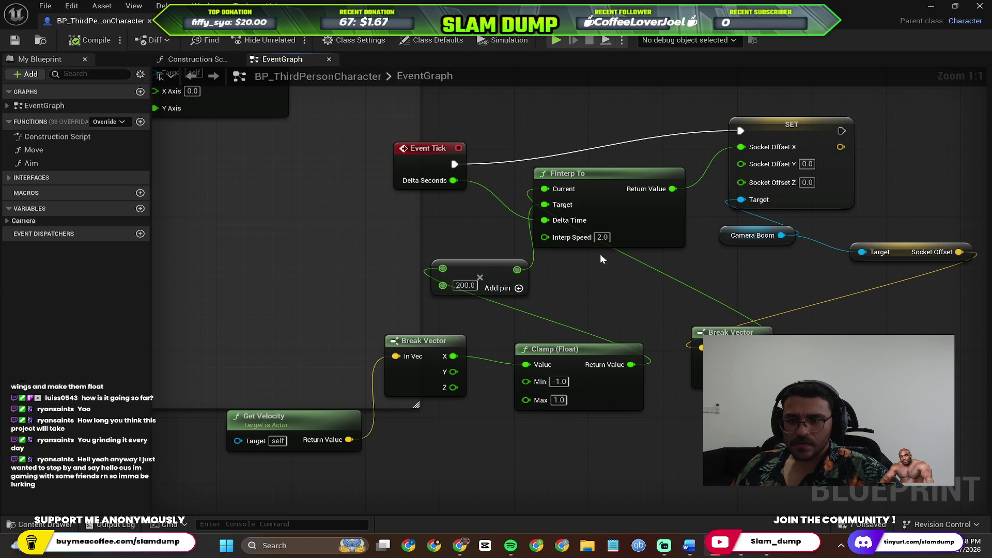
{"action": "key", "text": "alt+Tab"}
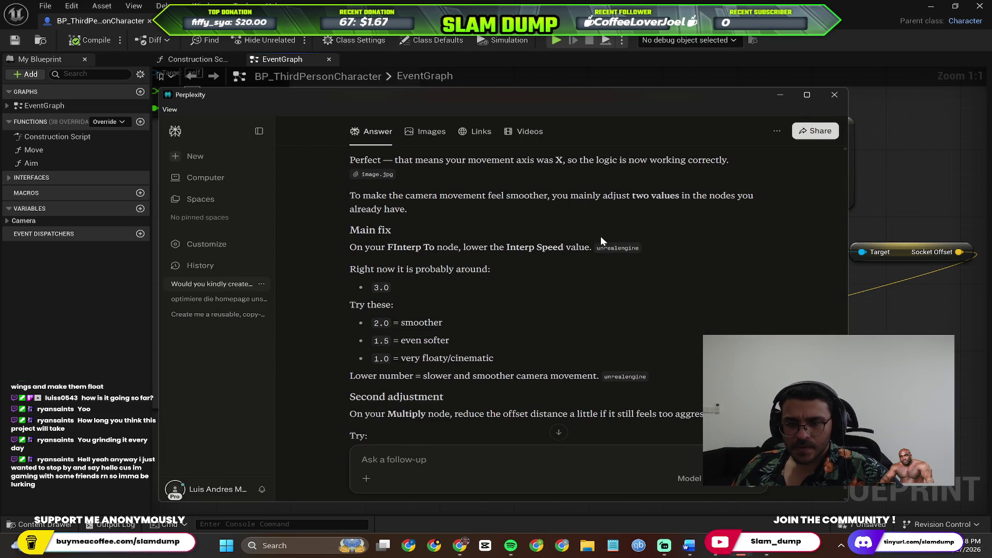
{"action": "scroll", "coordinate": [601, 237], "scroll_direction": "down", "scroll_amount": 3}
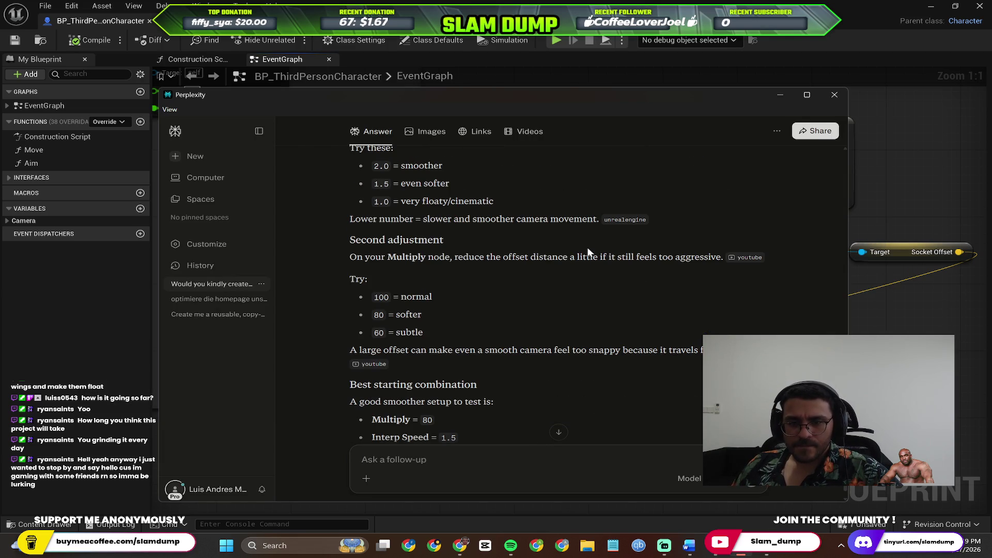
Step: Change the Multiply value from 200.0 to 40 and compile the character blueprint
{"action": "key", "text": "alt+Tab"}
{"action": "left_click", "coordinate": [463, 287]}
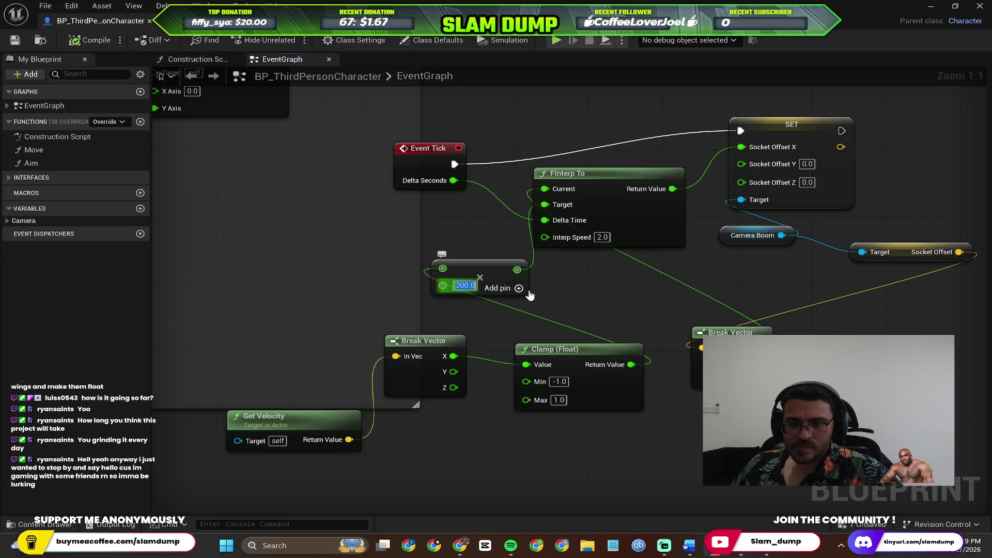
{"action": "type", "text": "40"}
{"action": "key", "text": "Return"}
{"action": "left_click", "coordinate": [94, 41]}
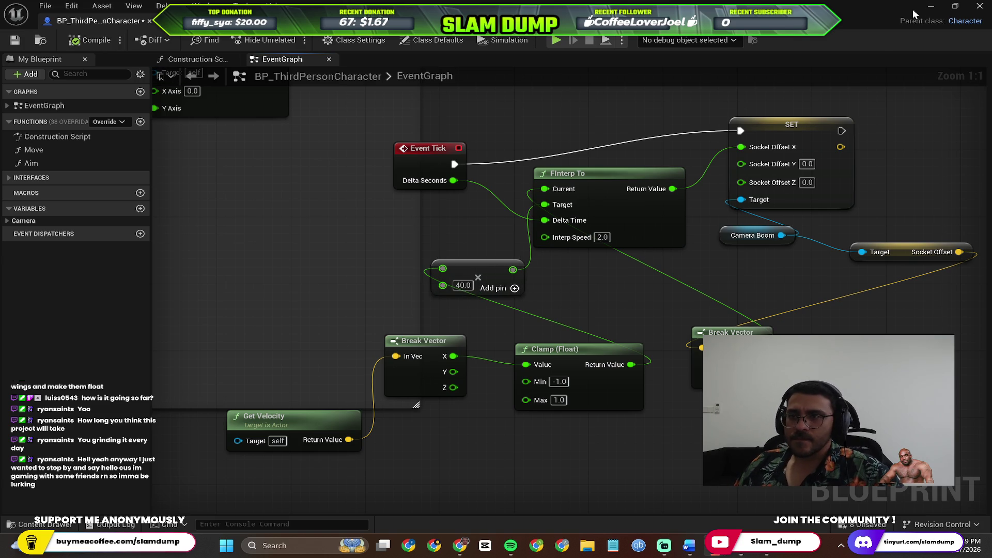
Step: Play-test the 40 multiplier, running the character right, forward and left, then stop
{"action": "left_click", "coordinate": [931, 6]}
{"action": "key", "text": "alt+p"}
{"action": "key", "text": "d"}
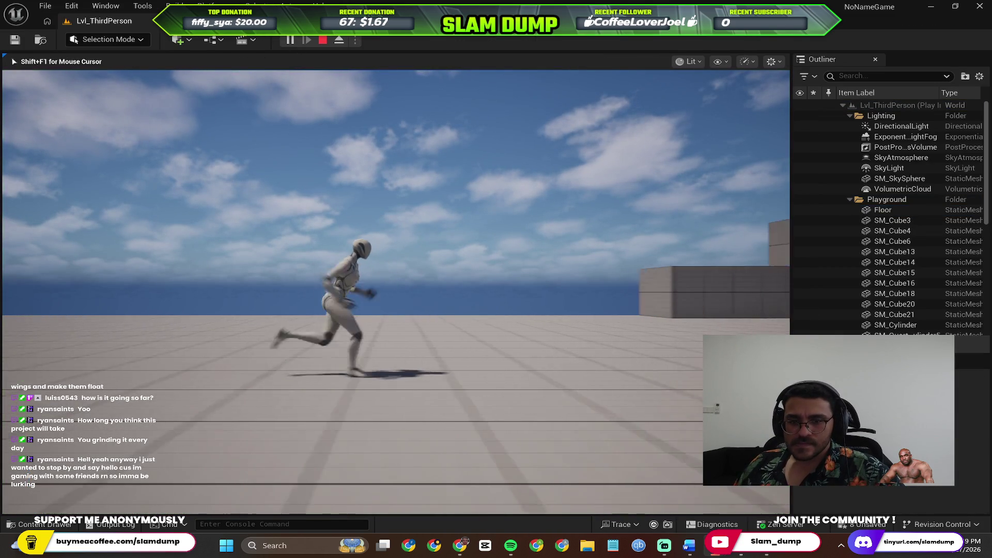
{"action": "key", "text": "d"}
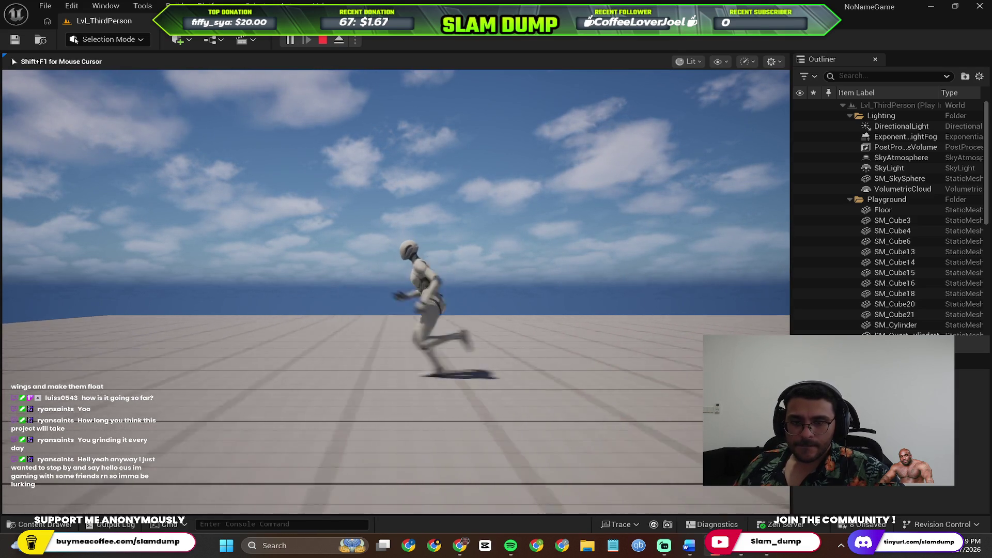
{"action": "key", "text": "w"}
{"action": "key", "text": "a"}
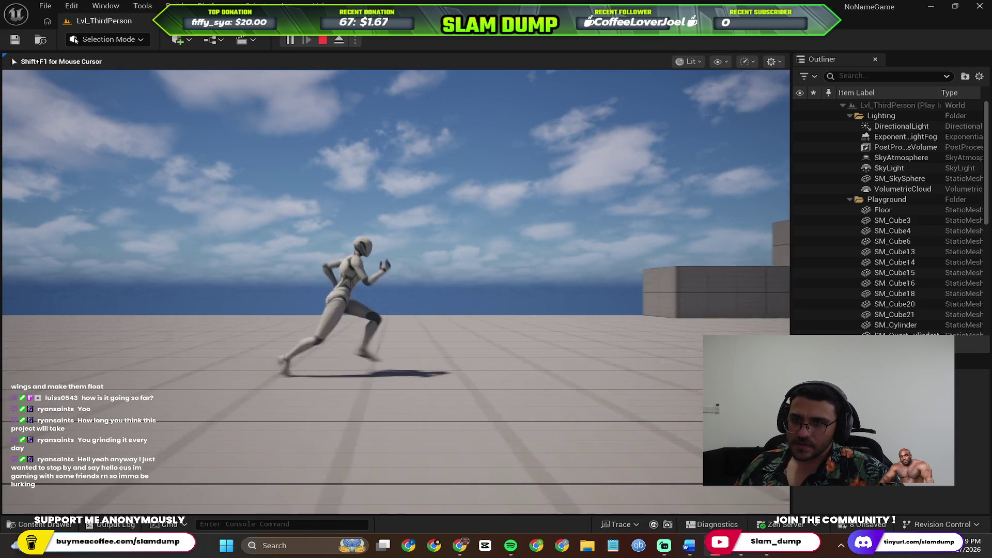
{"action": "key", "text": "Escape"}
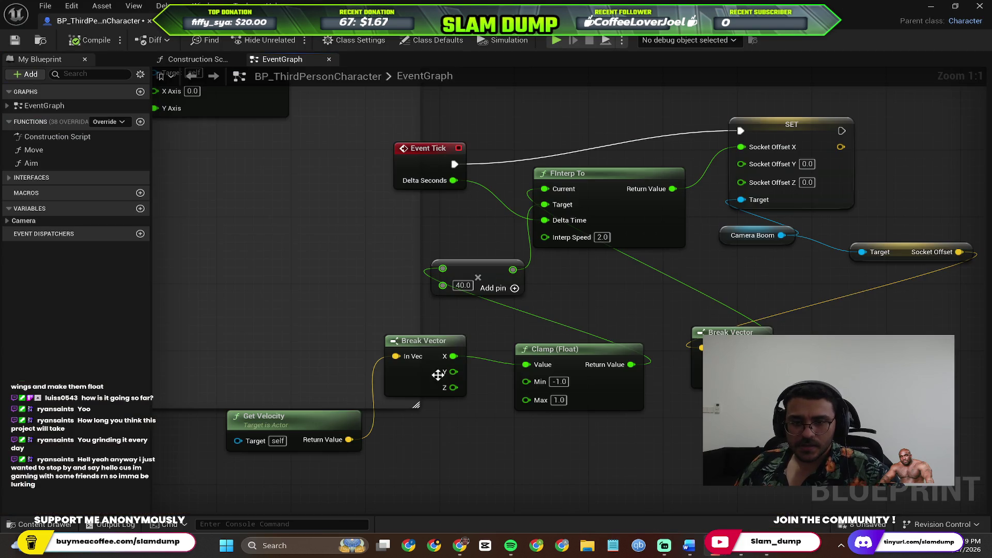
Step: Review Perplexity's tuning advice before changing the 40.0 multiplier
{"action": "left_click", "coordinate": [463, 285]}
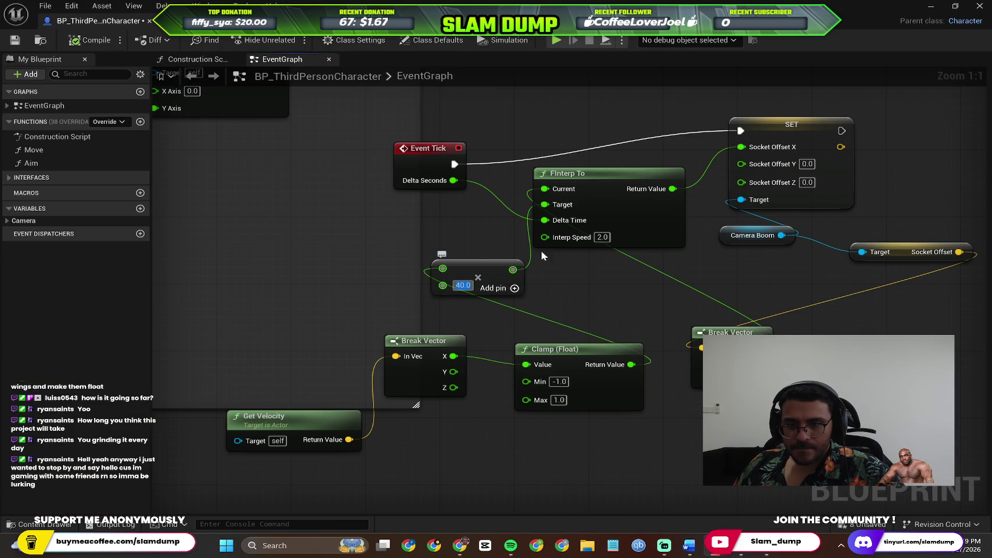
{"action": "left_click", "coordinate": [601, 236]}
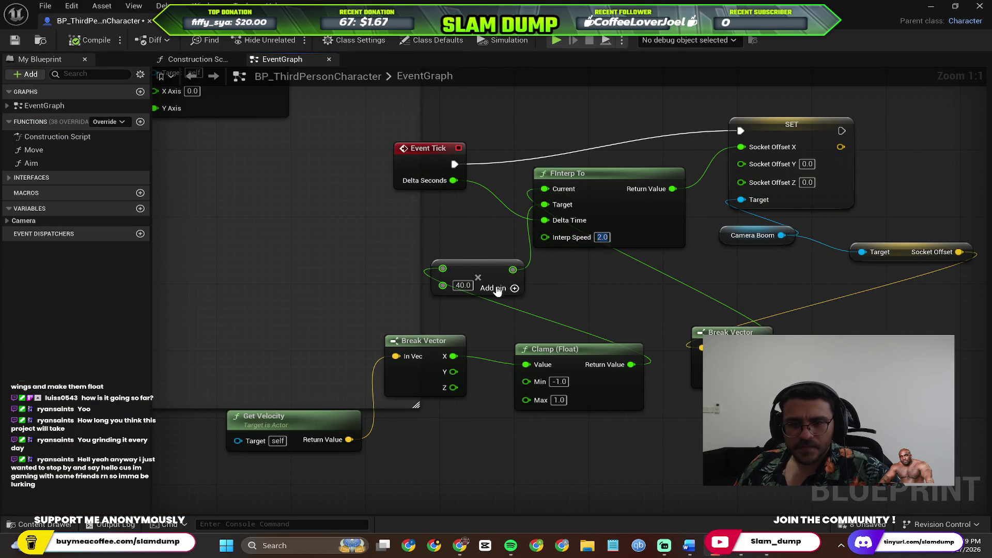
{"action": "key", "text": "alt+Tab"}
{"action": "scroll", "coordinate": [438, 333], "scroll_direction": "down", "scroll_amount": 1}
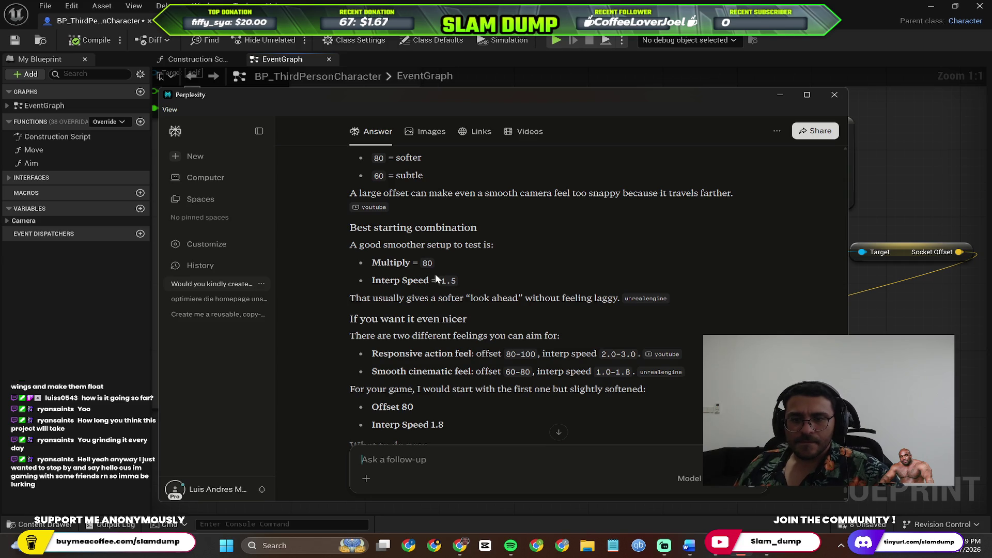
{"action": "key", "text": "alt+Tab"}
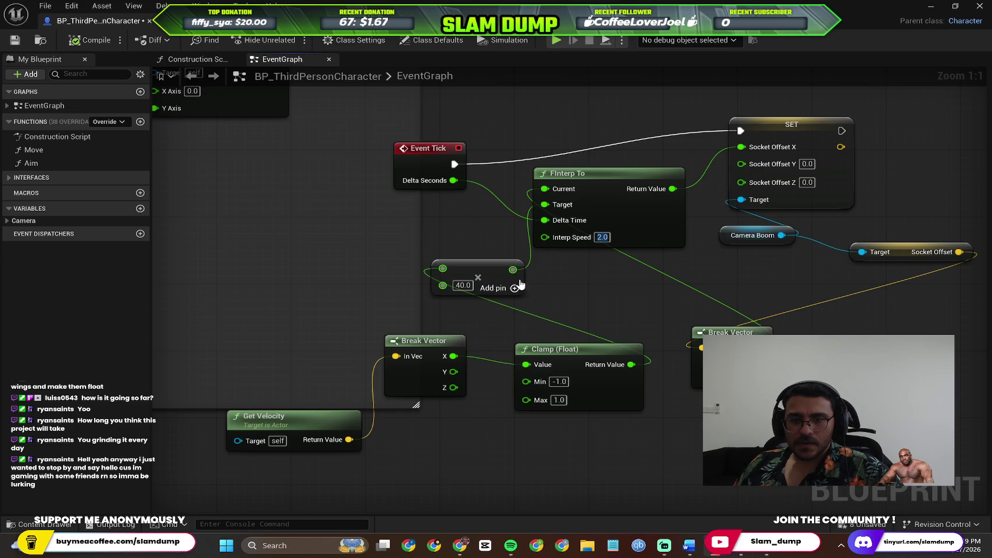
Step: Set the Multiply value to 80 and the FInterp To Interp Speed to 1.5
{"action": "key", "text": "BackSpace"}
{"action": "key", "text": "BackSpace"}
{"action": "key", "text": "BackSpace"}
{"action": "type", "text": "8"}
{"action": "key", "text": "Return"}
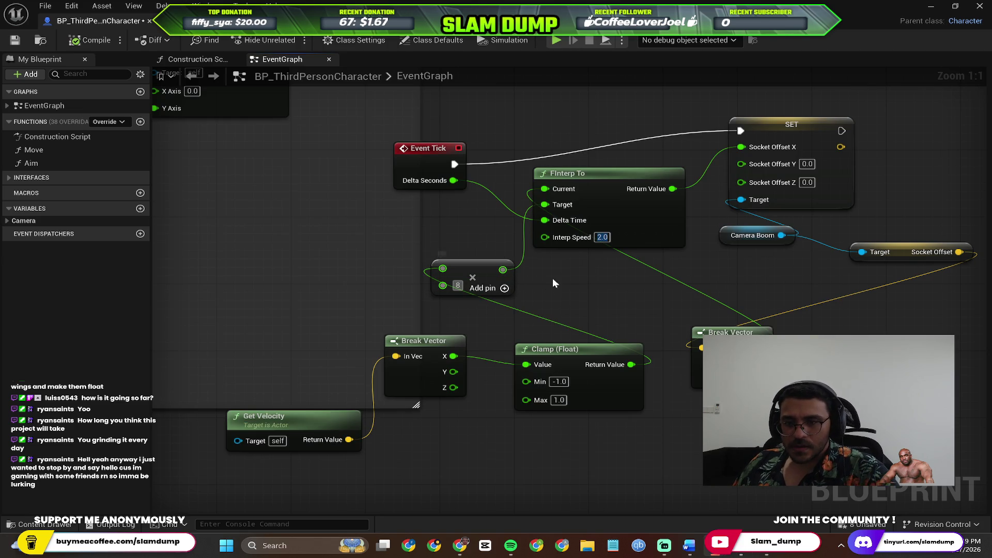
{"action": "type", "text": "0"}
{"action": "left_click", "coordinate": [603, 237]}
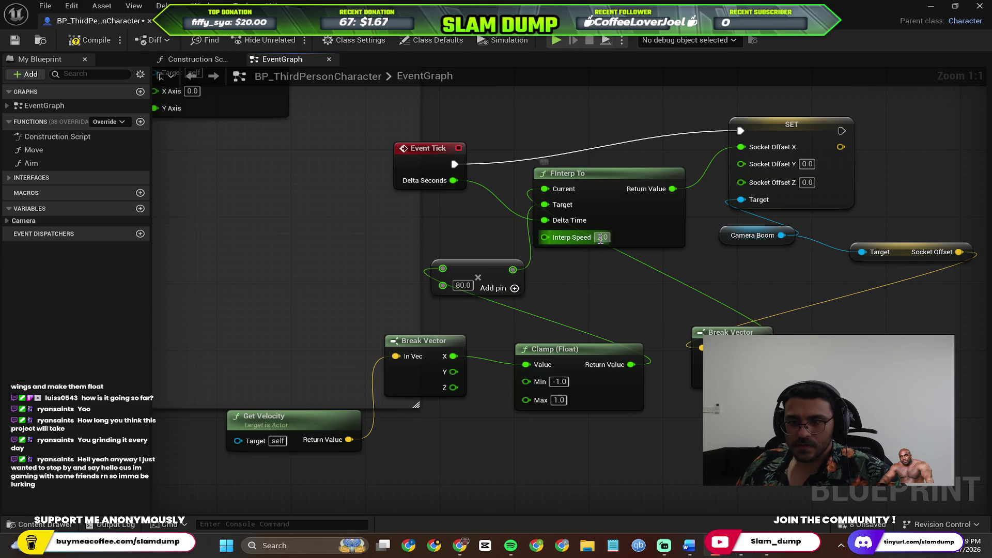
{"action": "type", "text": "1.5"}
{"action": "key", "text": "Return"}
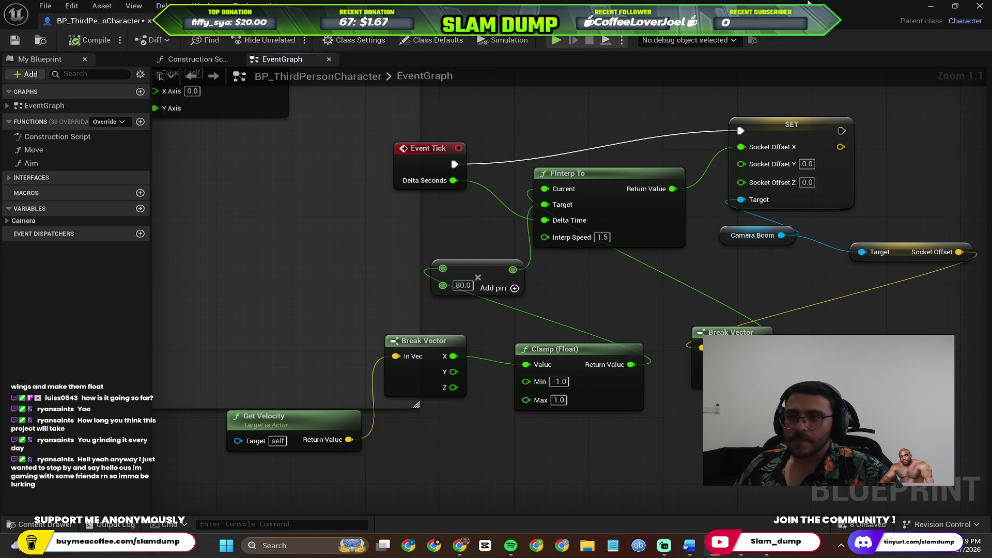
Step: Play-test the new settings, running the character forward, right and left, then stop
{"action": "left_click", "coordinate": [930, 8]}
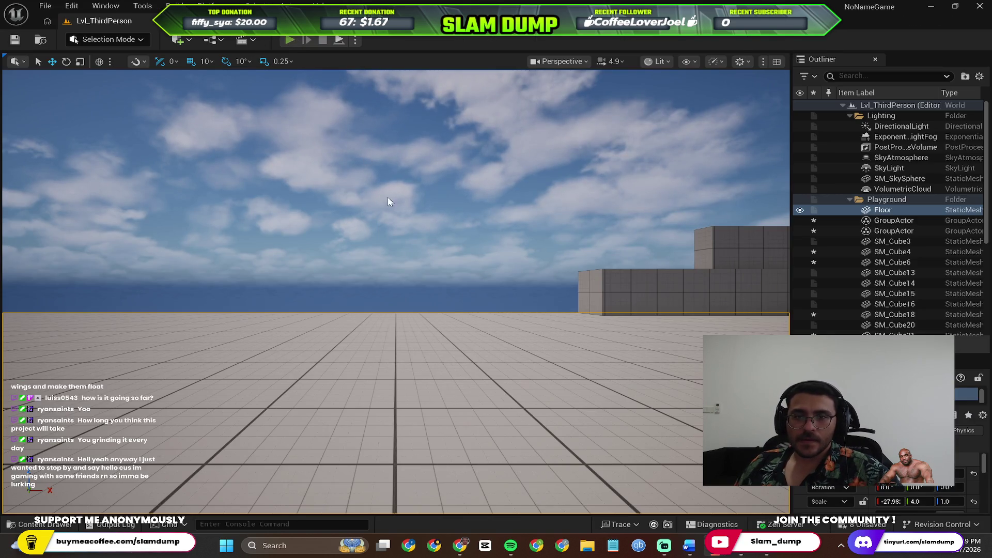
{"action": "key", "text": "alt+p"}
{"action": "key", "text": "w"}
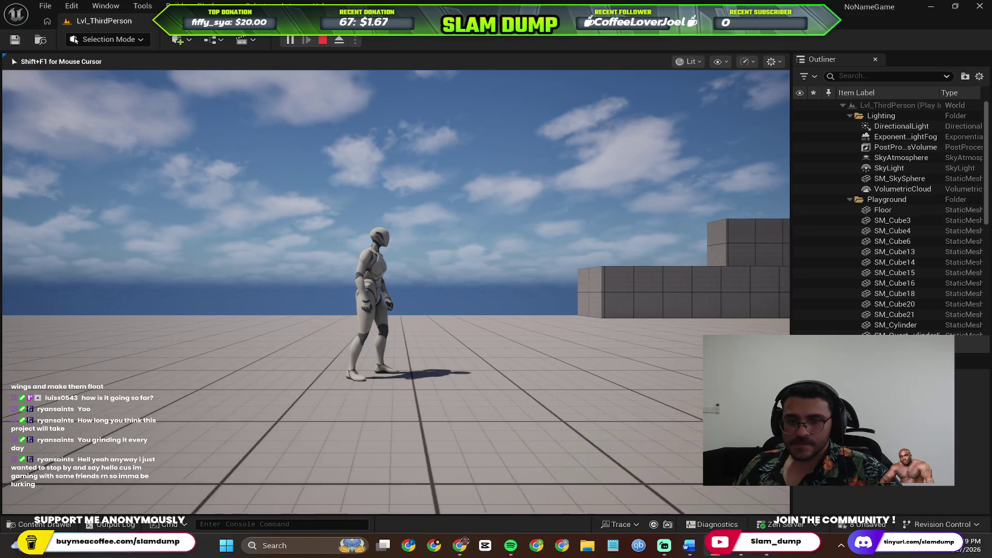
{"action": "key", "text": "d"}
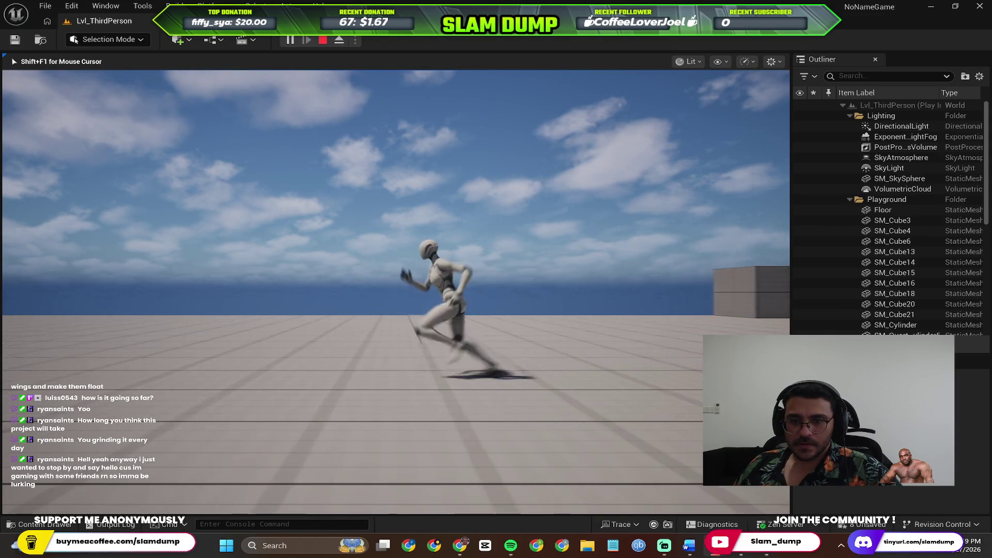
{"action": "key", "text": "a"}
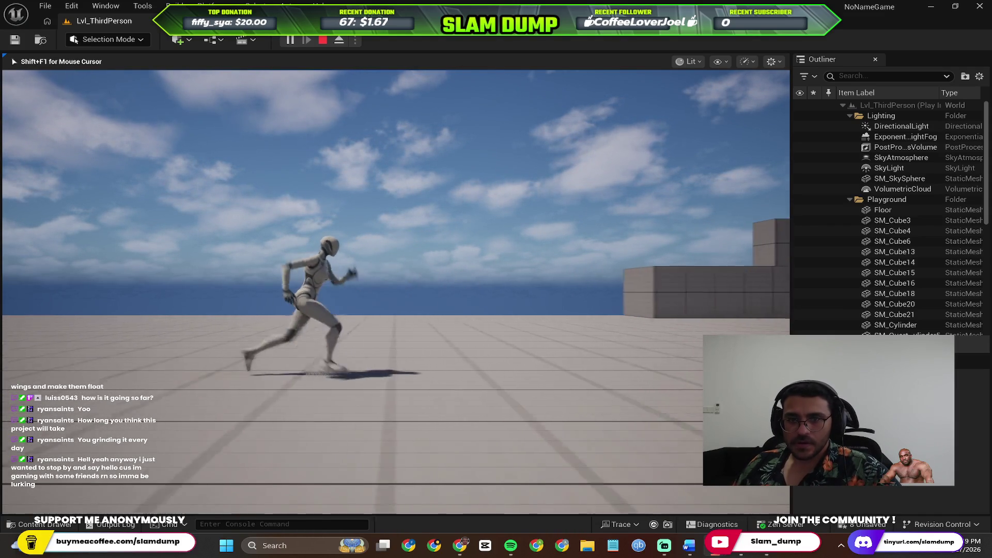
{"action": "key", "text": "Escape"}
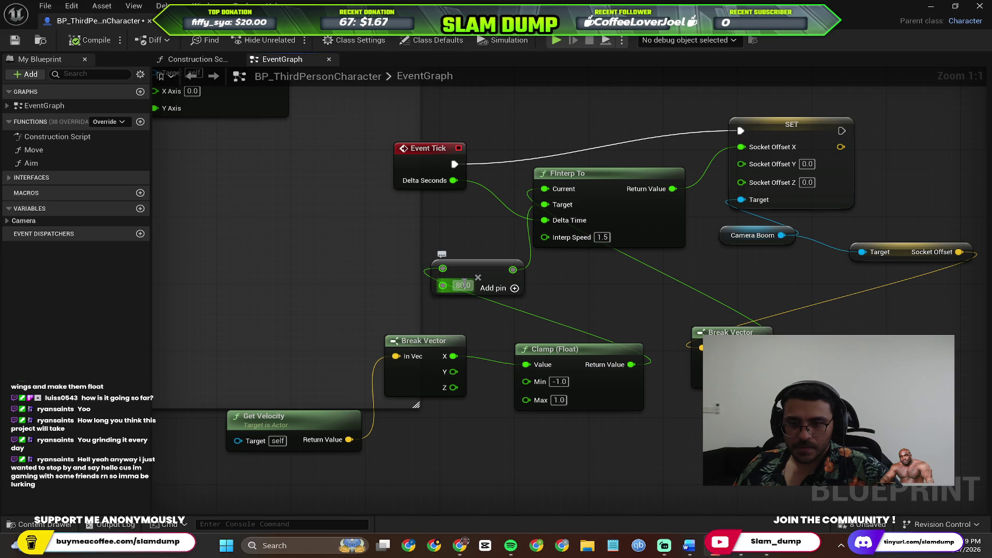
Step: Raise the Multiply value from 80.0 to 100
{"action": "left_click", "coordinate": [463, 284]}
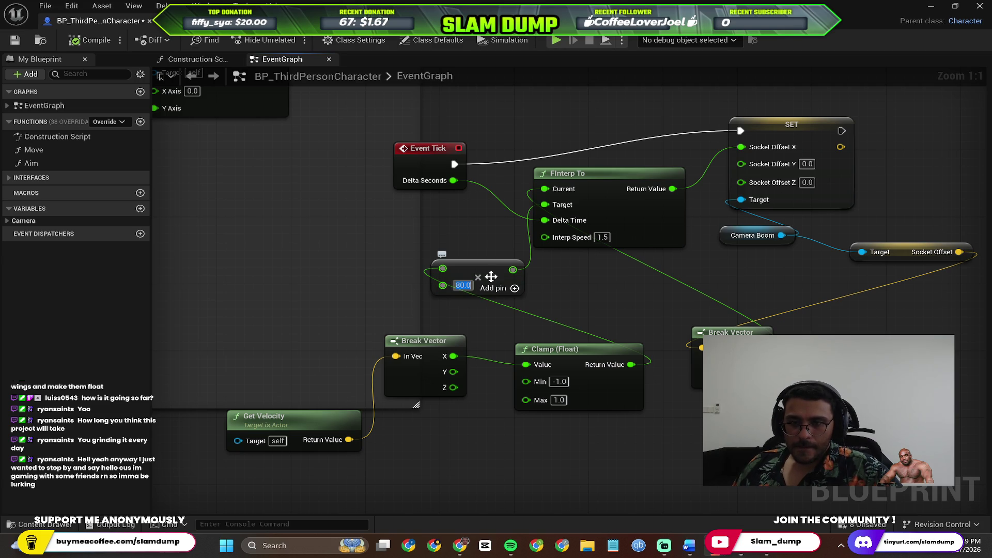
{"action": "type", "text": "100"}
{"action": "key", "text": "Return"}
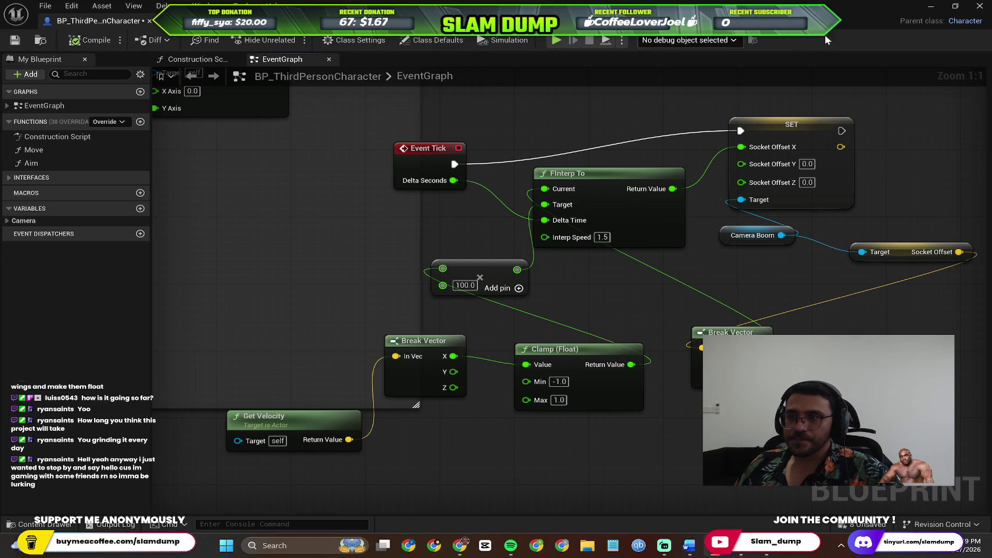
Step: Play-test the camera offset with the 100 multiplier, then stop
{"action": "left_click", "coordinate": [931, 6]}
{"action": "left_click", "coordinate": [298, 77]}
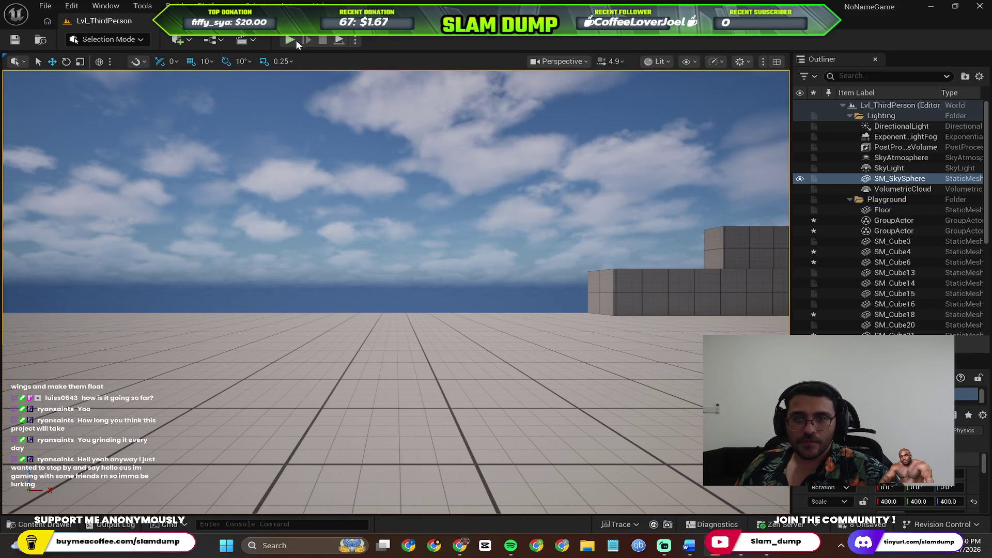
{"action": "left_click", "coordinate": [290, 40]}
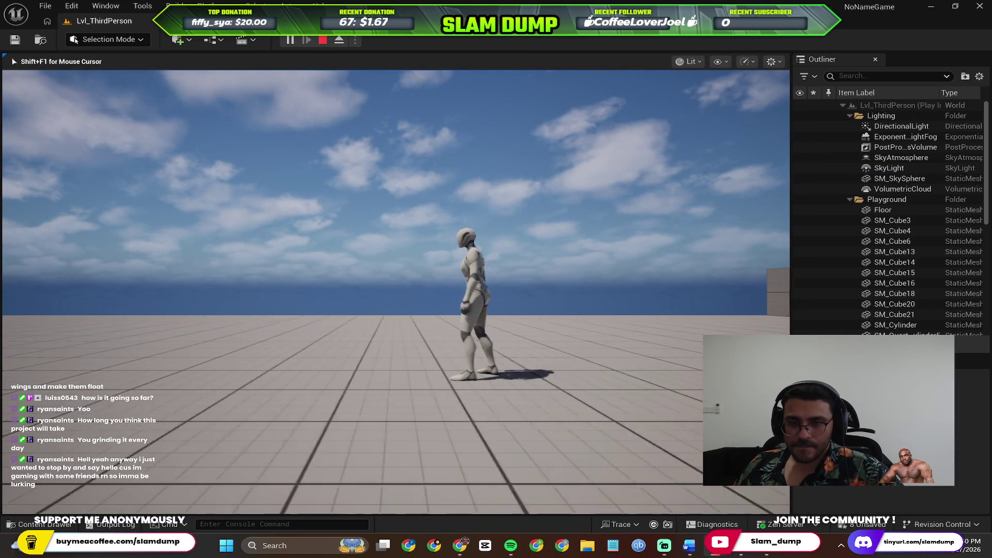
{"action": "key", "text": "Escape"}
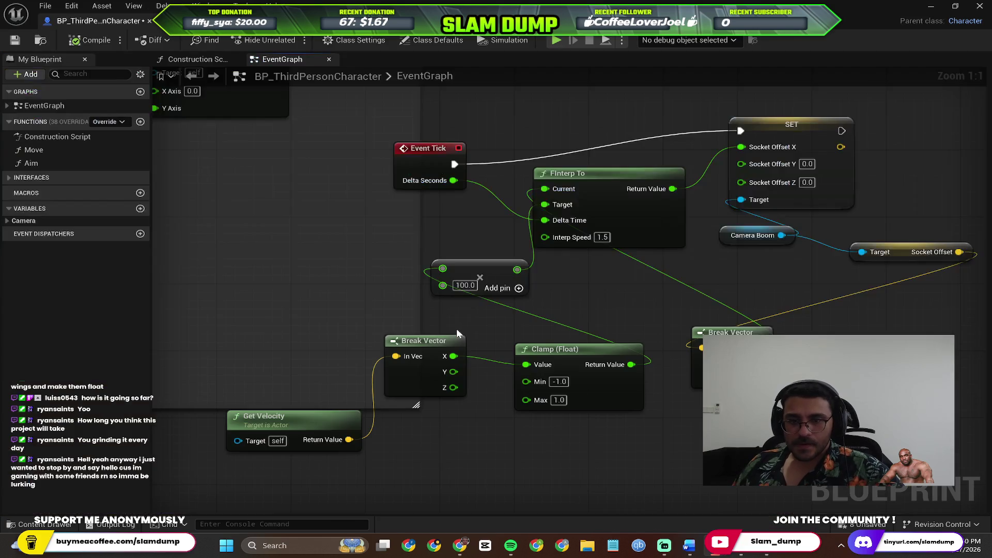
Step: Delete the leading digit of the Clamp Max value to widen the clamp, and save the blueprint
{"action": "left_click_drag", "start_coordinate": [526, 400], "coordinate": [556, 403]}
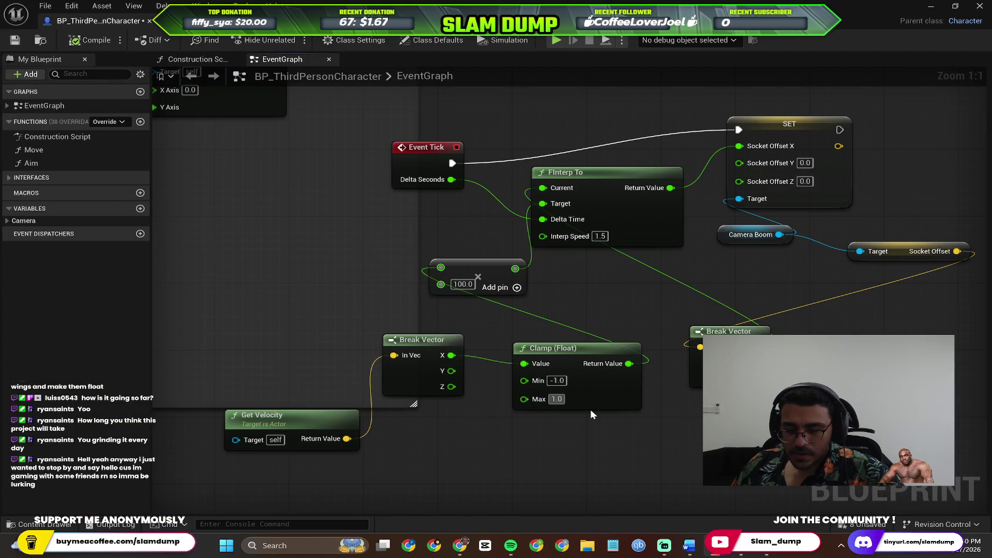
{"action": "key", "text": "BackSpace"}
{"action": "type", "text": "2"}
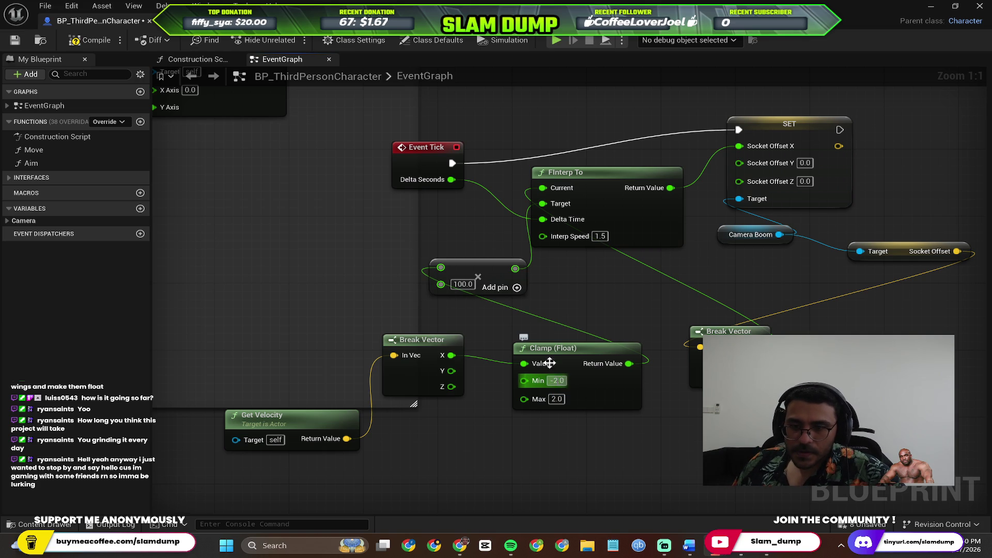
{"action": "key", "text": "ctrl+s"}
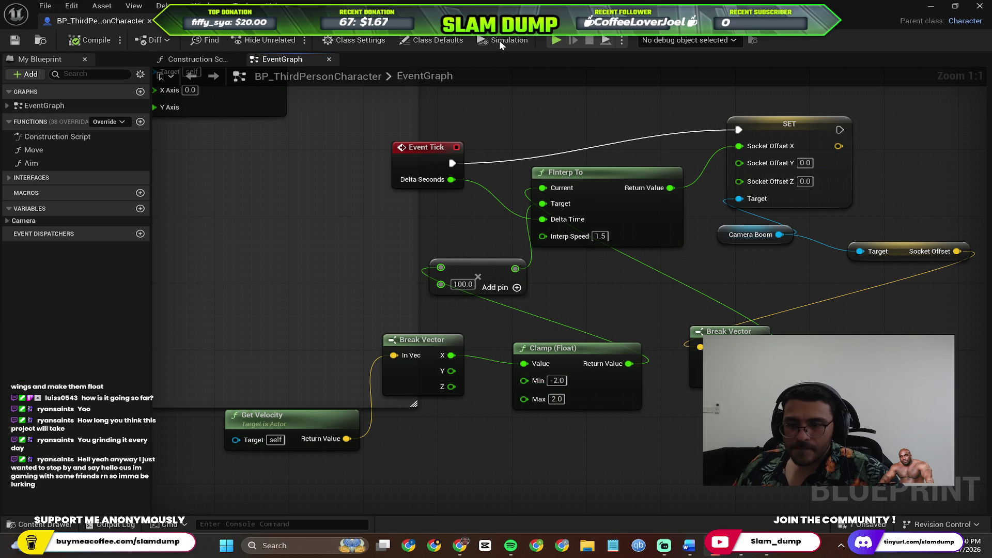
Step: Play-test the wider clamp range, running the character right and left, then end the session
{"action": "left_click", "coordinate": [930, 8]}
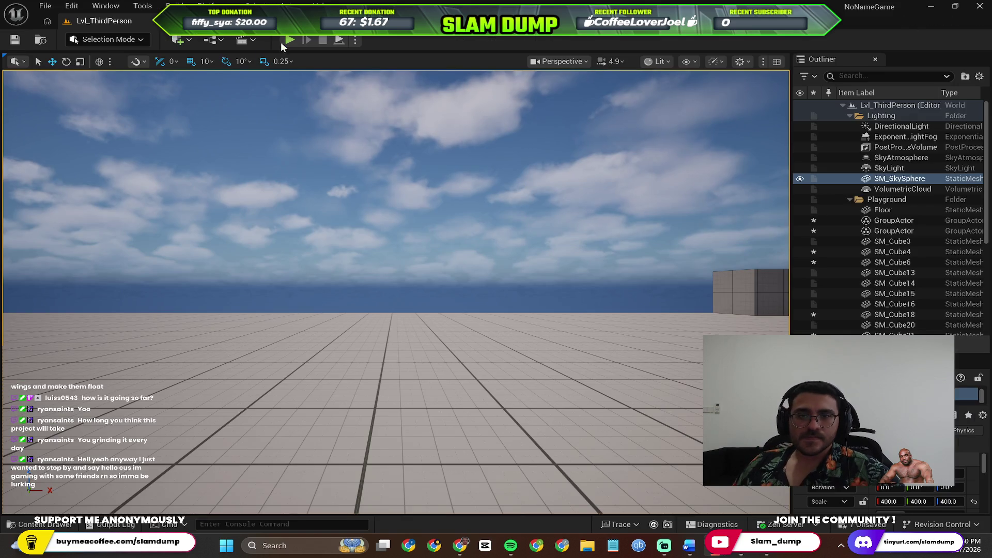
{"action": "key", "text": "alt+p"}
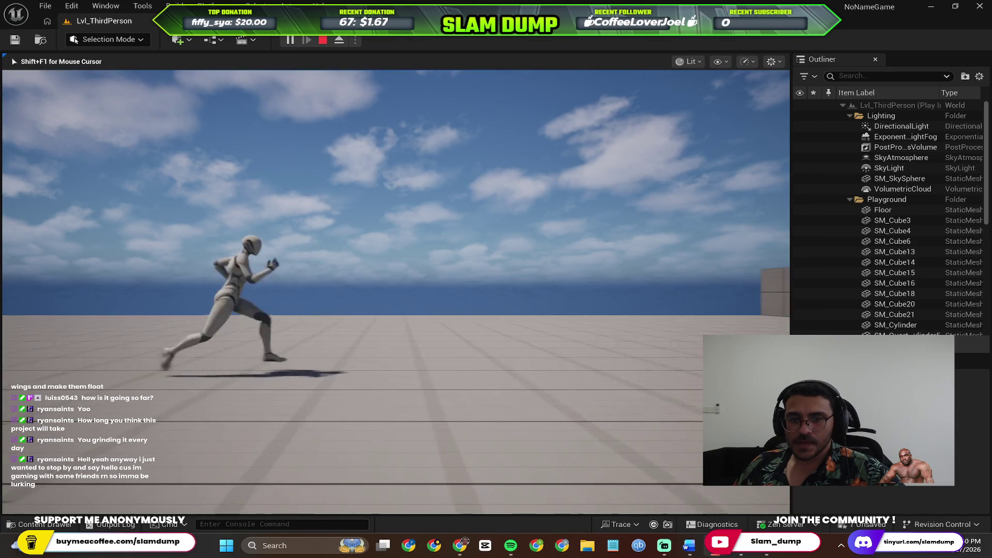
{"action": "key", "text": "d"}
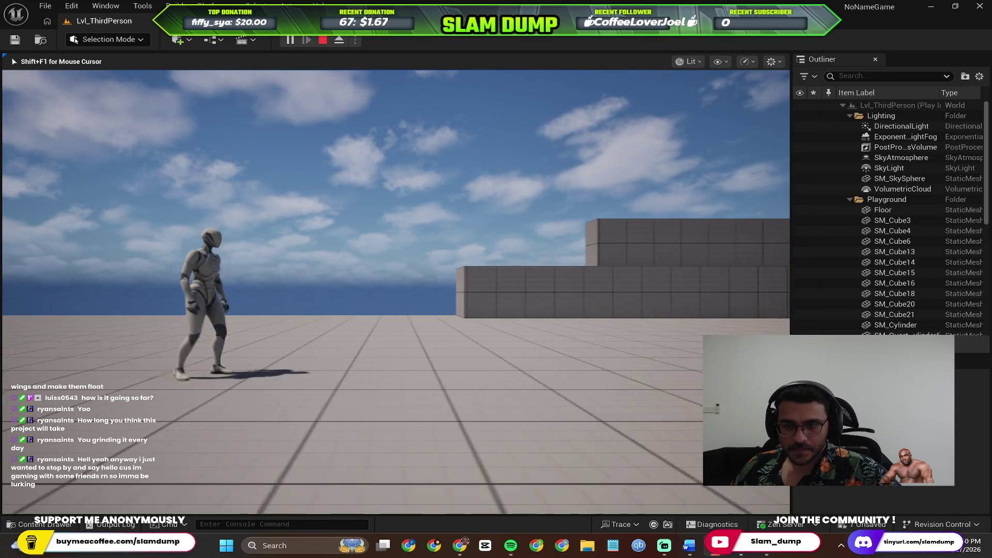
{"action": "key", "text": "d"}
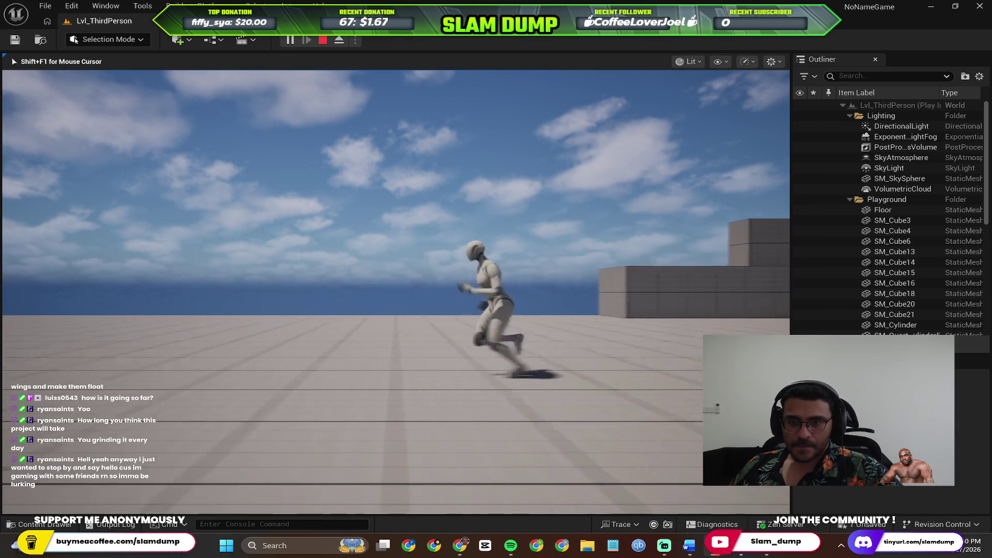
{"action": "key", "text": "d"}
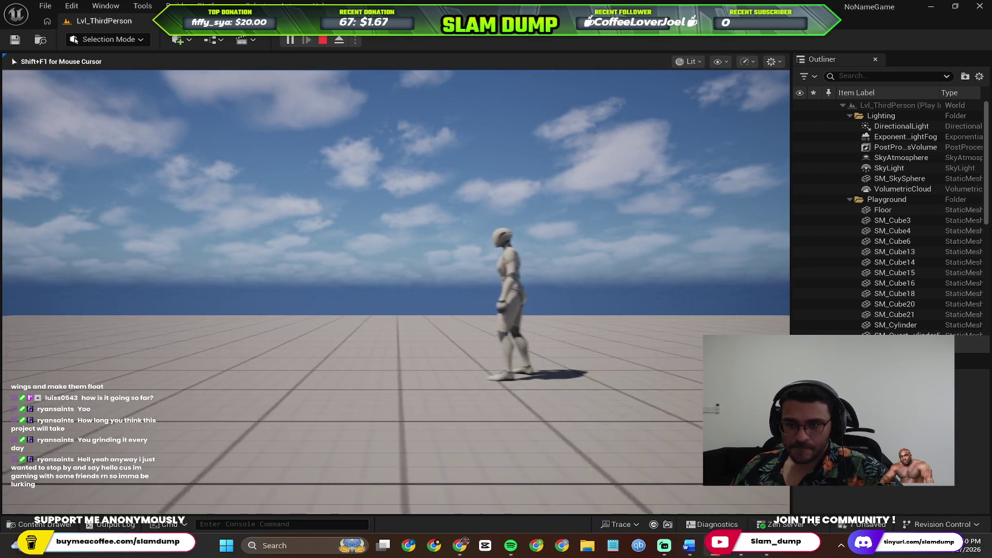
{"action": "key", "text": "a"}
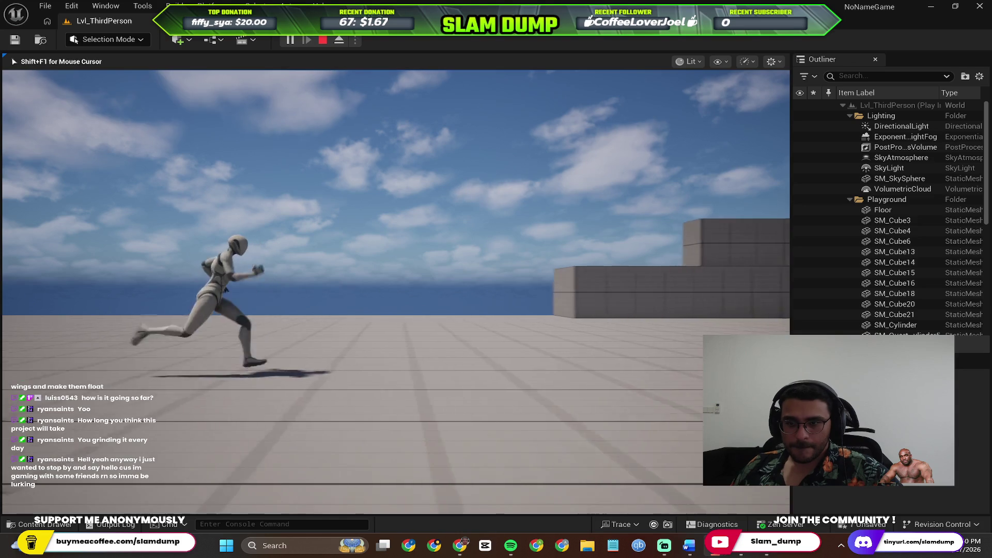
{"action": "key", "text": "a"}
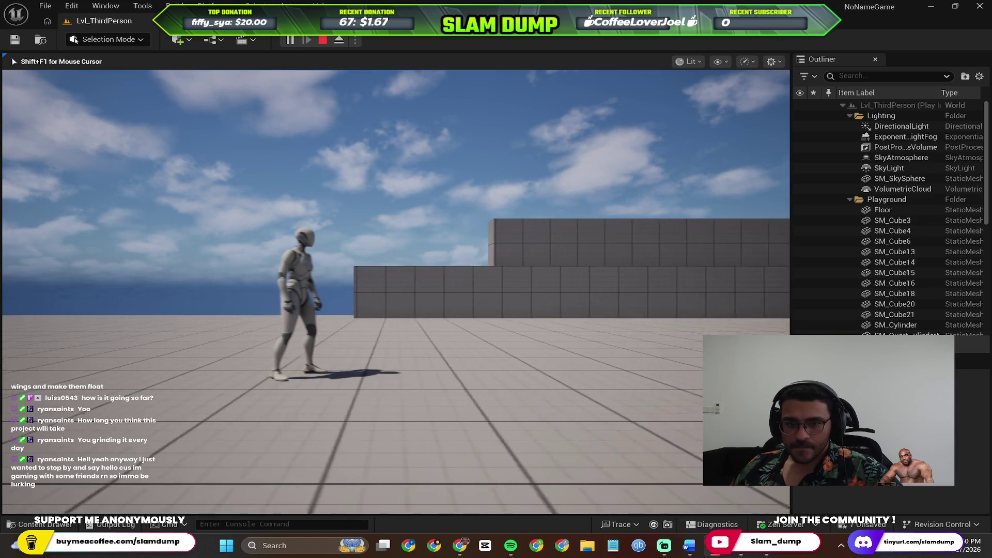
{"action": "key", "text": "Escape"}
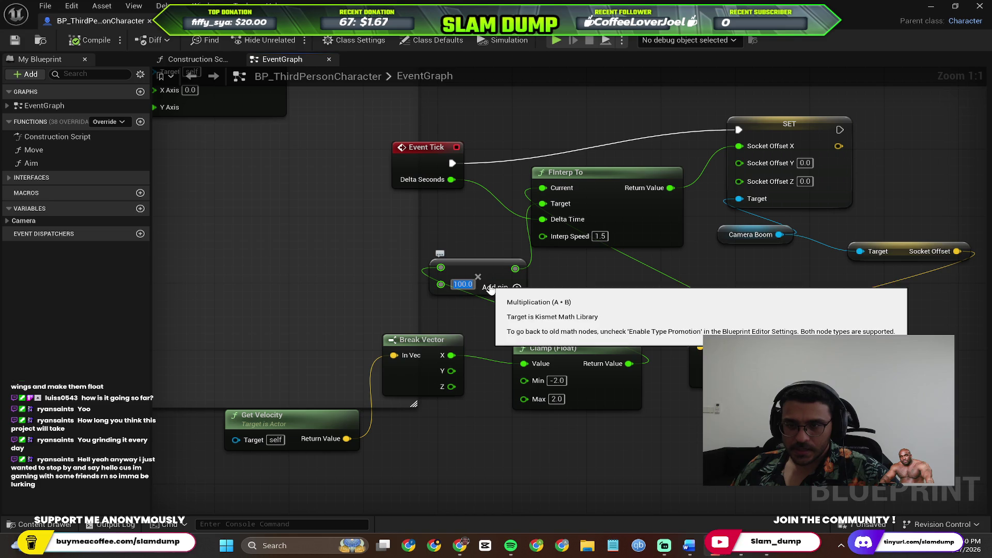
Step: Set the Multiply value to 80 and run a quick play-test
{"action": "type", "text": "80"}
{"action": "key", "text": "Return"}
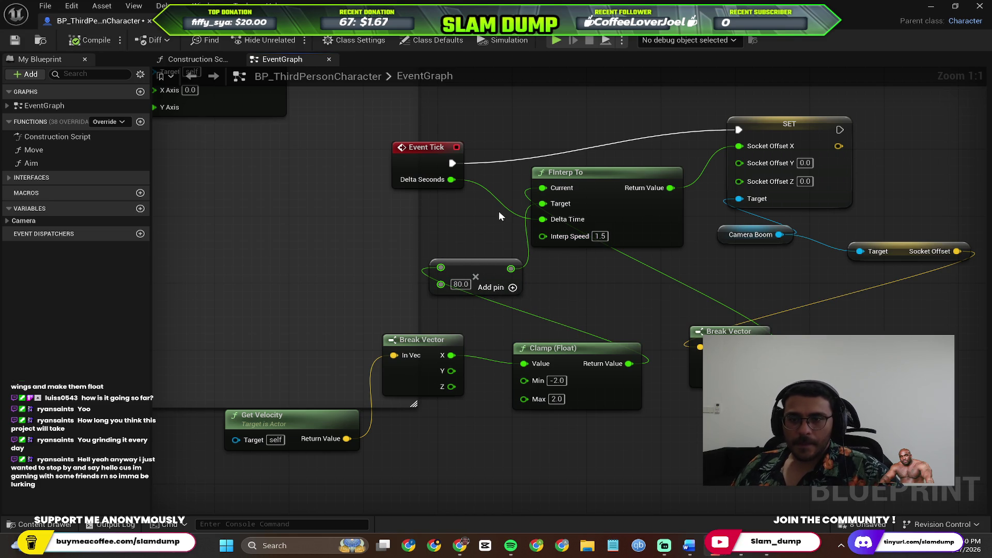
{"action": "key", "text": "alt+p"}
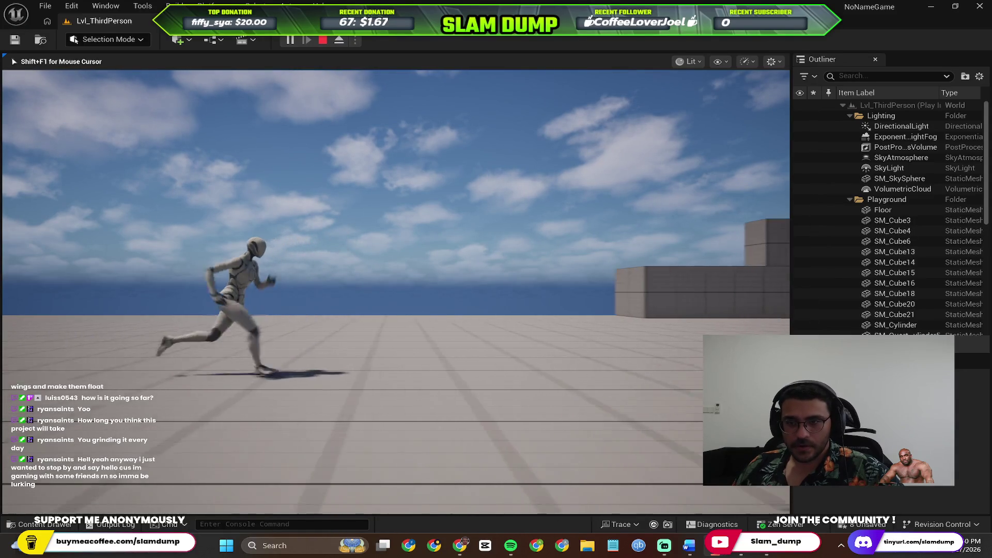
{"action": "key", "text": "Escape"}
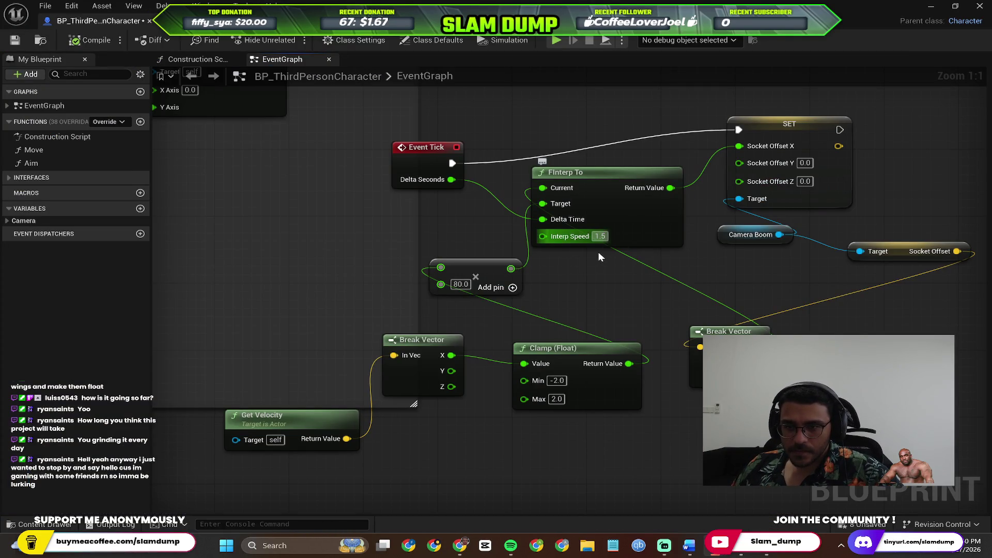
Step: After checking Perplexity, change the multiplier to 30 and play-test it
{"action": "key", "text": "alt+Tab"}
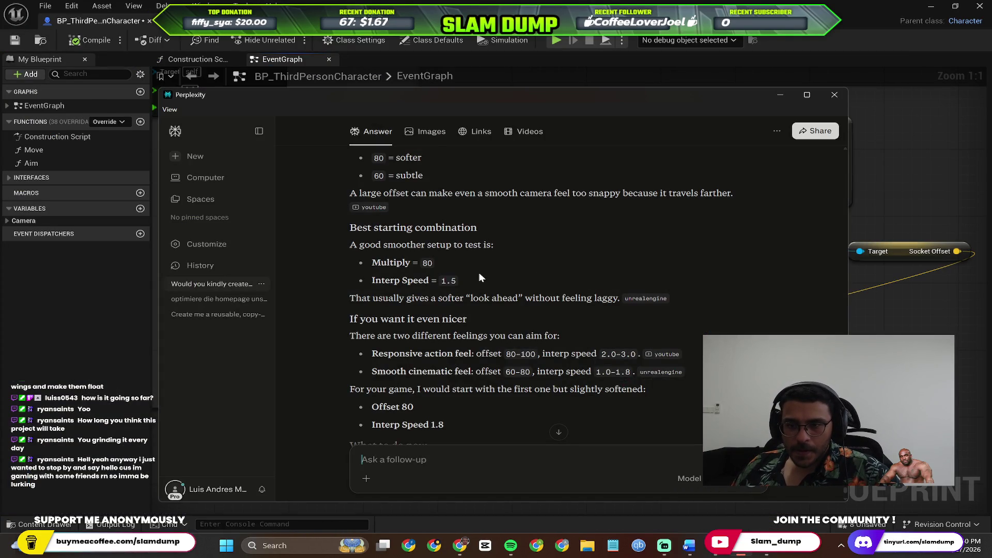
{"action": "key", "text": "alt+Tab"}
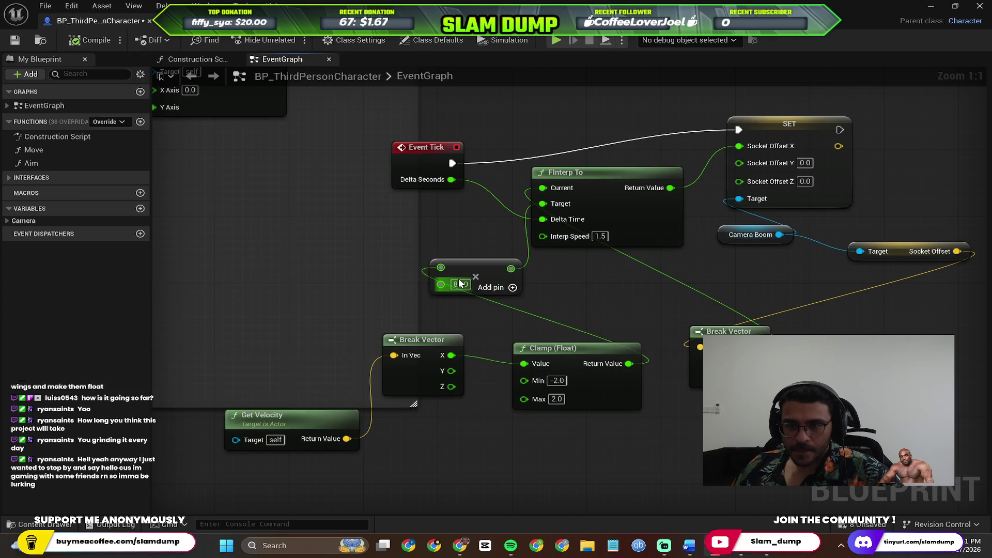
{"action": "left_click", "coordinate": [459, 281]}
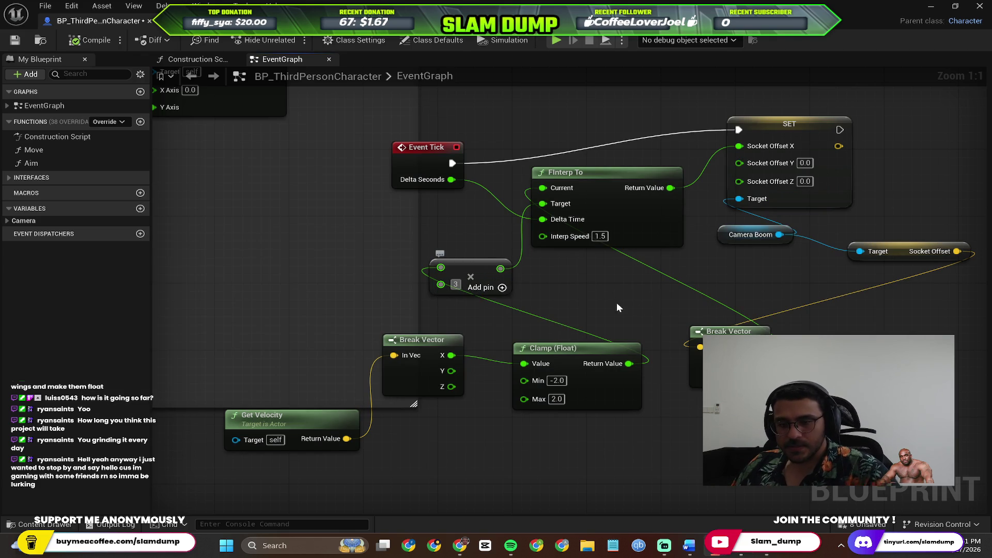
{"action": "left_click", "coordinate": [933, 8]}
{"action": "left_click", "coordinate": [290, 40]}
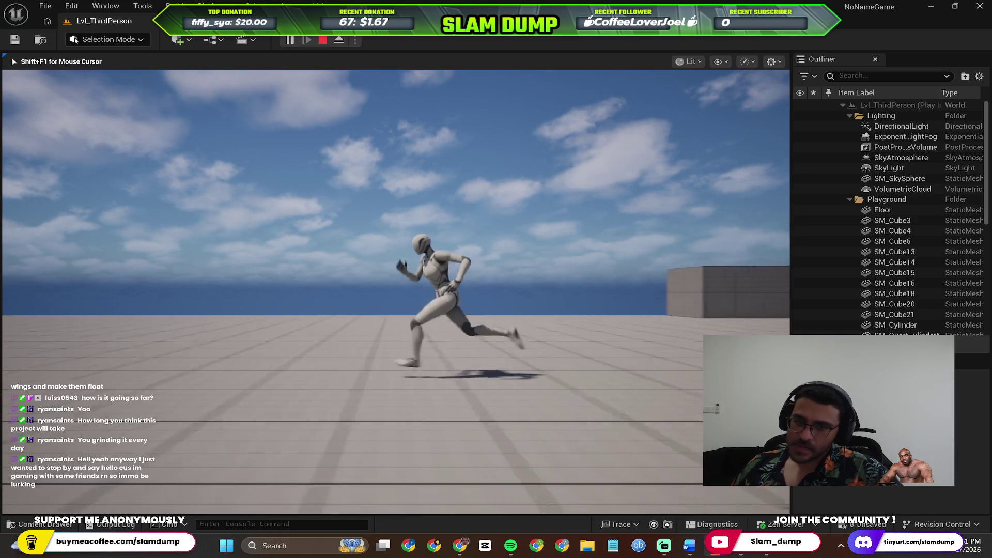
{"action": "key", "text": "Escape"}
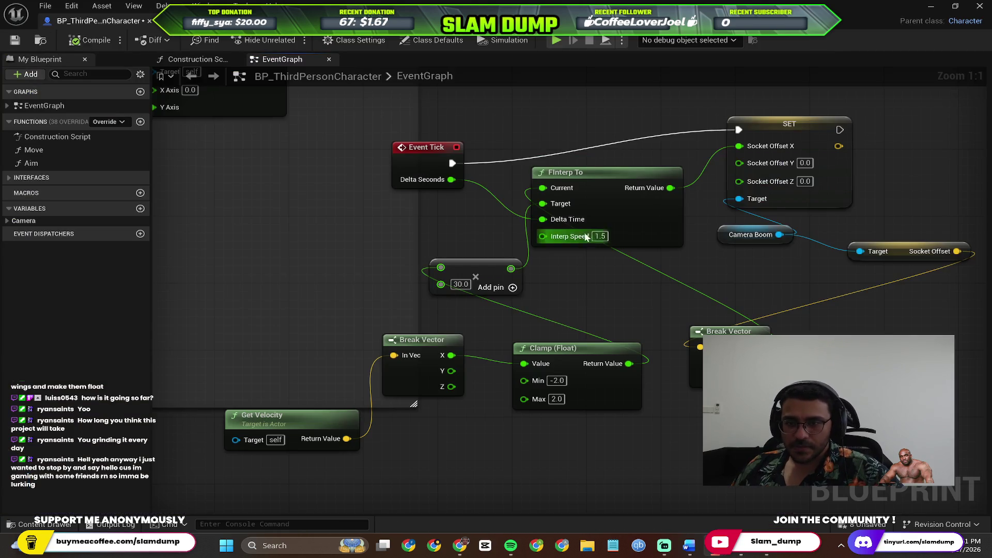
Step: Set Interp Speed to 9.0, play-test the faster interpolation, then undo the multiplier back toward 100
{"action": "type", "text": "9"}
{"action": "key", "text": "Return"}
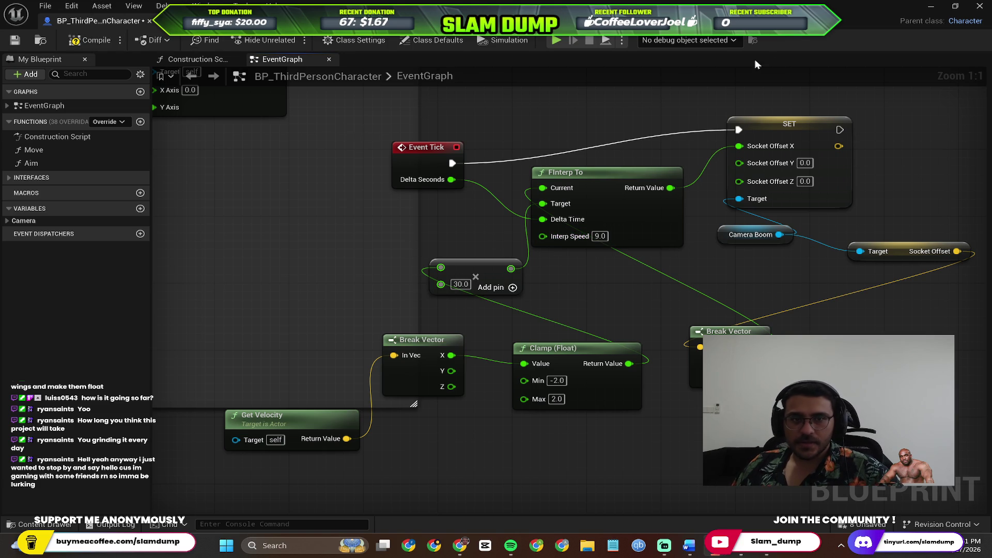
{"action": "left_click", "coordinate": [931, 6]}
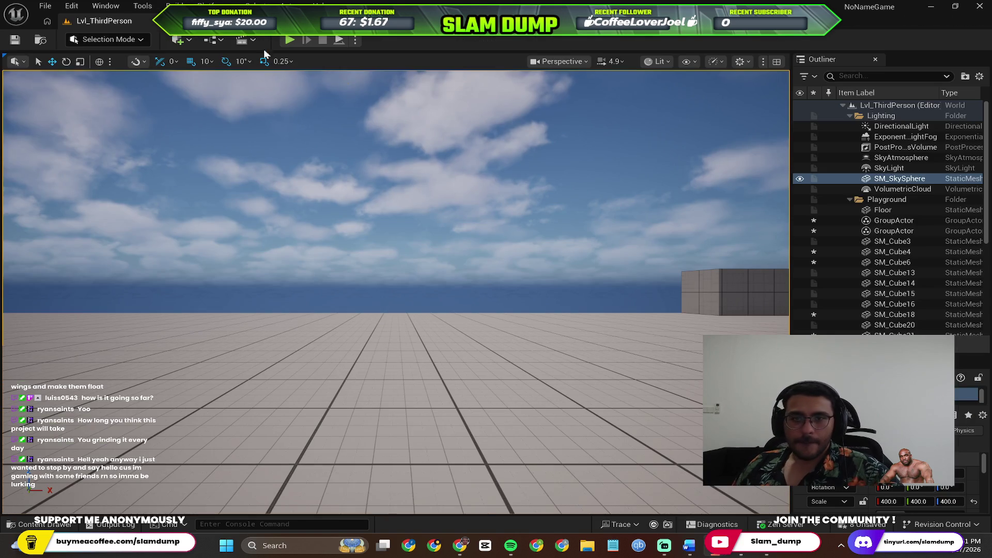
{"action": "left_click", "coordinate": [288, 40]}
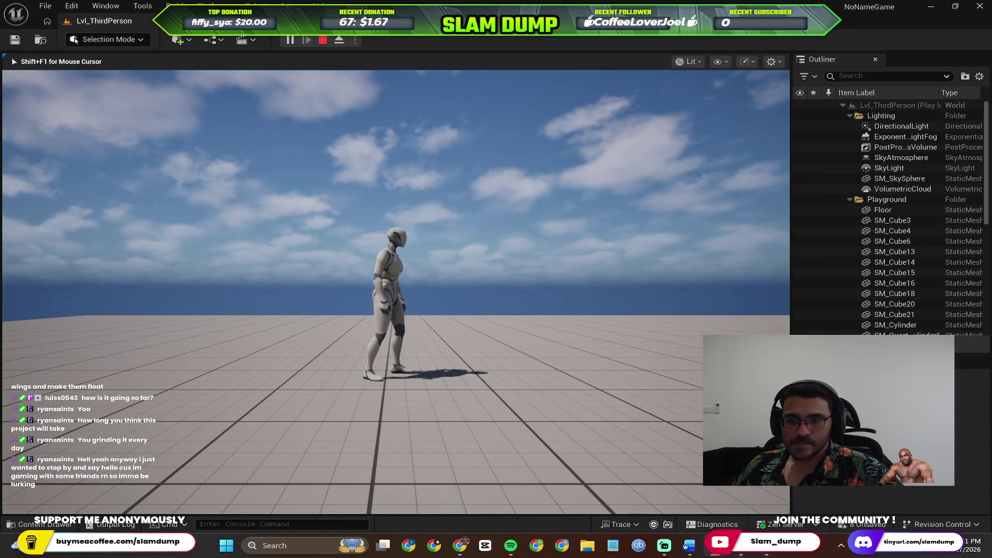
{"action": "key", "text": "w"}
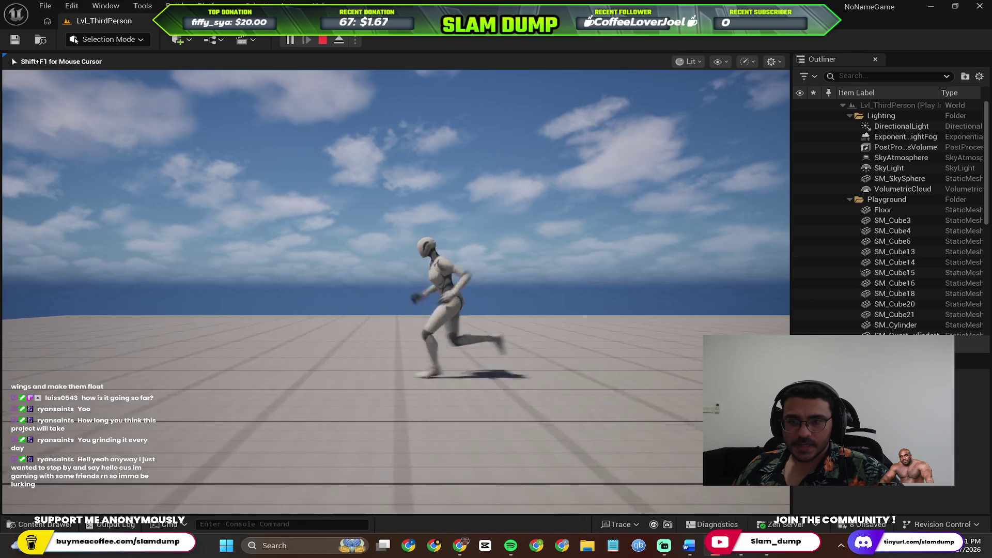
{"action": "key", "text": "a"}
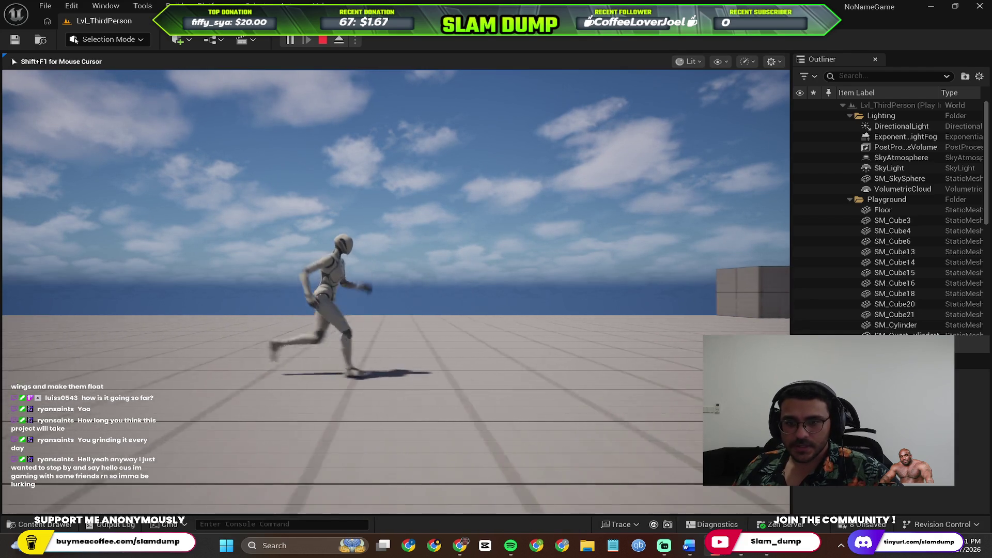
{"action": "key", "text": "Escape"}
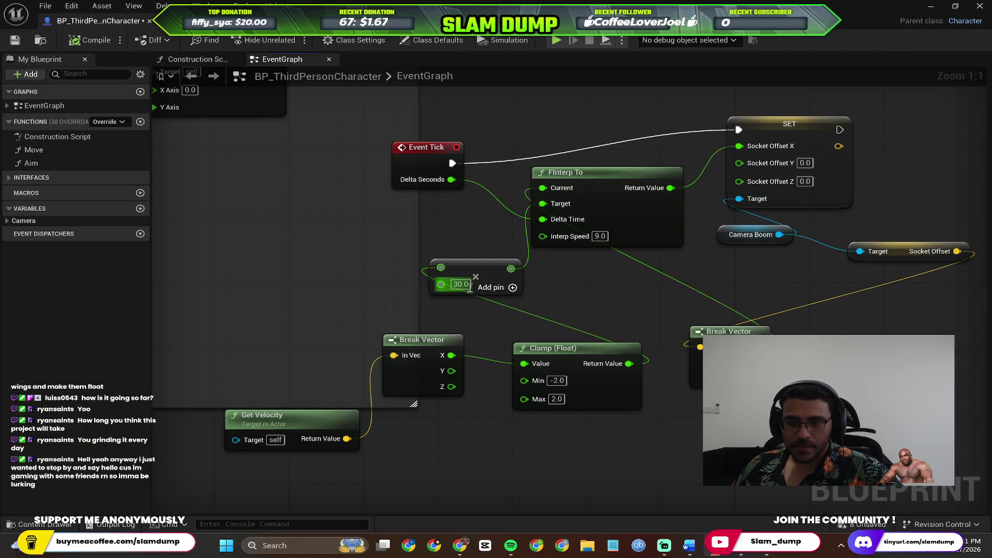
{"action": "key", "text": "ctrl+z"}
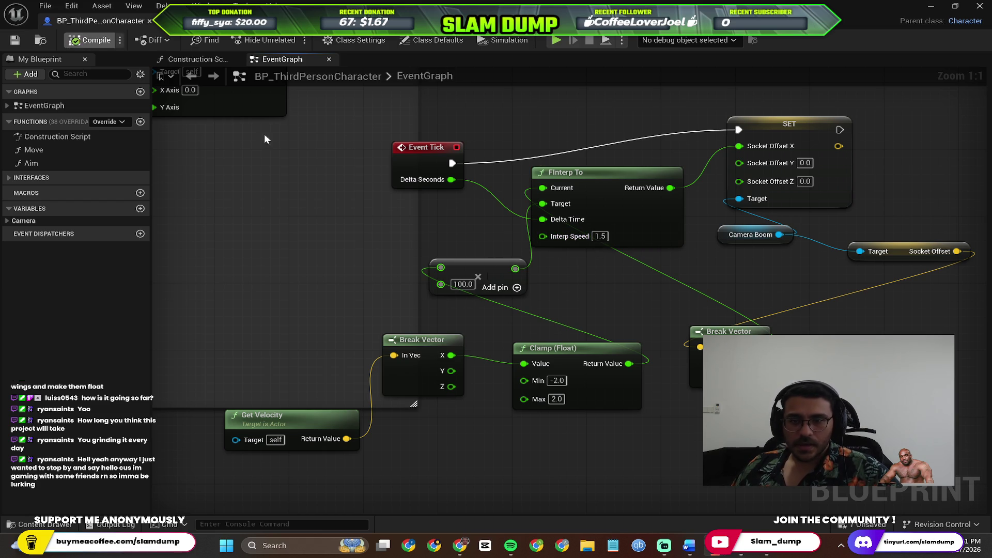
Step: Run a quick play-test of the restored 100 multiplier, then return to the Blueprint
{"action": "left_click", "coordinate": [930, 11]}
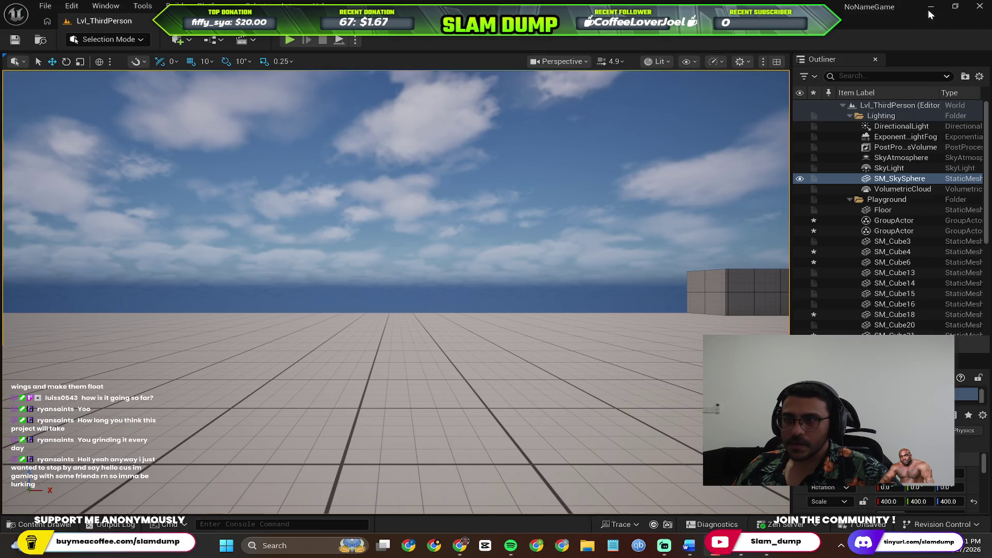
{"action": "left_click", "coordinate": [290, 39]}
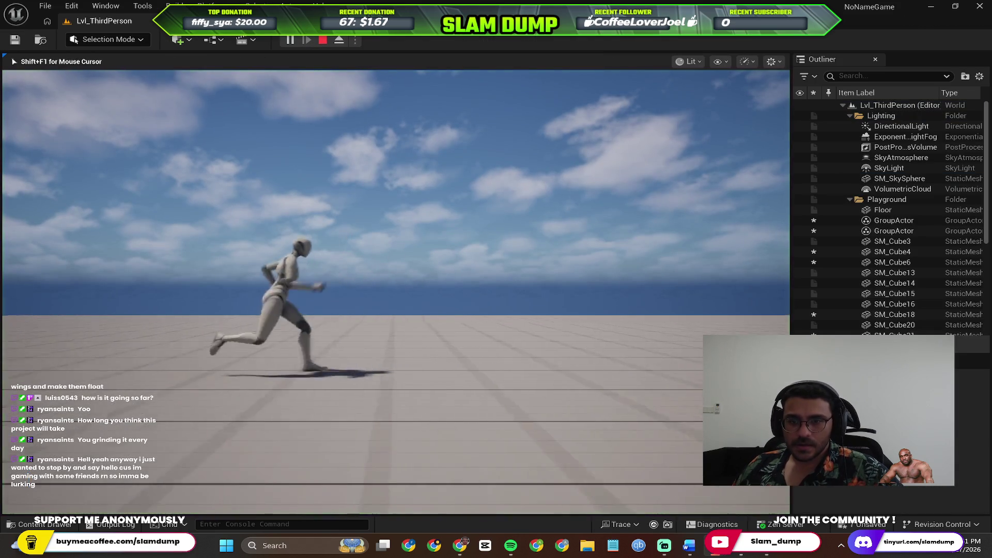
{"action": "key", "text": "shift+F1"}
{"action": "key", "text": "Escape"}
{"action": "key", "text": "alt+Tab"}
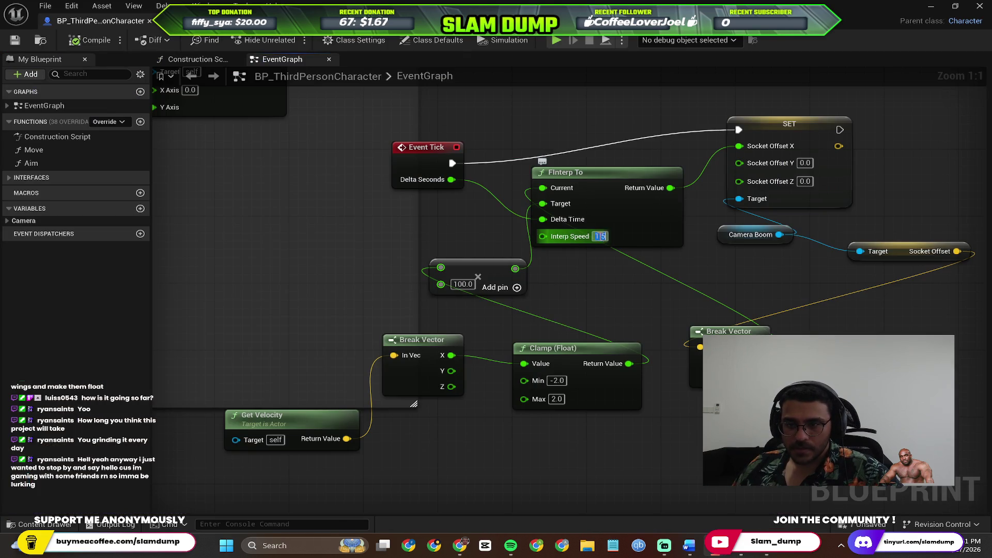
Step: Set the FInterp To Interp Speed to 1.0 and start a play-test
{"action": "type", "text": "1"}
{"action": "key", "text": "Return"}
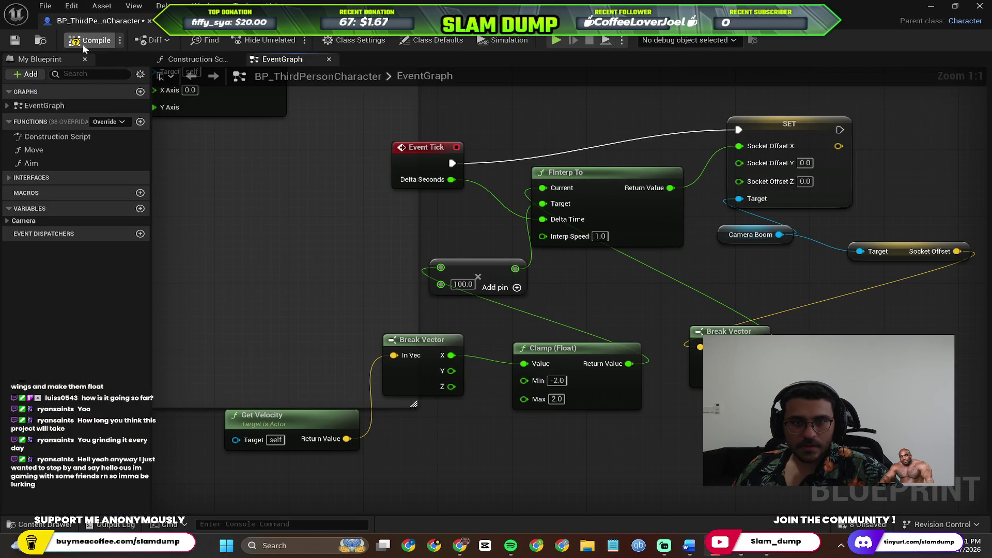
{"action": "left_click", "coordinate": [936, 5]}
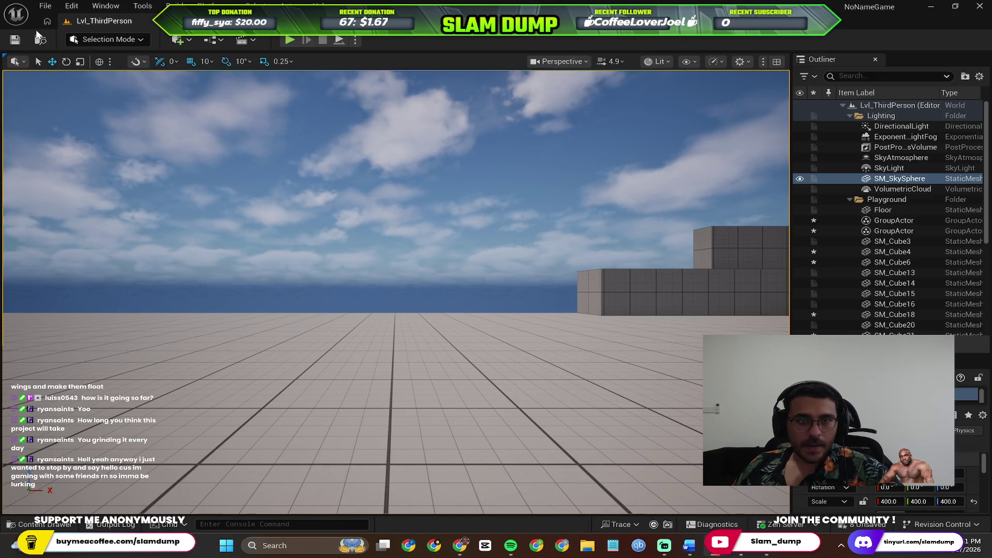
{"action": "left_click", "coordinate": [290, 40]}
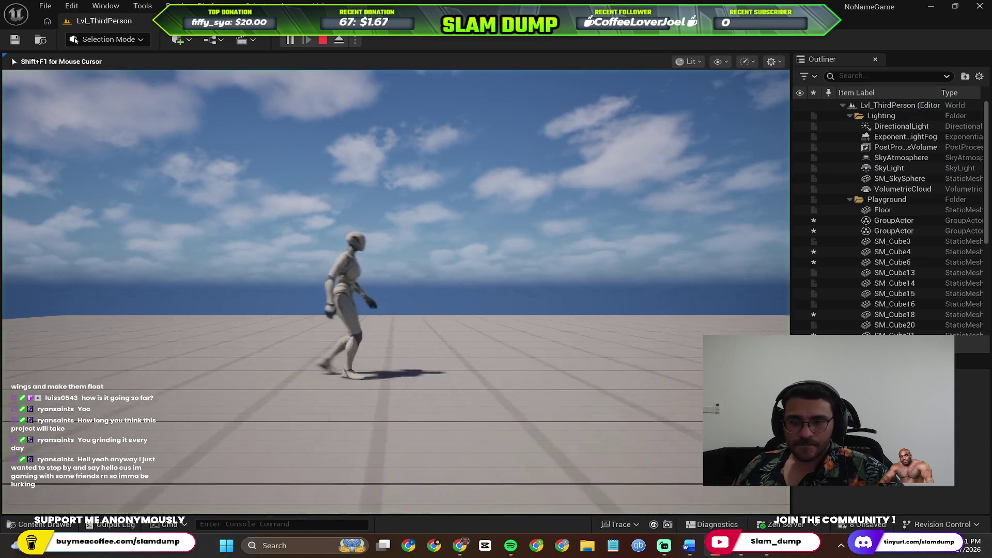
Step: Run the character forward, right and left to judge the camera lag, then stop
{"action": "key", "text": "w"}
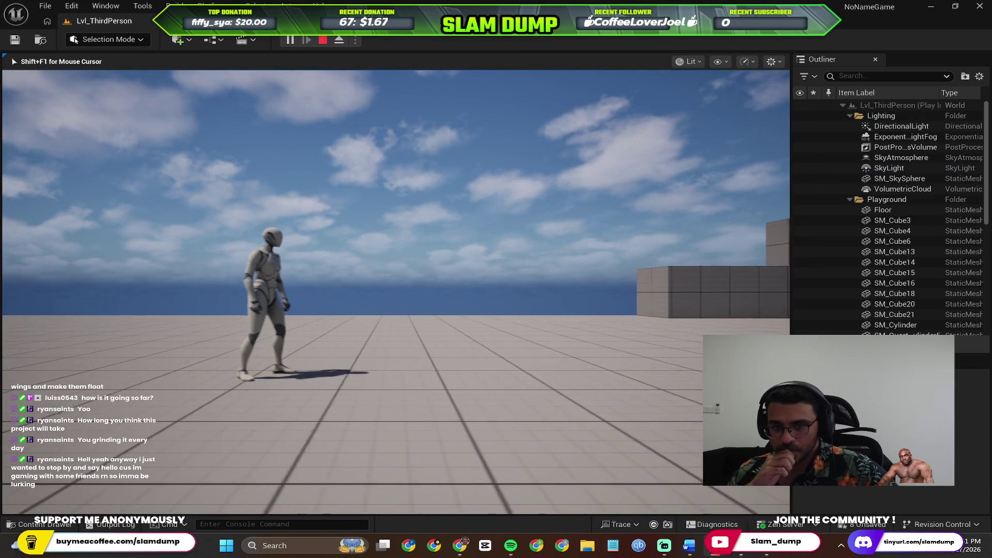
{"action": "key", "text": "d"}
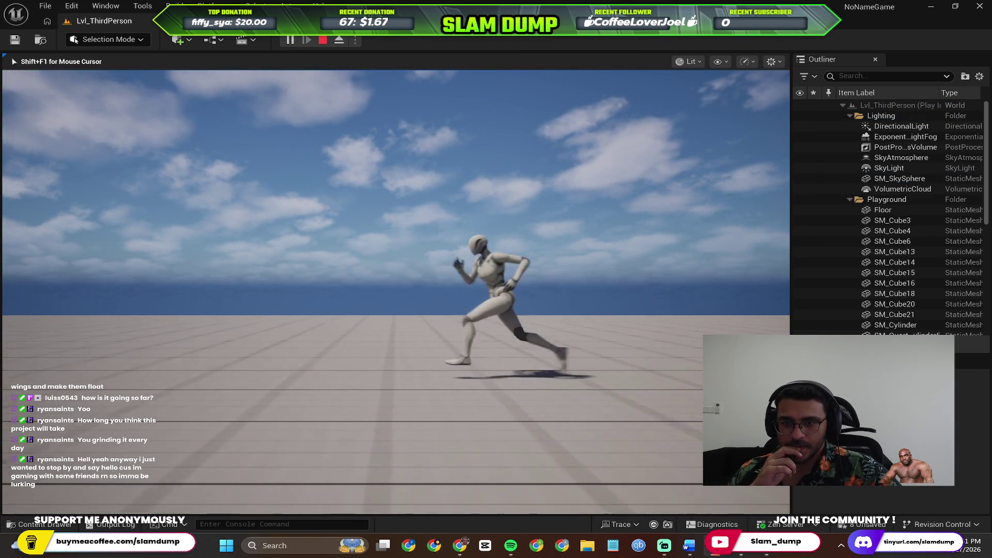
{"action": "key", "text": "a"}
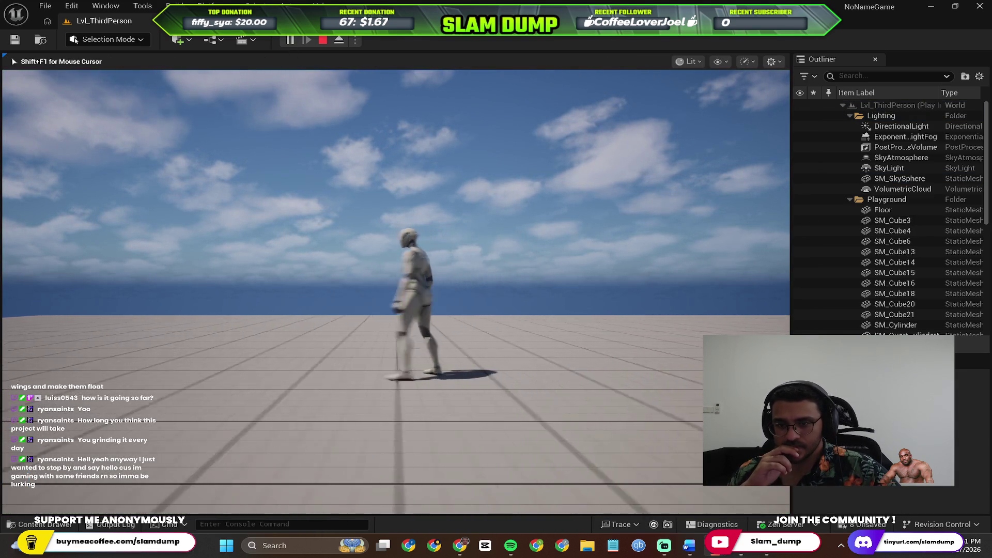
{"action": "key", "text": "d"}
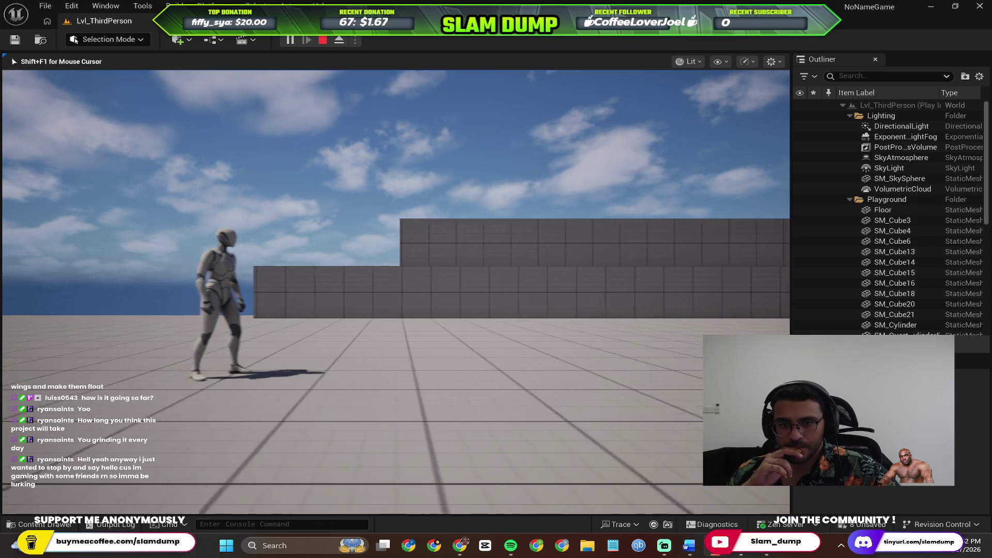
{"action": "key", "text": "shift+F1"}
{"action": "key", "text": "Escape"}
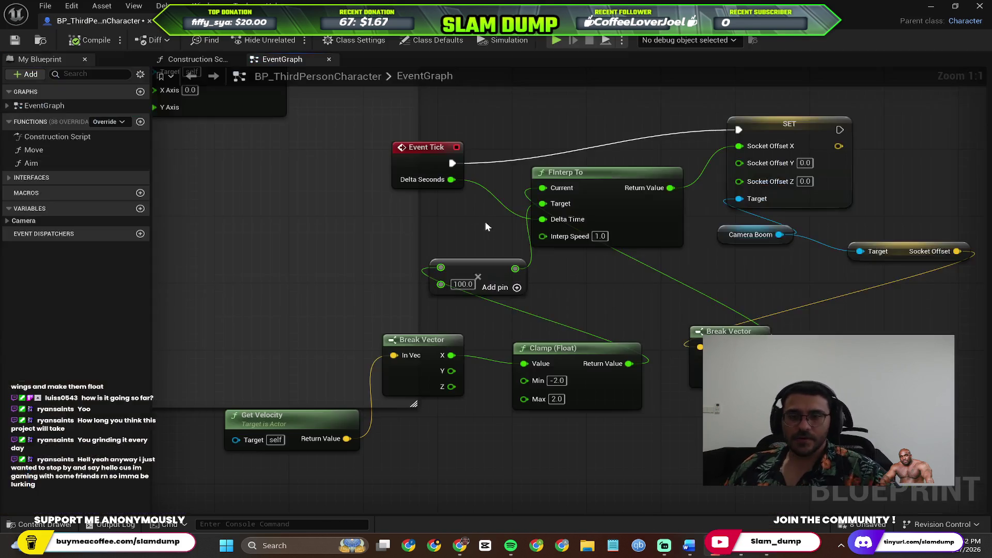
{"action": "scroll", "coordinate": [529, 280], "scroll_direction": "down", "scroll_amount": 2}
{"action": "scroll", "coordinate": [680, 287], "scroll_direction": "up", "scroll_amount": 6}
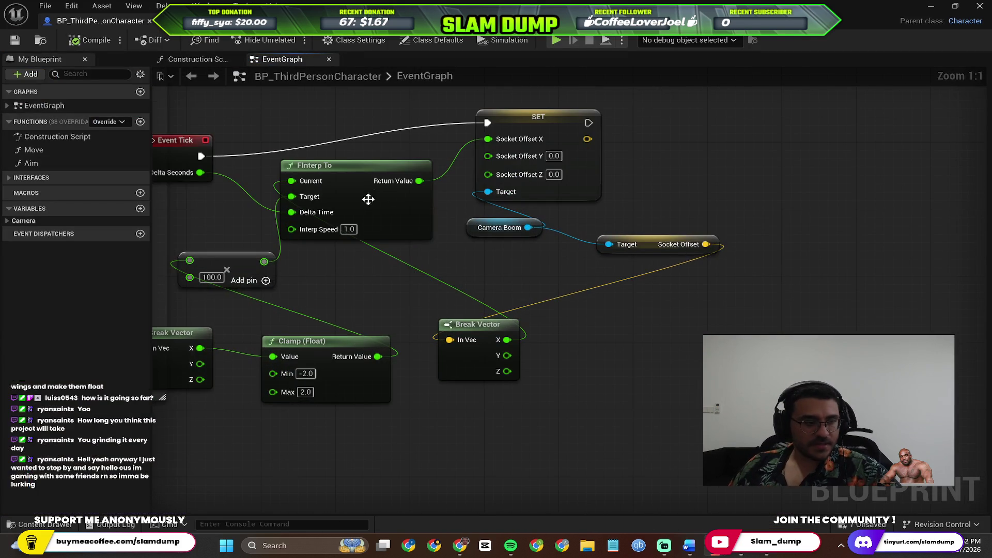
{"action": "scroll", "coordinate": [430, 265], "scroll_direction": "down", "scroll_amount": 3}
{"action": "key", "text": "alt+Tab"}
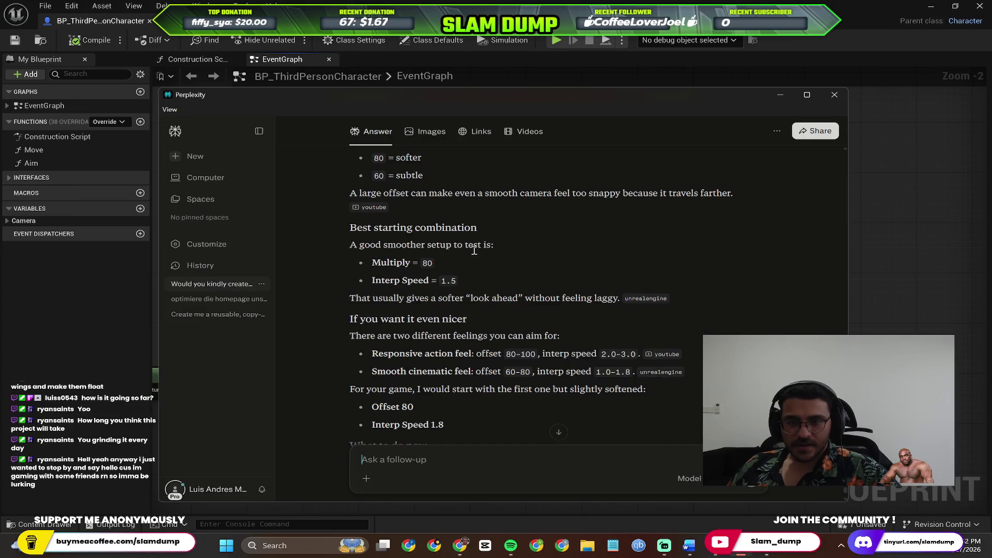
{"action": "key", "text": "alt+Tab"}
{"action": "key", "text": "alt+Tab"}
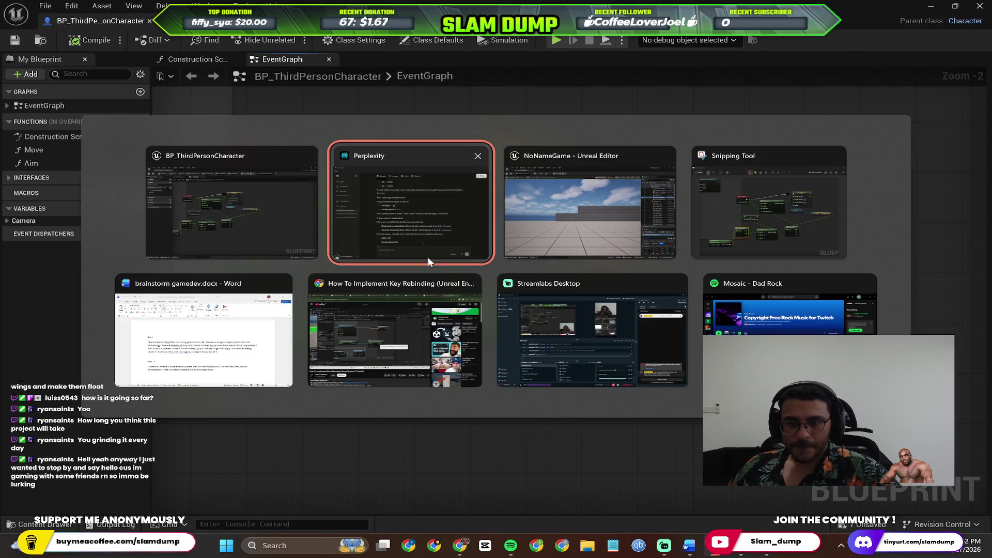
{"action": "key", "text": "Escape"}
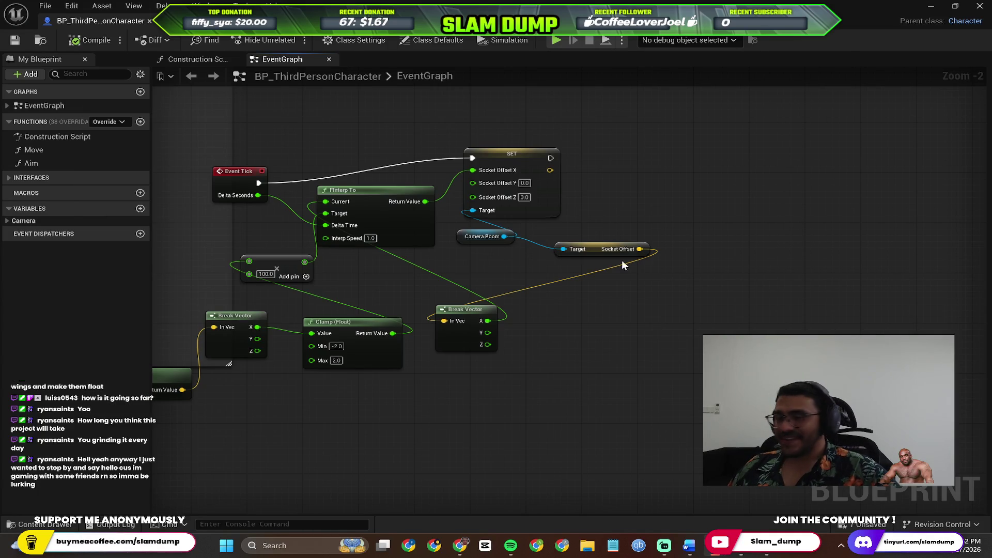
{"action": "left_click", "coordinate": [955, 5]}
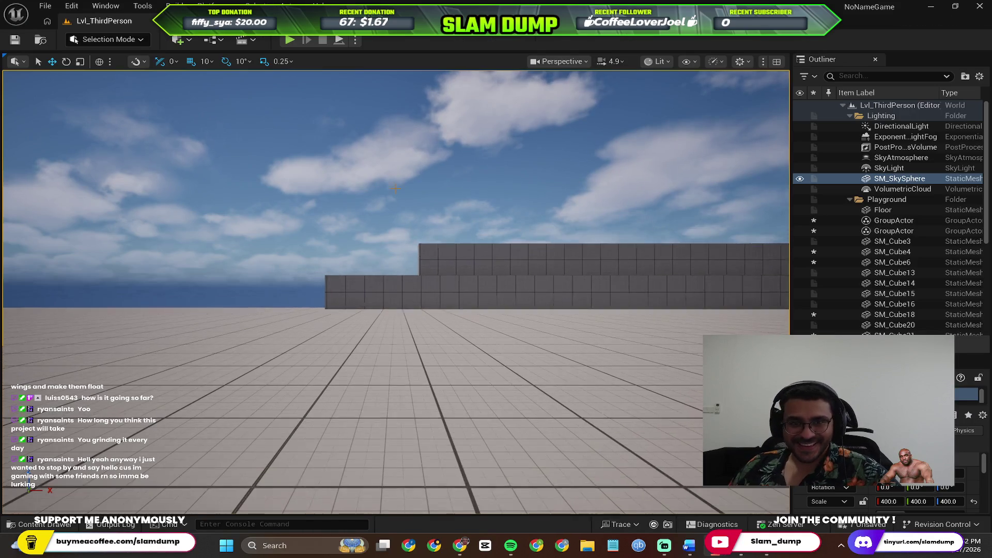
Step: Play-test the level, running the character to the right, then stop
{"action": "left_click", "coordinate": [290, 40]}
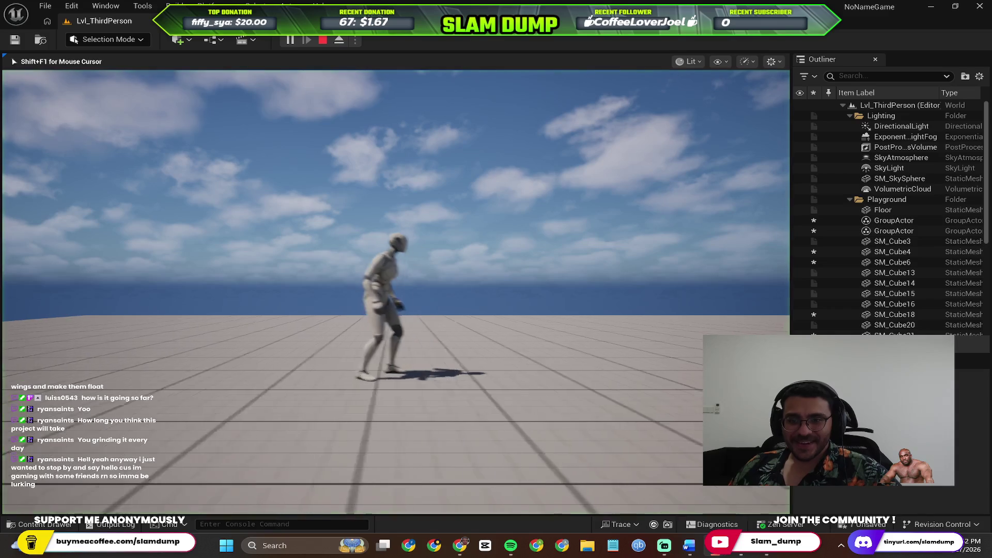
{"action": "key", "text": "d"}
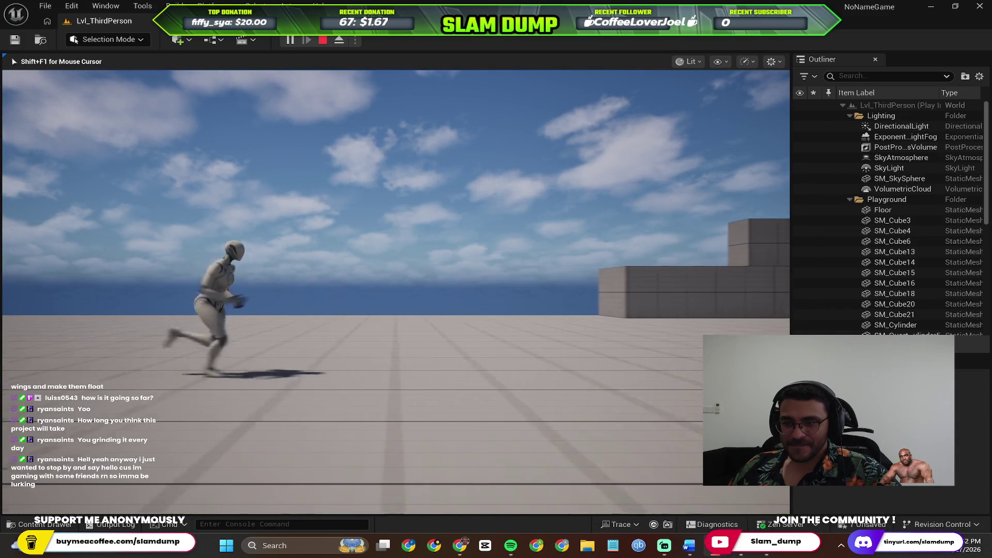
{"action": "key", "text": "d"}
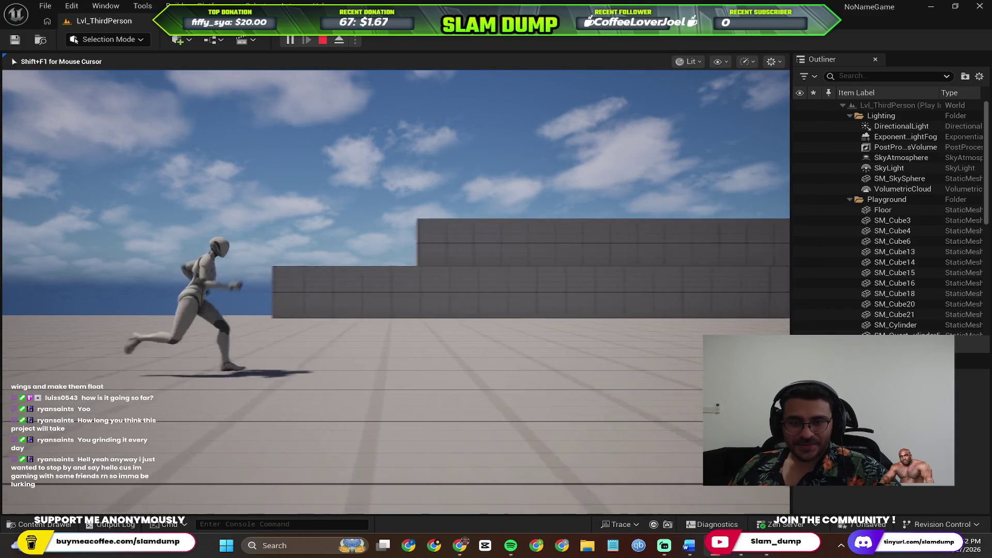
{"action": "key", "text": "d"}
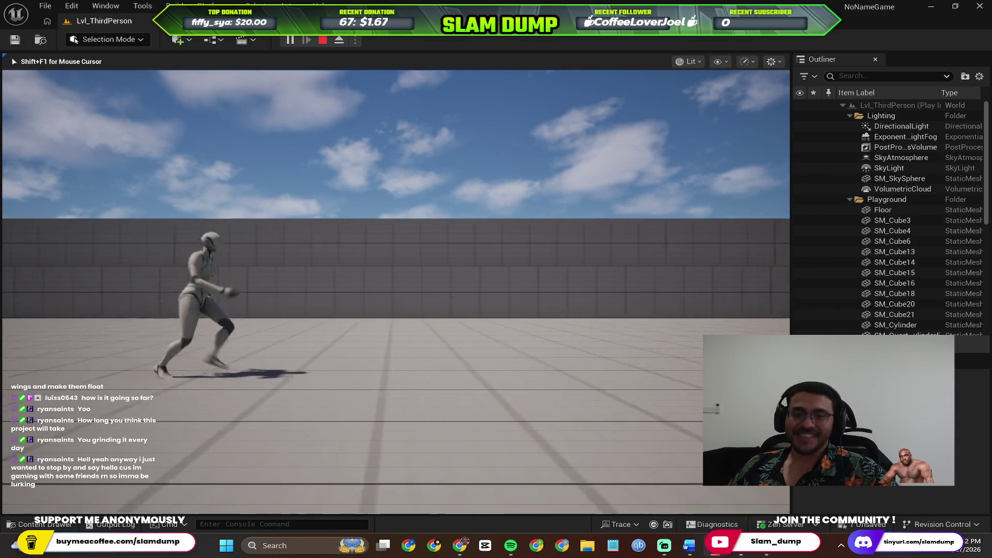
{"action": "key", "text": "Escape"}
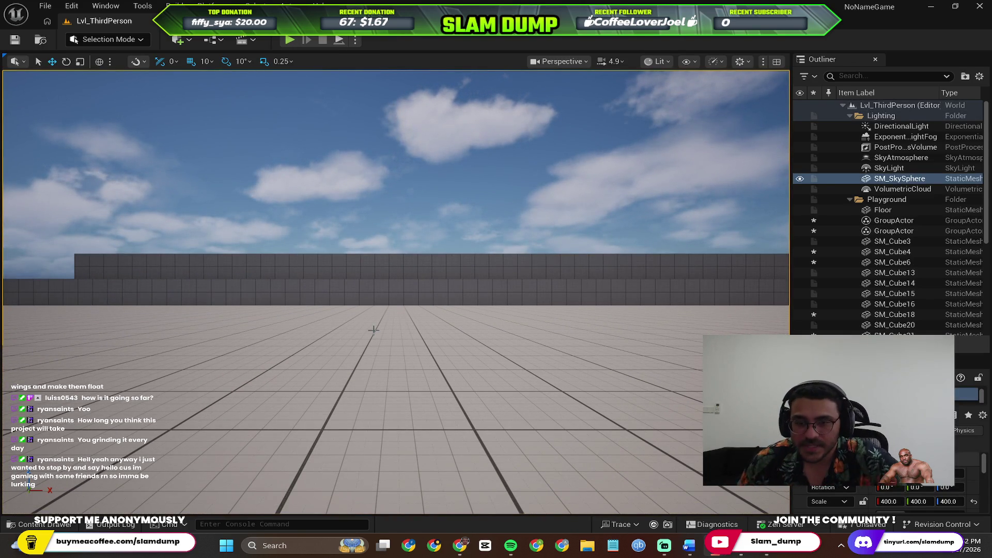
Step: Move the editor view nearer the block wall and play-test running left and right
{"action": "scroll", "coordinate": [362, 333], "scroll_direction": "up", "scroll_amount": 5}
{"action": "mouse_move", "coordinate": [361, 331]}
{"action": "left_mouse_down"}
{"action": "mouse_move", "coordinate": [361, 290]}
{"action": "mouse_move", "coordinate": [362, 331]}
{"action": "mouse_move", "coordinate": [404, 331]}
{"action": "left_mouse_up"}
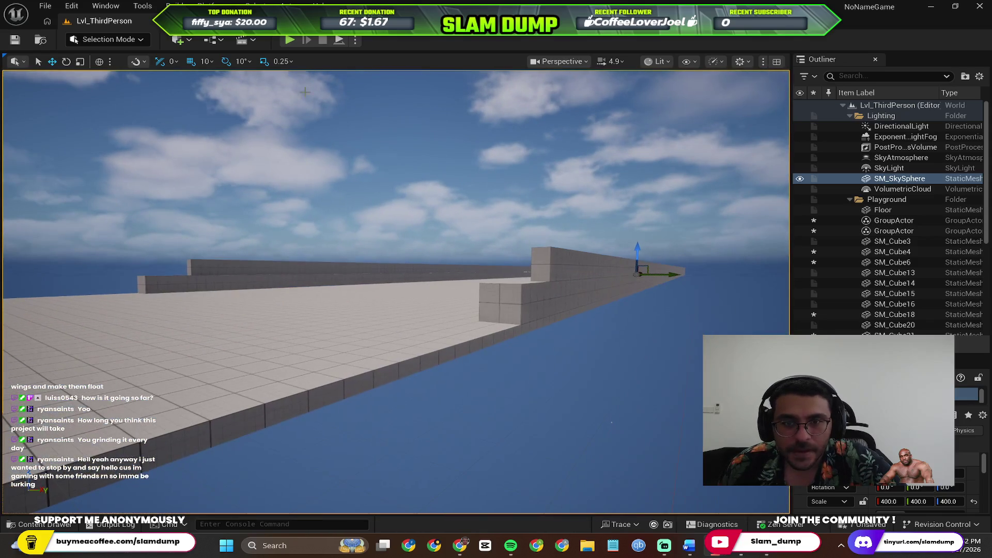
{"action": "left_click", "coordinate": [292, 42]}
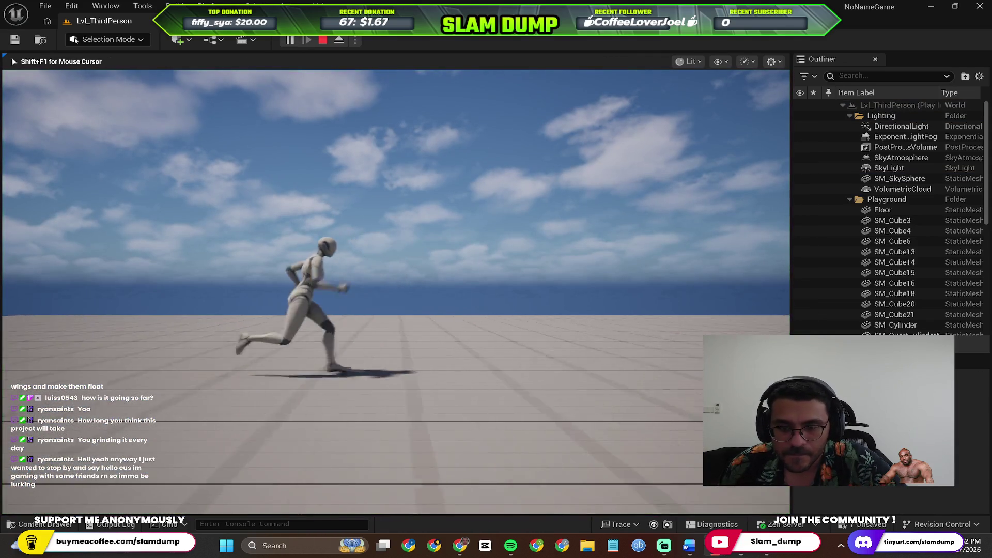
{"action": "key", "text": "a"}
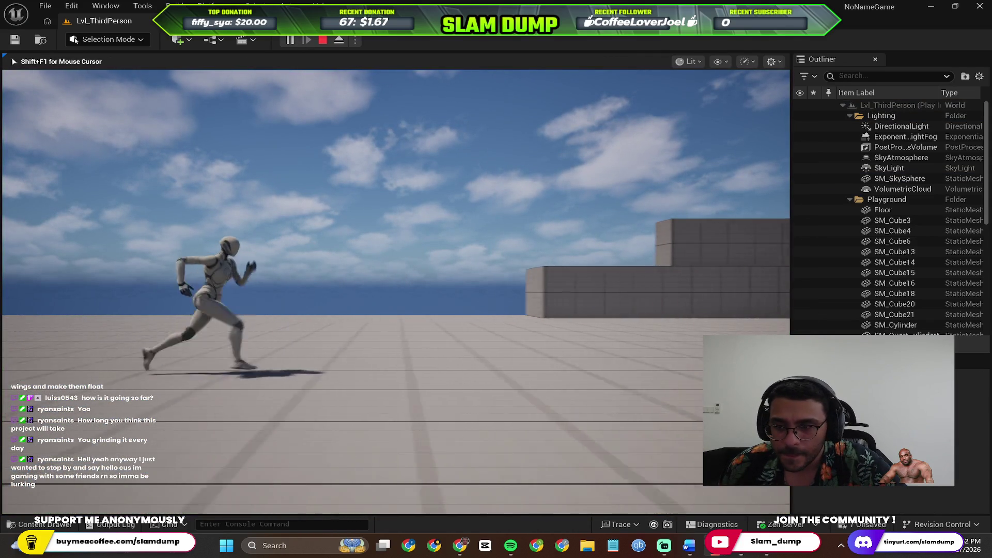
{"action": "key", "text": "w"}
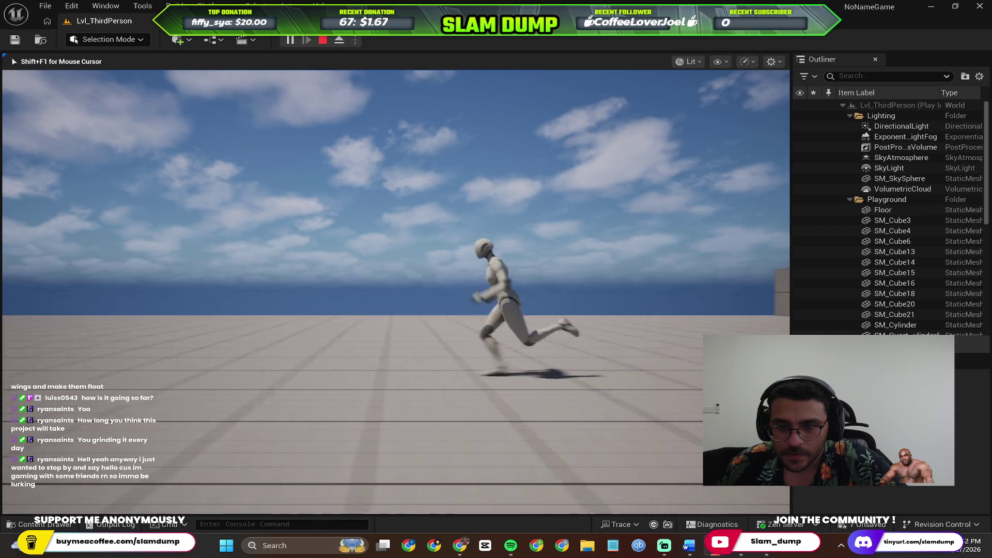
{"action": "key", "text": "a"}
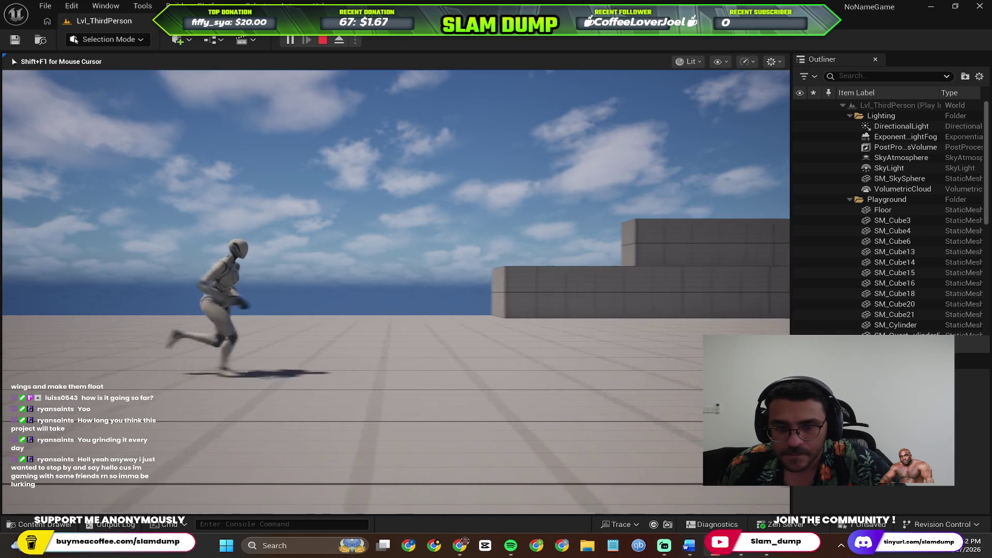
{"action": "key", "text": "d"}
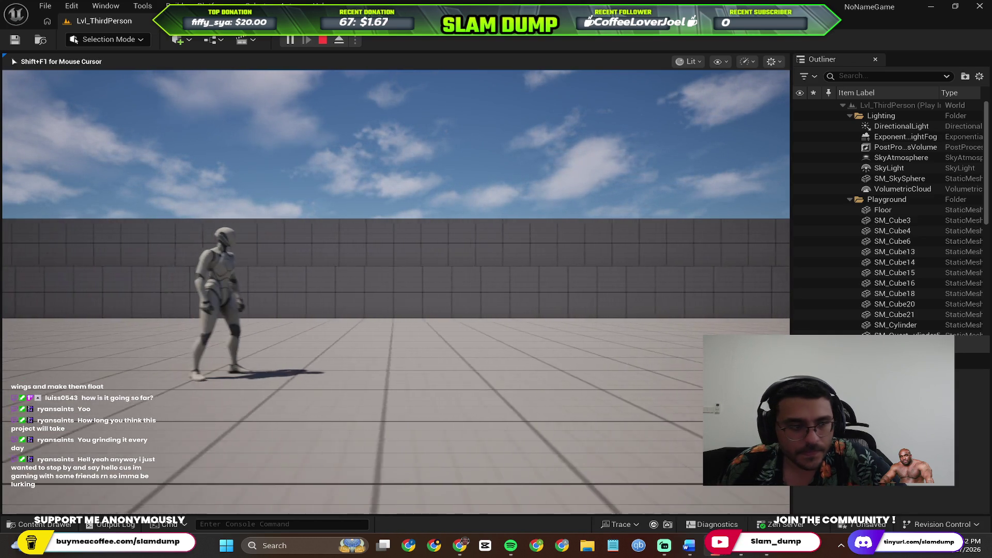
{"action": "key", "text": "a"}
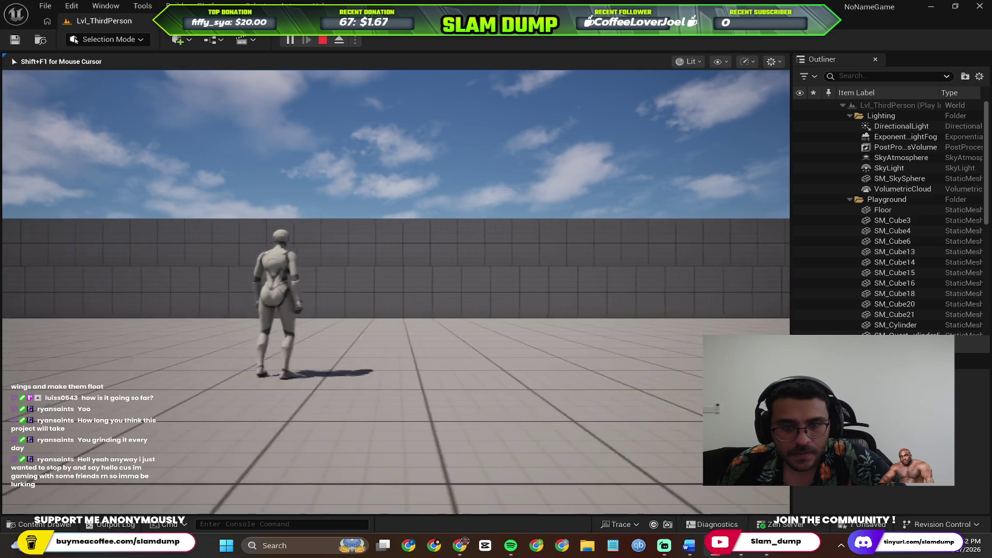
{"action": "key", "text": "d"}
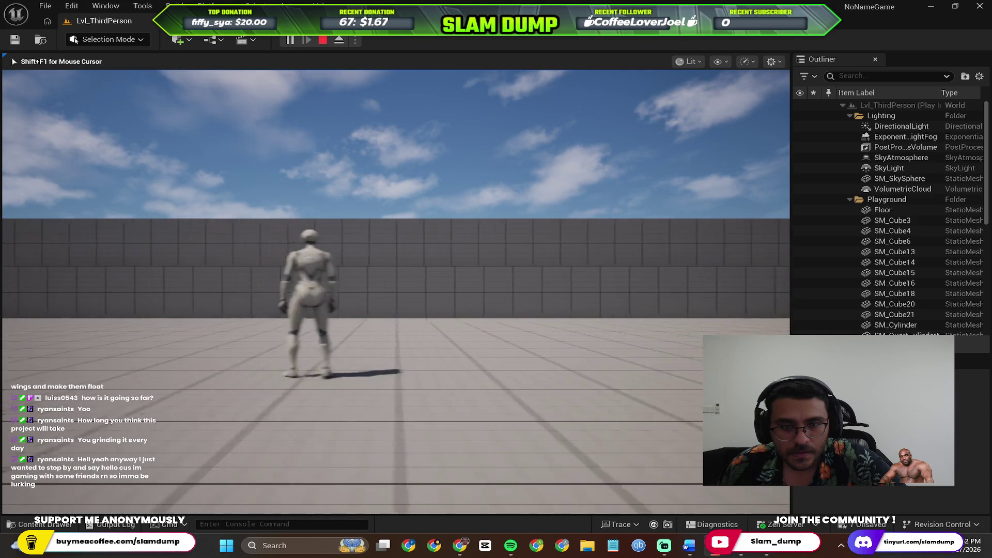
{"action": "key", "text": "Escape"}
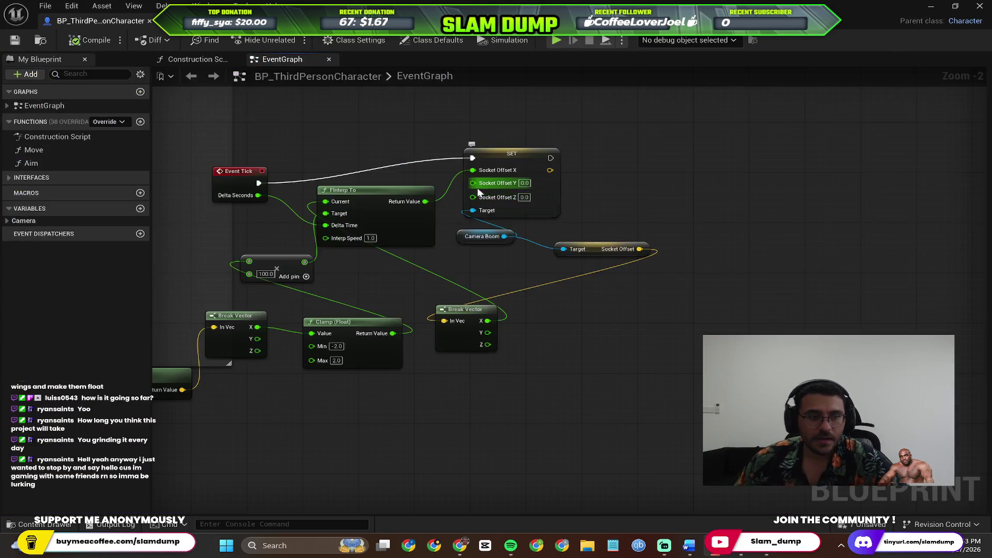
Step: Look over the Move, IA_Move and Get Velocity nodes in the EventGraph, then return to the level editor
{"action": "left_click_drag", "start_coordinate": [522, 302], "coordinate": [681, 437]}
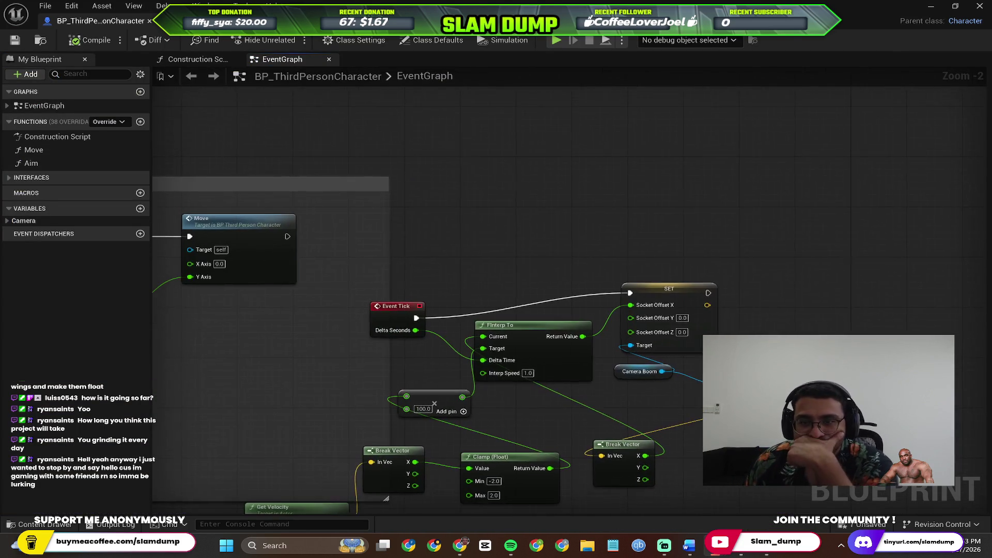
{"action": "left_click_drag", "start_coordinate": [450, 240], "coordinate": [552, 198]}
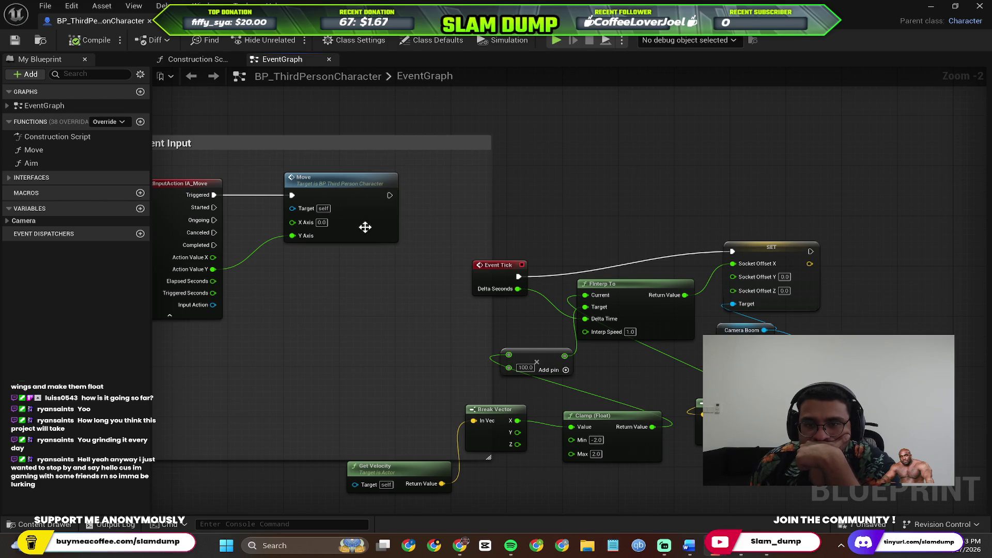
{"action": "scroll", "coordinate": [353, 284], "scroll_direction": "up", "scroll_amount": 2}
{"action": "scroll", "coordinate": [354, 283], "scroll_direction": "down", "scroll_amount": 4}
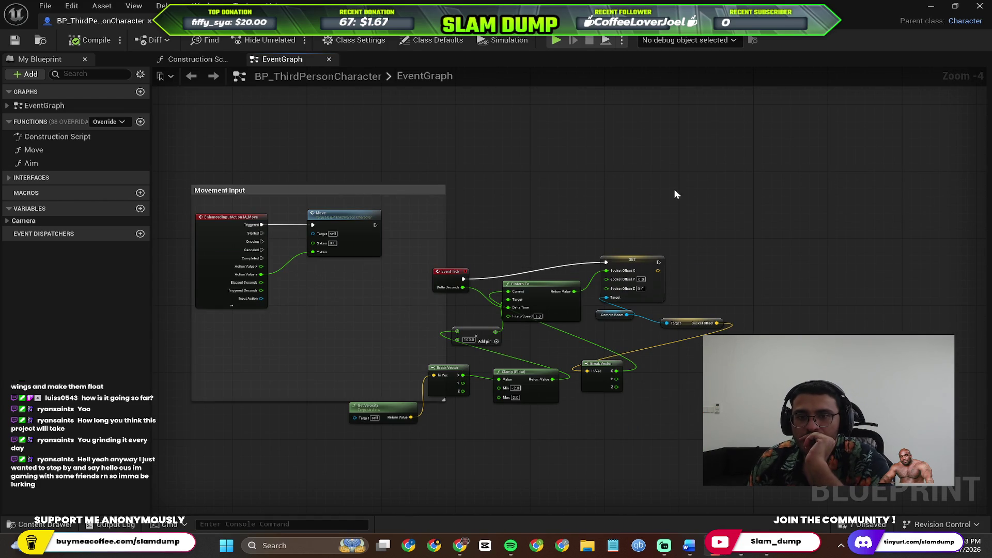
{"action": "left_click", "coordinate": [937, 6]}
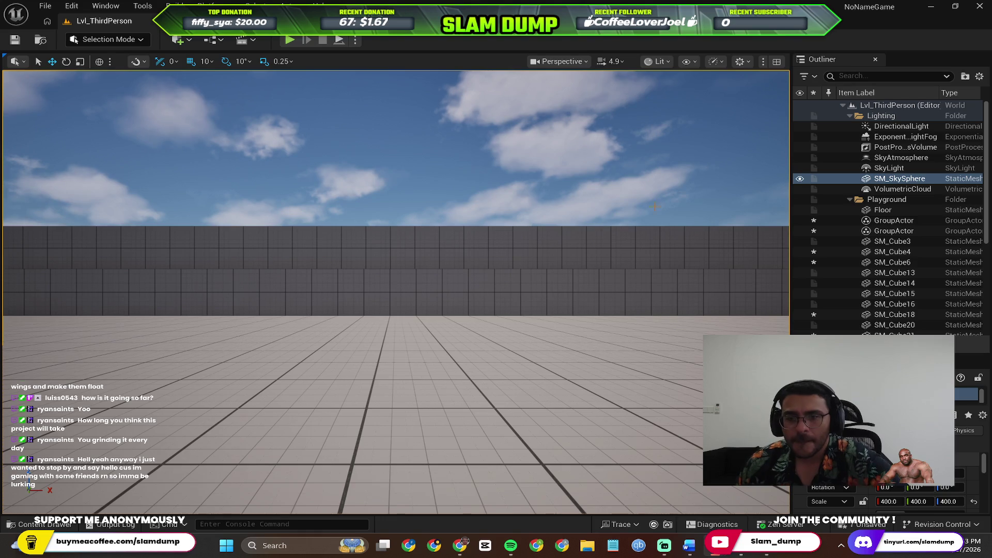
{"action": "scroll", "coordinate": [504, 427], "scroll_direction": "down", "scroll_amount": 3}
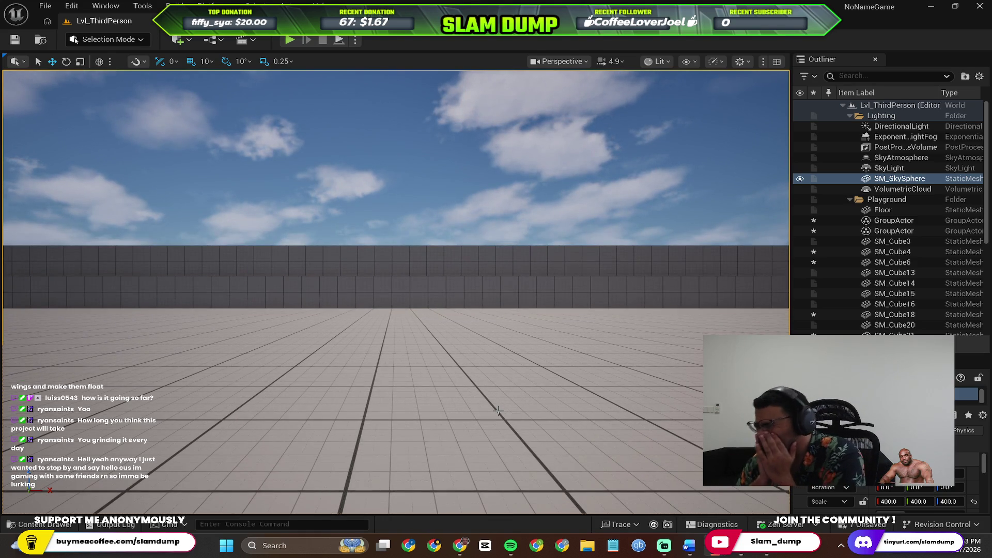
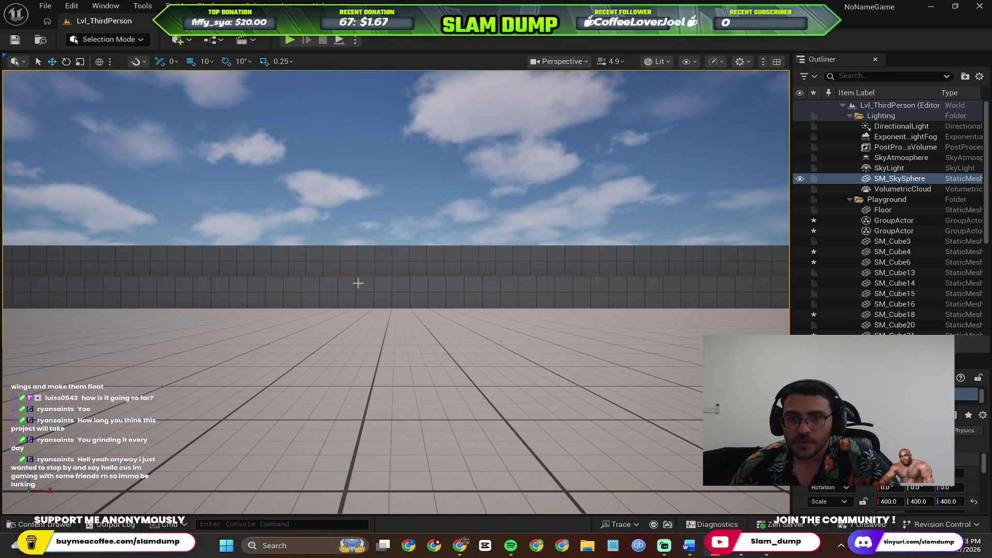
Step: Draft a Perplexity prompt: hovering 'Click D' text becomes 'Click A to move backwards' after a certain distance
{"action": "left_click", "coordinate": [742, 546]}
{"action": "type", "text": "Alright now I want it where there is"}
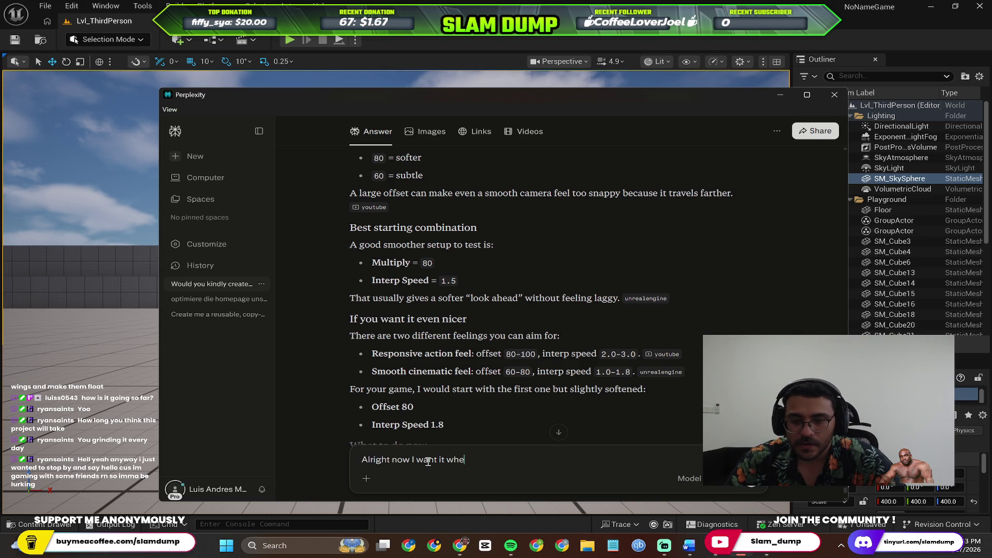
{"action": "type", "text": " text that hov"}
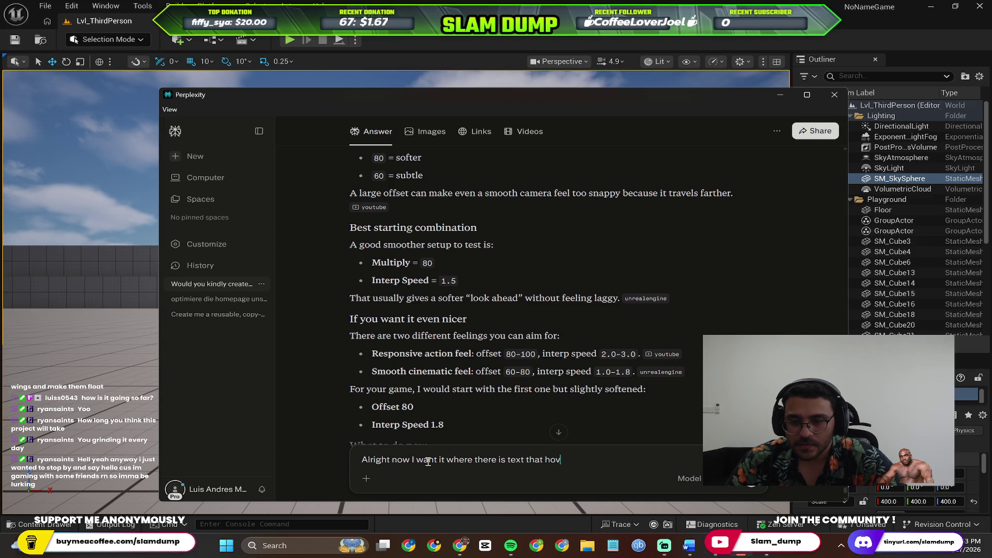
{"action": "type", "text": "ers on screen t"}
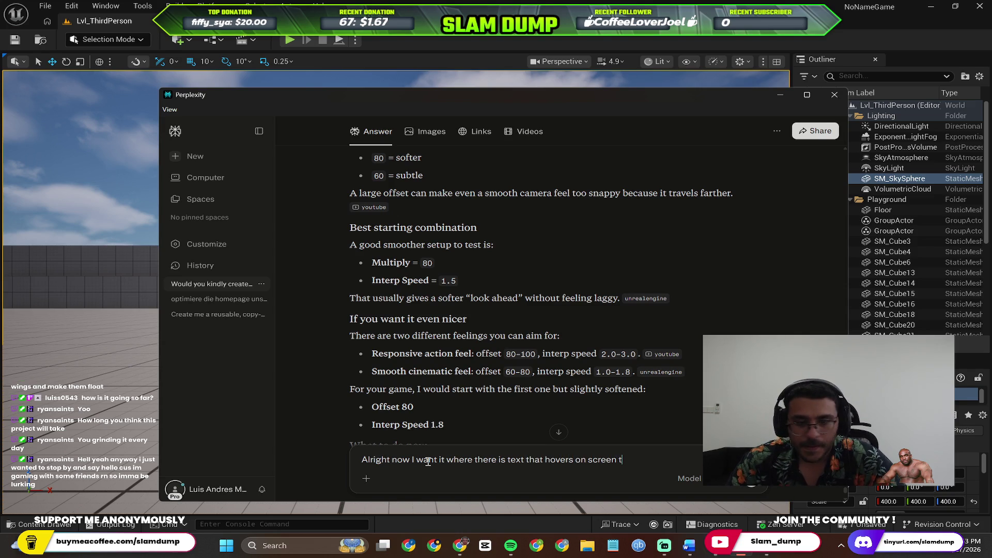
{"action": "type", "text": "hat"}
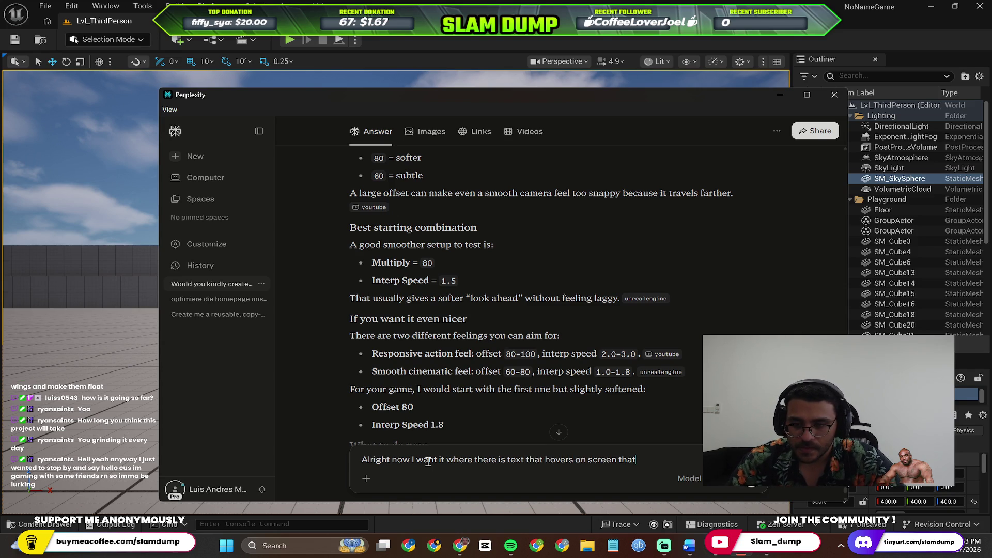
{"action": "type", "text": " says"}
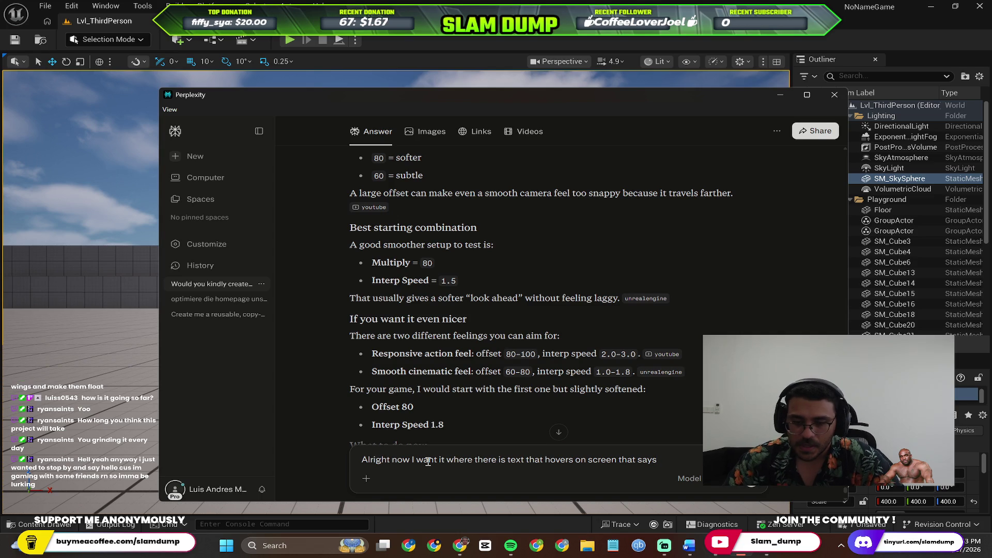
{"action": "type", "text": " Click A"}
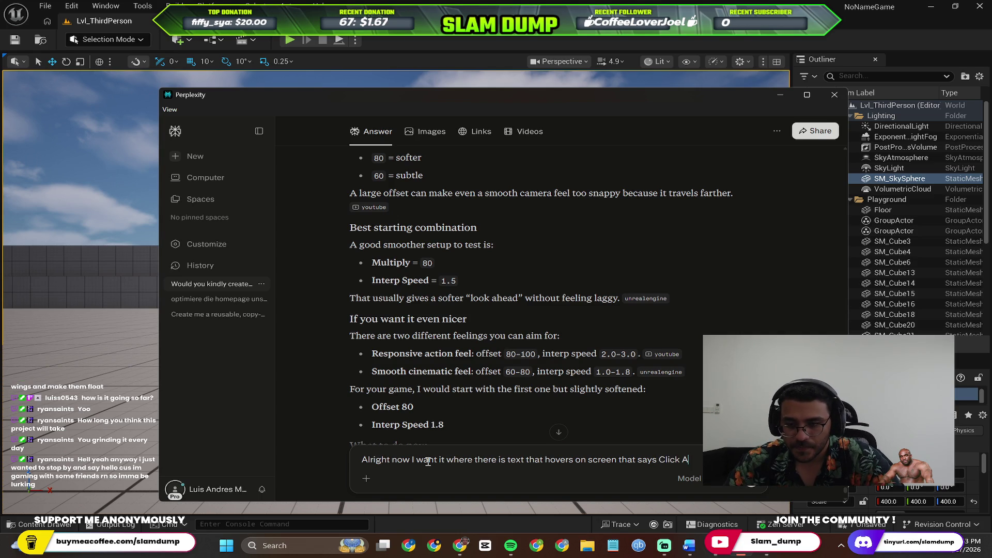
{"action": "key", "text": "BackSpace"}
{"action": "type", "text": "D to r"}
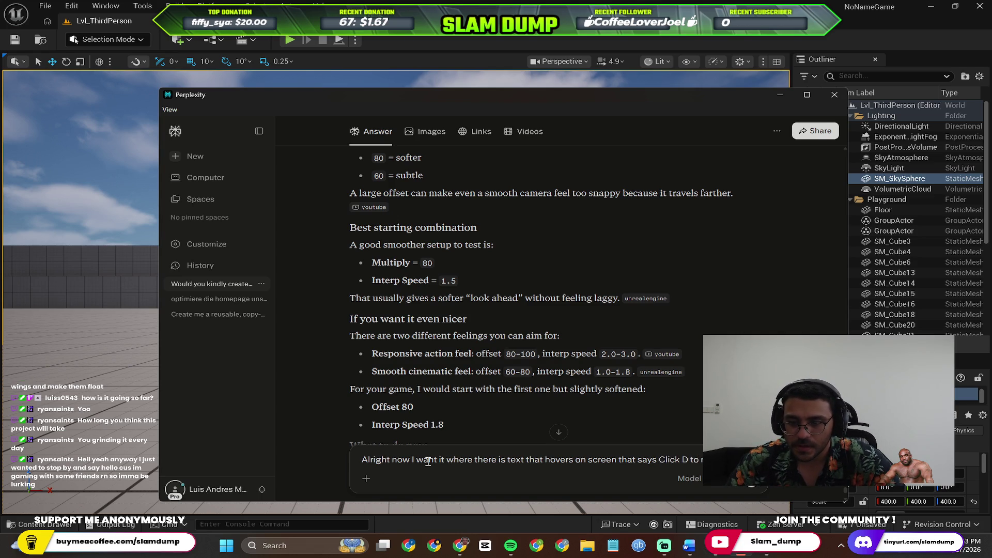
{"action": "type", "text": " a"}
{"action": "key", "text": "BackSpace"}
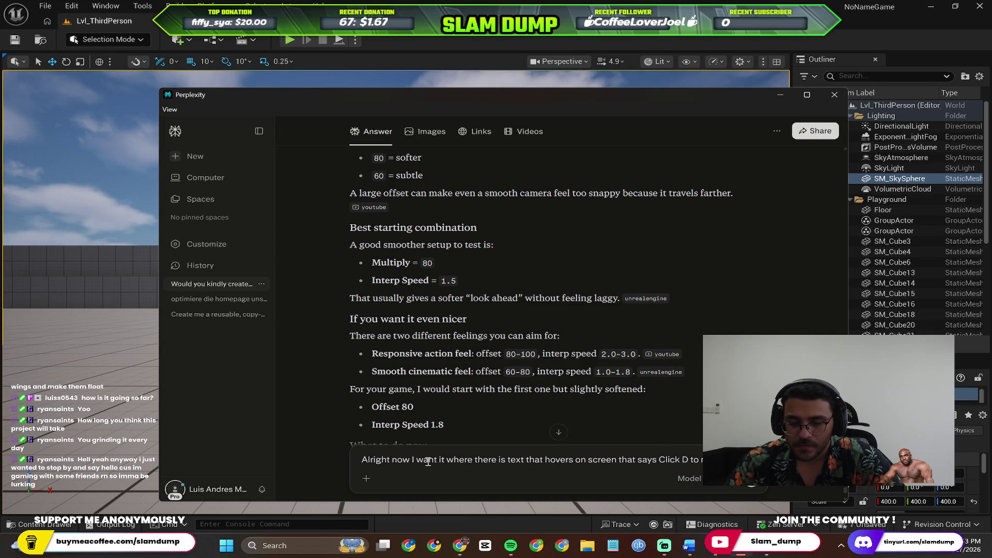
{"action": "type", "text": "and "}
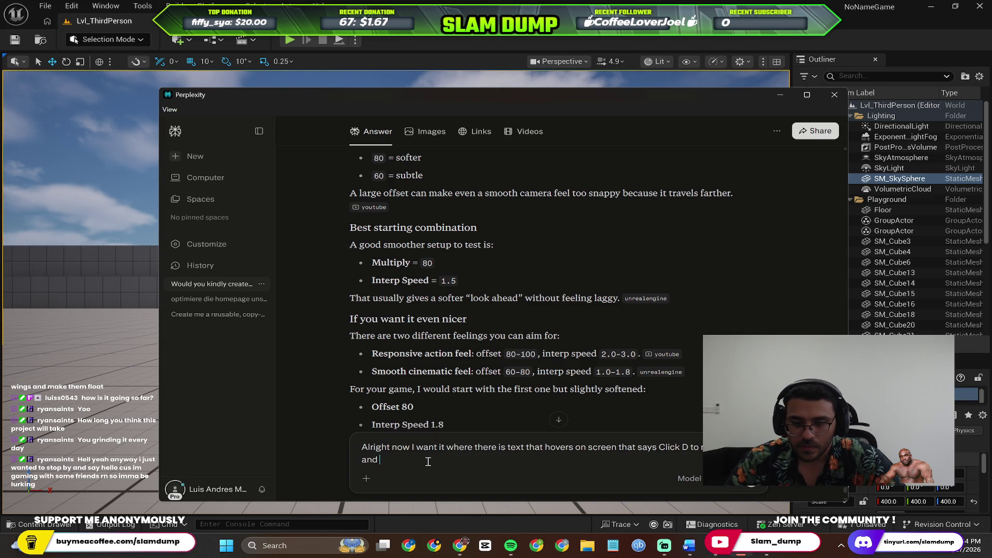
{"action": "type", "text": "once the pl"}
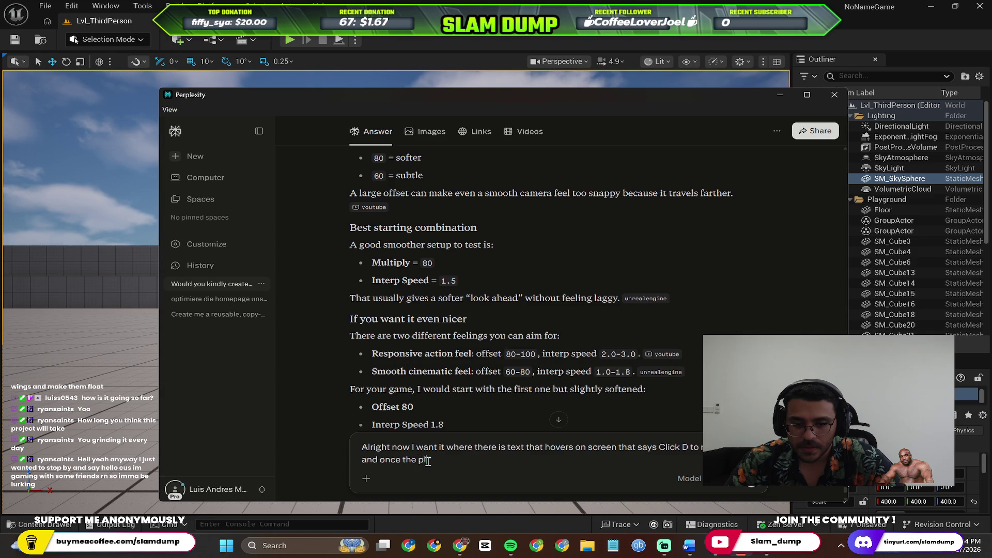
{"action": "type", "text": "ayer clicks that"}
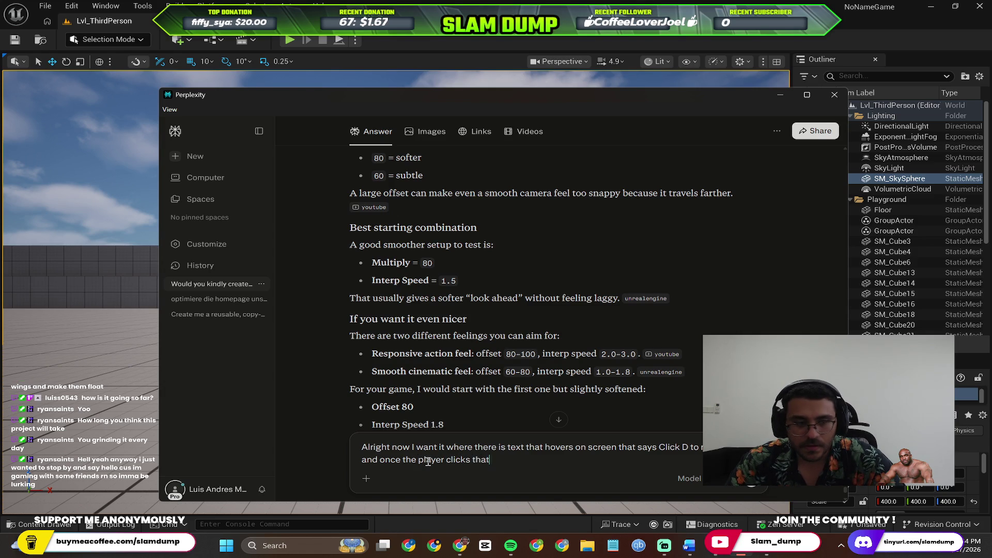
{"action": "type", "text": " and moves "}
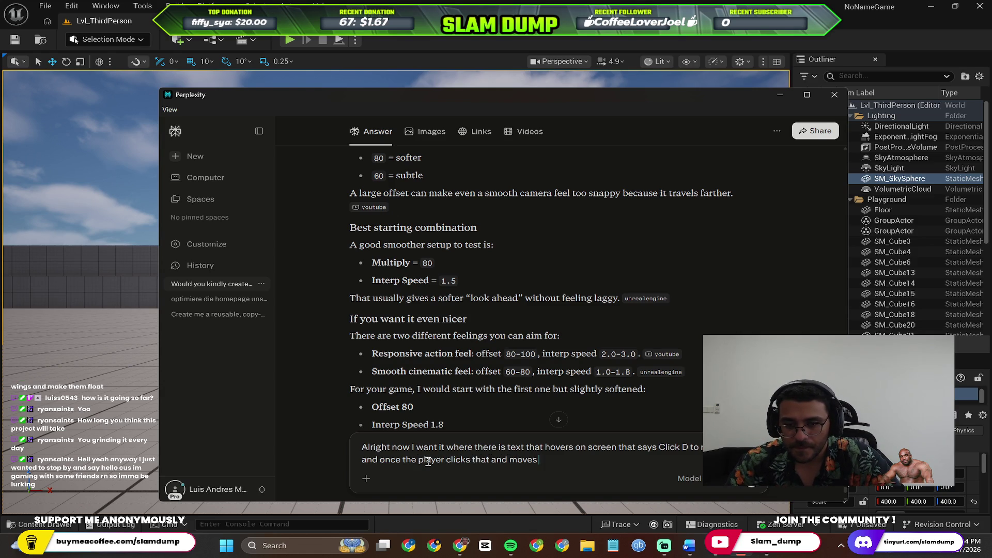
{"action": "type", "text": "atleast"}
{"action": "key", "text": "ctrl+BackSpace"}
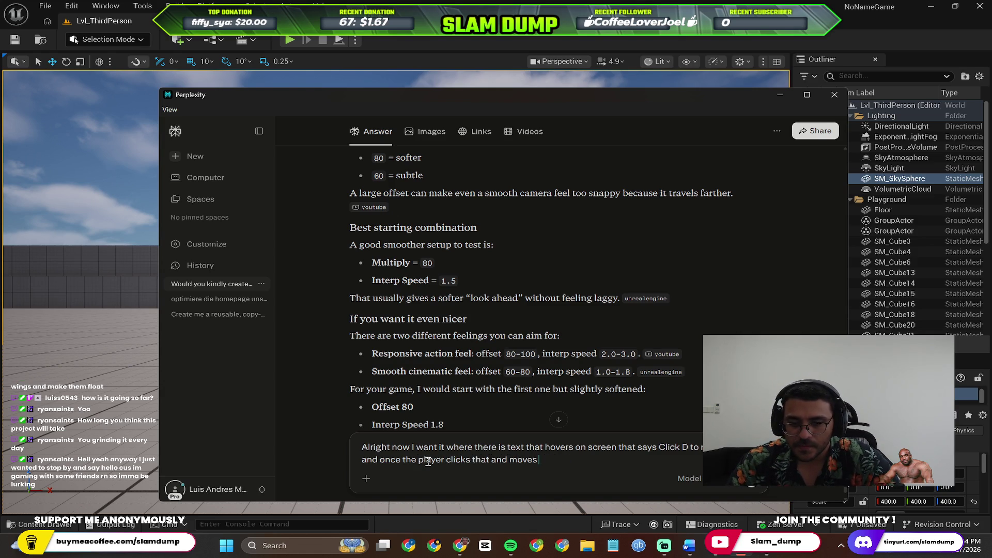
{"action": "type", "text": "cert"}
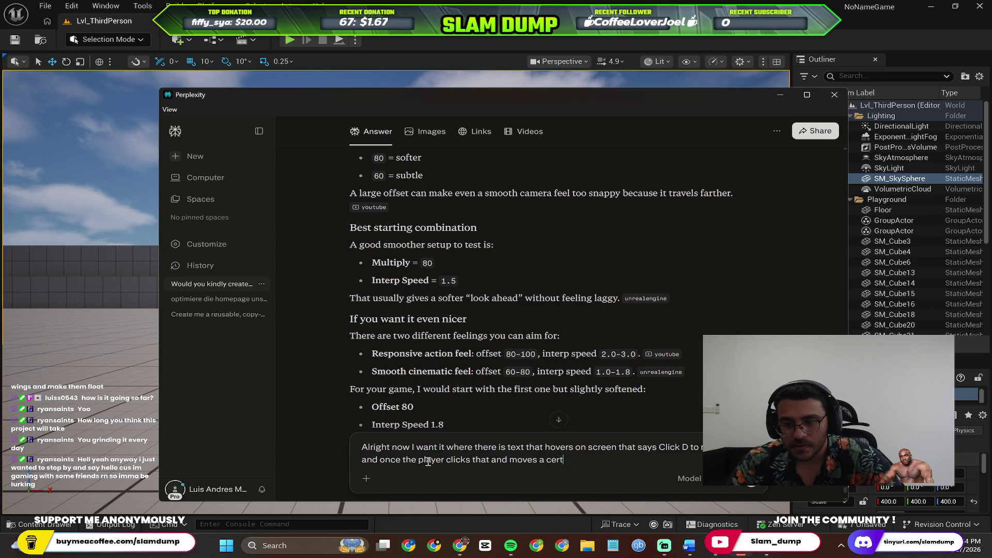
{"action": "type", "text": "ain distance"}
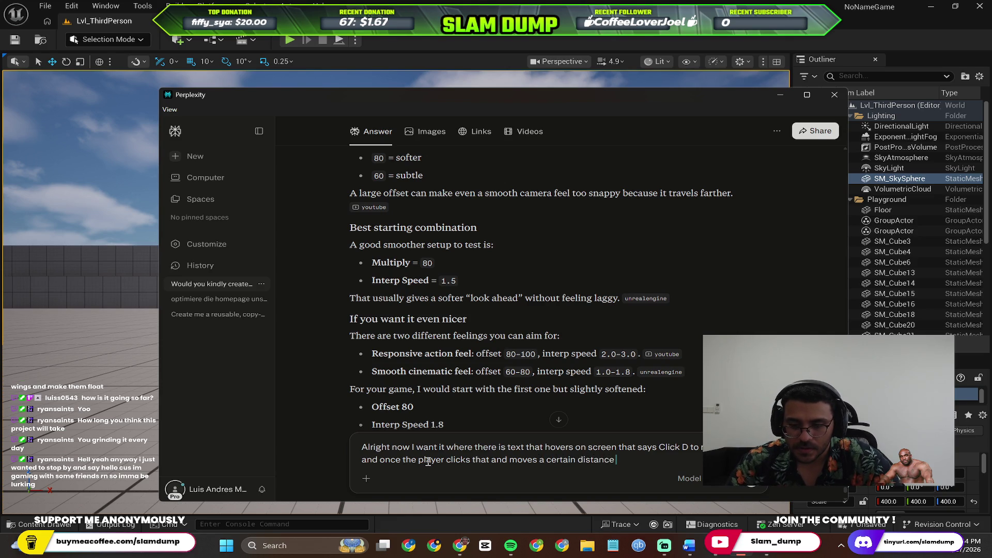
{"action": "type", "text": " ( he"}
{"action": "key", "text": "ctrl+BackSpace"}
{"action": "type", "text": "help "}
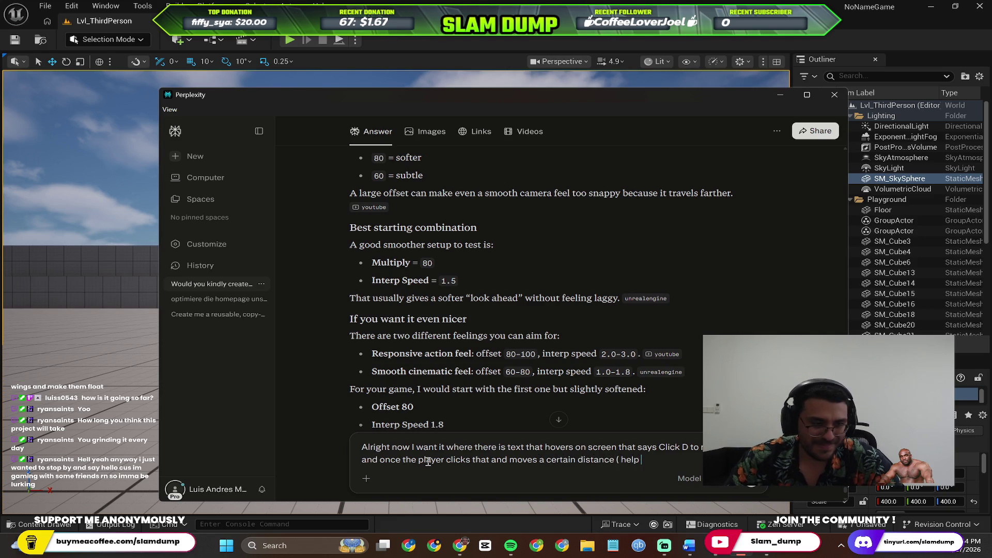
{"action": "type", "text": "by te"}
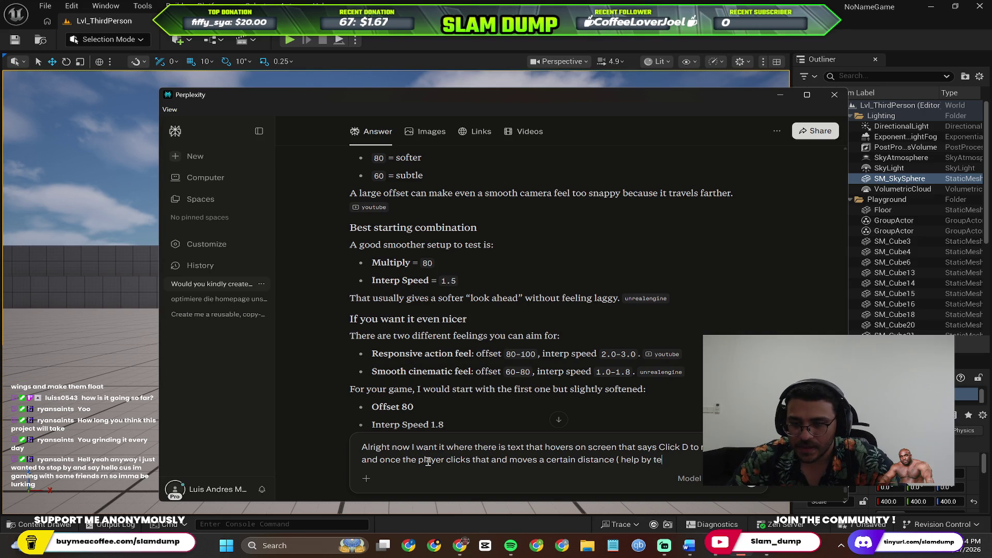
{"action": "type", "text": "lling me h "}
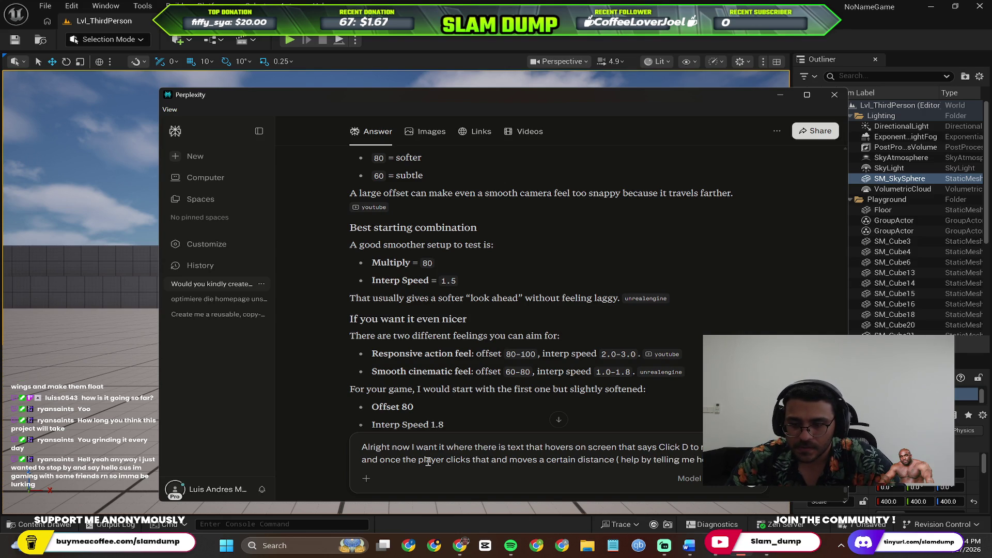
{"action": "type", "text": "define this distanc"}
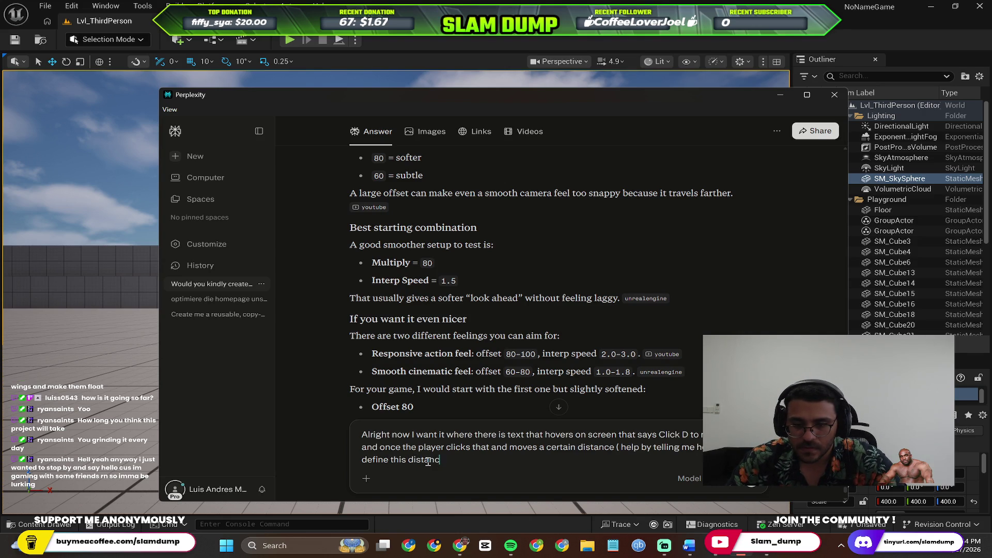
{"action": "type", "text": "e too) the text changes to "}
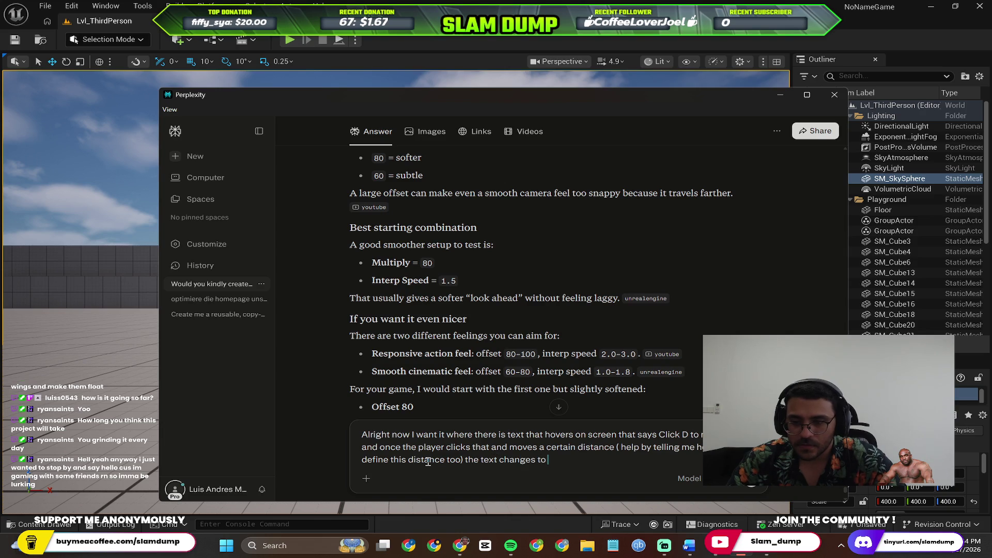
{"action": "type", "text": "Click A"}
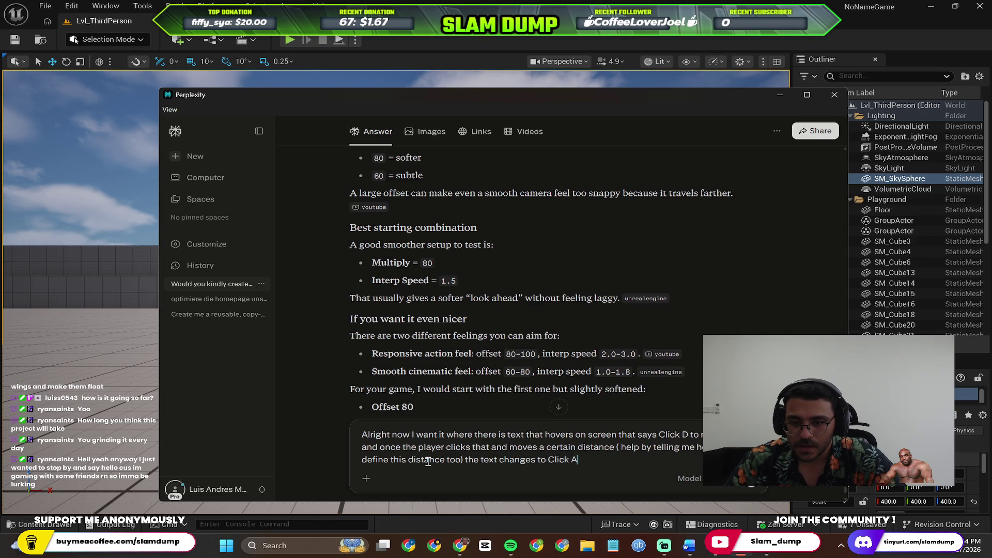
{"action": "type", "text": " to move backwards "}
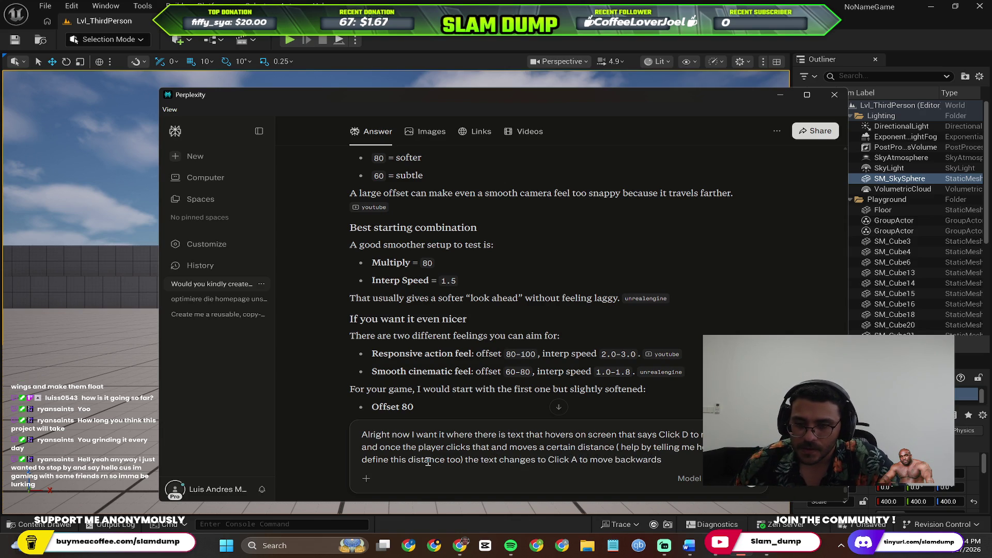
{"action": "type", "text": "and once"}
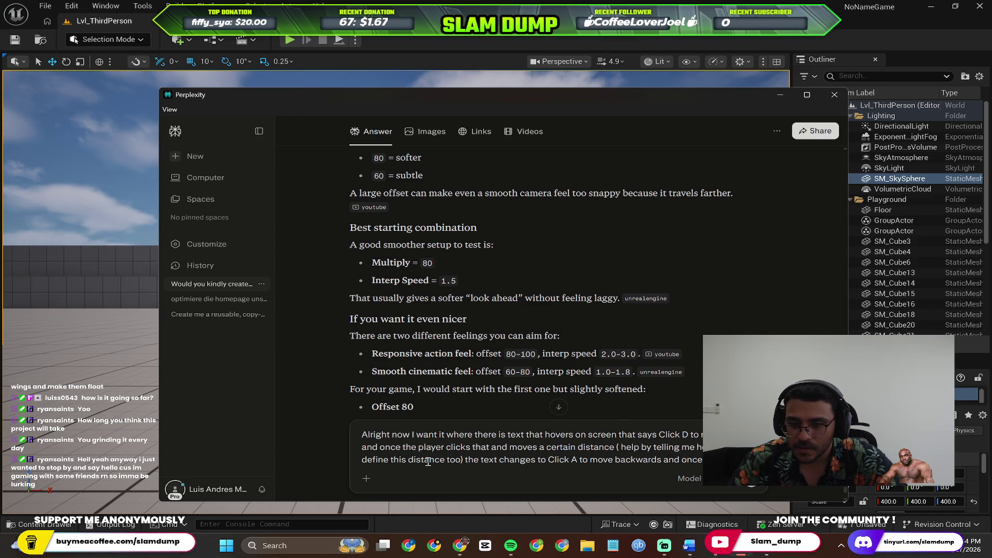
{"action": "type", "text": " clicks a"}
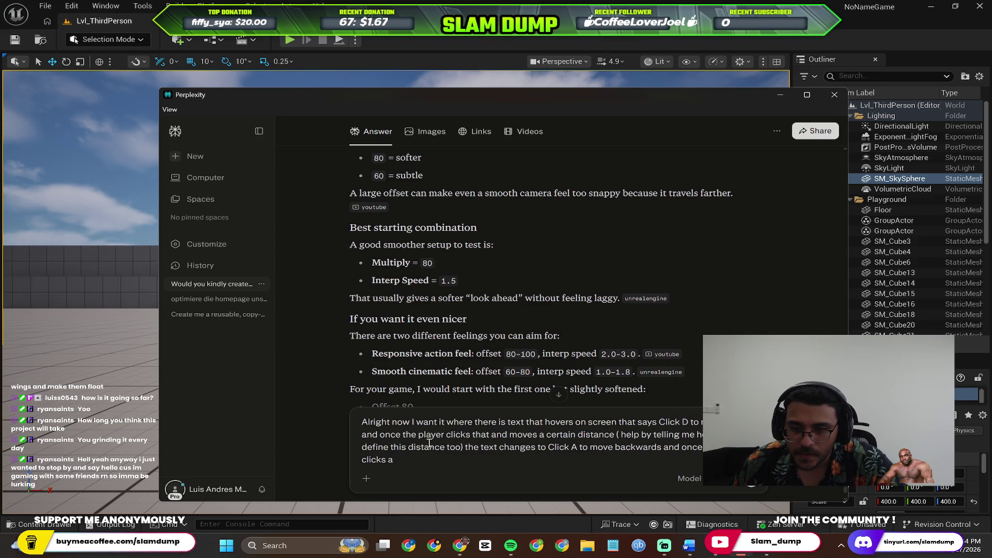
{"action": "double_click", "coordinate": [478, 434]}
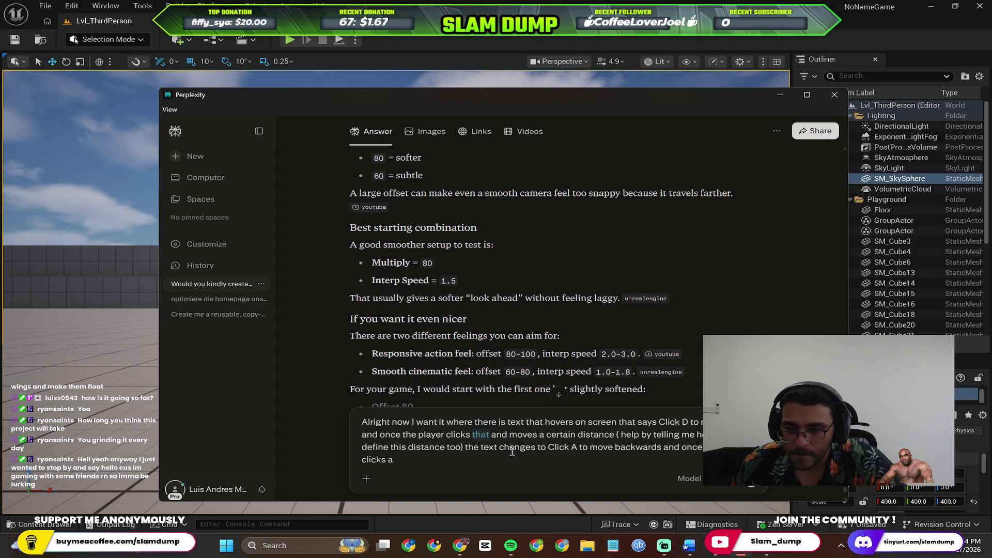
Step: Extend the prompt: after pressing D and moving a certain distance, the text changes to "Keep moving forward"
{"action": "type", "text": "d"}
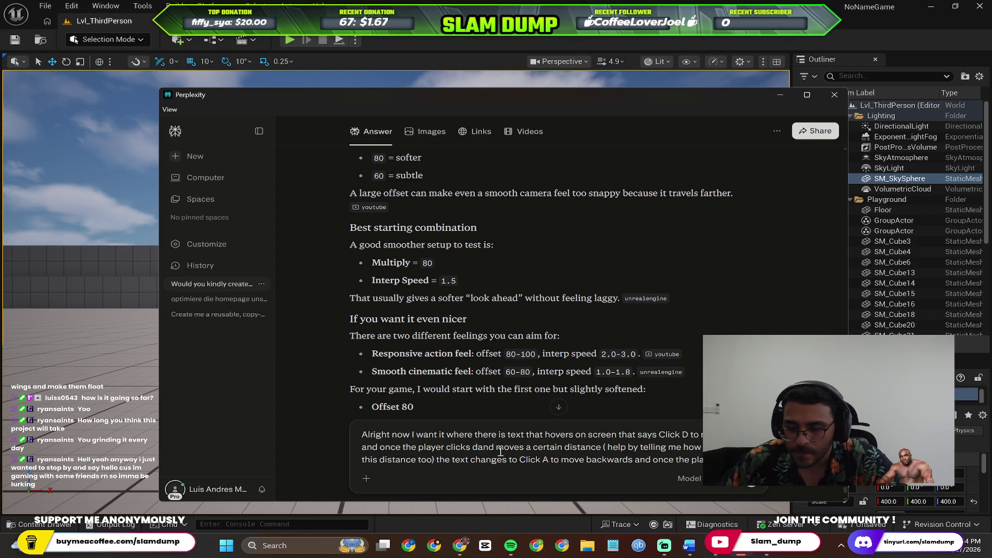
{"action": "key", "text": "BackSpace"}
{"action": "type", "text": "D "}
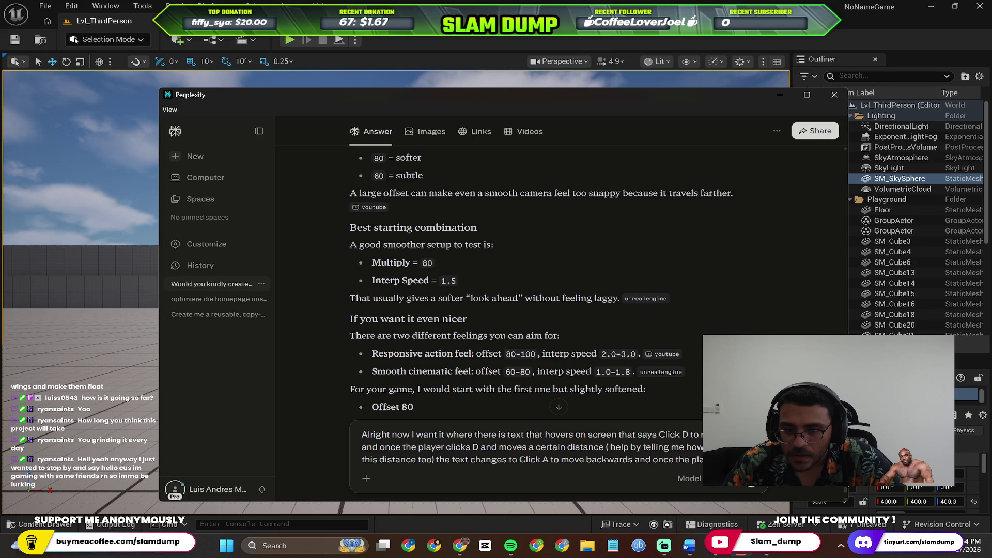
{"action": "type", "text": "and moves a ce"}
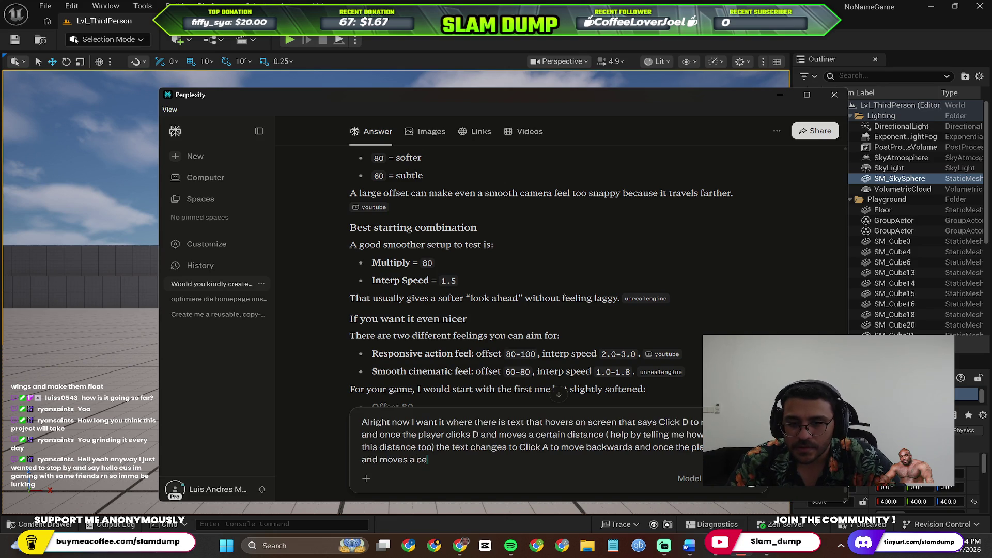
{"action": "type", "text": "rtain dista"}
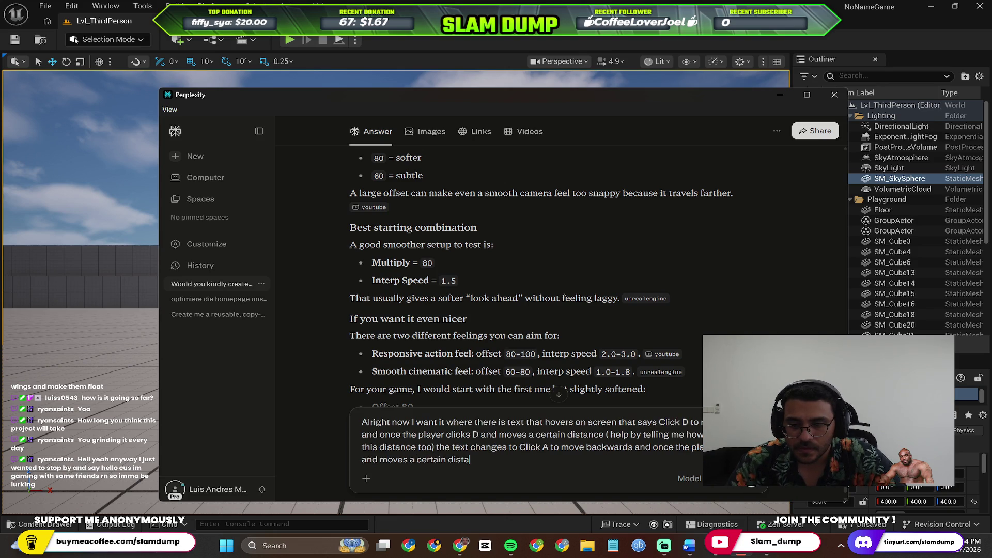
{"action": "type", "text": "nce The rt"}
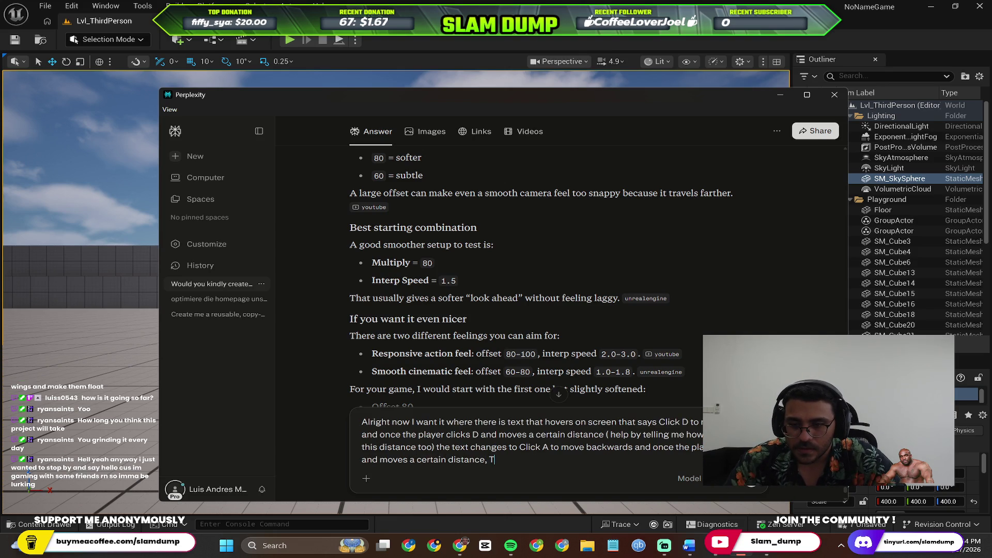
{"action": "key", "text": "BackSpace"}
{"action": "key", "text": "BackSpace"}
{"action": "type", "text": "text changes to "}
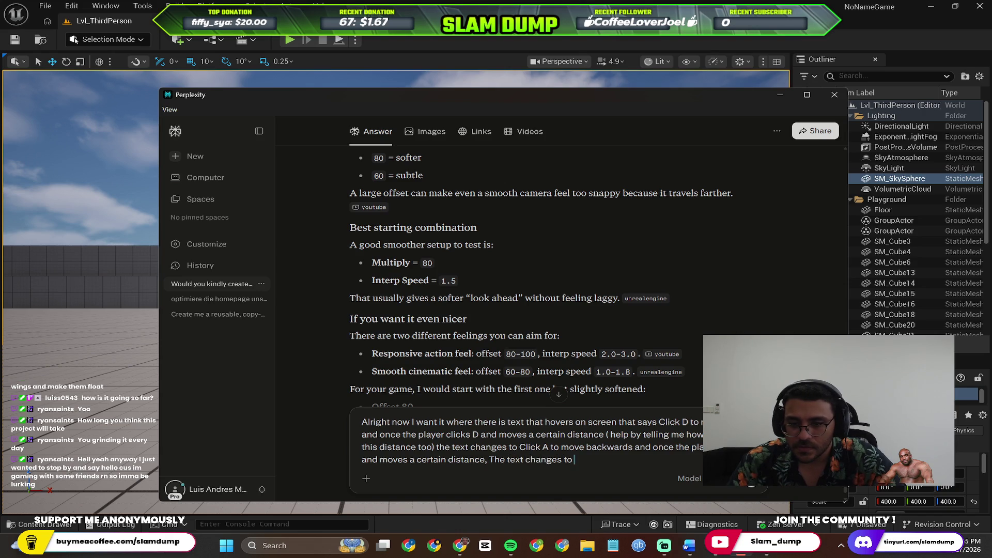
{"action": "type", "text": "move "}
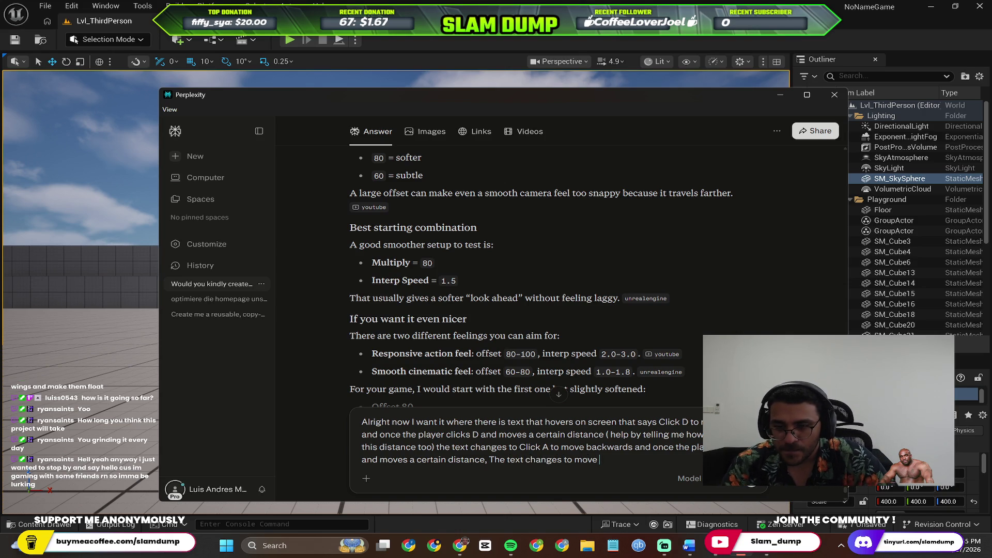
{"action": "key", "text": "BackSpace"}
{"action": "key", "text": "BackSpace"}
{"action": "key", "text": "BackSpace"}
{"action": "key", "text": "BackSpace"}
{"action": "key", "text": "BackSpace"}
{"action": "type", "text": "\"Keep moving "}
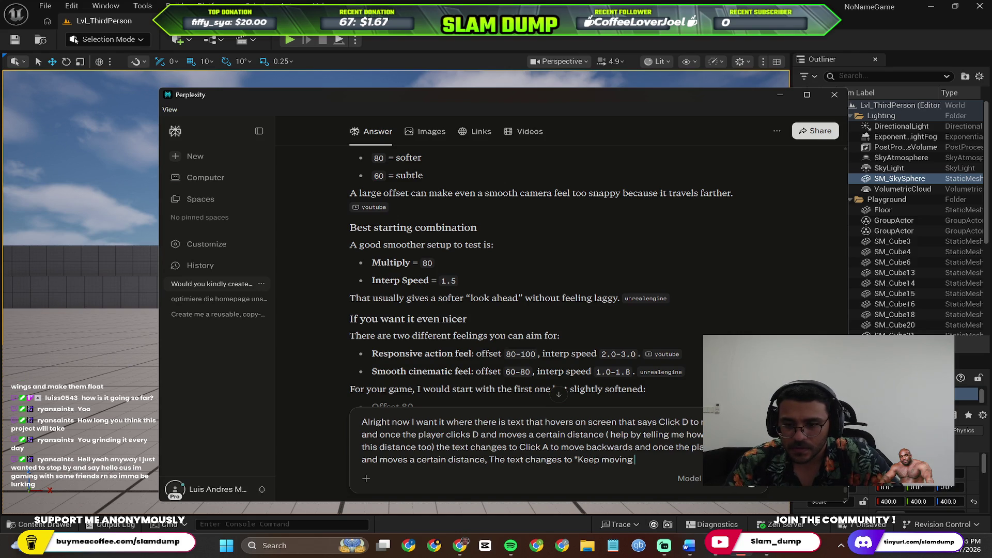
{"action": "type", "text": "forward"}
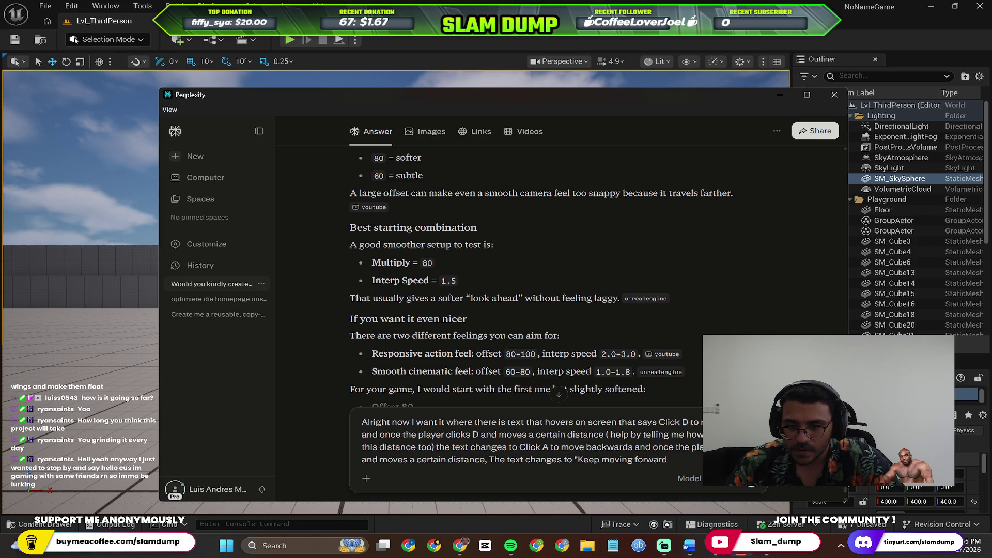
{"action": "type", "text": "\""}
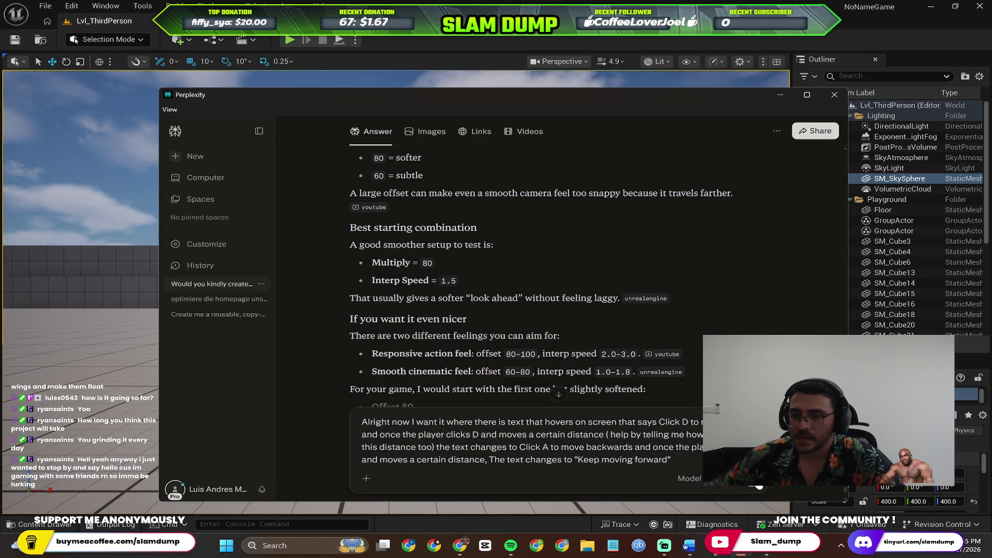
Step: Send the question to Perplexity and start a Play session in the Unreal editor
{"action": "left_click", "coordinate": [759, 485]}
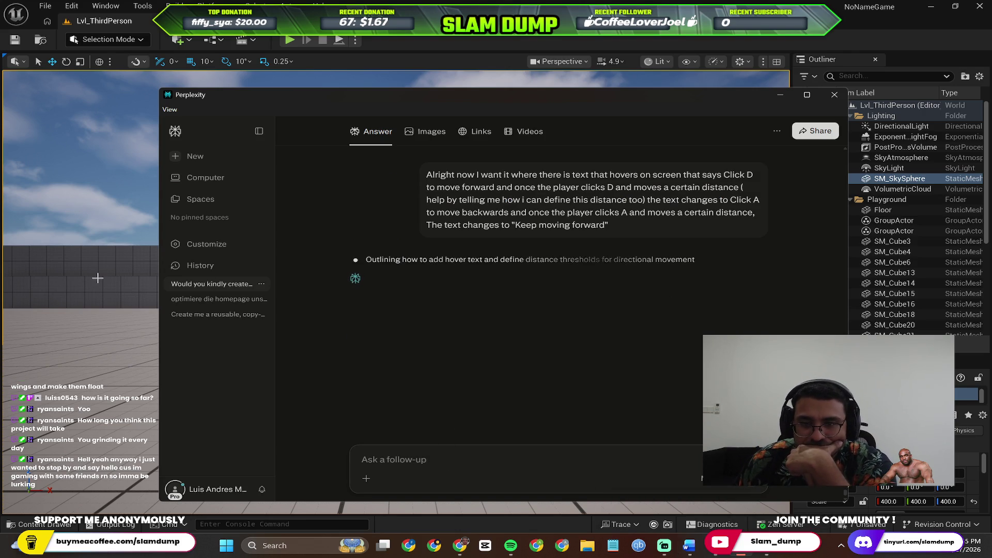
{"action": "key", "text": "alt+Tab"}
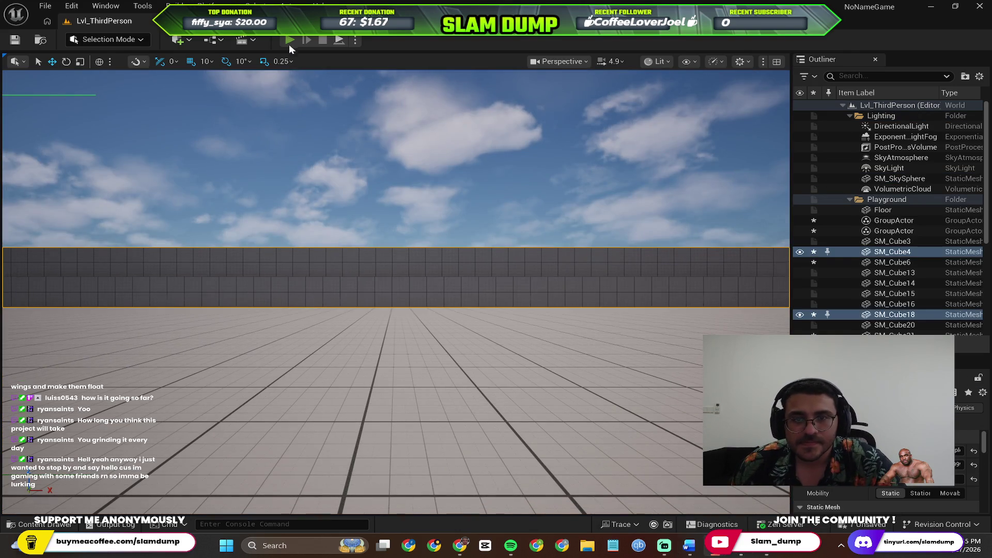
{"action": "left_click", "coordinate": [289, 45]}
Step: Run the character with A and D, stop the play session, and return to Perplexity
{"action": "key", "text": "a"}
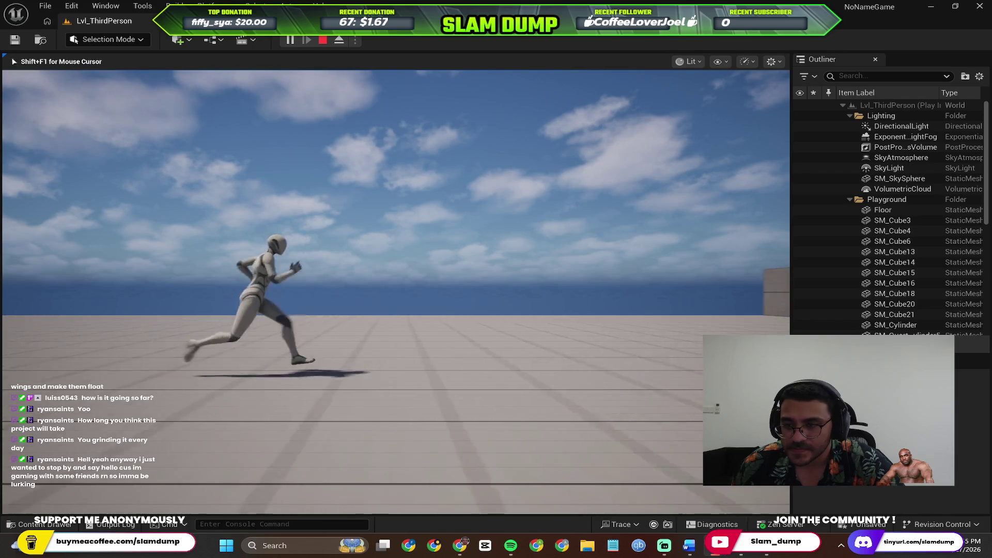
{"action": "key", "text": "d"}
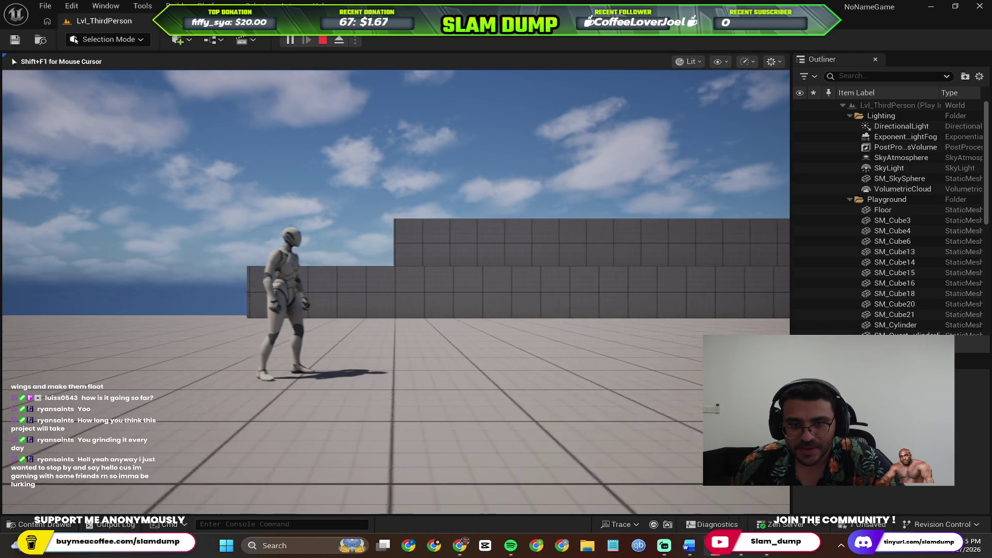
{"action": "key", "text": "shift+F1"}
{"action": "key", "text": "Escape"}
{"action": "key", "text": "alt+Tab"}
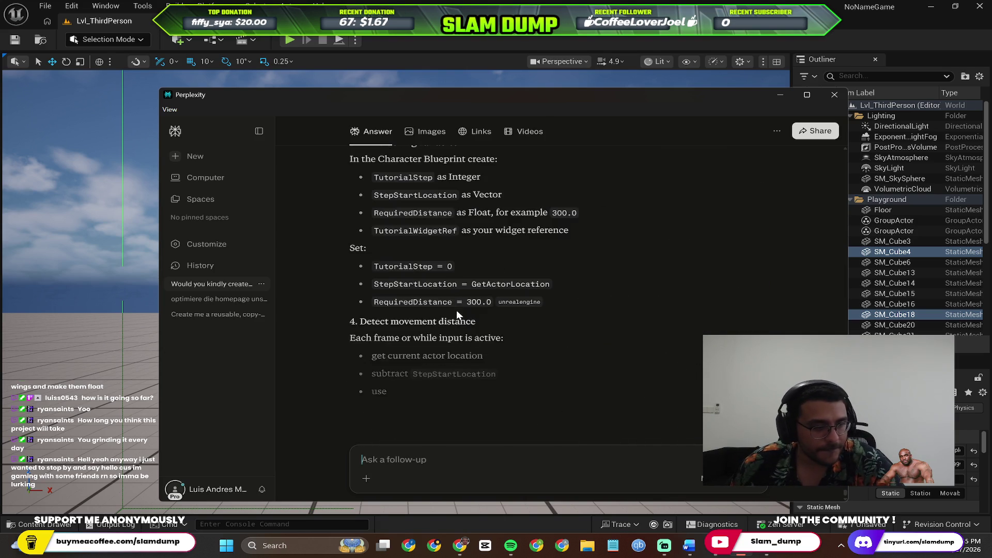
{"action": "scroll", "coordinate": [457, 312], "scroll_direction": "up", "scroll_amount": 5}
{"action": "scroll", "coordinate": [458, 312], "scroll_direction": "up", "scroll_amount": 5}
{"action": "scroll", "coordinate": [461, 310], "scroll_direction": "up", "scroll_amount": 4}
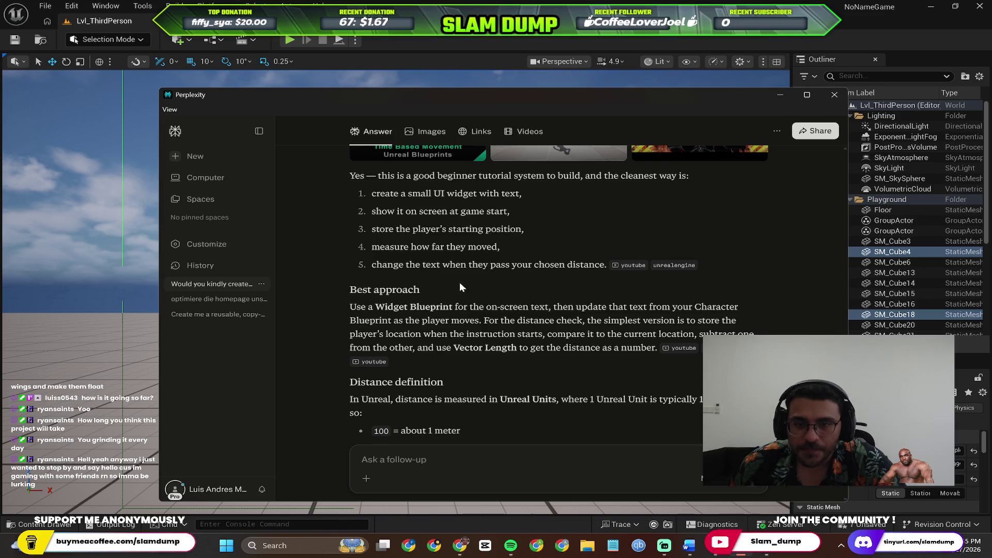
{"action": "scroll", "coordinate": [458, 302], "scroll_direction": "up", "scroll_amount": 1}
{"action": "scroll", "coordinate": [458, 303], "scroll_direction": "down", "scroll_amount": 4}
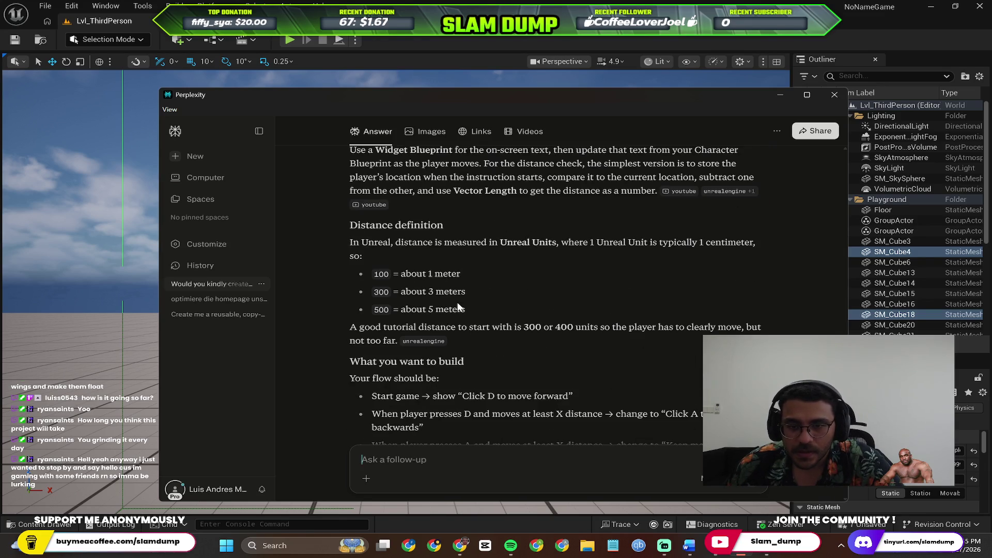
{"action": "scroll", "coordinate": [469, 299], "scroll_direction": "up", "scroll_amount": 1}
{"action": "scroll", "coordinate": [481, 298], "scroll_direction": "down", "scroll_amount": 3}
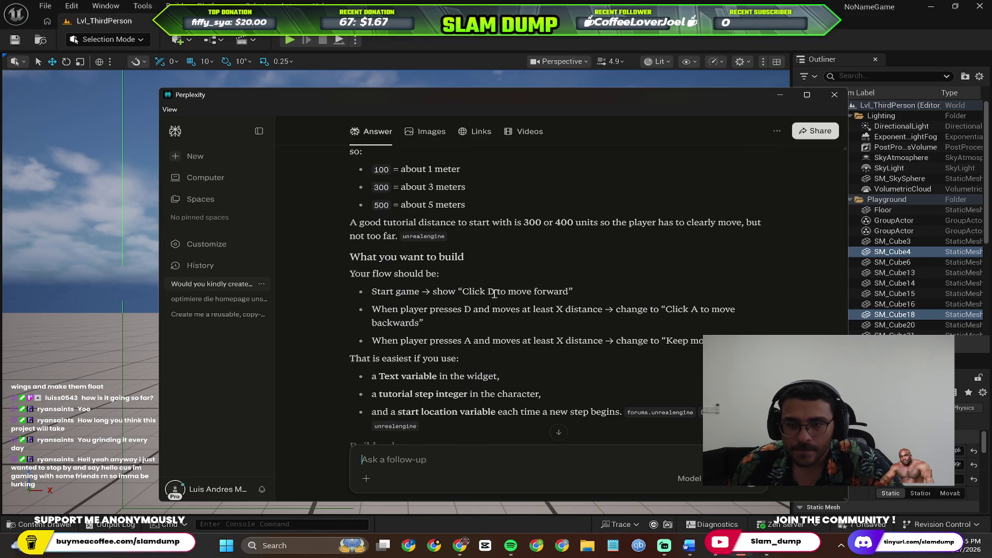
{"action": "scroll", "coordinate": [544, 285], "scroll_direction": "down", "scroll_amount": 4}
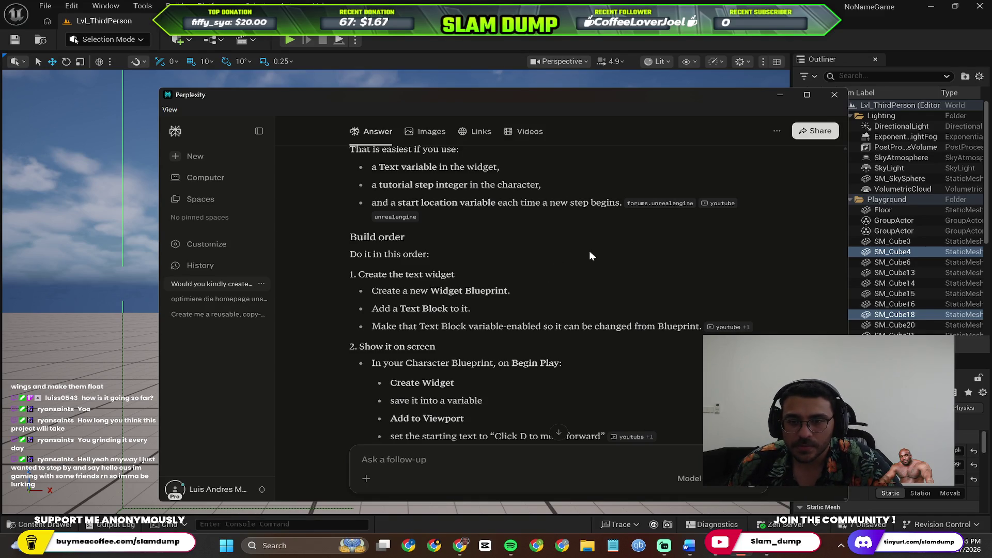
{"action": "scroll", "coordinate": [499, 255], "scroll_direction": "up", "scroll_amount": 2}
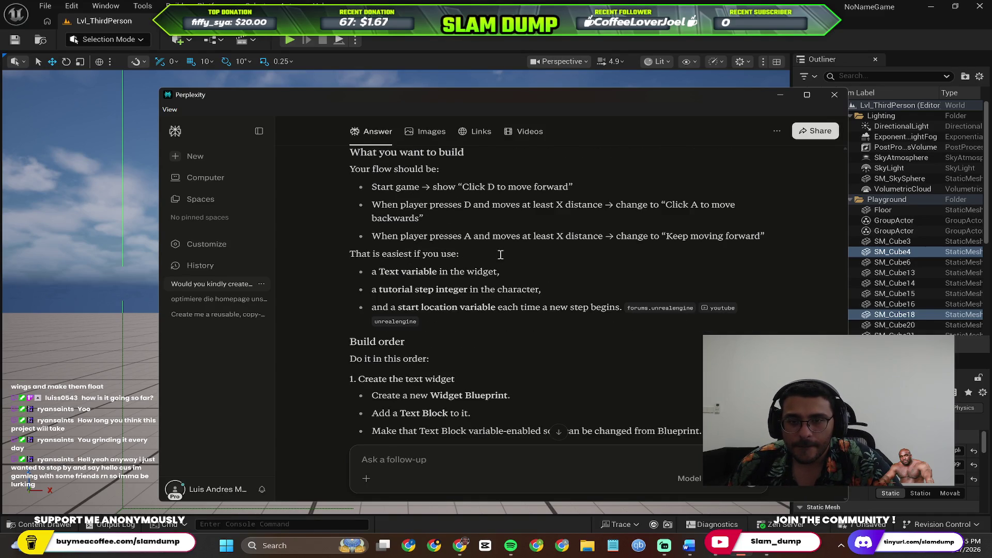
{"action": "scroll", "coordinate": [500, 255], "scroll_direction": "down", "scroll_amount": 3}
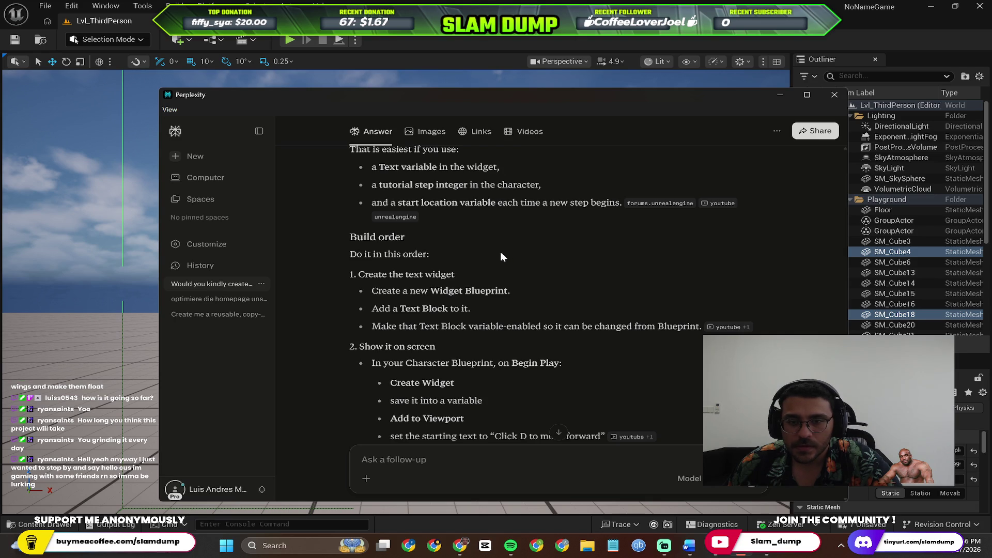
{"action": "left_click", "coordinate": [780, 95]}
{"action": "left_click", "coordinate": [433, 459]}
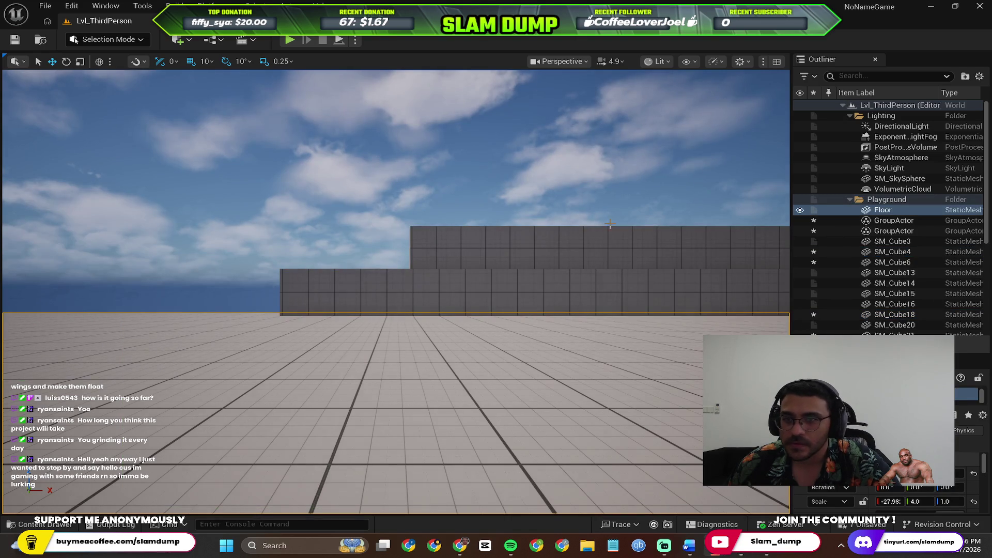
{"action": "key", "text": "alt+Tab"}
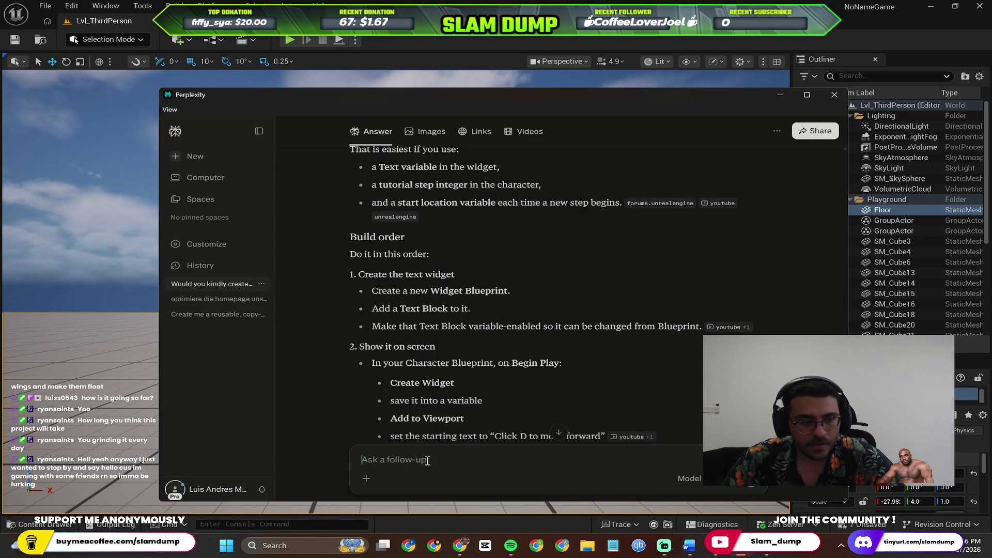
{"action": "type", "text": "ensure the guide is in"}
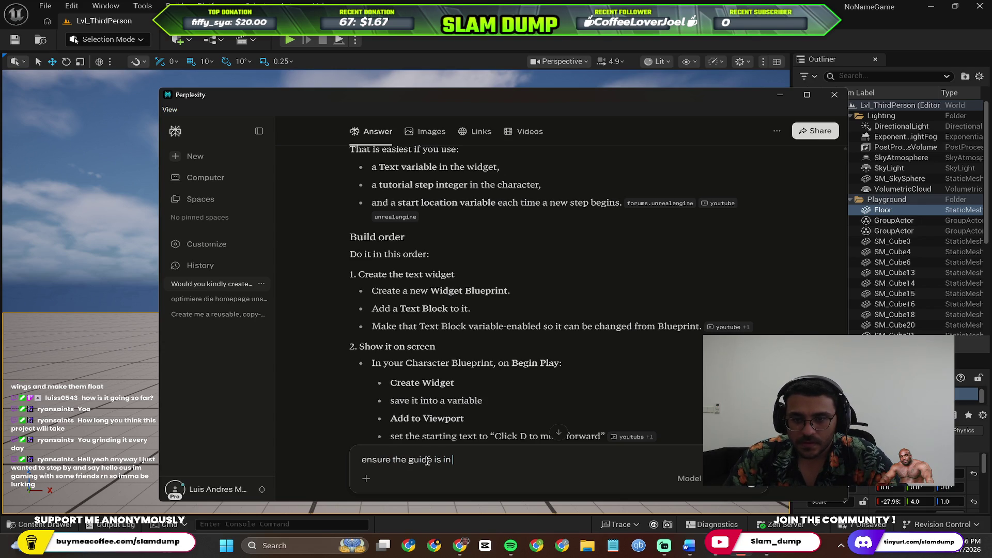
{"action": "type", "text": "eat details and is step by step, specially that I am not fu"}
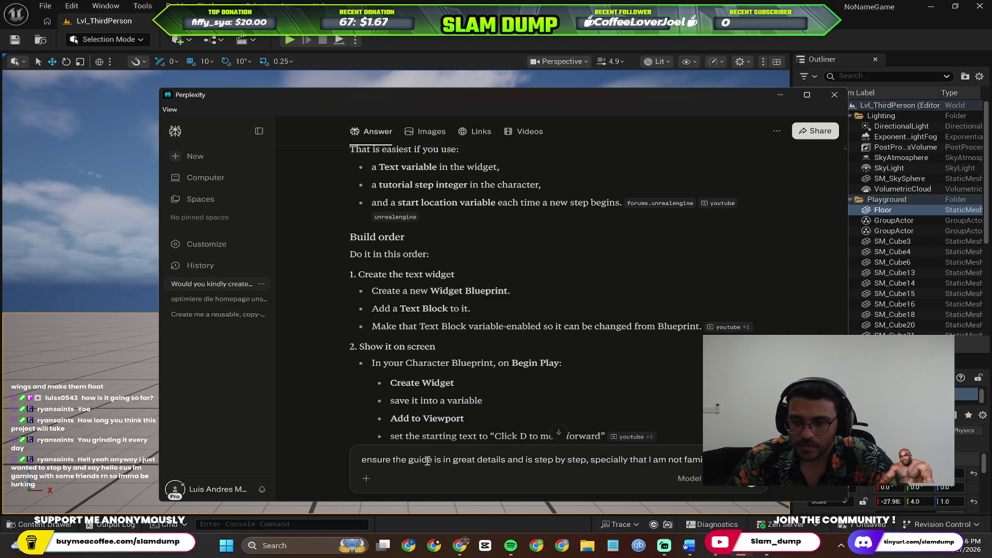
{"action": "type", "text": "sotw"}
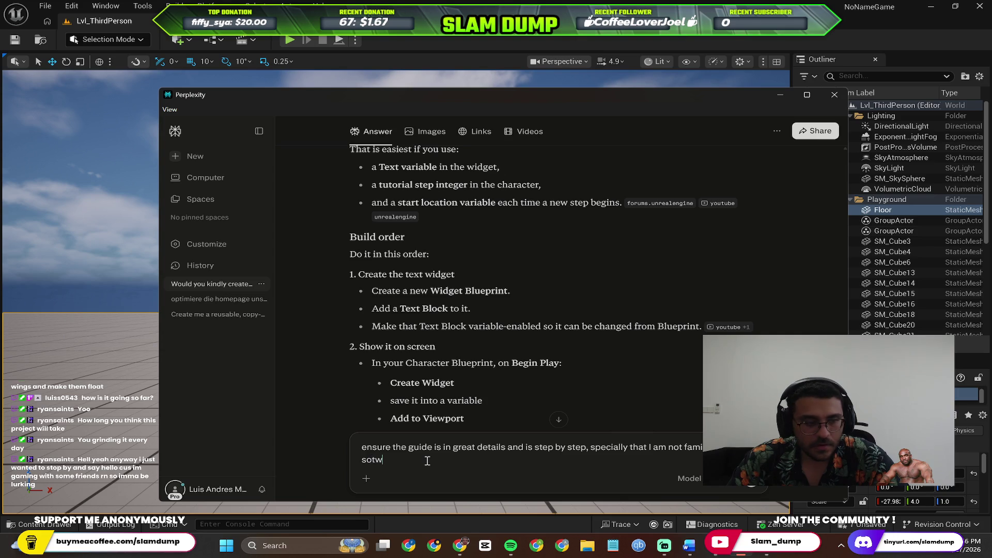
{"action": "type", "text": "are so explain eve"}
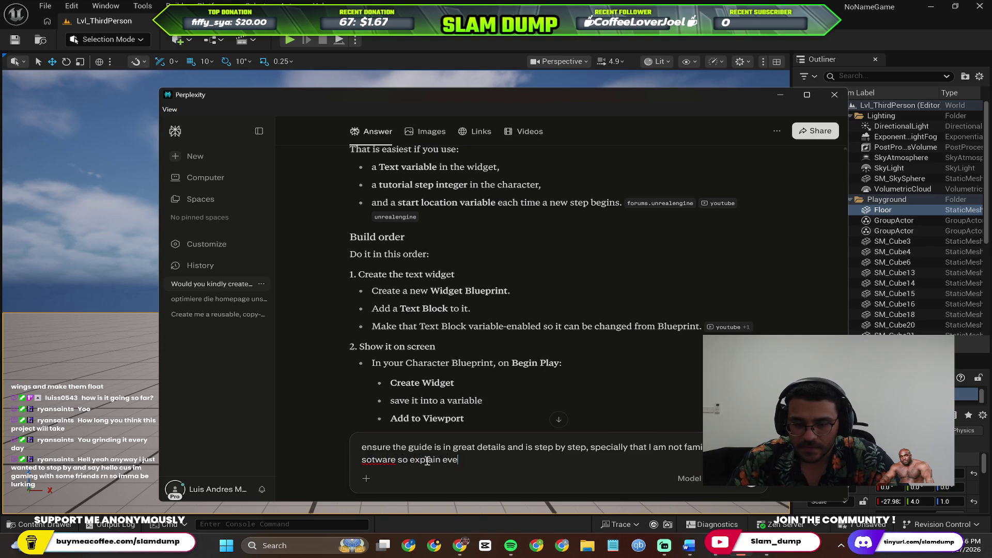
{"action": "type", "text": "rything in gre"}
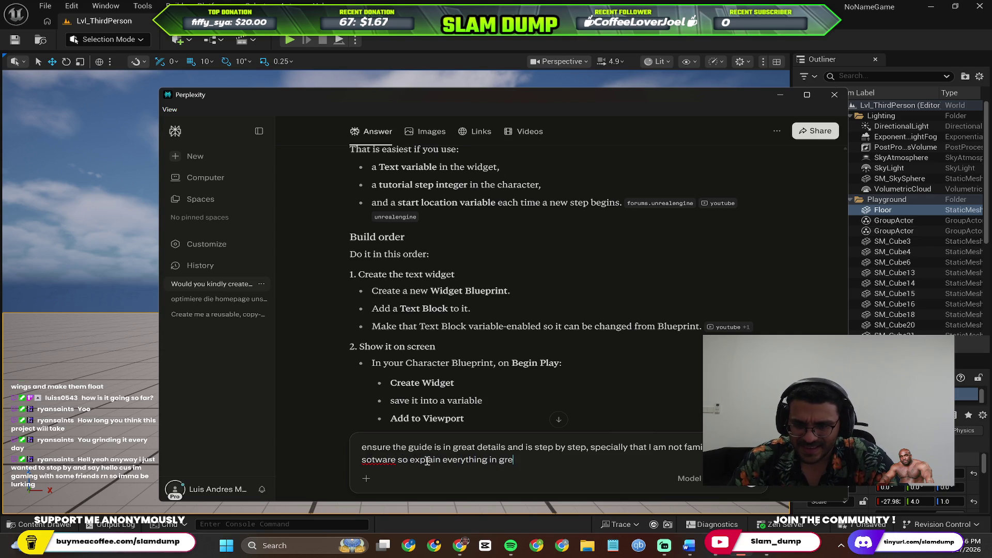
{"action": "type", "text": "at detail and"}
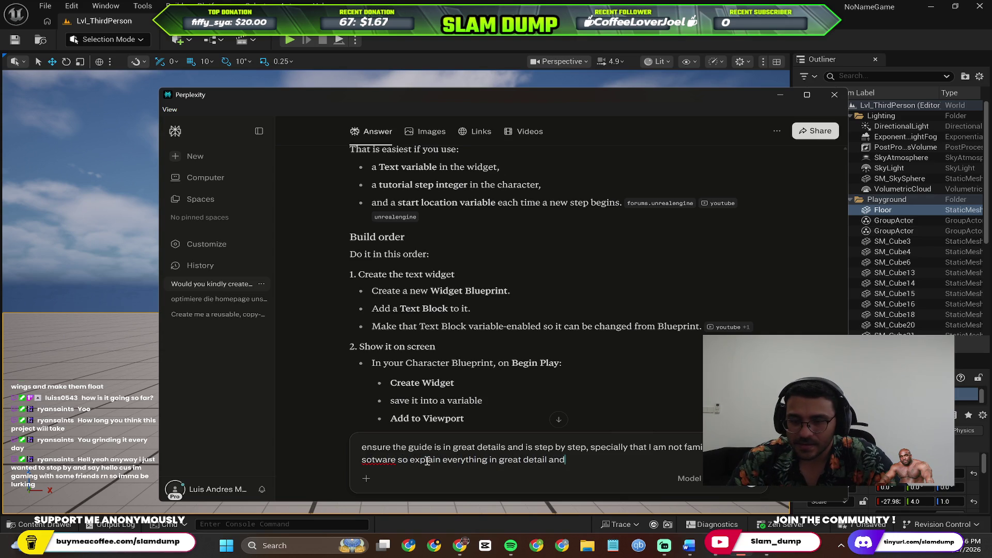
{"action": "type", "text": " a simple manner"}
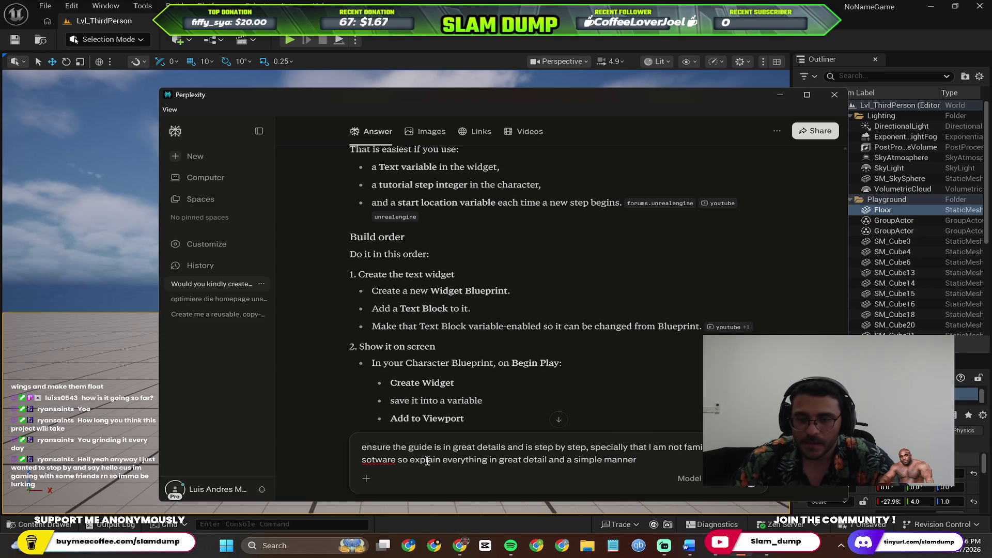
Step: Send the detailed, simple step-by-step follow-up and bring the Unreal editor to the front
{"action": "key", "text": "Return"}
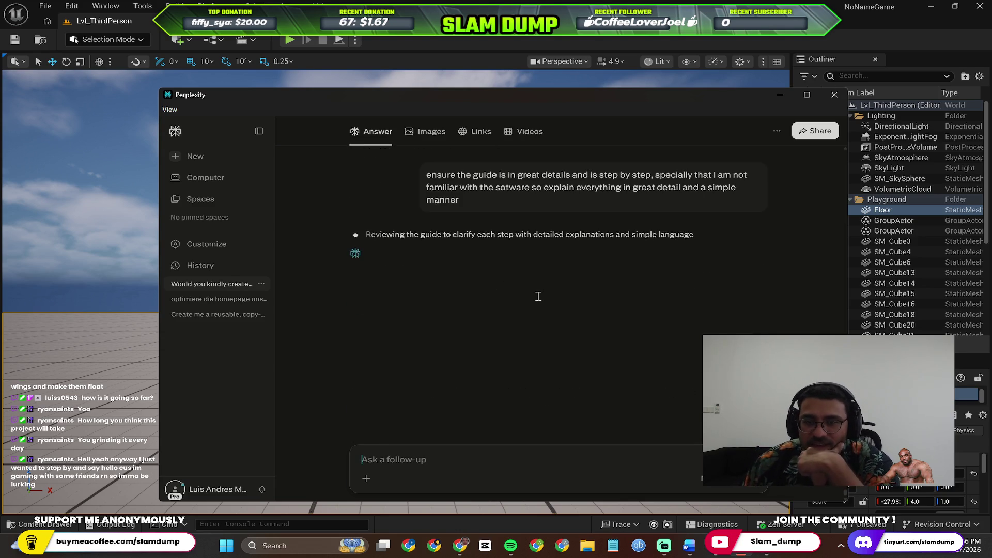
{"action": "left_click", "coordinate": [421, 38]}
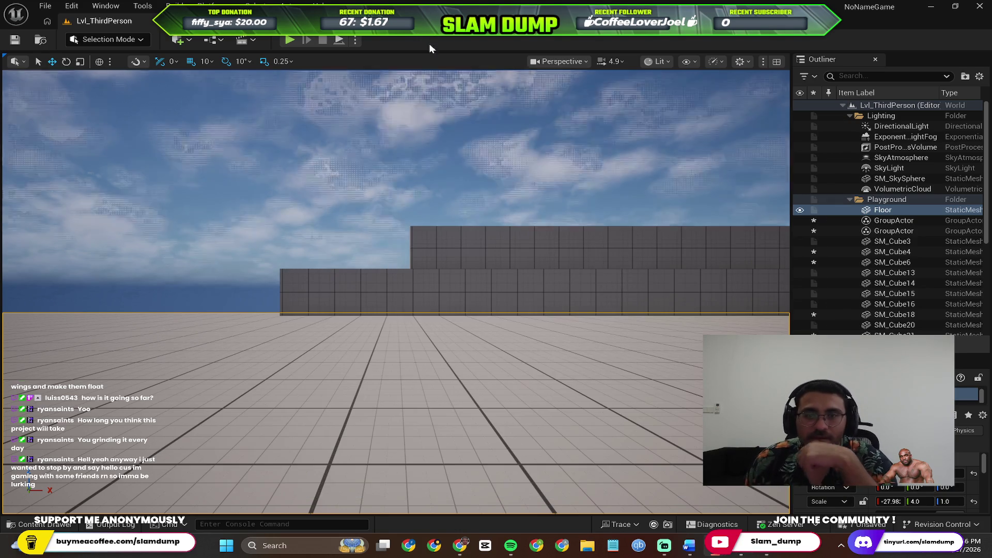
Step: Save all project changes and browse the third-person blueprint assets in the Content Browser
{"action": "key", "text": "ctrl+s"}
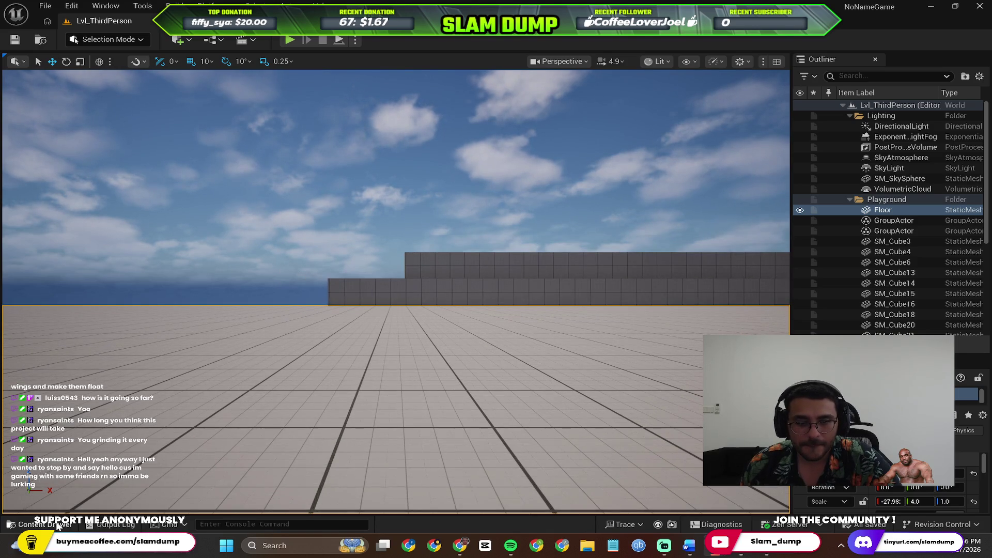
{"action": "left_click", "coordinate": [39, 524]}
{"action": "key", "text": "alt+Tab"}
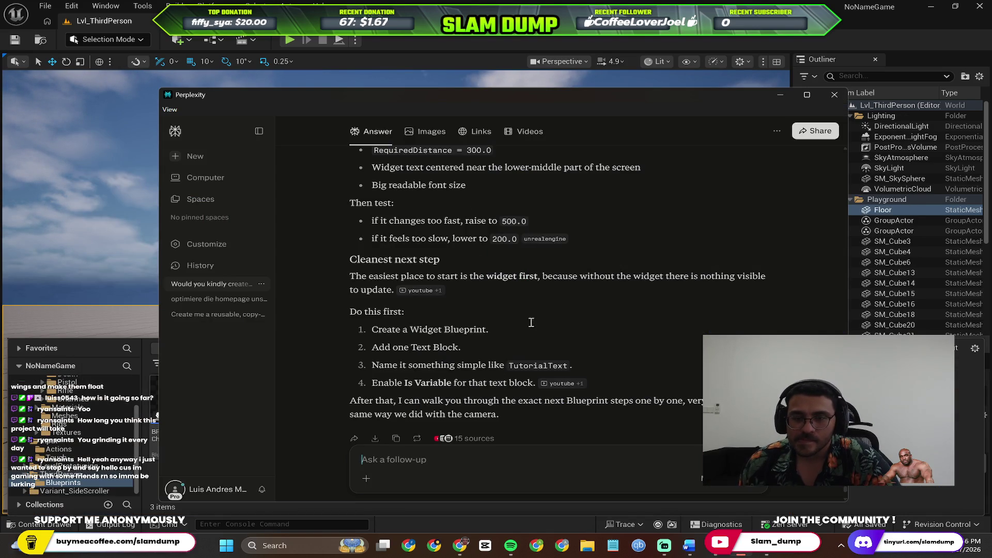
Step: Reply 'yes go ahead' in Perplexity's follow-up box to request the detailed guide
{"action": "scroll", "coordinate": [530, 305], "scroll_direction": "up", "scroll_amount": 5}
{"action": "scroll", "coordinate": [557, 302], "scroll_direction": "down", "scroll_amount": 10}
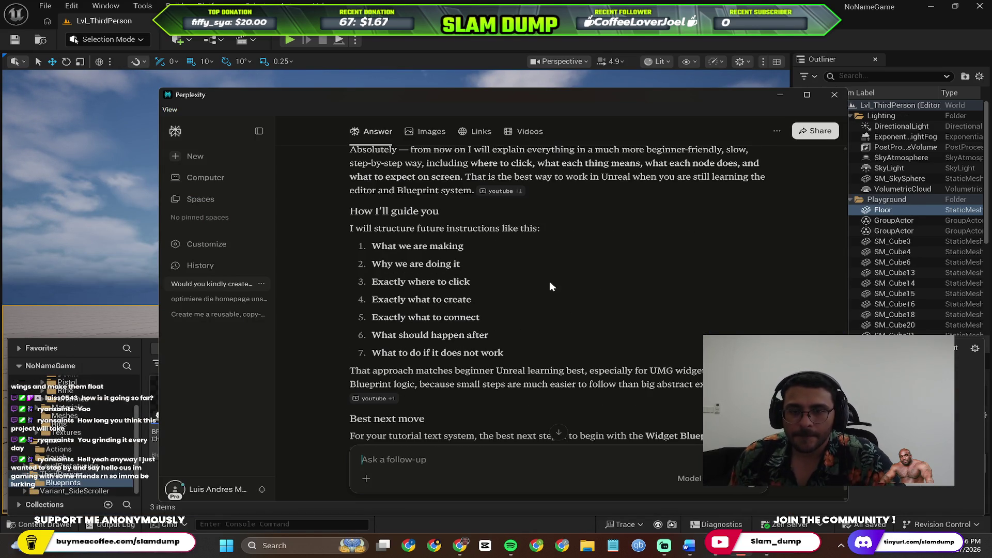
{"action": "scroll", "coordinate": [550, 287], "scroll_direction": "down", "scroll_amount": 5}
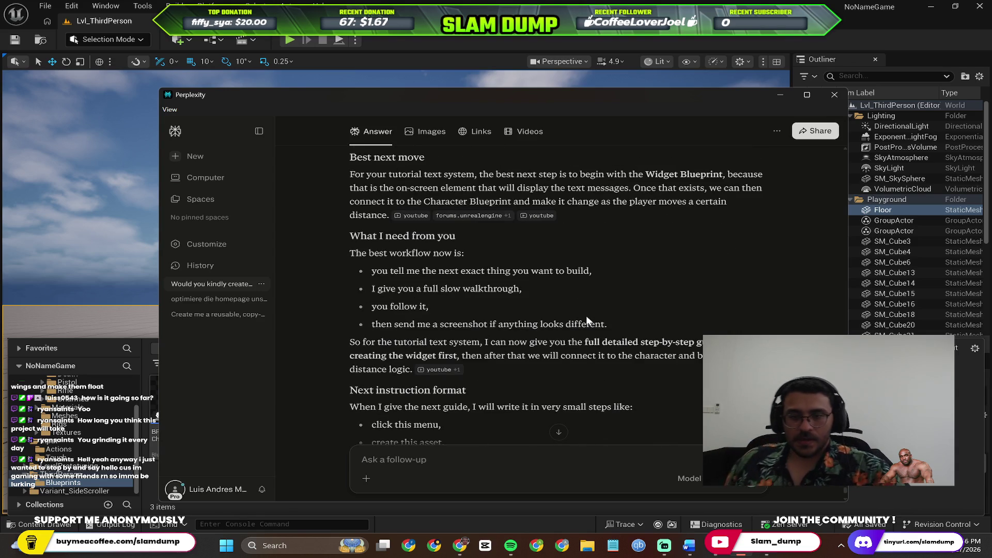
{"action": "scroll", "coordinate": [563, 318], "scroll_direction": "down", "scroll_amount": 2}
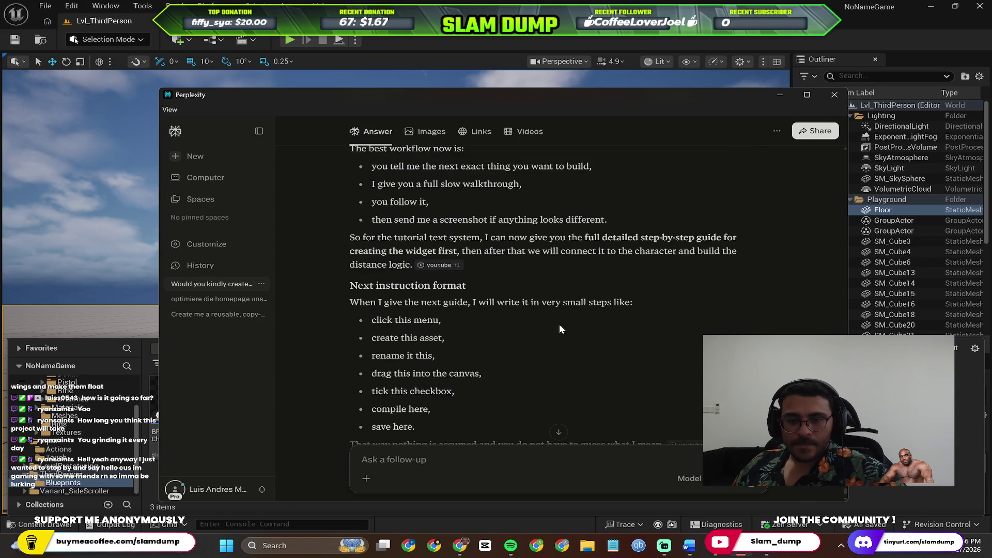
{"action": "scroll", "coordinate": [558, 324], "scroll_direction": "up", "scroll_amount": 6}
{"action": "scroll", "coordinate": [562, 314], "scroll_direction": "up", "scroll_amount": 8}
{"action": "scroll", "coordinate": [568, 291], "scroll_direction": "down", "scroll_amount": 1}
{"action": "scroll", "coordinate": [562, 287], "scroll_direction": "up", "scroll_amount": 5}
{"action": "scroll", "coordinate": [561, 294], "scroll_direction": "down", "scroll_amount": 10}
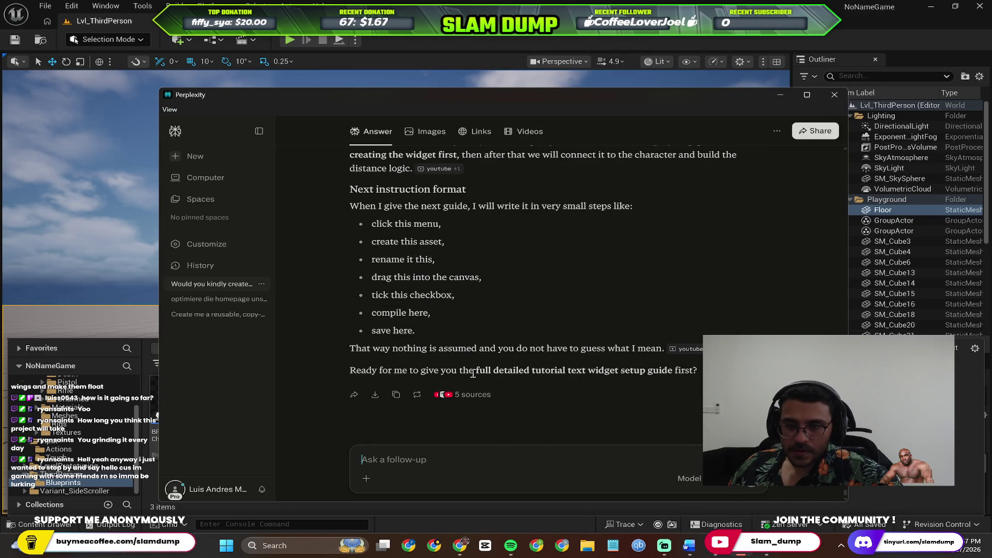
{"action": "left_click", "coordinate": [498, 463]}
{"action": "type", "text": "yes gp a"}
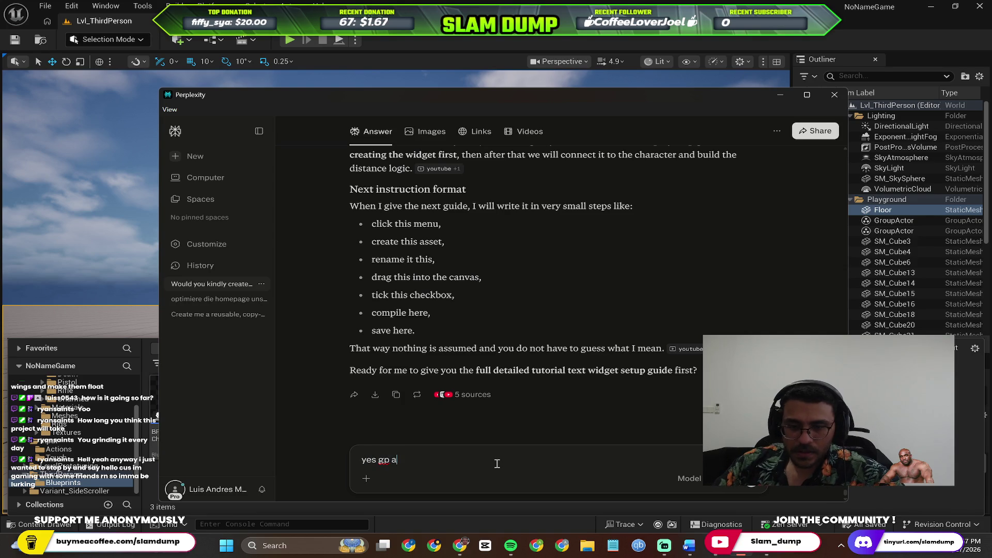
{"action": "type", "text": "o ahead"}
{"action": "key", "text": "Return"}
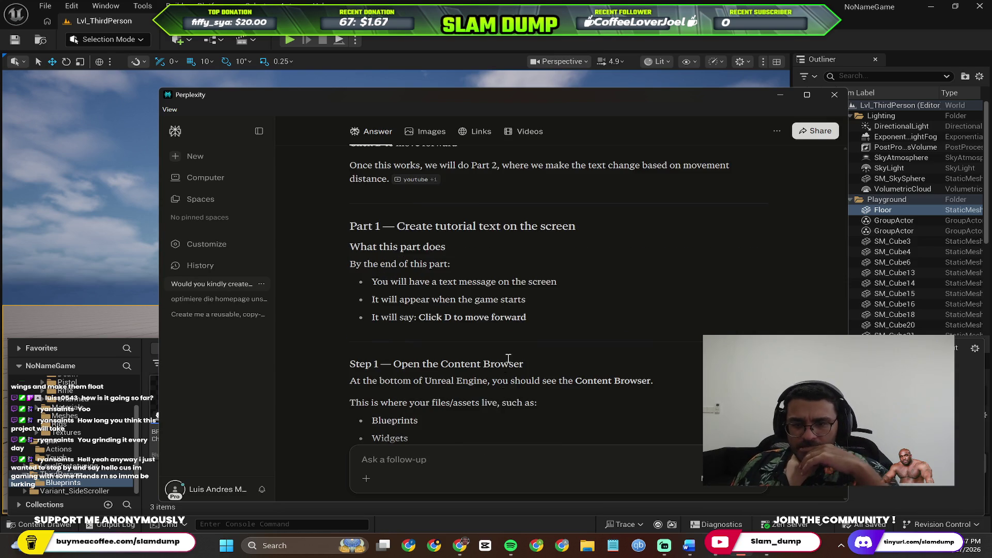
Step: Read the guide's Step 2 and select the main Content folder in Unreal's Content Browser
{"action": "scroll", "coordinate": [510, 358], "scroll_direction": "up", "scroll_amount": 3}
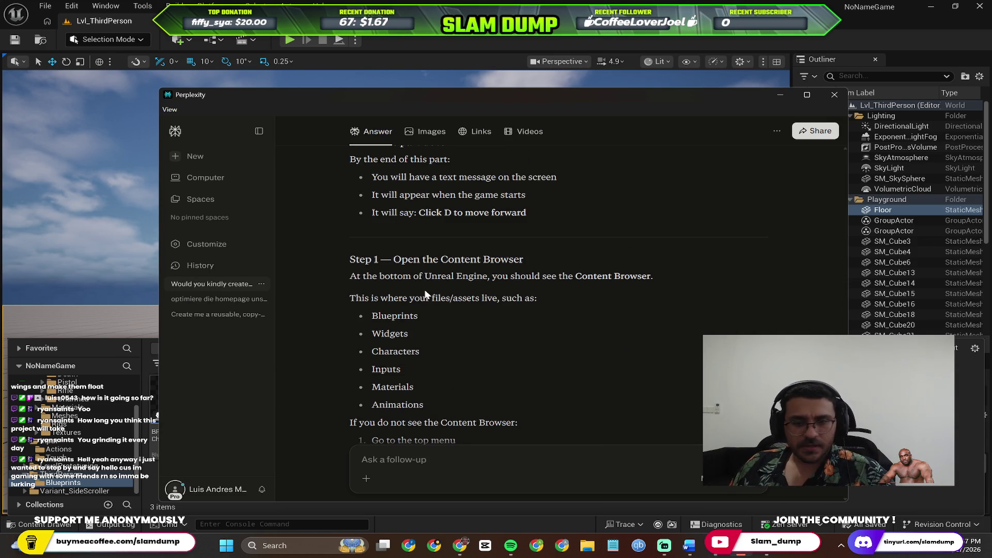
{"action": "scroll", "coordinate": [512, 313], "scroll_direction": "down", "scroll_amount": 2}
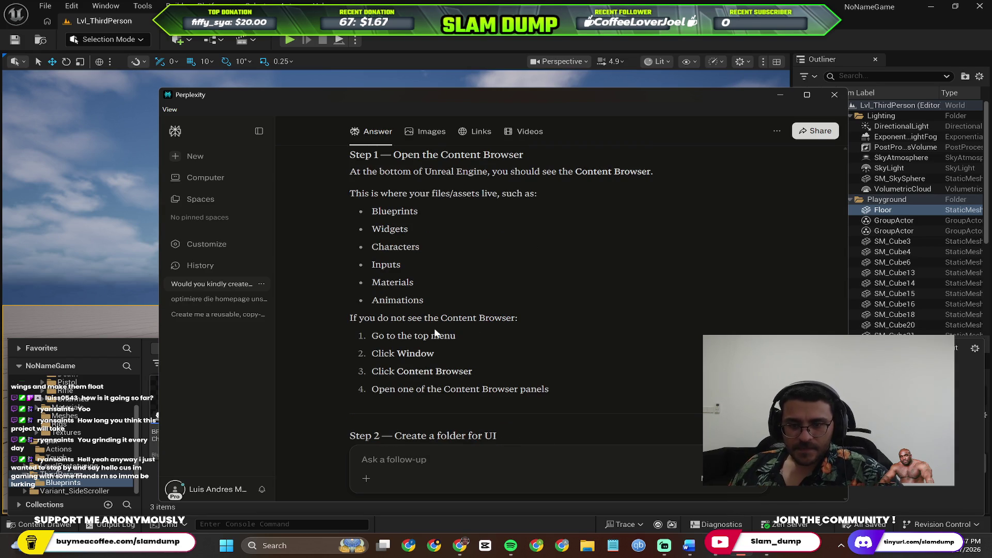
{"action": "scroll", "coordinate": [478, 319], "scroll_direction": "down", "scroll_amount": 3}
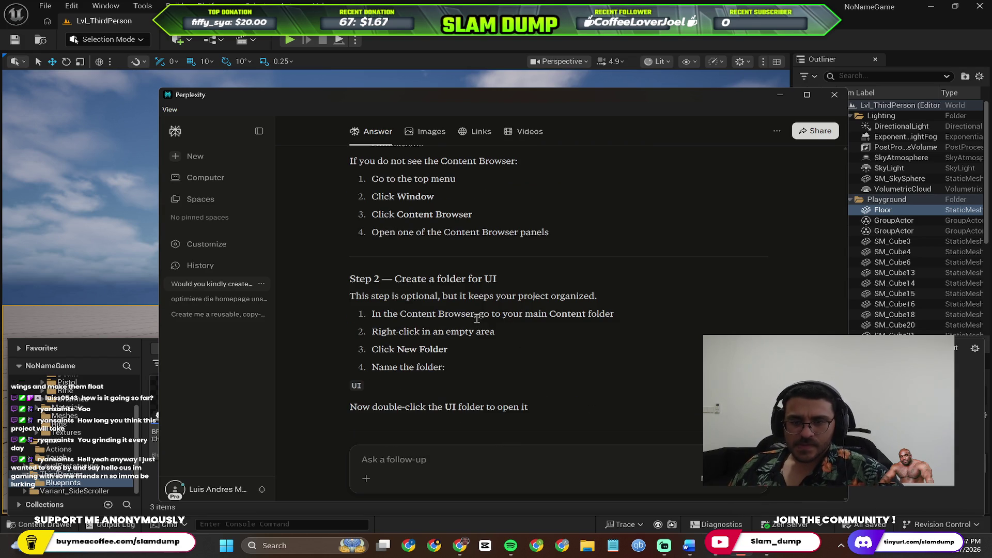
{"action": "left_click", "coordinate": [31, 465]}
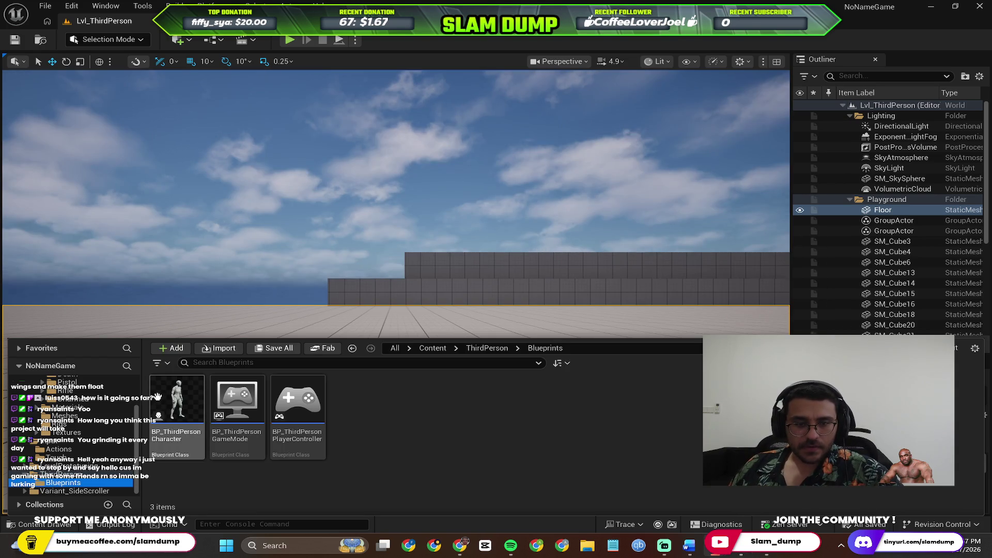
{"action": "scroll", "coordinate": [58, 395], "scroll_direction": "up", "scroll_amount": 2}
{"action": "left_click", "coordinate": [56, 391]}
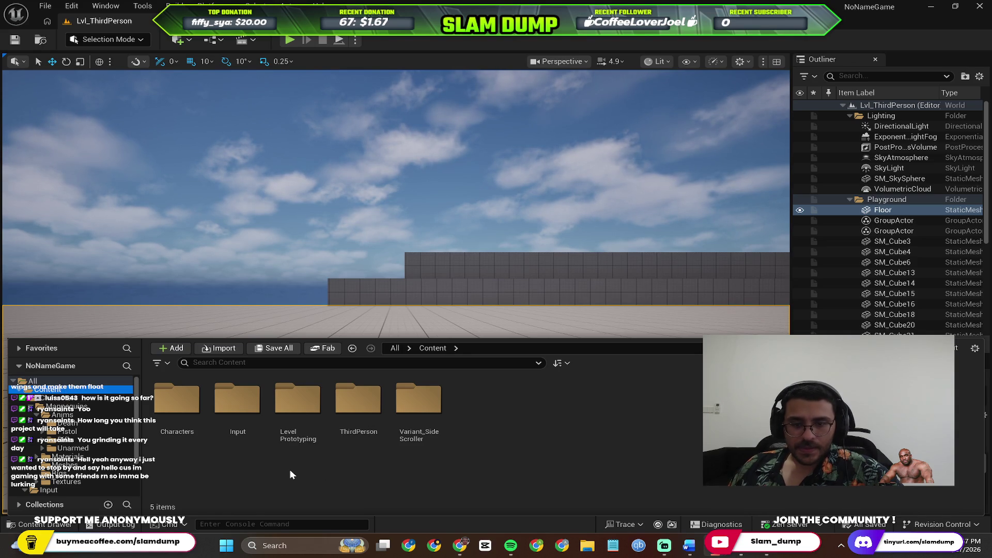
Step: Check the guide again, then open the create menu in the Content folder's empty space
{"action": "key", "text": "alt+Tab"}
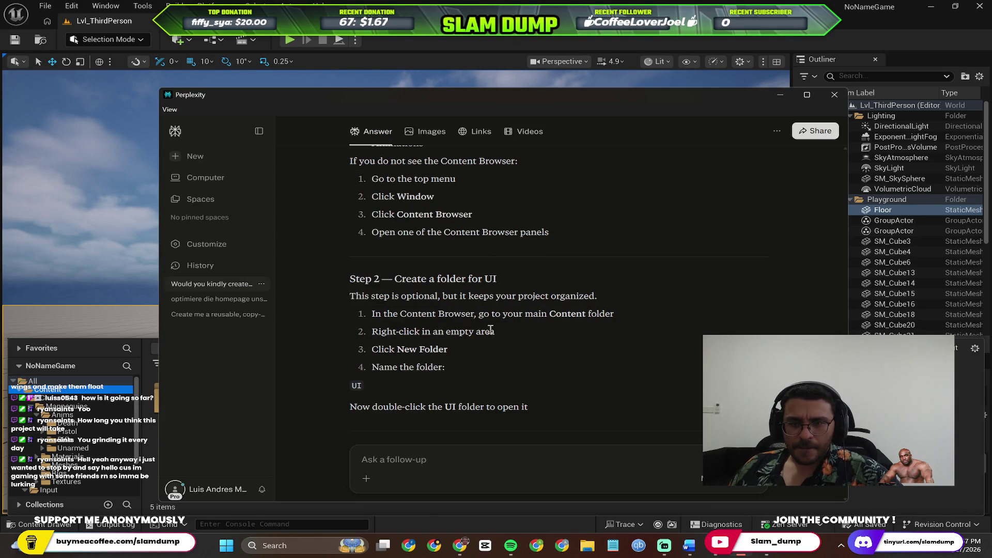
{"action": "scroll", "coordinate": [494, 255], "scroll_direction": "up", "scroll_amount": 1}
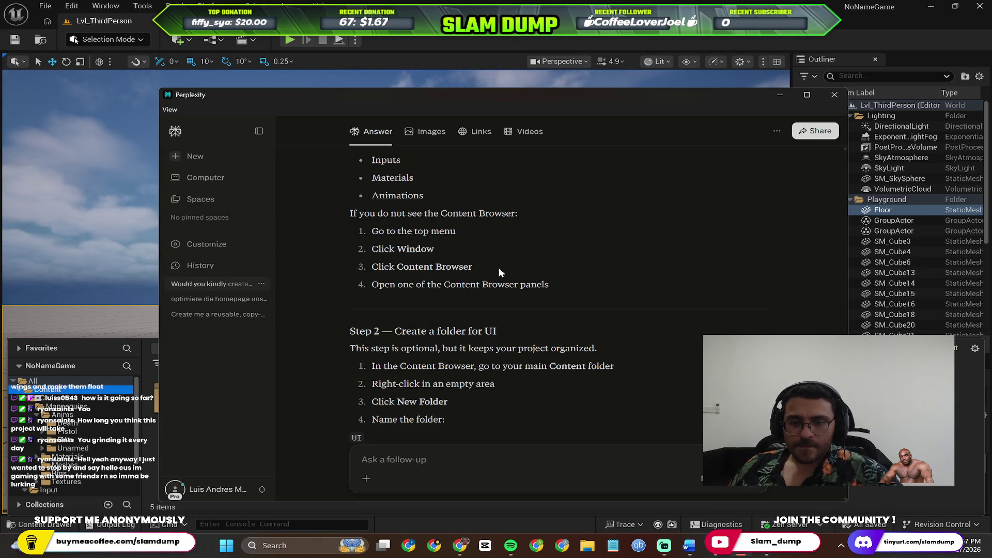
{"action": "scroll", "coordinate": [498, 268], "scroll_direction": "down", "scroll_amount": 1}
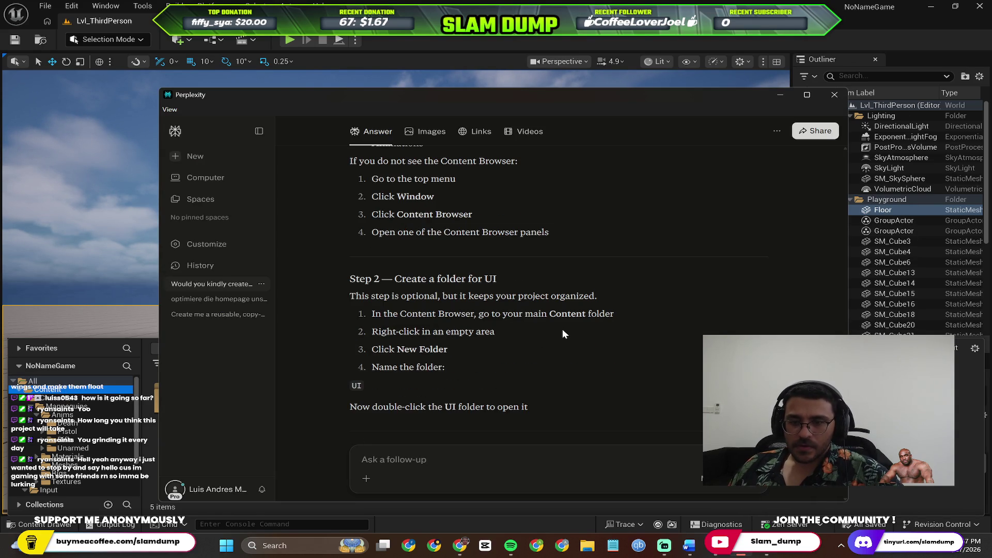
{"action": "key", "text": "alt+Tab"}
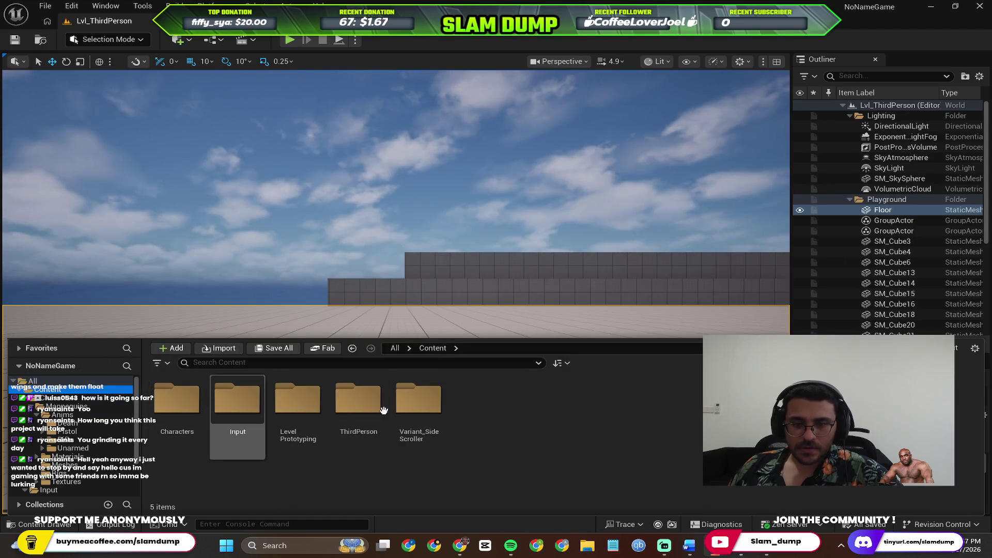
{"action": "key", "text": "alt+Tab"}
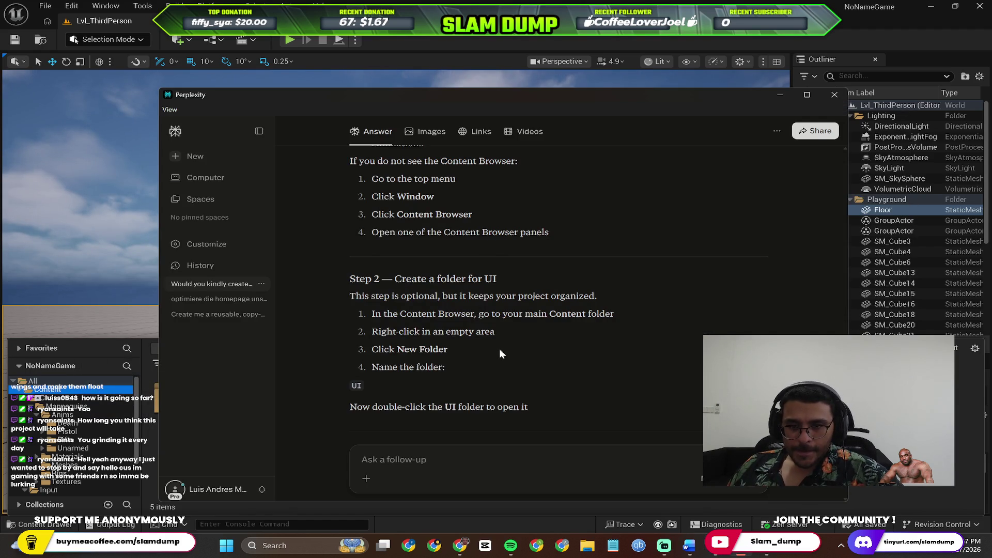
{"action": "key", "text": "alt+Tab"}
{"action": "key", "text": "alt+Tab"}
{"action": "key", "text": "alt+Tab"}
{"action": "right_click", "coordinate": [517, 437]}
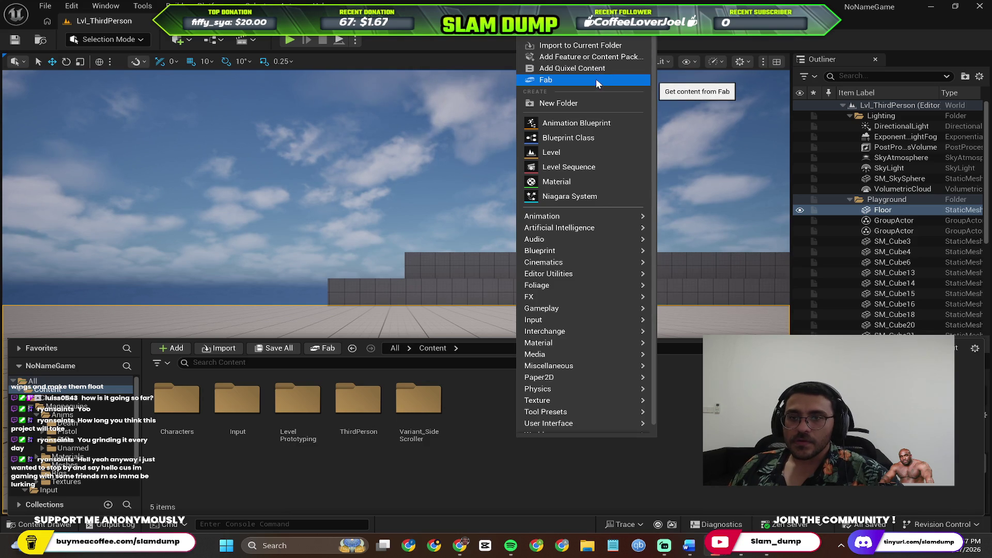
Step: Create a new folder named UI in Content and open it
{"action": "left_click", "coordinate": [571, 104]}
{"action": "type", "text": "UI"}
{"action": "key", "text": "Return"}
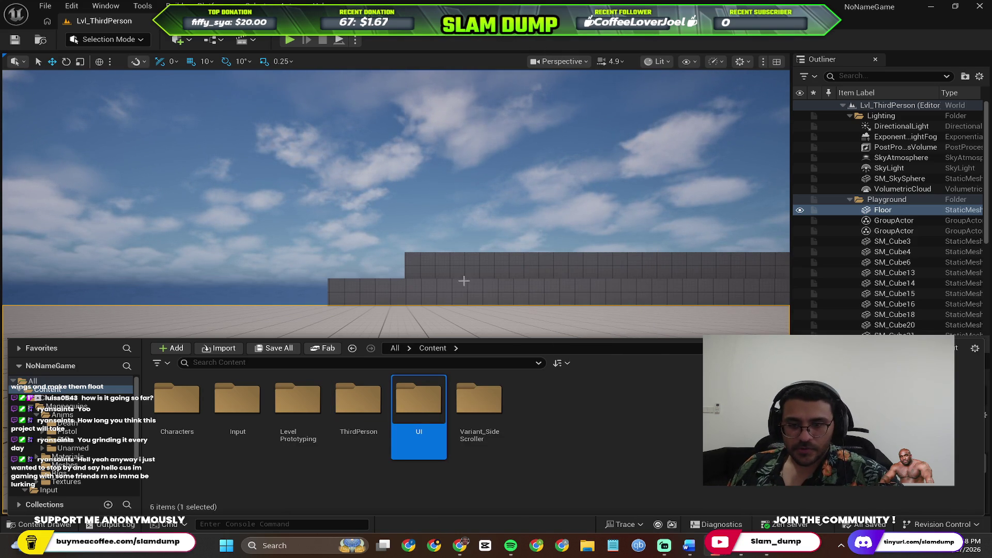
{"action": "double_click", "coordinate": [432, 395]}
Step: Read the guide's next step, then open the create menu inside the UI folder
{"action": "key", "text": "alt+Tab"}
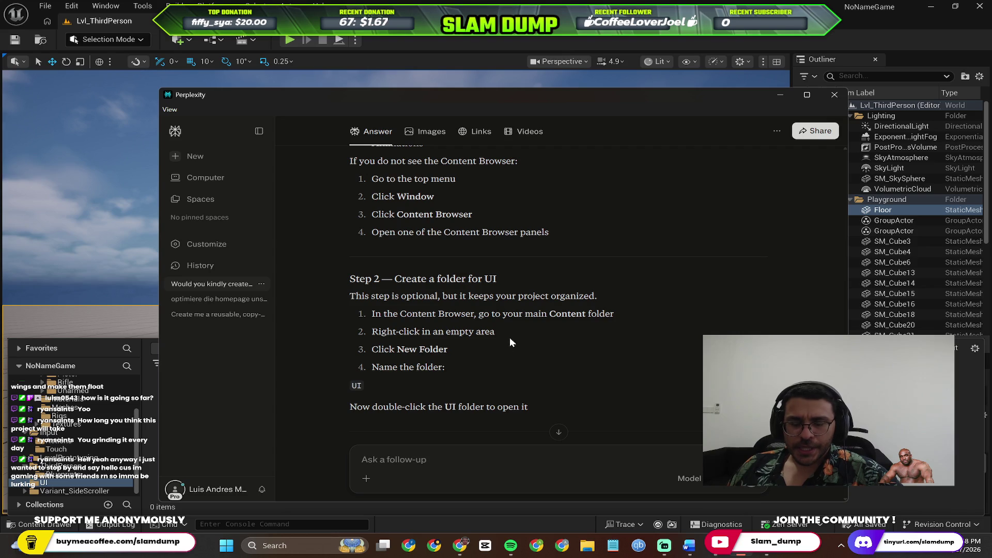
{"action": "scroll", "coordinate": [528, 342], "scroll_direction": "down", "scroll_amount": 5}
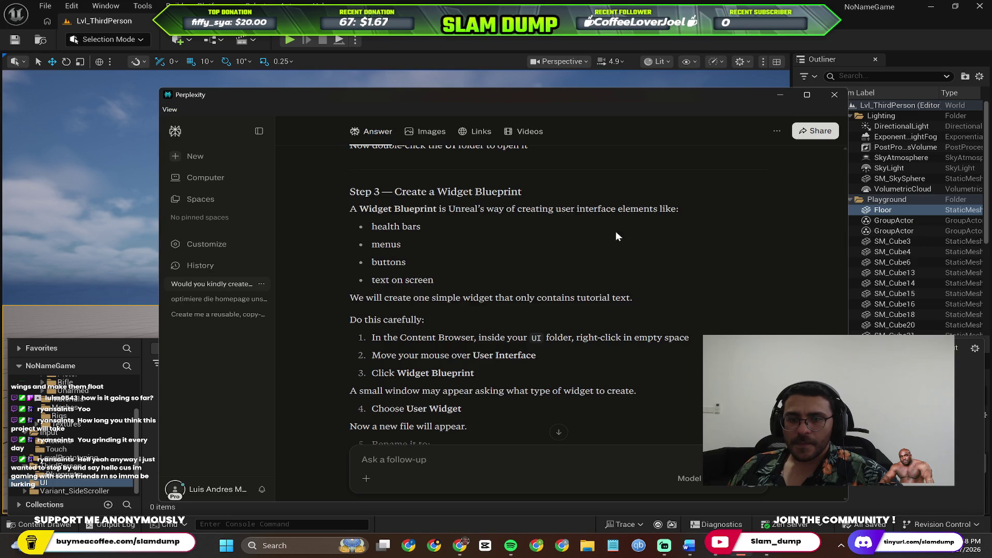
{"action": "scroll", "coordinate": [491, 260], "scroll_direction": "down", "scroll_amount": 2}
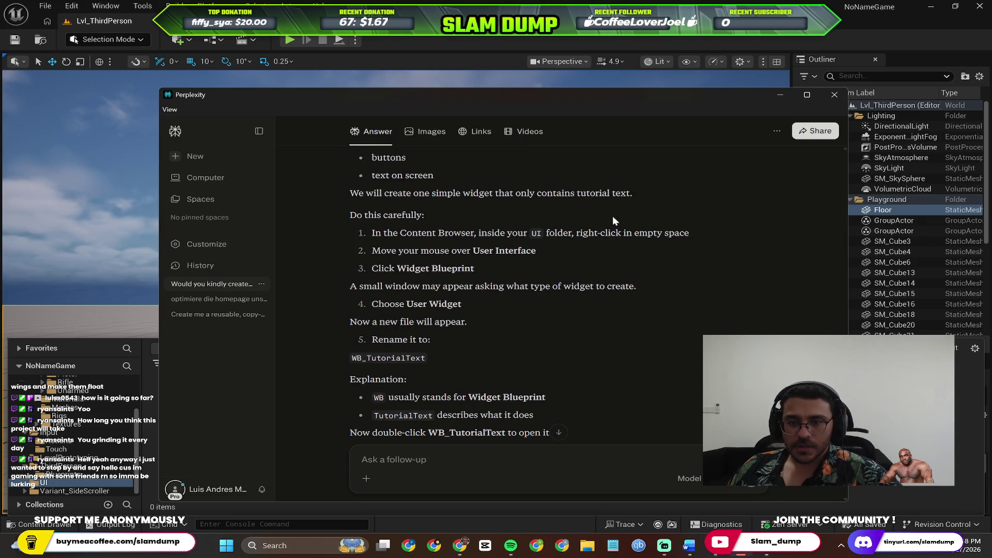
{"action": "key", "text": "alt+Tab"}
{"action": "right_click", "coordinate": [294, 418]}
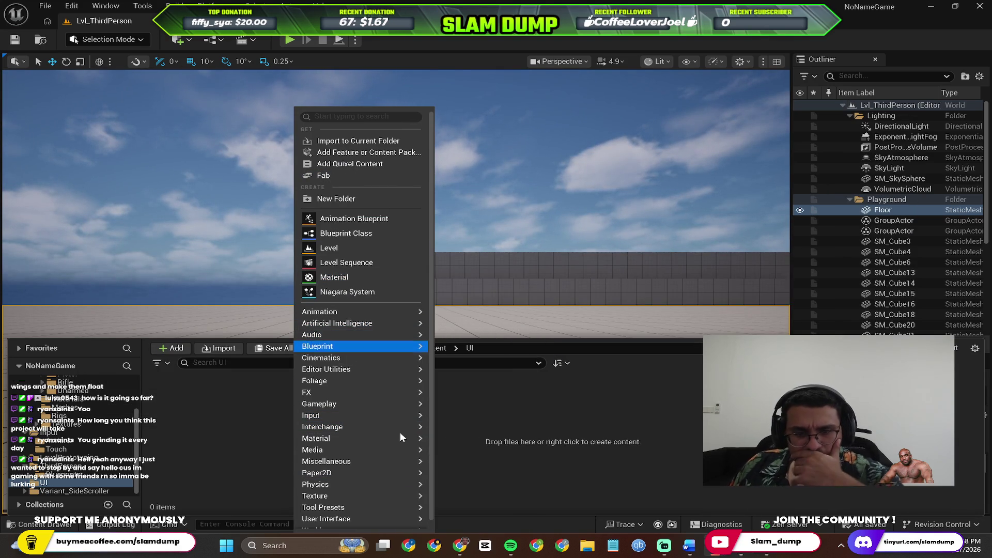
Step: Create a new Widget Blueprint with User Widget as its parent class
{"action": "mouse_move", "coordinate": [368, 520]}
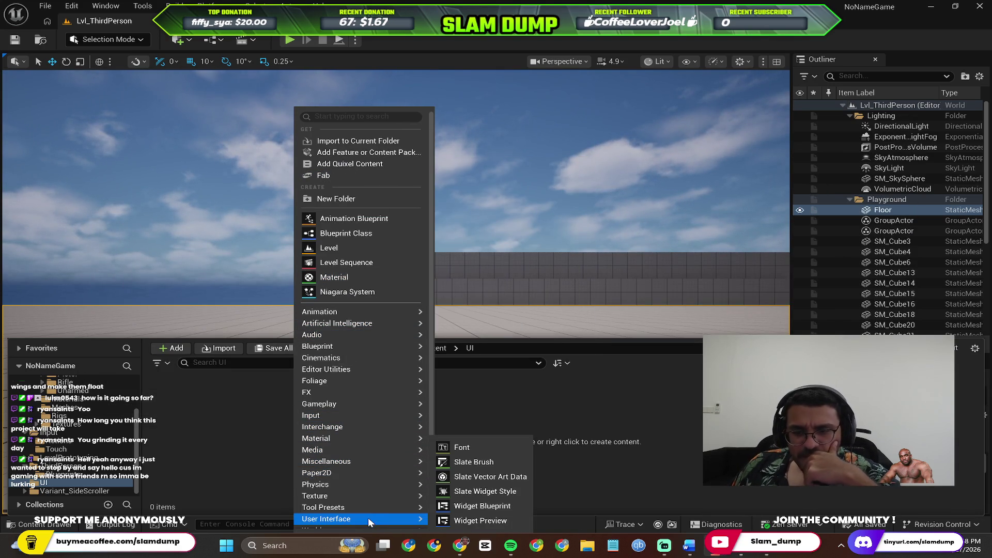
{"action": "left_click", "coordinate": [517, 508]}
{"action": "key", "text": "alt+Tab"}
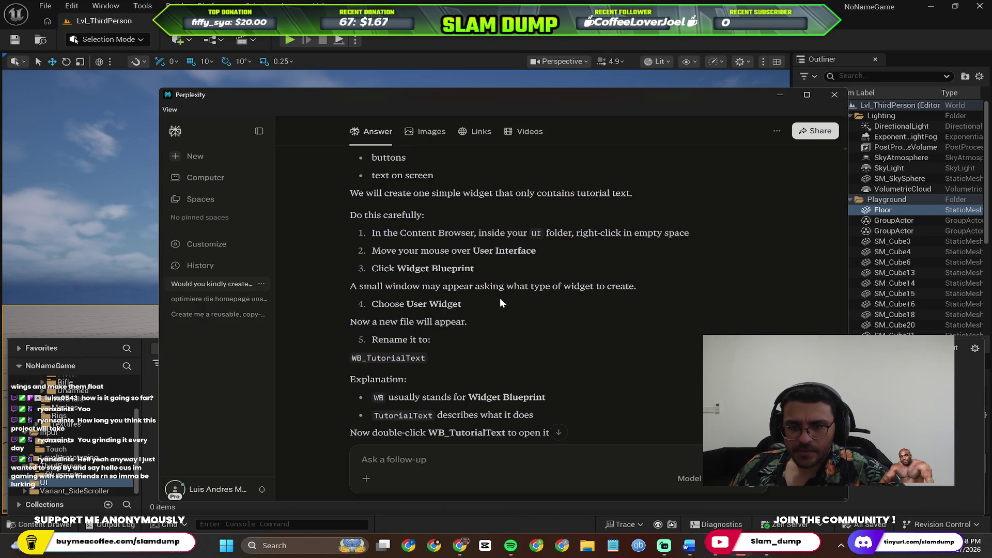
{"action": "key", "text": "alt+Tab"}
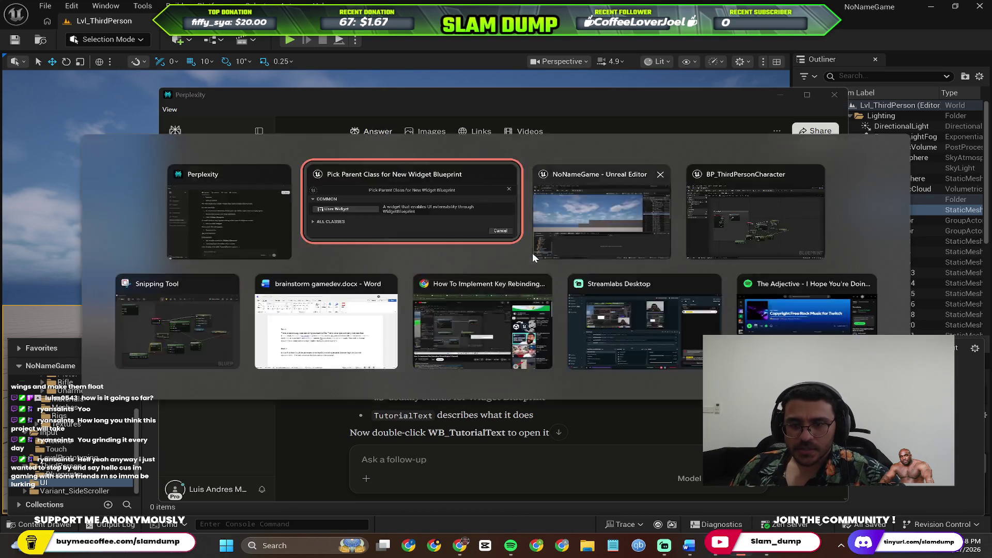
{"action": "left_click", "coordinate": [381, 197]}
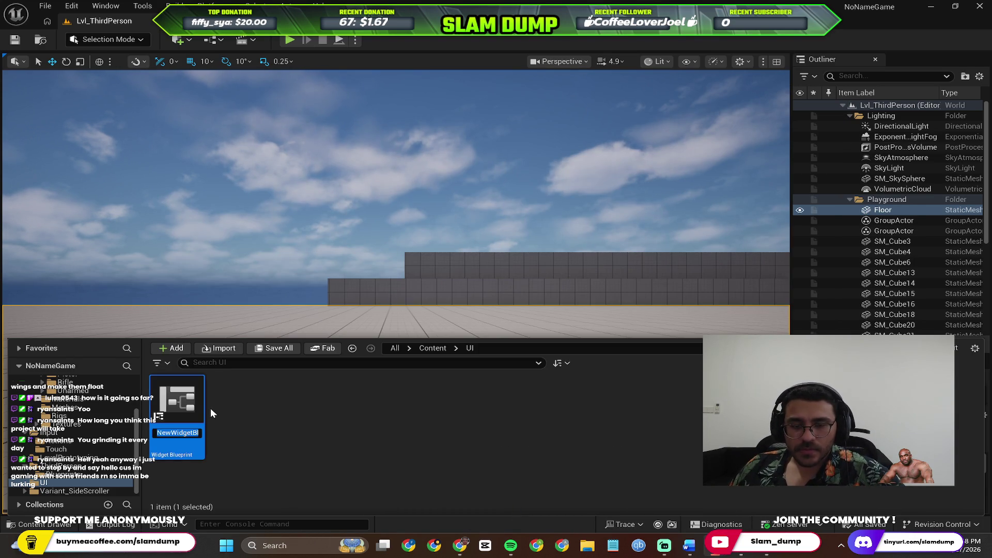
Step: Rename the new widget blueprint to WB_TutorialText, copying the name from the guide
{"action": "key", "text": "alt+Tab"}
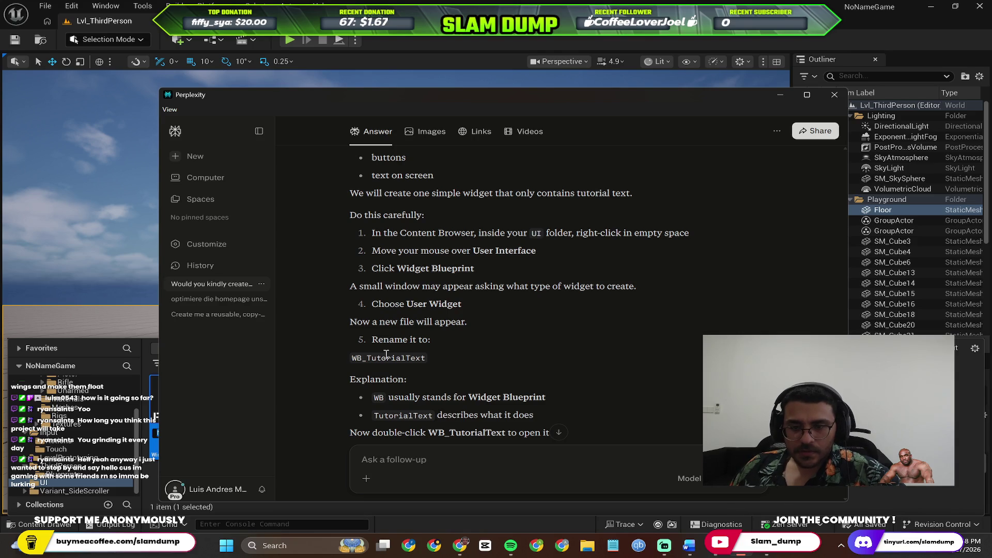
{"action": "double_click", "coordinate": [387, 357]}
{"action": "key", "text": "ctrl+c"}
{"action": "key", "text": "alt+Tab"}
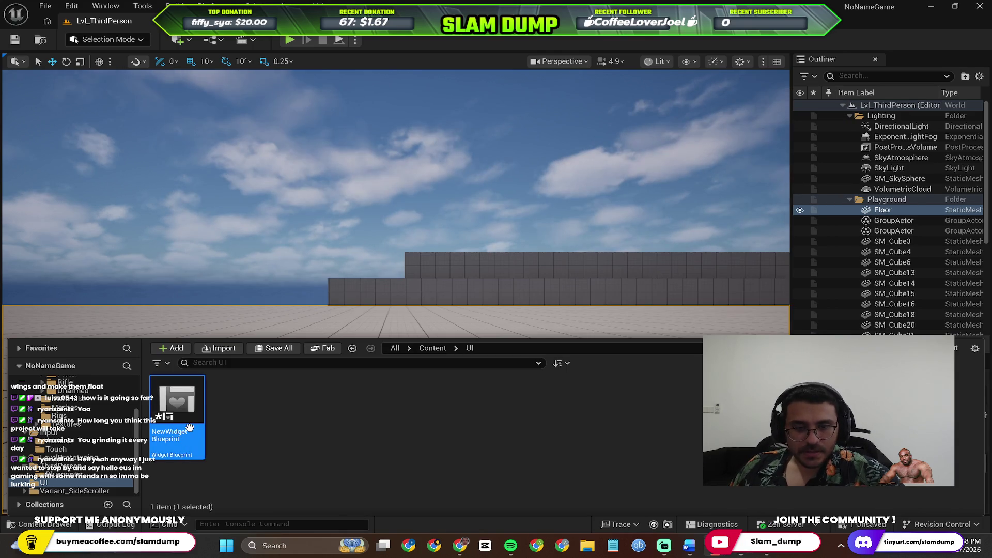
{"action": "right_click", "coordinate": [181, 418]}
{"action": "left_click", "coordinate": [259, 175]}
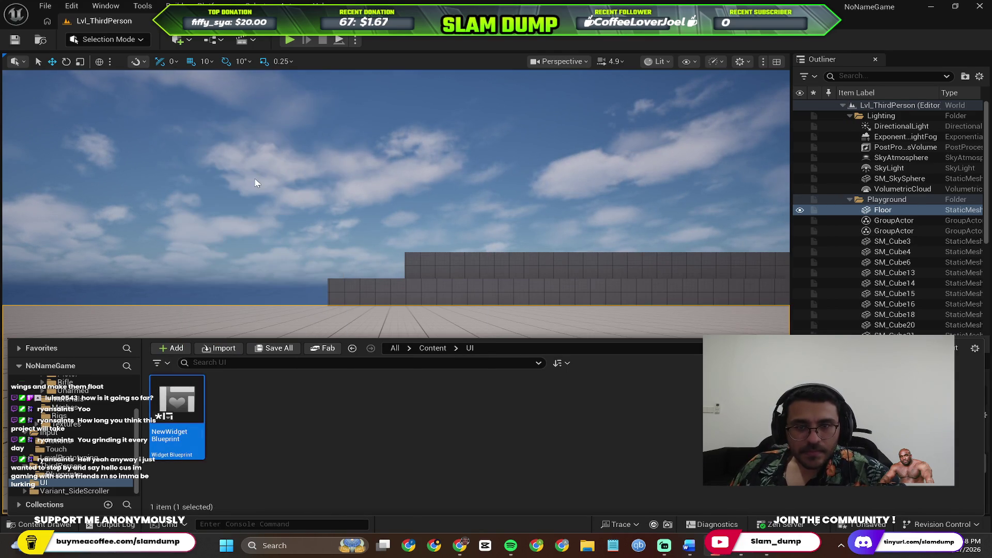
{"action": "key", "text": "ctrl+v"}
{"action": "key", "text": "Return"}
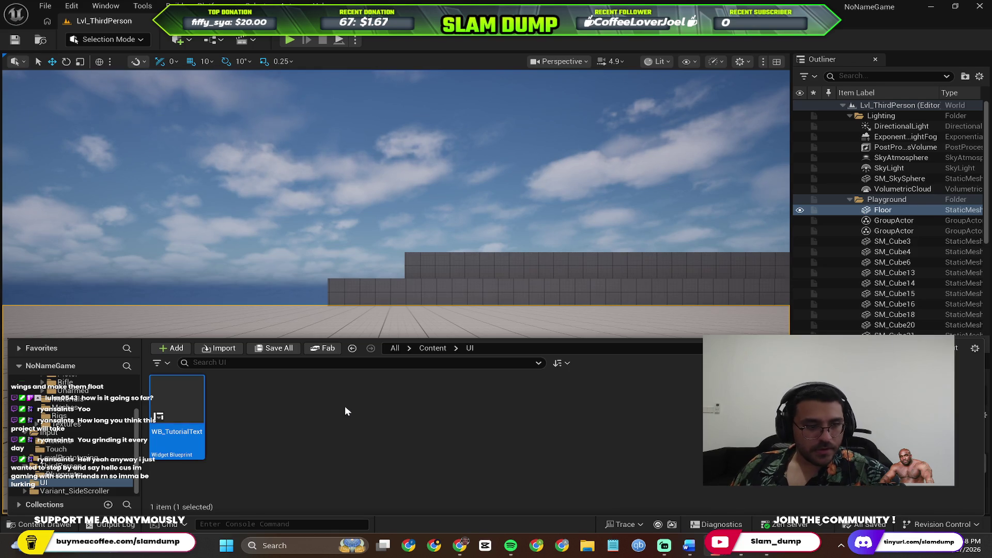
Step: Check the guide's next step and open WB_TutorialText in the widget editor
{"action": "key", "text": "alt+Tab"}
{"action": "scroll", "coordinate": [504, 346], "scroll_direction": "down", "scroll_amount": 1}
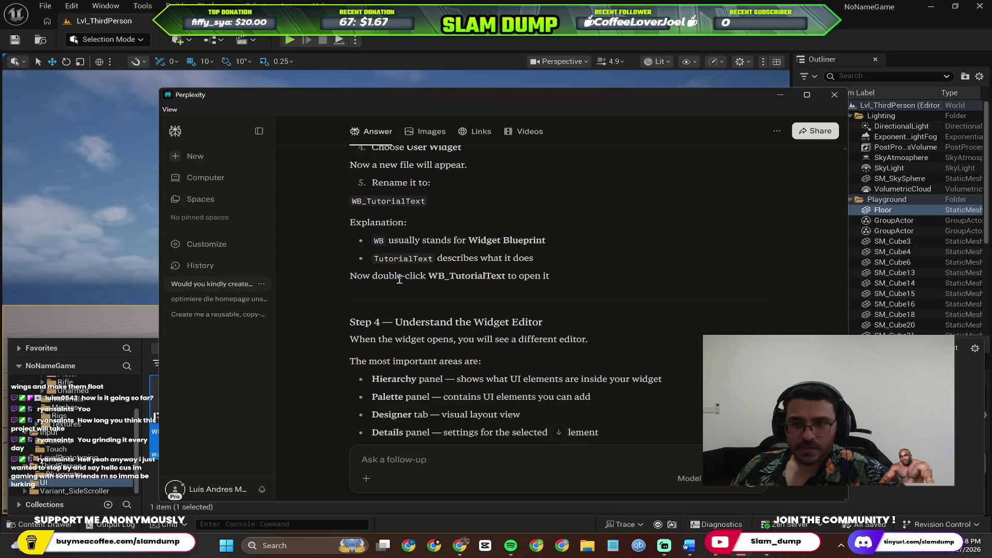
{"action": "scroll", "coordinate": [529, 279], "scroll_direction": "down", "scroll_amount": 2}
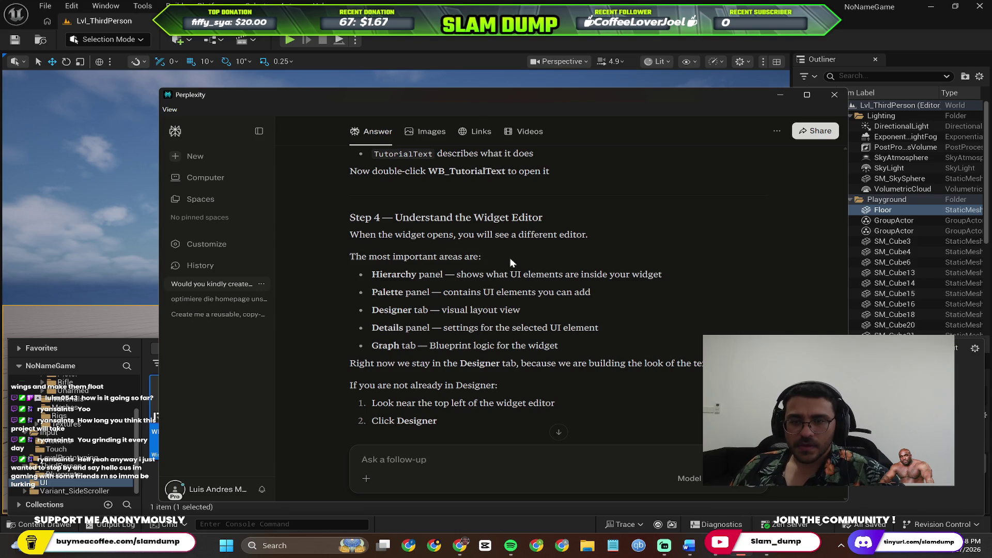
{"action": "key", "text": "alt+Tab"}
{"action": "double_click", "coordinate": [178, 433]}
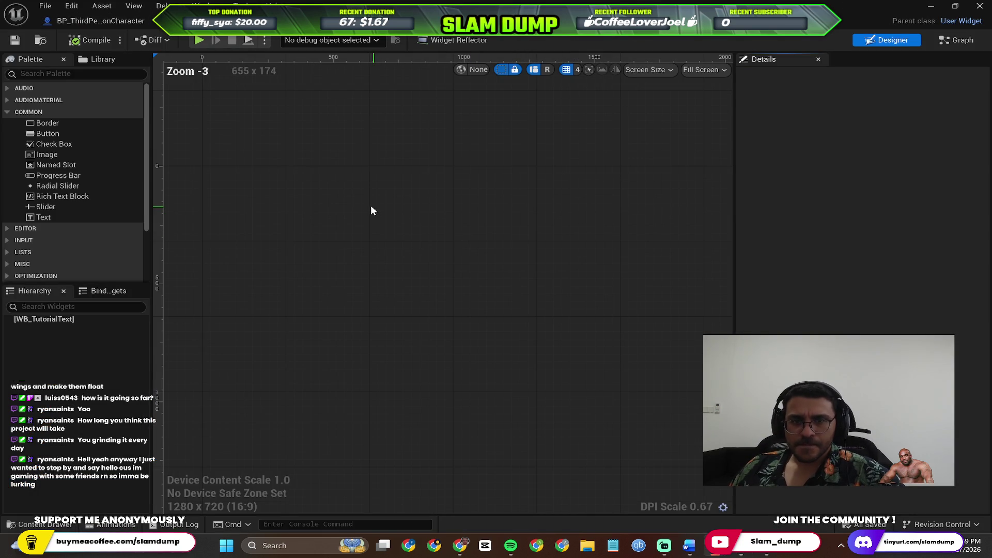
Step: Compare the guide's Steps 4–5 with the WB_TutorialText editor, viewing its event graph
{"action": "key", "text": "alt+Tab"}
{"action": "scroll", "coordinate": [480, 329], "scroll_direction": "down", "scroll_amount": 1}
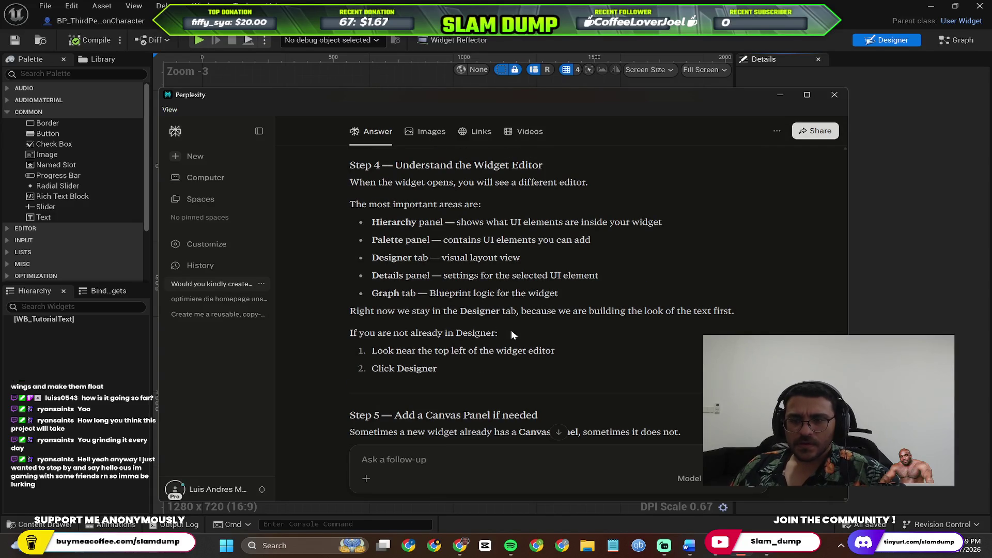
{"action": "key", "text": "alt+Tab"}
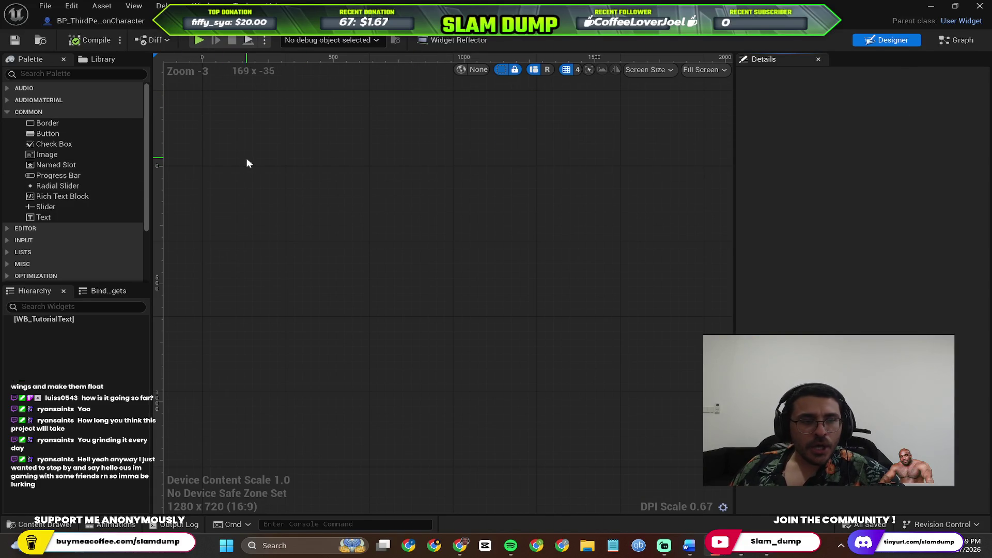
{"action": "key", "text": "alt+Tab"}
{"action": "scroll", "coordinate": [451, 287], "scroll_direction": "up", "scroll_amount": 2}
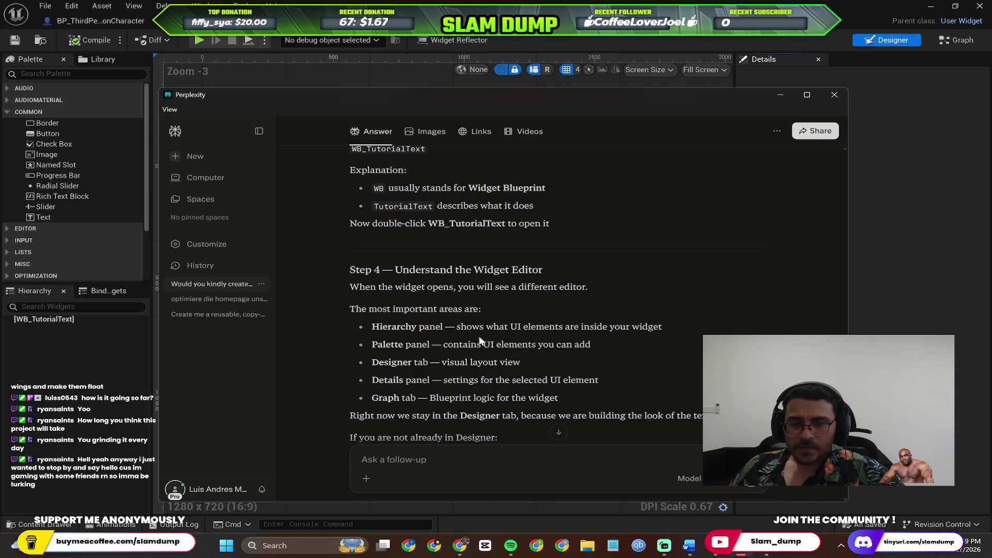
{"action": "left_click", "coordinate": [124, 205]}
{"action": "scroll", "coordinate": [67, 253], "scroll_direction": "down", "scroll_amount": 2}
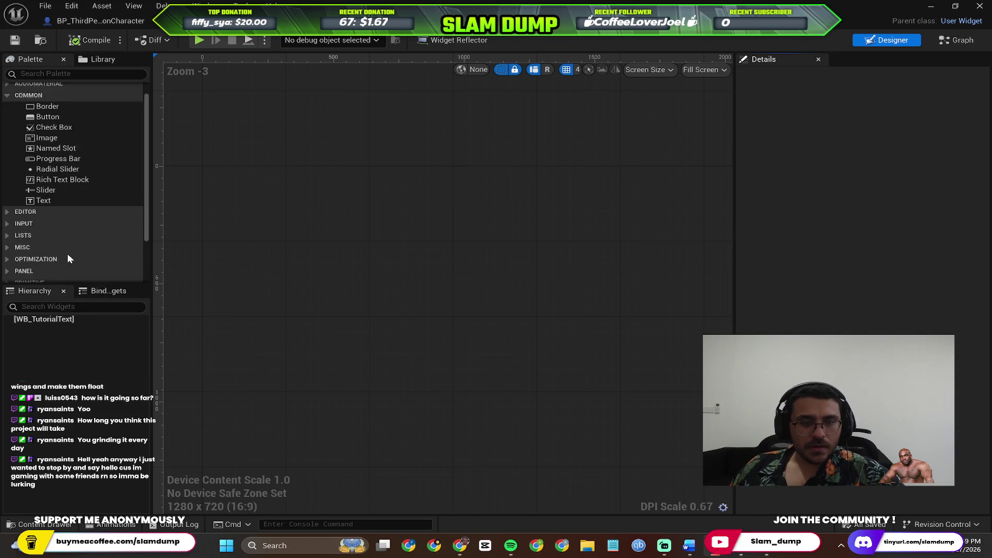
{"action": "scroll", "coordinate": [607, 178], "scroll_direction": "down", "scroll_amount": 1}
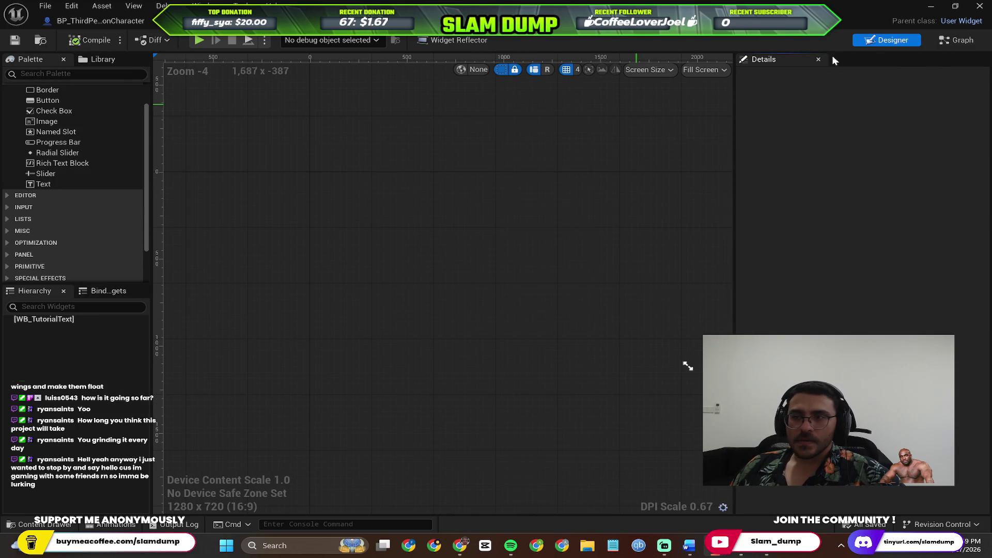
{"action": "left_click", "coordinate": [887, 44]}
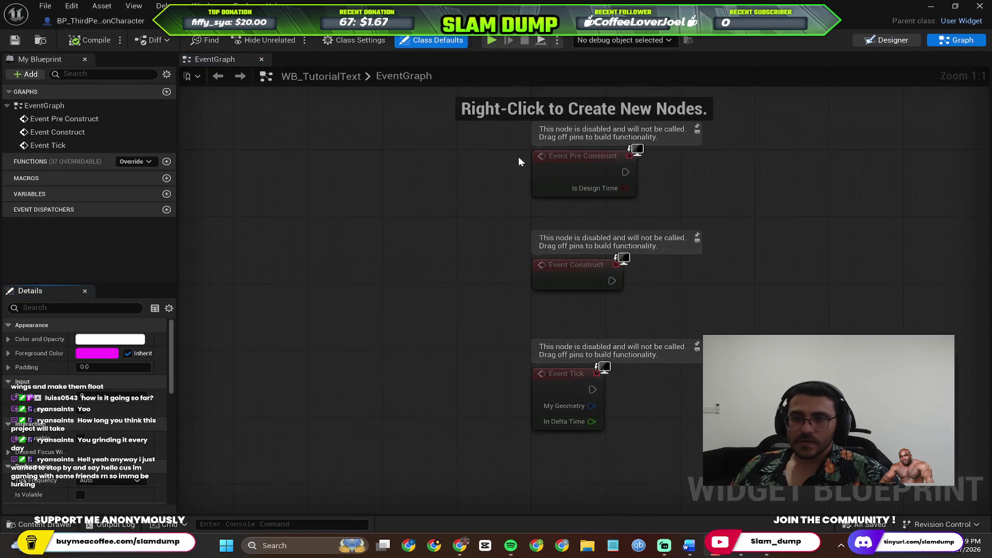
{"action": "key", "text": "alt+Tab"}
{"action": "scroll", "coordinate": [414, 268], "scroll_direction": "down", "scroll_amount": 3}
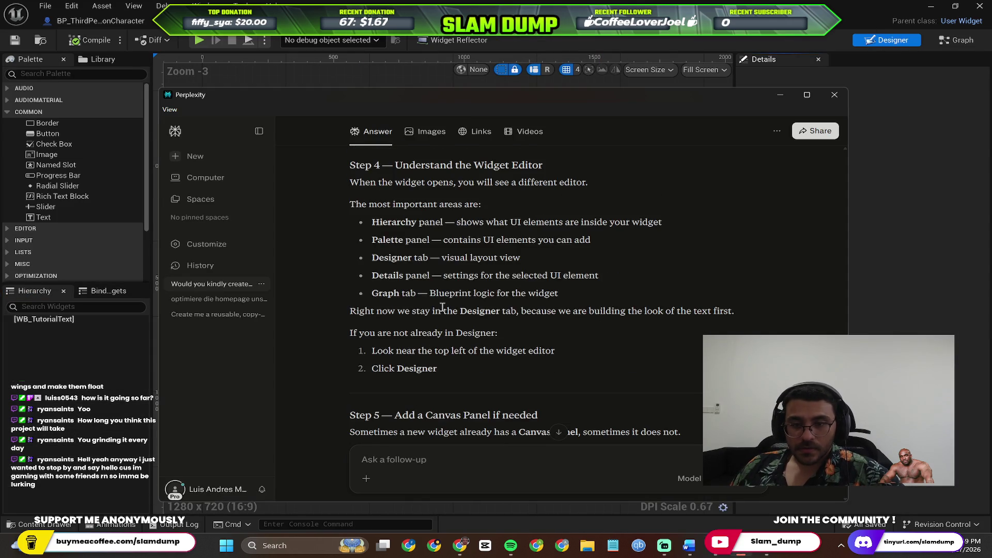
{"action": "scroll", "coordinate": [455, 300], "scroll_direction": "up", "scroll_amount": 2}
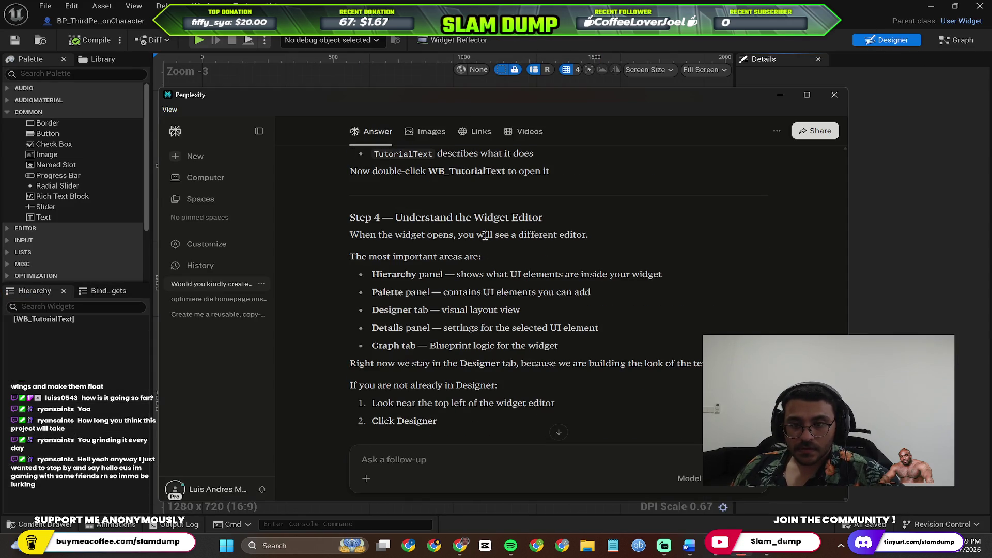
{"action": "scroll", "coordinate": [485, 235], "scroll_direction": "down", "scroll_amount": 2}
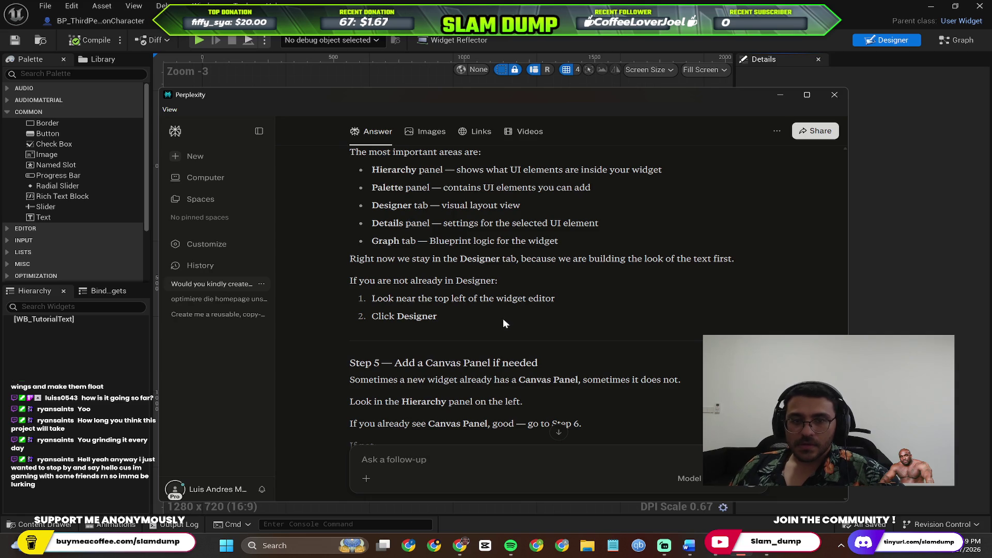
{"action": "key", "text": "alt+Tab"}
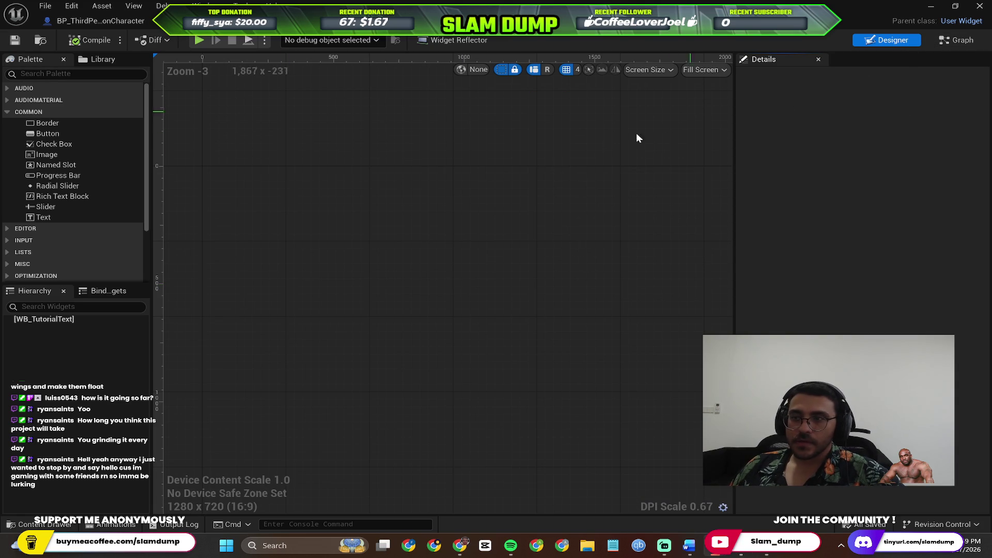
{"action": "key", "text": "alt+Tab"}
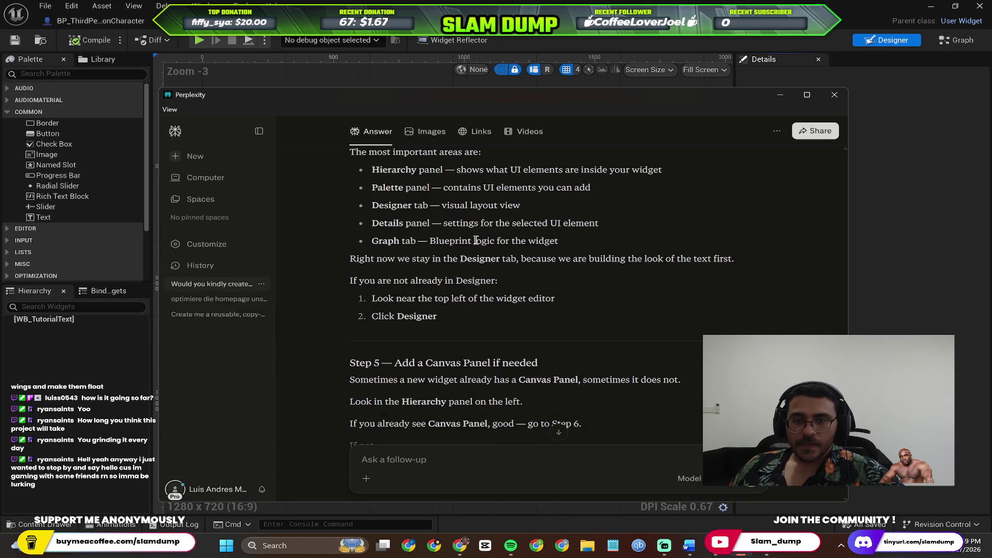
{"action": "scroll", "coordinate": [476, 286], "scroll_direction": "down", "scroll_amount": 2}
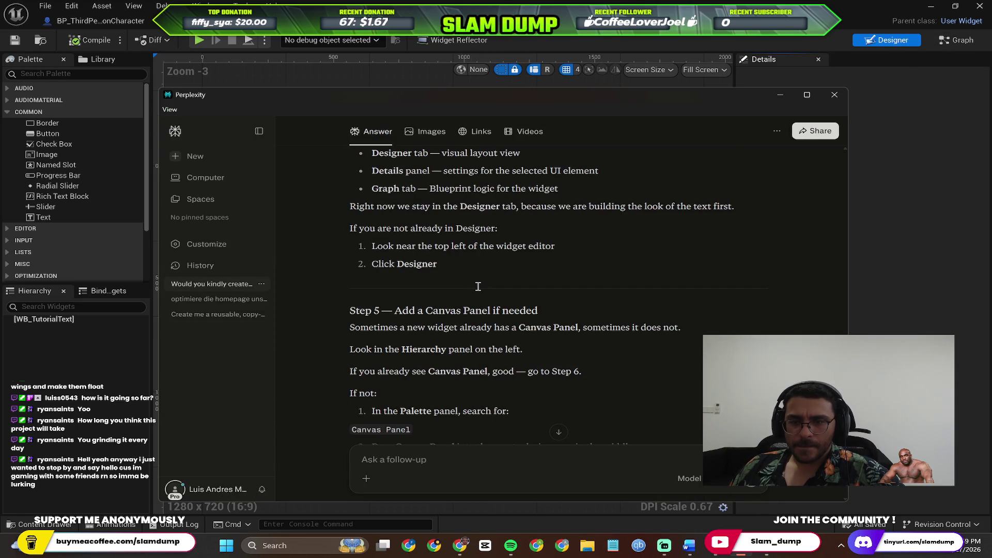
{"action": "scroll", "coordinate": [478, 279], "scroll_direction": "up", "scroll_amount": 2}
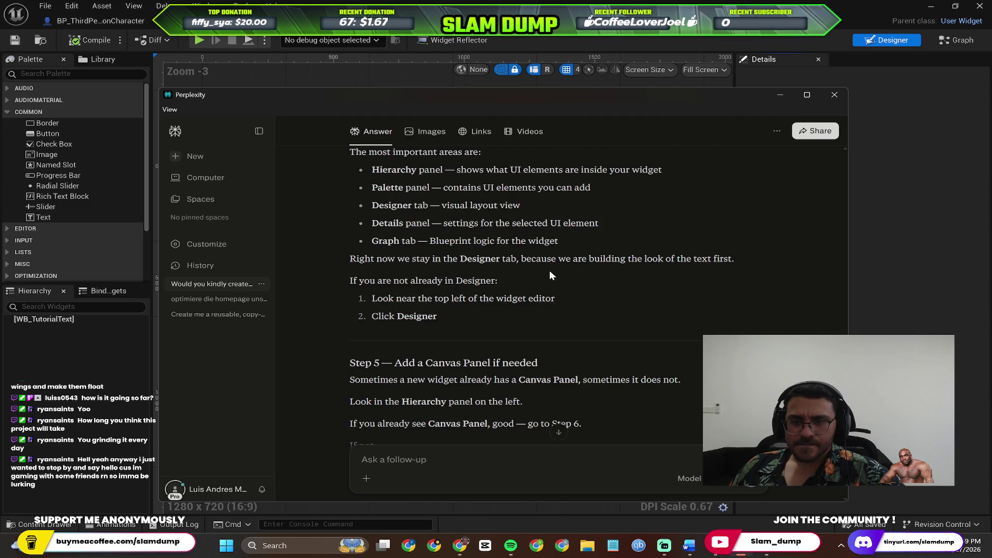
{"action": "scroll", "coordinate": [551, 278], "scroll_direction": "down", "scroll_amount": 2}
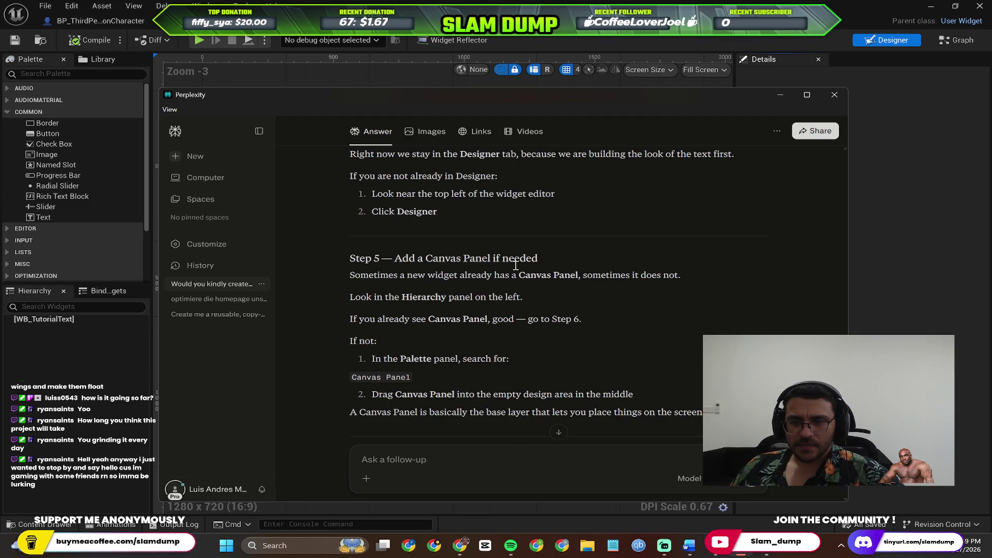
{"action": "left_click", "coordinate": [109, 155]}
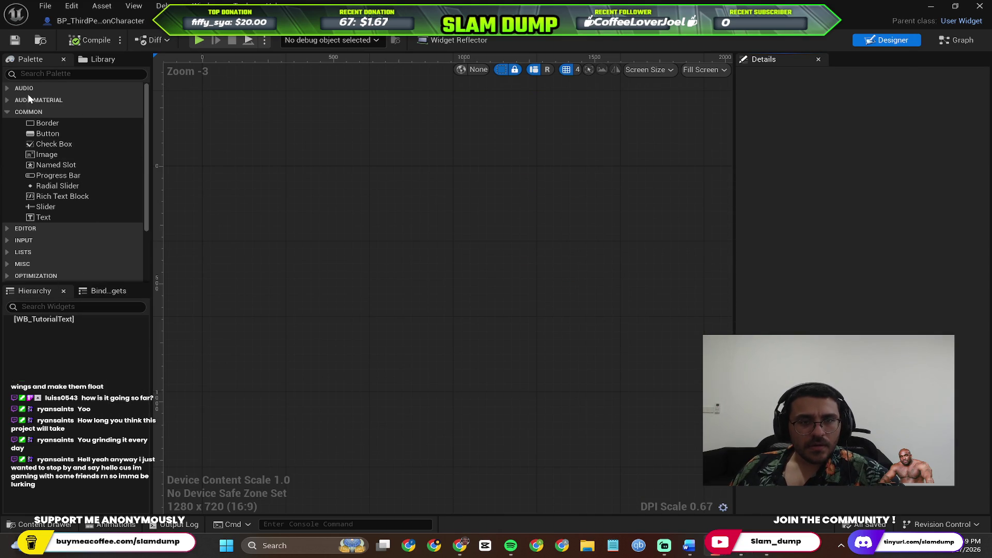
{"action": "key", "text": "alt+Tab"}
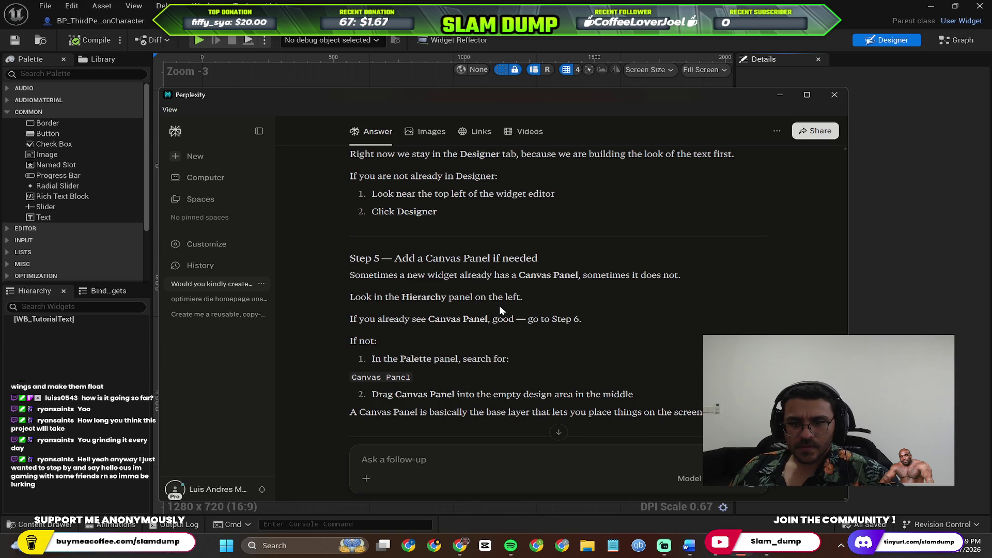
{"action": "scroll", "coordinate": [501, 310], "scroll_direction": "down", "scroll_amount": 4}
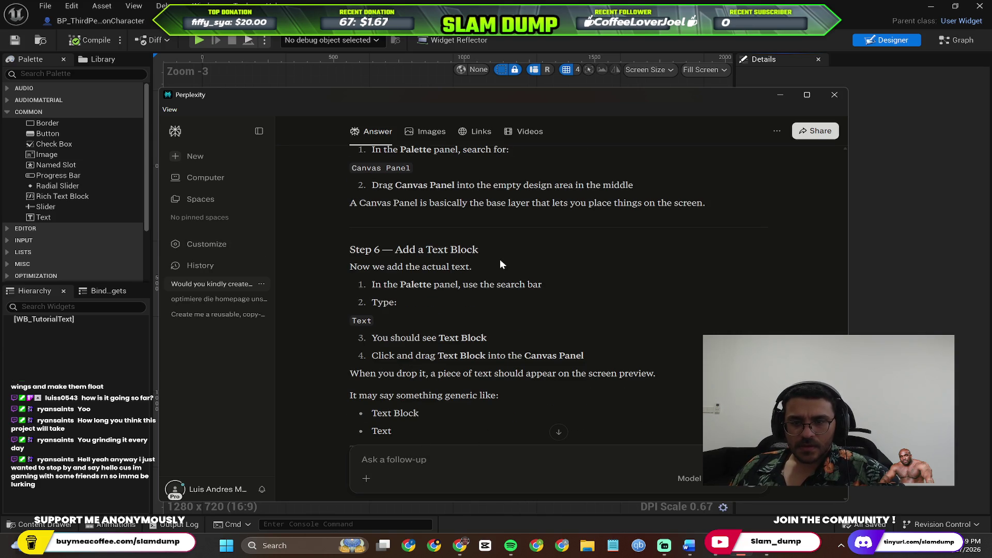
{"action": "scroll", "coordinate": [504, 263], "scroll_direction": "up", "scroll_amount": 2}
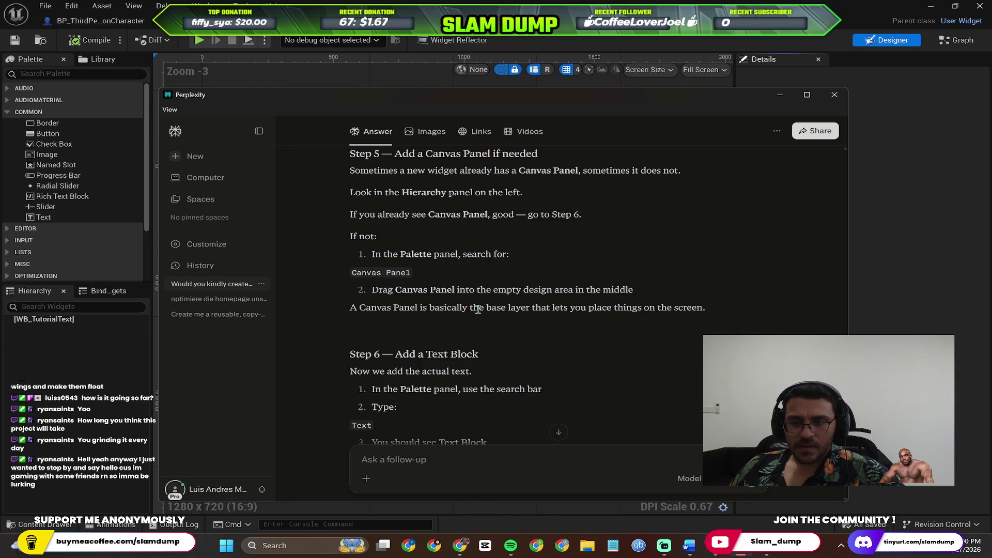
{"action": "scroll", "coordinate": [478, 309], "scroll_direction": "down", "scroll_amount": 2}
{"action": "scroll", "coordinate": [475, 305], "scroll_direction": "up", "scroll_amount": 2}
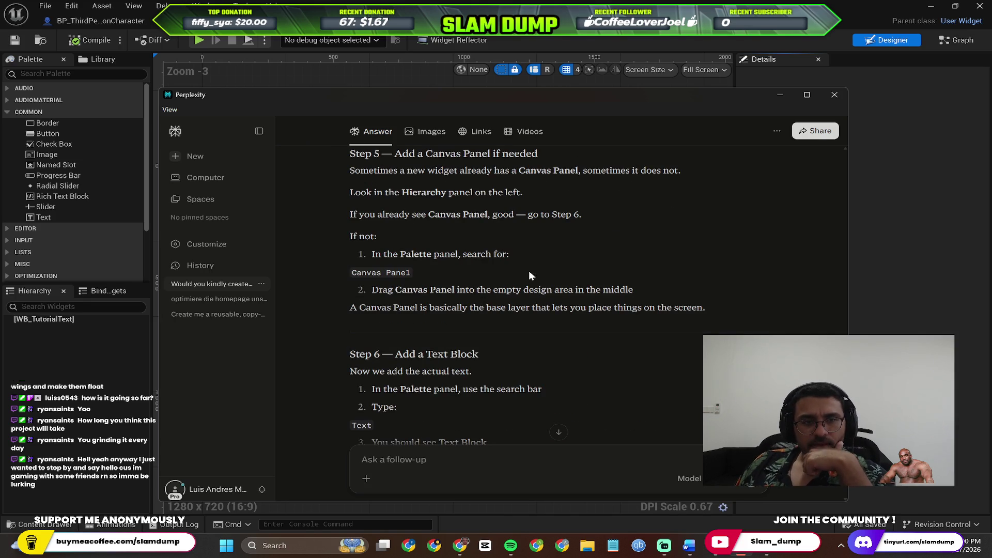
Step: Search the palette for CANVAS and drag a Canvas Panel onto the widget
{"action": "left_click", "coordinate": [68, 75]}
{"action": "type", "text": "CANV"}
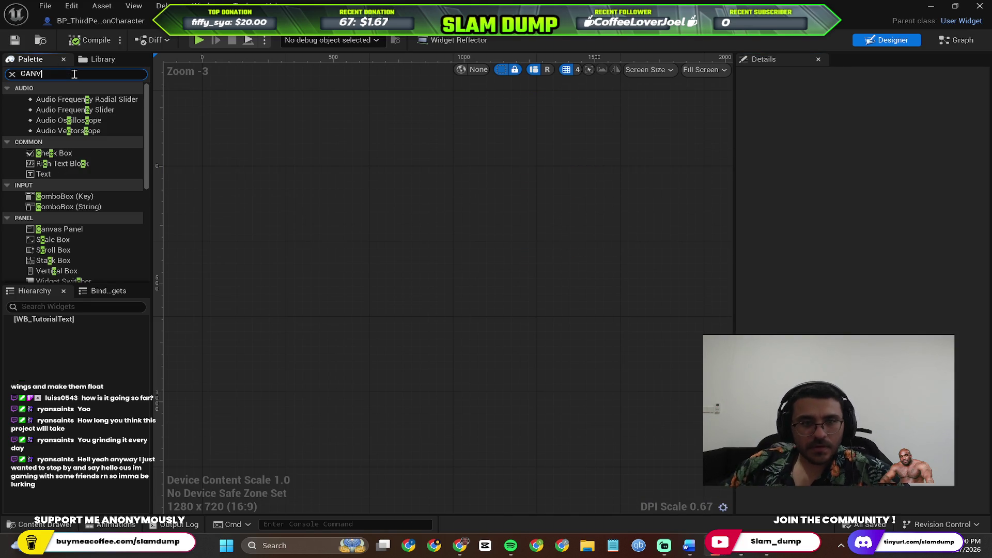
{"action": "type", "text": "AS"}
{"action": "scroll", "coordinate": [444, 254], "scroll_direction": "down", "scroll_amount": 6}
{"action": "scroll", "coordinate": [250, 201], "scroll_direction": "up", "scroll_amount": 2}
{"action": "scroll", "coordinate": [267, 186], "scroll_direction": "down", "scroll_amount": 2}
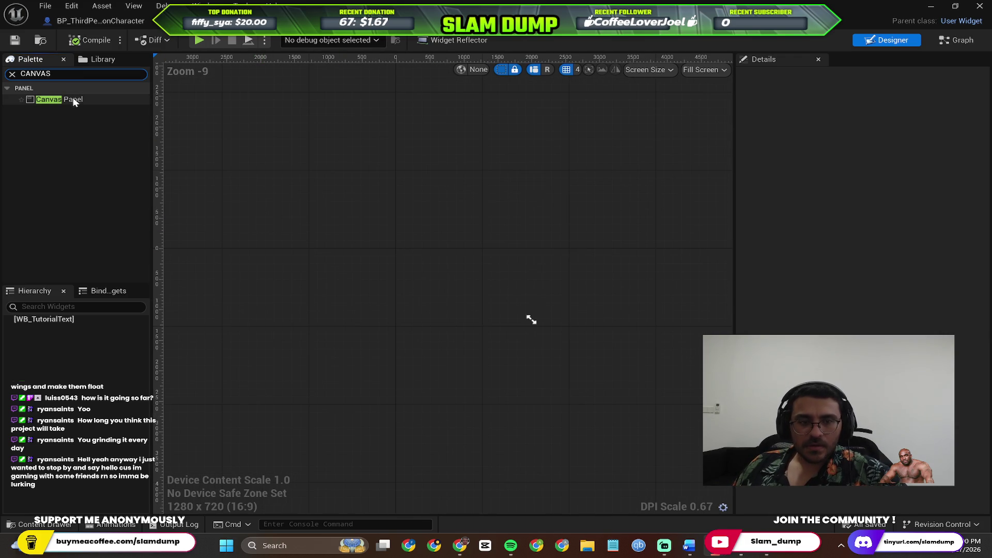
{"action": "mouse_move", "coordinate": [74, 101]}
{"action": "left_mouse_down"}
{"action": "mouse_move", "coordinate": [558, 319]}
{"action": "mouse_move", "coordinate": [428, 274]}
{"action": "left_mouse_up"}
{"action": "scroll", "coordinate": [468, 287], "scroll_direction": "up", "scroll_amount": 4}
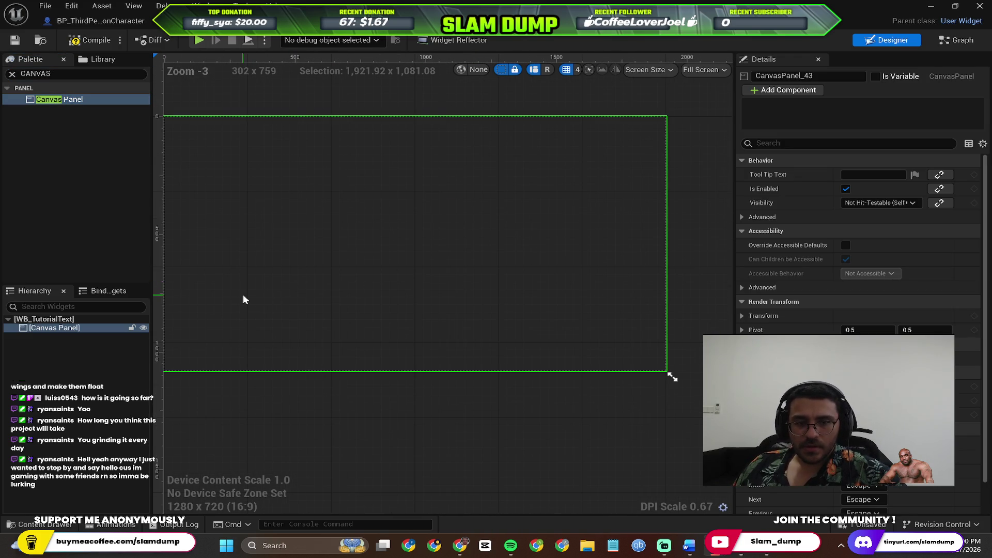
{"action": "scroll", "coordinate": [435, 268], "scroll_direction": "down", "scroll_amount": 1}
Step: Undo the first Canvas Panel and drag a new one onto the canvas
{"action": "key", "text": "alt+Tab"}
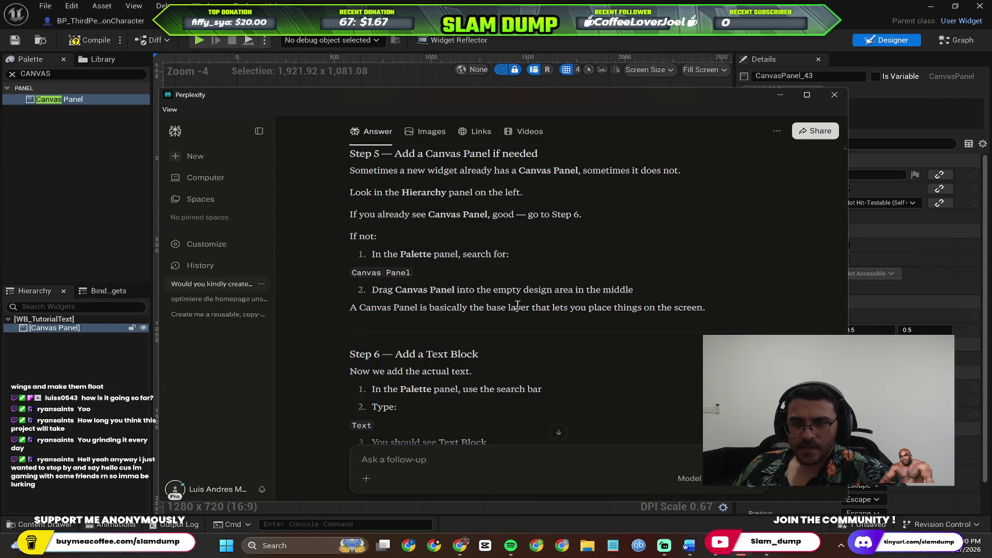
{"action": "key", "text": "alt+Tab"}
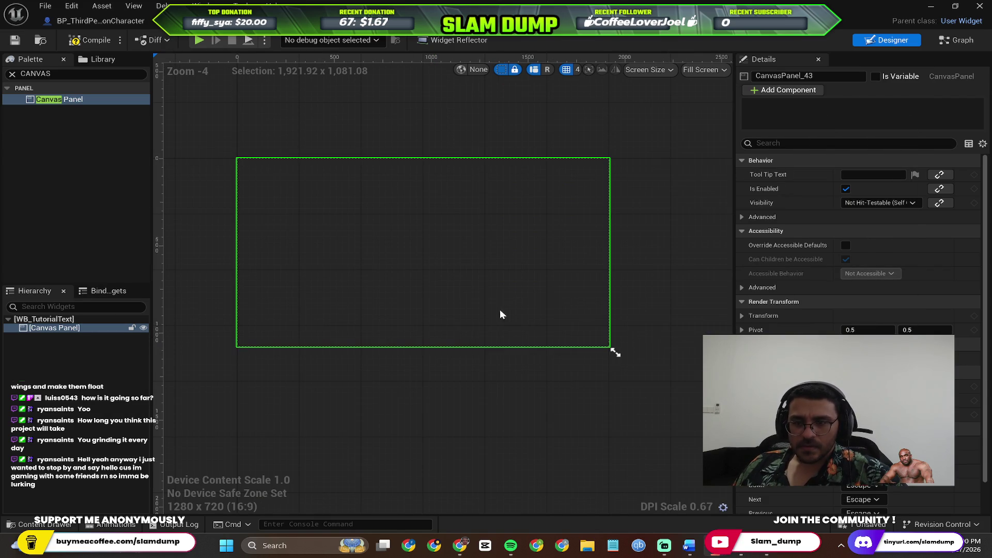
{"action": "scroll", "coordinate": [525, 303], "scroll_direction": "down", "scroll_amount": 6}
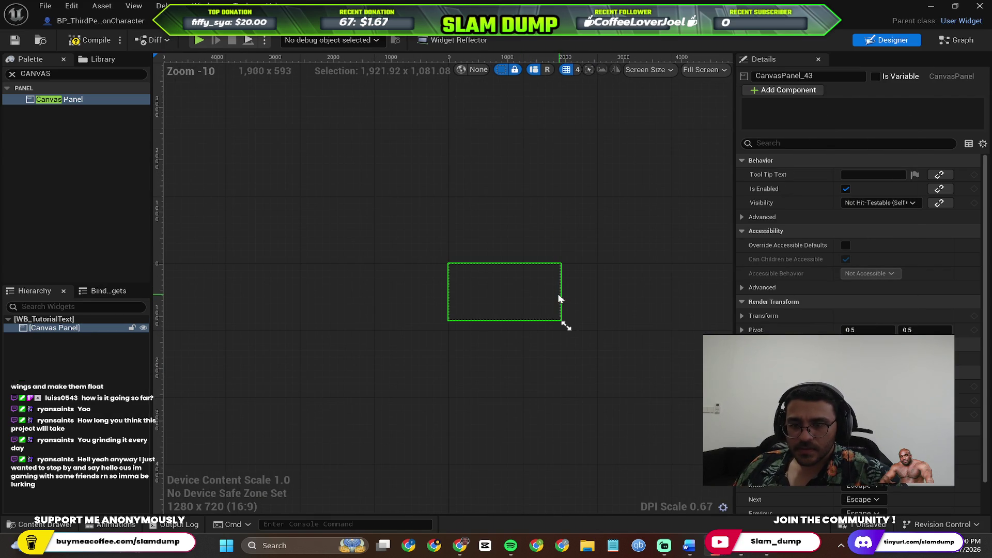
{"action": "key", "text": "ctrl+z"}
{"action": "mouse_move", "coordinate": [74, 107]}
{"action": "left_mouse_down"}
{"action": "mouse_move", "coordinate": [553, 350]}
{"action": "mouse_move", "coordinate": [565, 331]}
{"action": "left_mouse_up"}
{"action": "scroll", "coordinate": [516, 305], "scroll_direction": "up", "scroll_amount": 5}
{"action": "scroll", "coordinate": [468, 284], "scroll_direction": "up", "scroll_amount": 2}
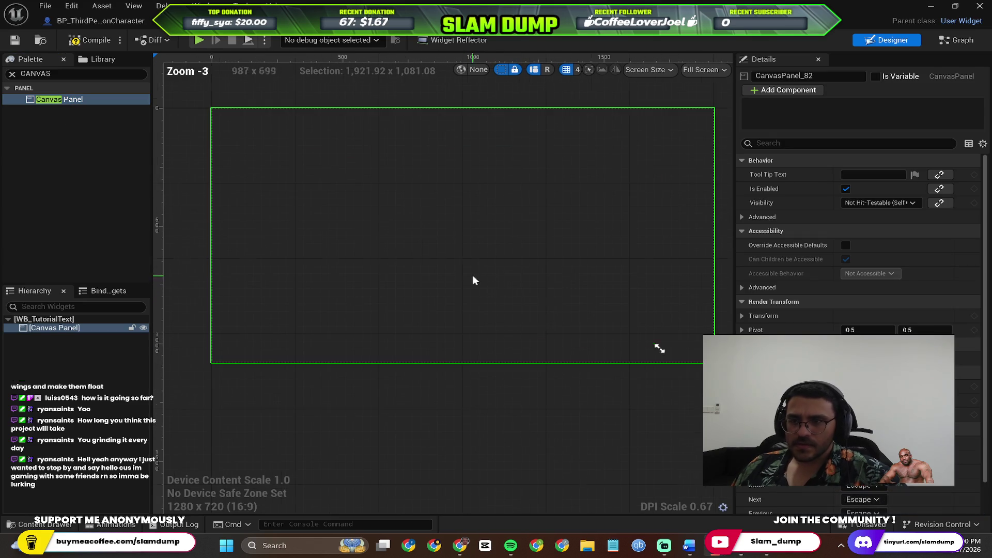
Step: Scroll the Perplexity guide down to Step 6, 'Add a Text Block'
{"action": "key", "text": "alt+Tab"}
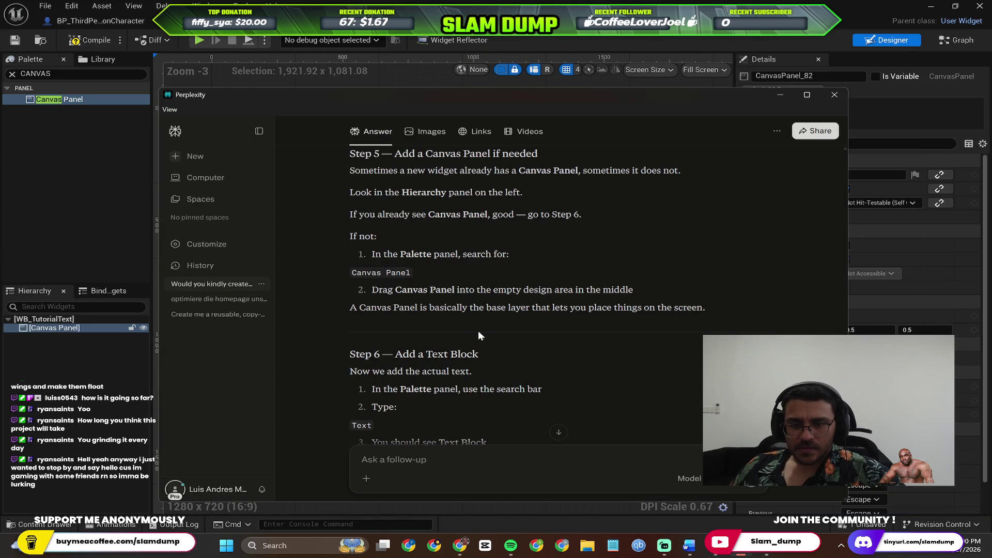
{"action": "scroll", "coordinate": [479, 335], "scroll_direction": "down", "scroll_amount": 1}
{"action": "scroll", "coordinate": [450, 326], "scroll_direction": "down", "scroll_amount": 1}
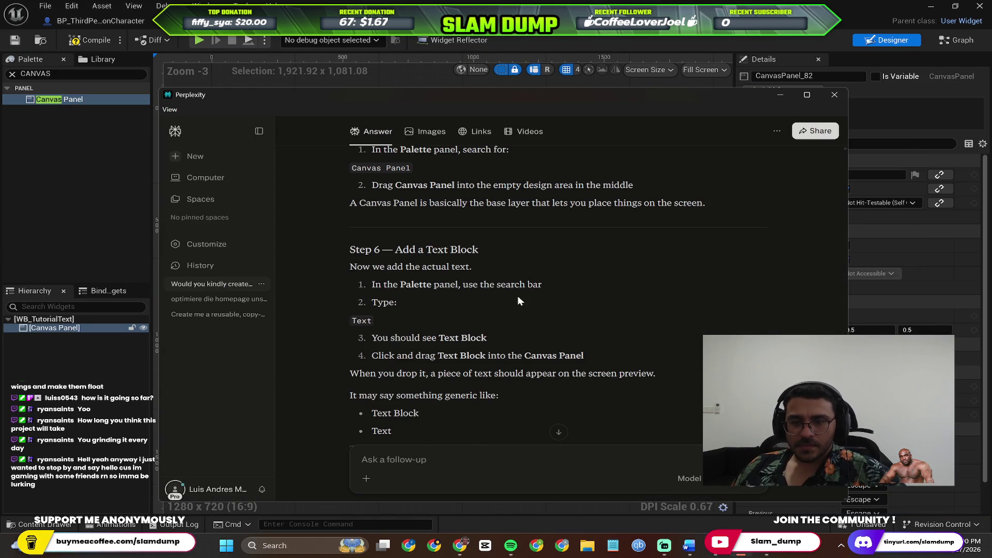
{"action": "scroll", "coordinate": [466, 293], "scroll_direction": "down", "scroll_amount": 1}
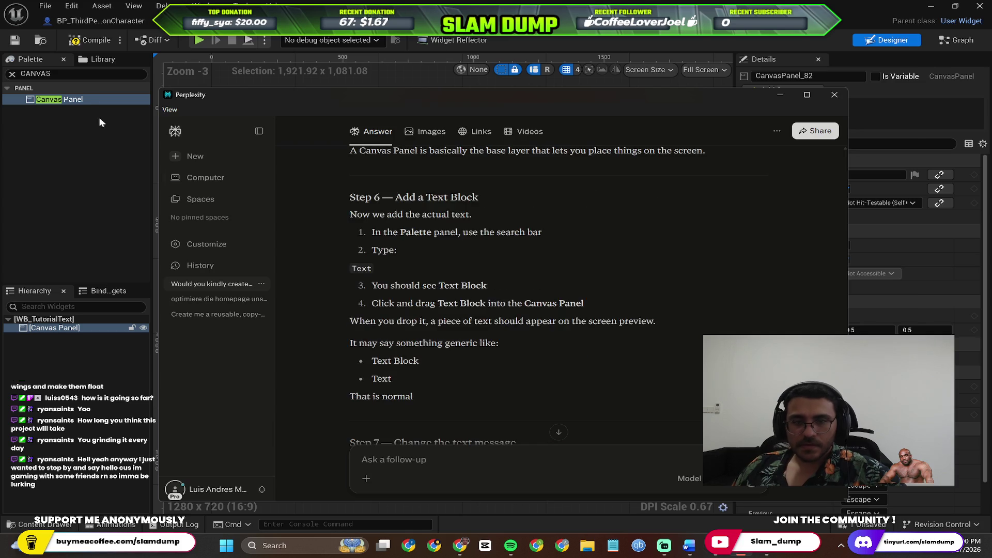
Step: Filter the Palette for 'TEXT' and drag a Rich Text Block onto WB_TutorialText's Canvas Panel
{"action": "left_click", "coordinate": [98, 116]}
{"action": "left_click", "coordinate": [76, 74]}
{"action": "type", "text": "TEXT"}
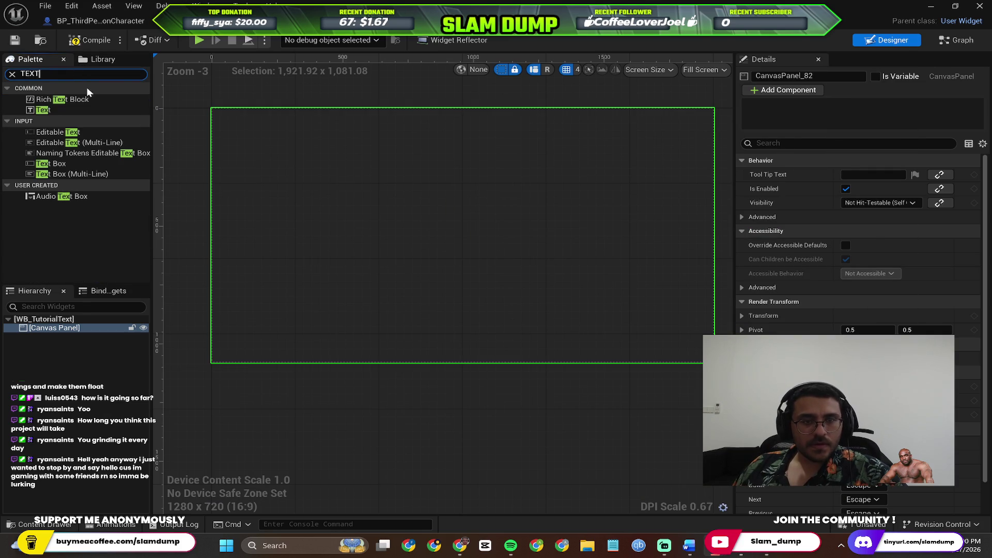
{"action": "key", "text": "alt+Tab"}
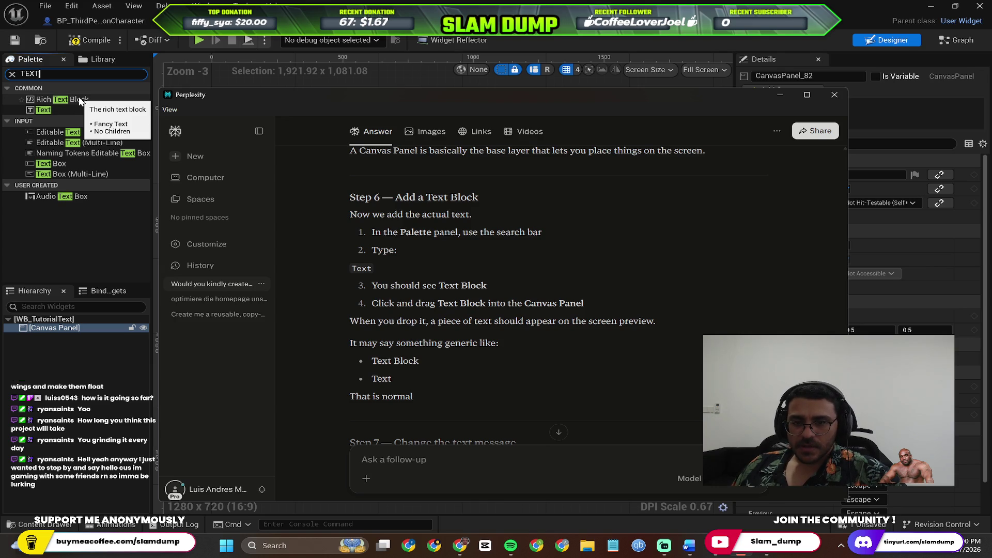
{"action": "left_click_drag", "start_coordinate": [80, 101], "coordinate": [412, 246]}
{"action": "key", "text": "alt+Tab"}
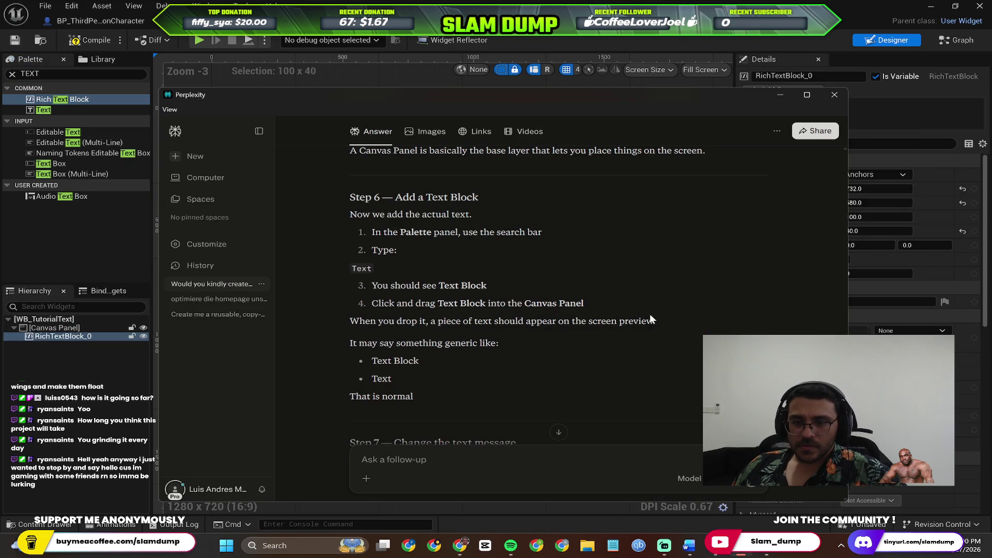
{"action": "scroll", "coordinate": [454, 360], "scroll_direction": "down", "scroll_amount": 3}
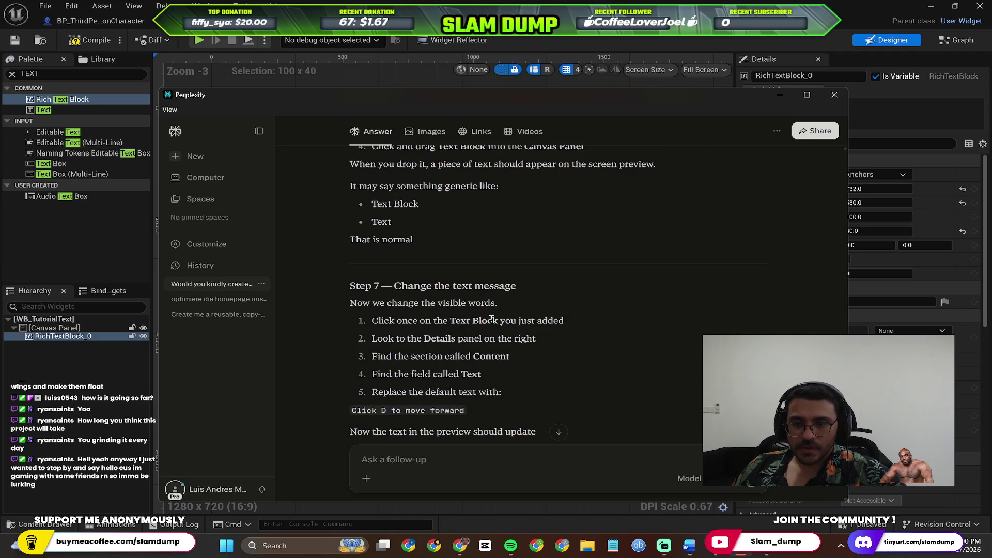
{"action": "left_click", "coordinate": [910, 142]}
{"action": "left_click", "coordinate": [383, 271]}
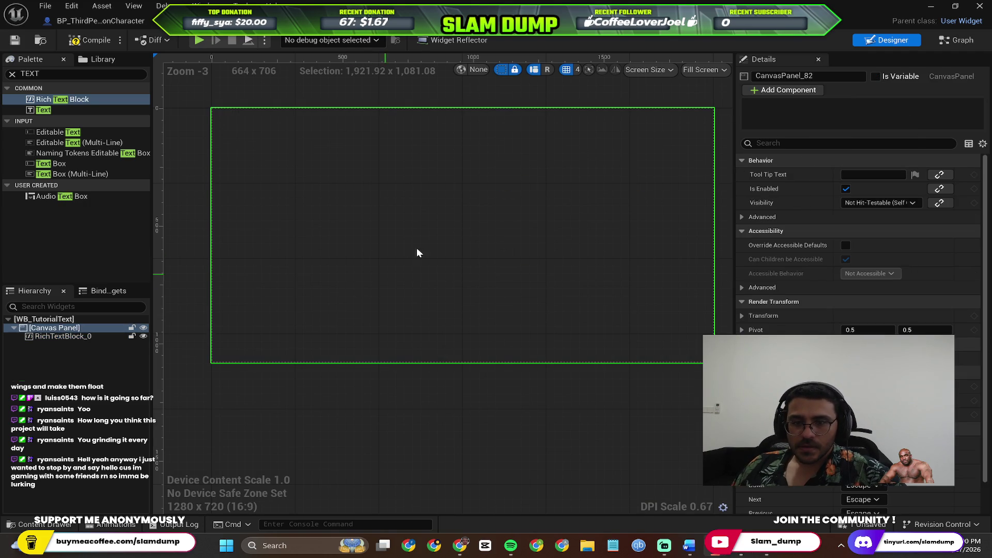
Step: Select RichTextBlock_0, then copy 'Click D to move forward' from the guide's Step 7
{"action": "left_click", "coordinate": [419, 251]}
{"action": "key", "text": "alt+Tab"}
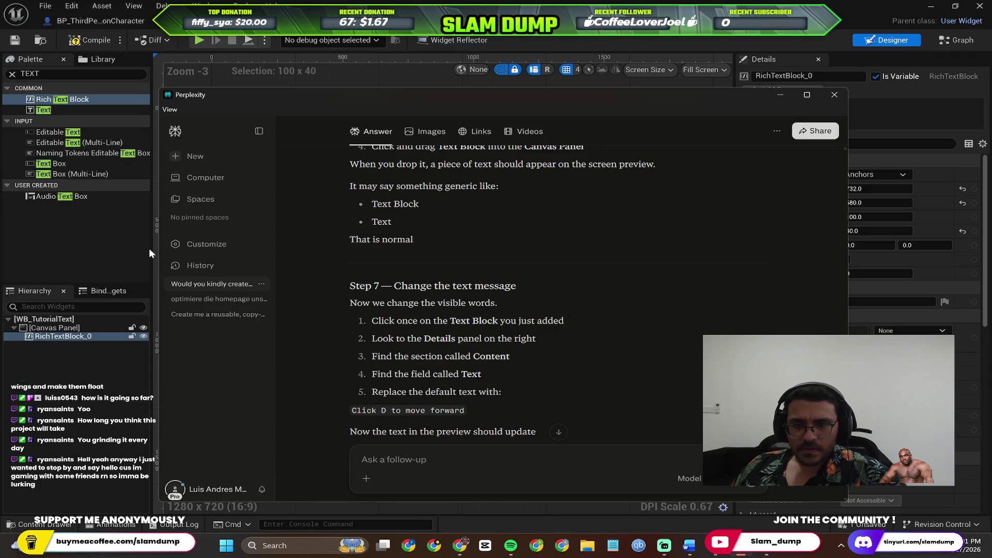
{"action": "key", "text": "alt+Tab"}
{"action": "key", "text": "alt+Tab"}
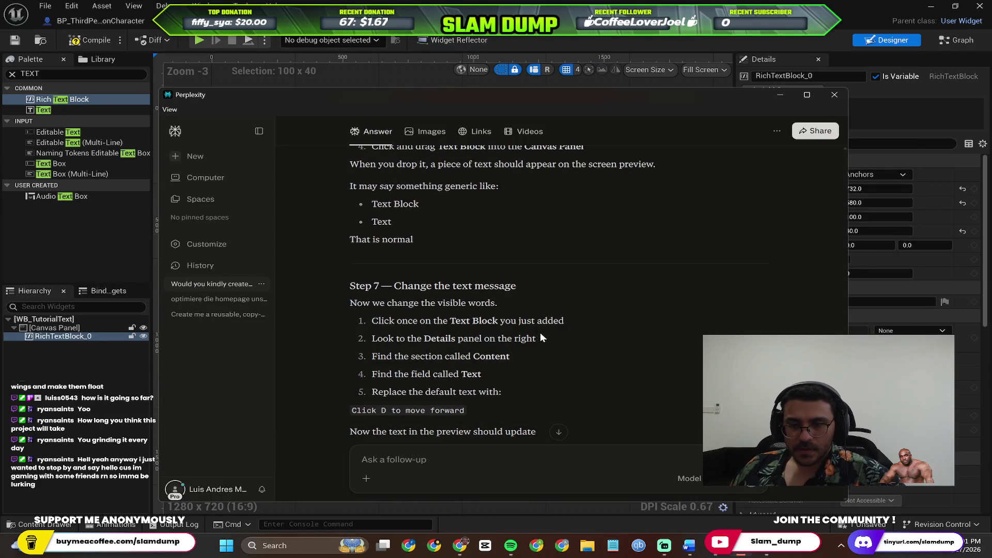
{"action": "scroll", "coordinate": [530, 348], "scroll_direction": "down", "scroll_amount": 3}
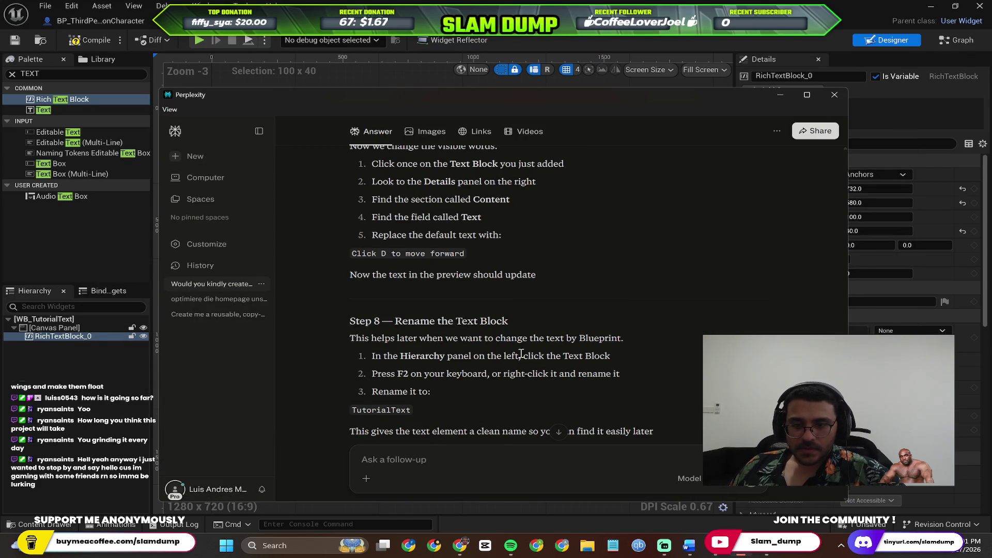
{"action": "triple_click", "coordinate": [451, 254]}
{"action": "key", "text": "ctrl+c"}
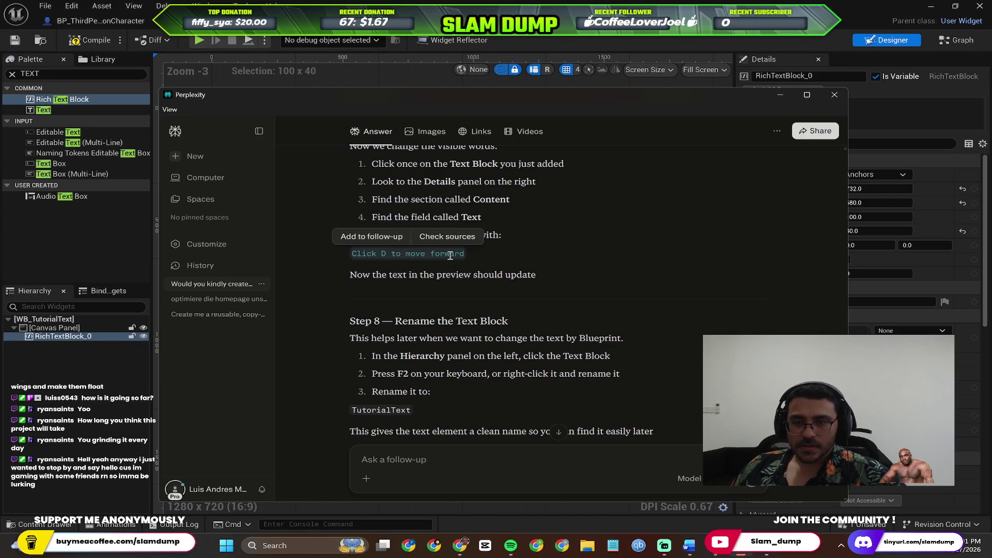
{"action": "key", "text": "alt+Tab"}
{"action": "left_click", "coordinate": [879, 302]}
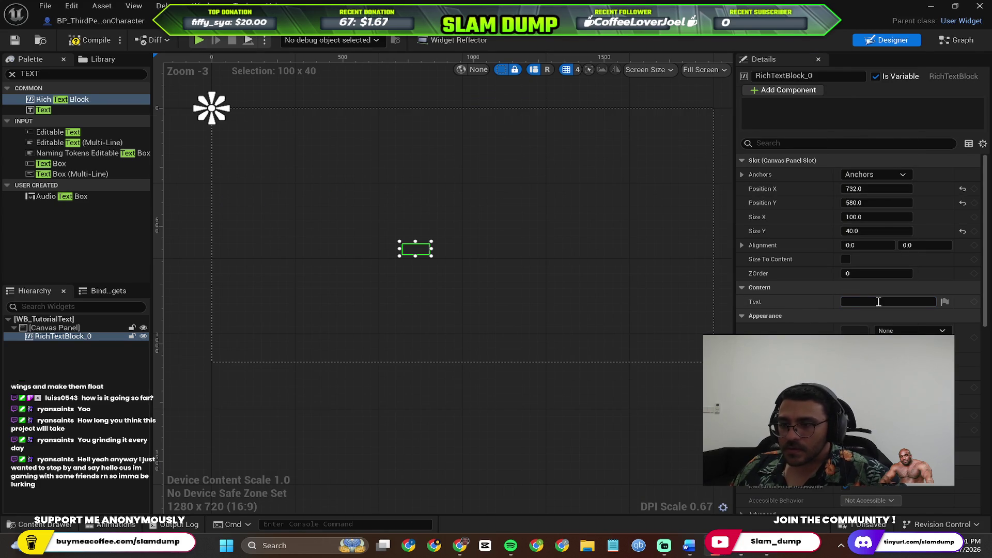
Step: Paste 'Click D to move forward' into the rich text block's Text field and commit it
{"action": "key", "text": "ctrl+v"}
{"action": "key", "text": "Return"}
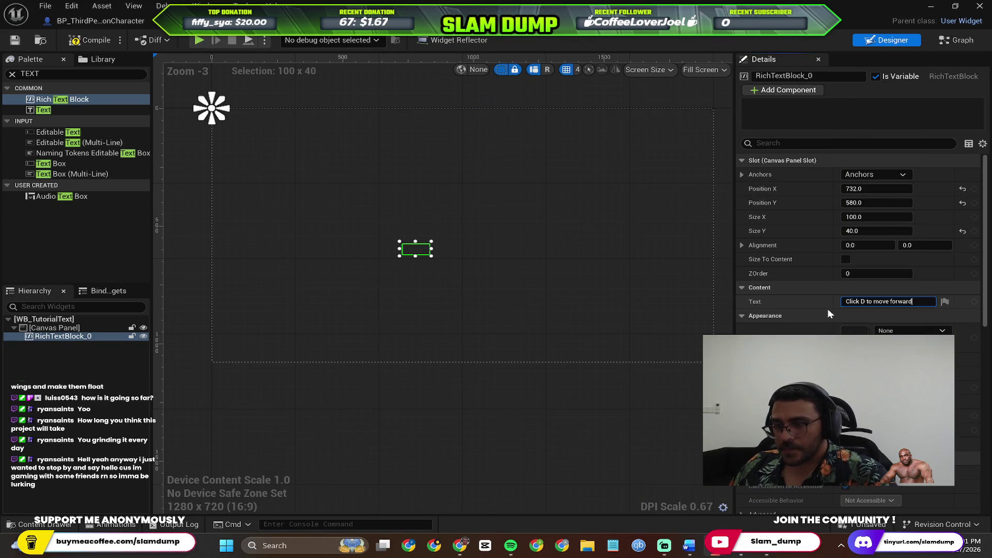
{"action": "left_click", "coordinate": [572, 306]}
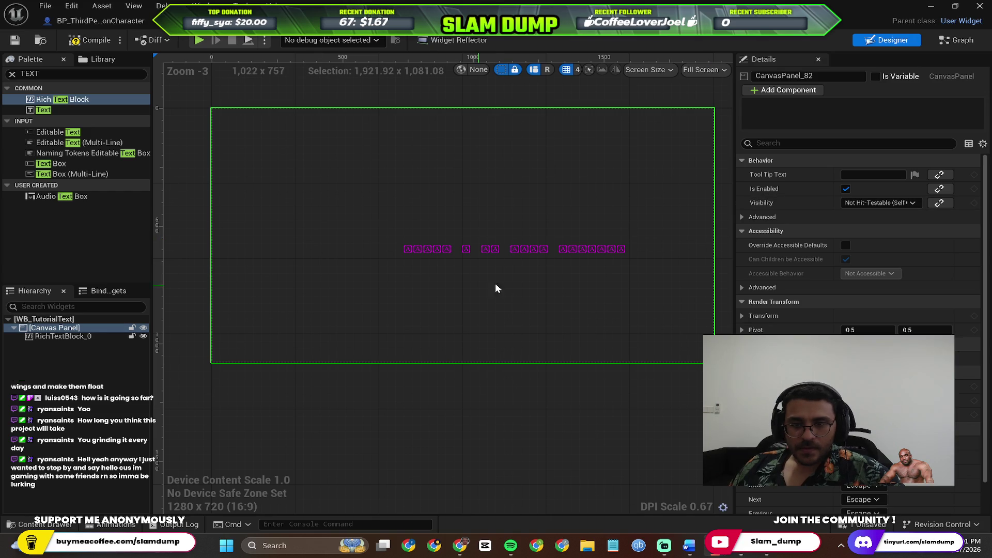
Step: Resize the rich text block wider, taller and upward to about 1042 × 252
{"action": "left_click", "coordinate": [419, 250]}
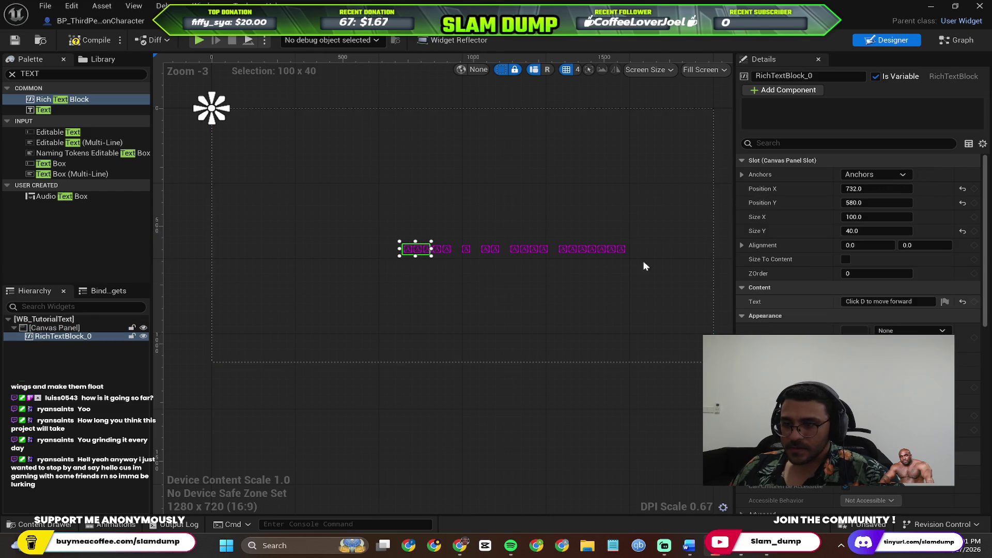
{"action": "scroll", "coordinate": [620, 306], "scroll_direction": "up", "scroll_amount": 3}
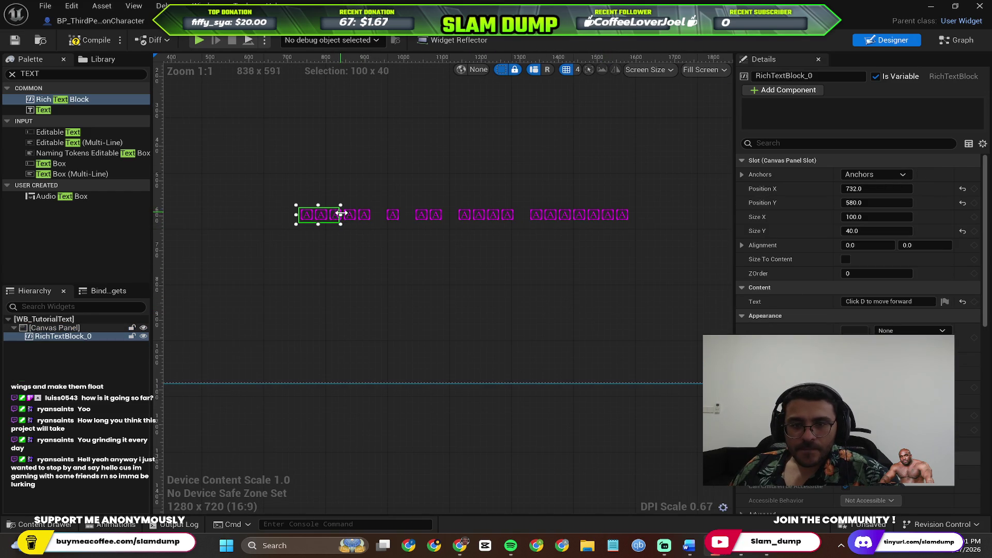
{"action": "left_click_drag", "start_coordinate": [340, 215], "coordinate": [705, 225]}
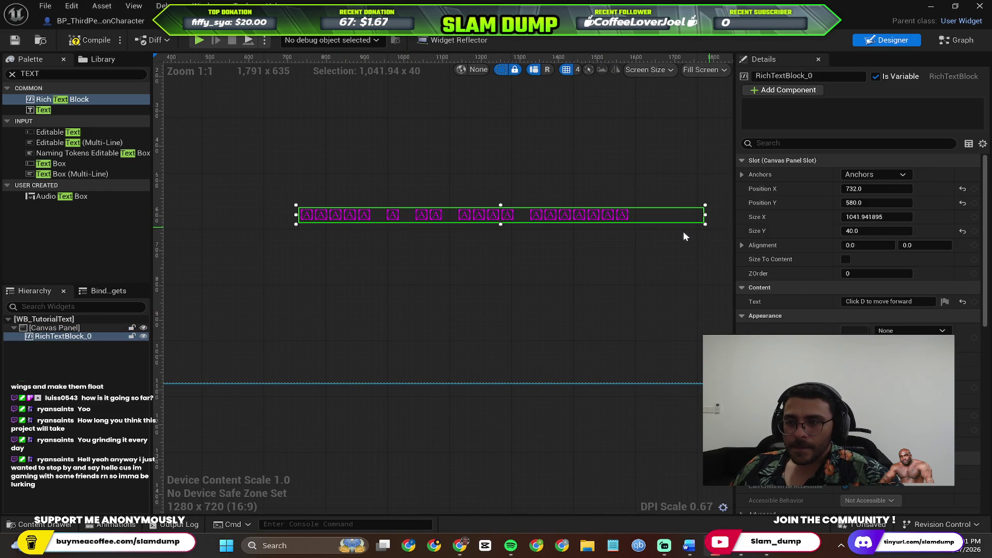
{"action": "left_click_drag", "start_coordinate": [500, 223], "coordinate": [501, 273]}
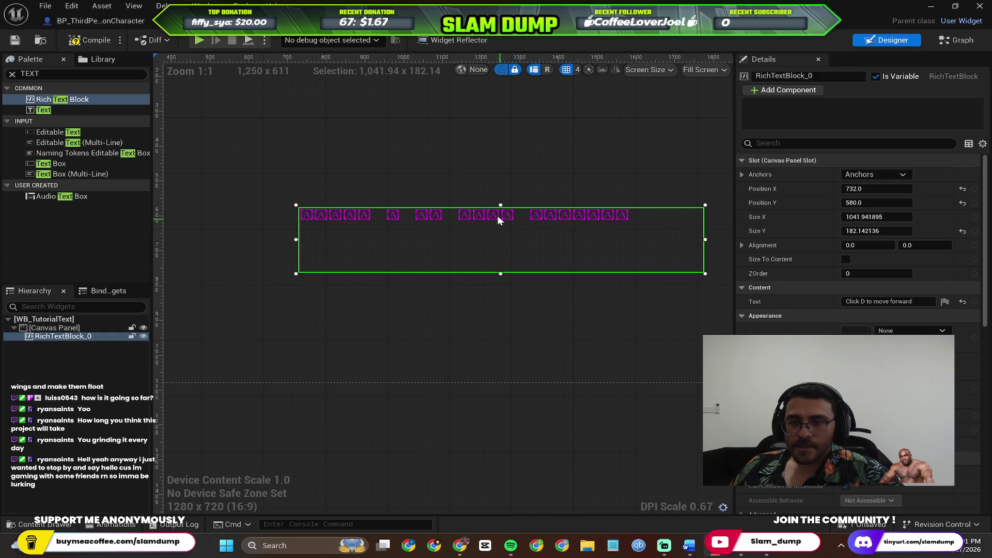
{"action": "left_click_drag", "start_coordinate": [500, 205], "coordinate": [501, 181]}
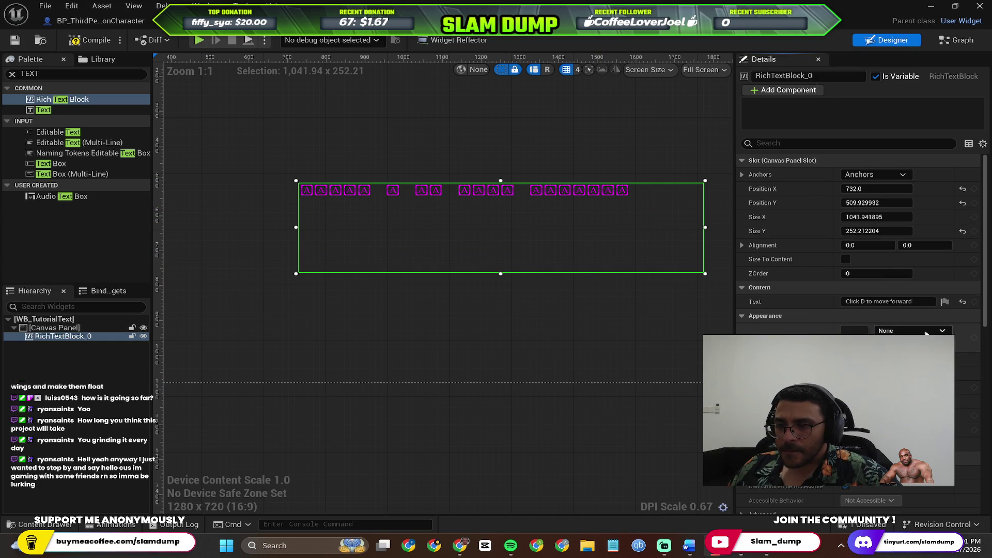
Step: Browse the Text Style Set choices without picking one and select WB_TutorialText in the content drawer
{"action": "left_click", "coordinate": [910, 330]}
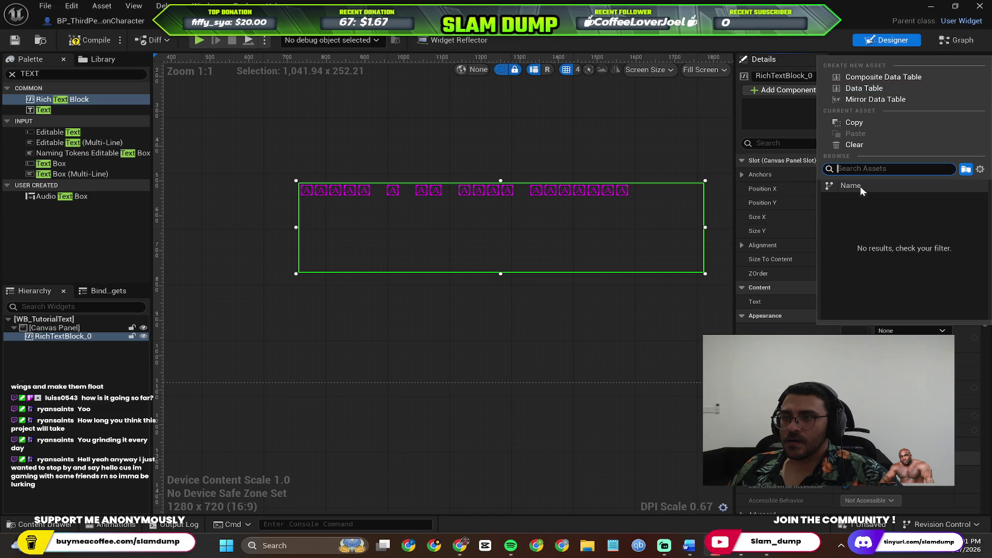
{"action": "key", "text": "Escape"}
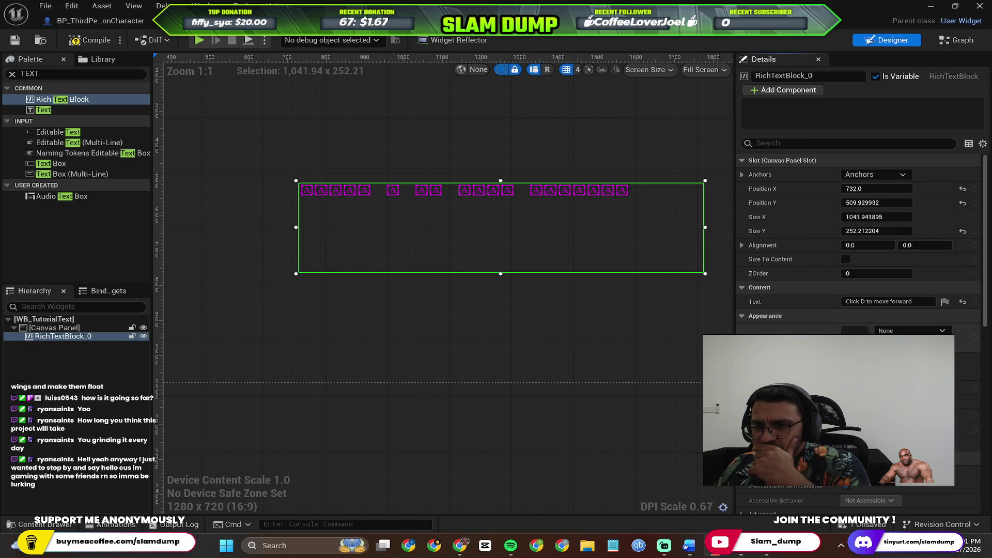
{"action": "key", "text": "ctrl+space"}
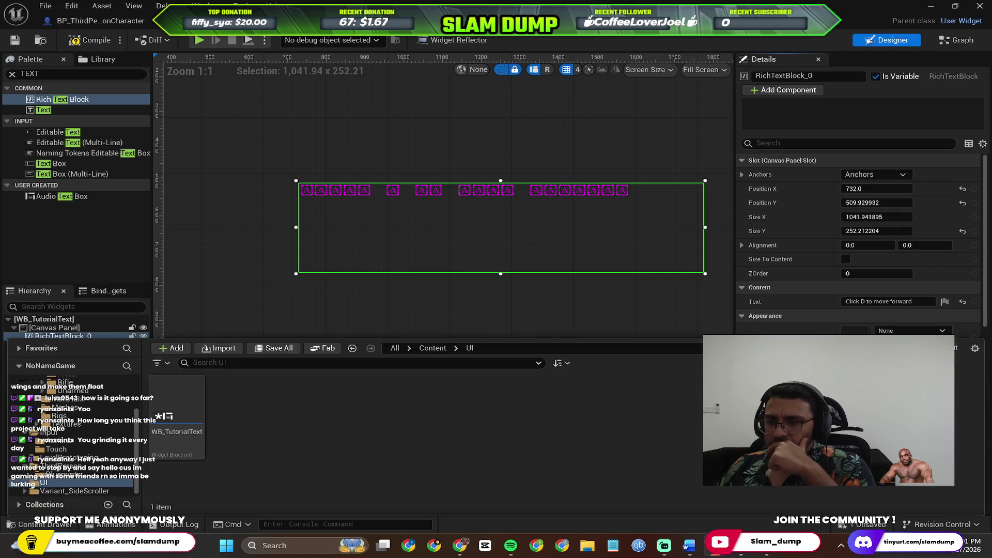
{"action": "left_click", "coordinate": [195, 398]}
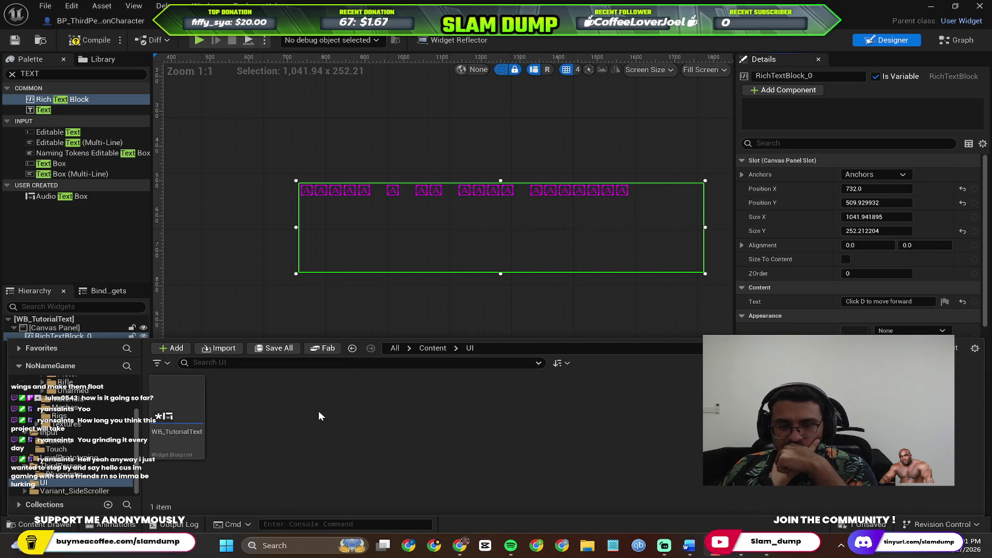
{"action": "left_click", "coordinate": [523, 305]}
Step: Reselect the rich text block and check the Perplexity instructions
{"action": "left_click", "coordinate": [551, 194]}
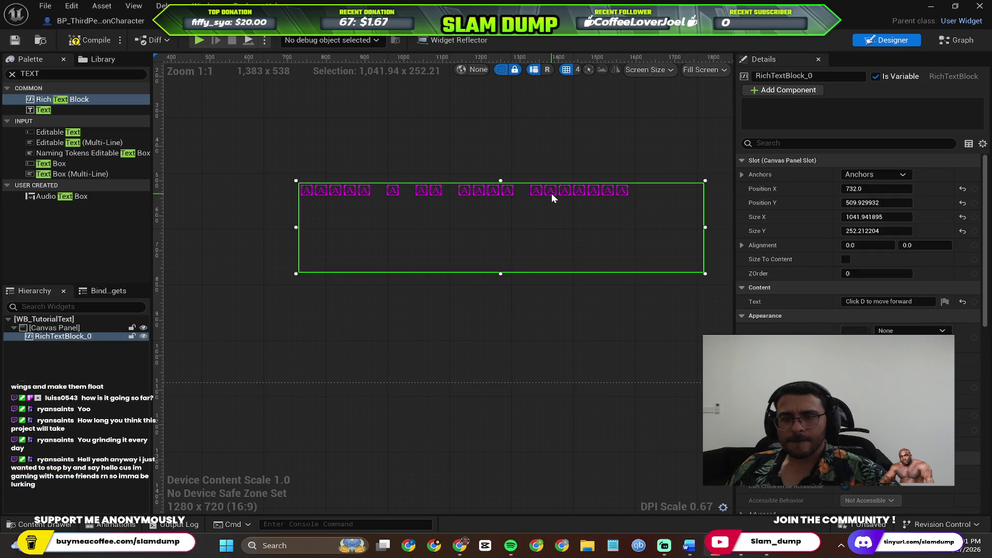
{"action": "key", "text": "alt+Tab"}
{"action": "left_click", "coordinate": [581, 255]}
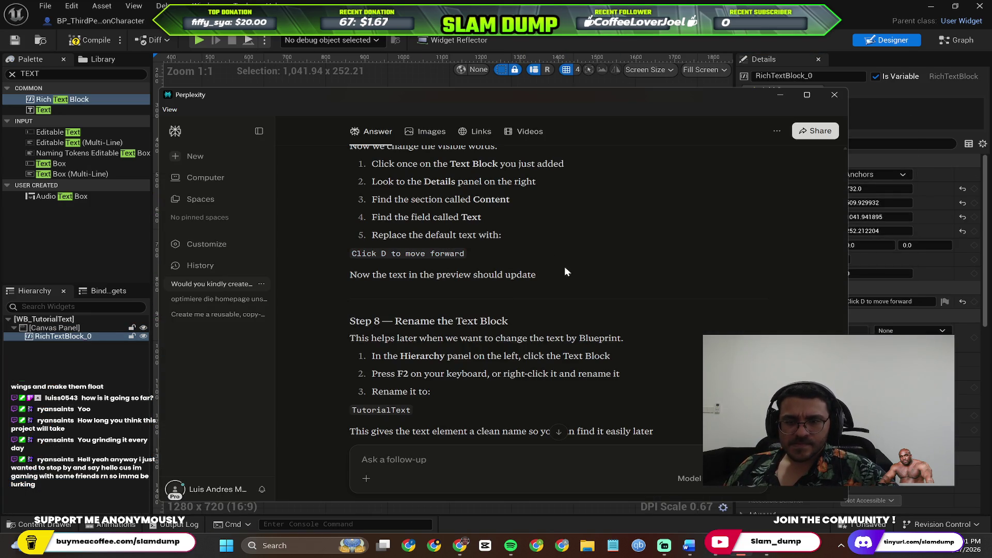
{"action": "key", "text": "alt+Tab"}
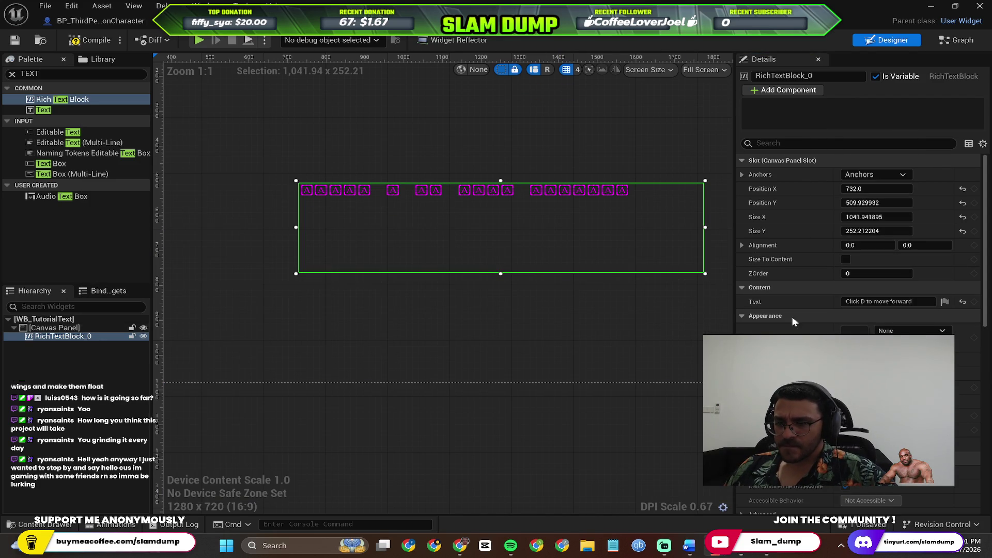
Step: Review the block's Text and Text Style Set in Details, leaving the style set empty
{"action": "scroll", "coordinate": [792, 317], "scroll_direction": "down", "scroll_amount": 5}
{"action": "scroll", "coordinate": [793, 317], "scroll_direction": "down", "scroll_amount": 10}
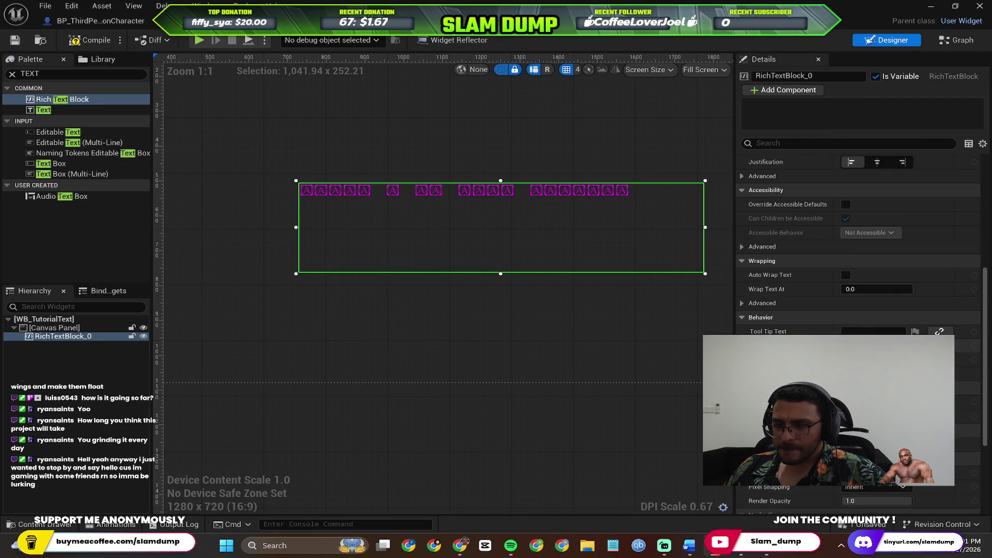
{"action": "scroll", "coordinate": [498, 360], "scroll_direction": "up", "scroll_amount": 2}
{"action": "scroll", "coordinate": [469, 350], "scroll_direction": "down", "scroll_amount": 2}
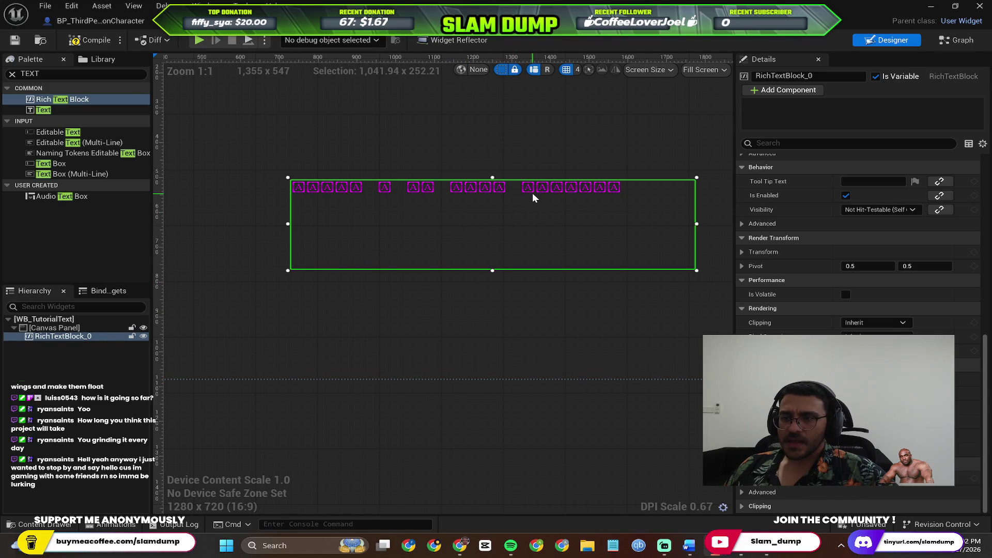
{"action": "scroll", "coordinate": [821, 240], "scroll_direction": "up", "scroll_amount": 10}
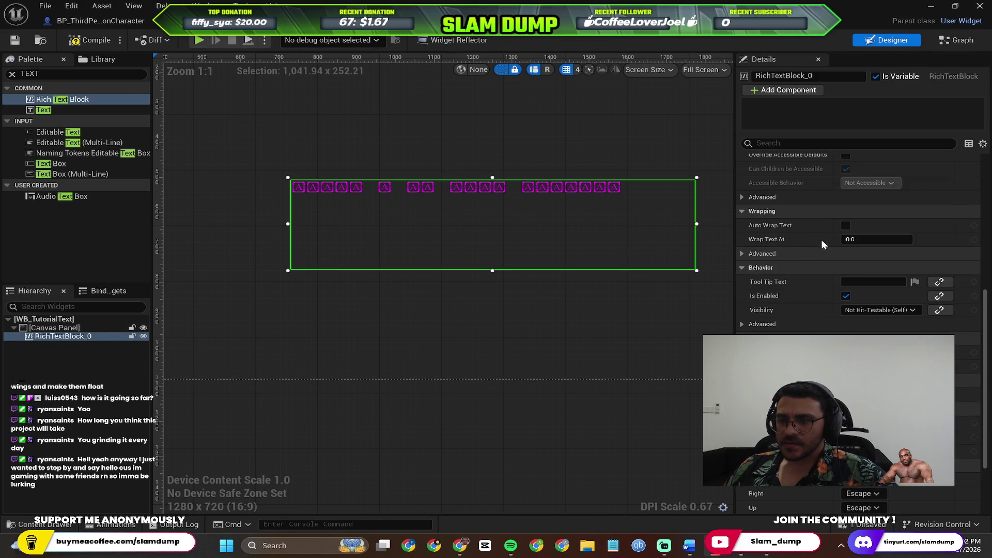
{"action": "left_click", "coordinate": [873, 301]}
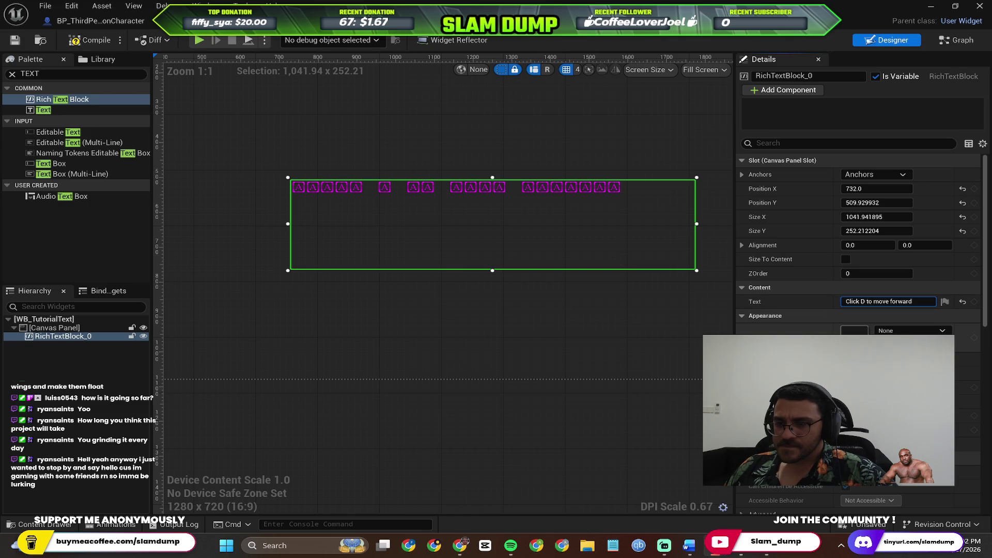
{"action": "left_click", "coordinate": [897, 332]}
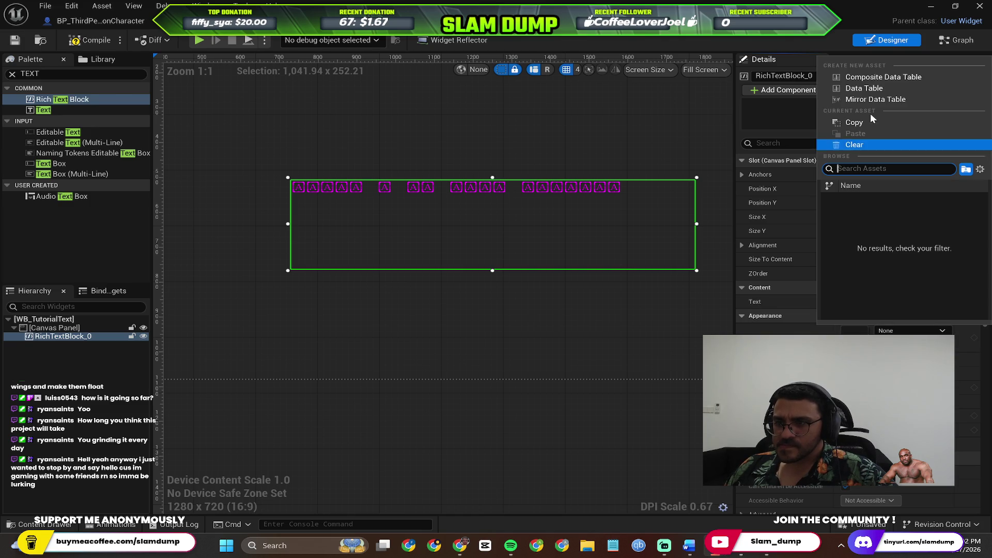
{"action": "key", "text": "Escape"}
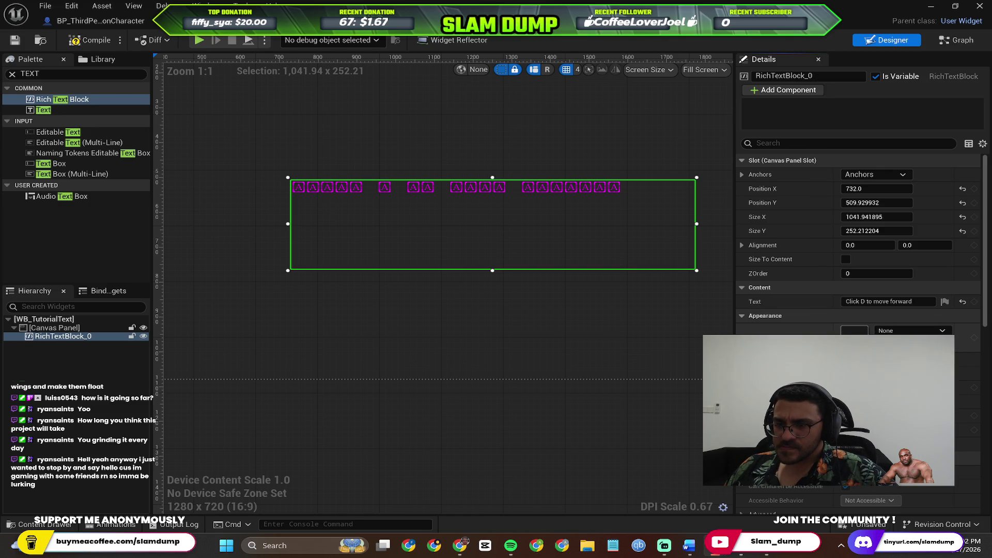
{"action": "key", "text": "alt+Tab"}
{"action": "scroll", "coordinate": [529, 336], "scroll_direction": "down", "scroll_amount": 3}
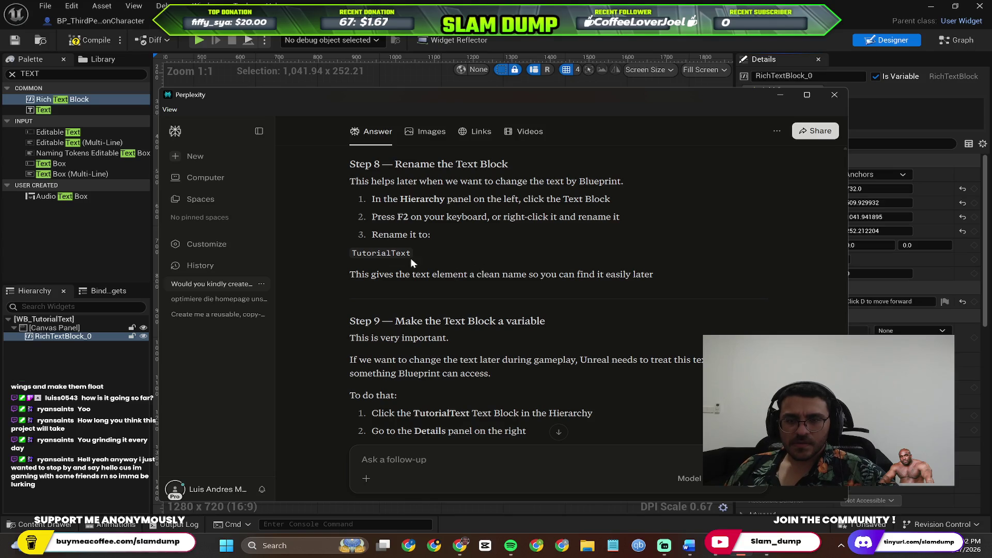
{"action": "scroll", "coordinate": [421, 259], "scroll_direction": "up", "scroll_amount": 2}
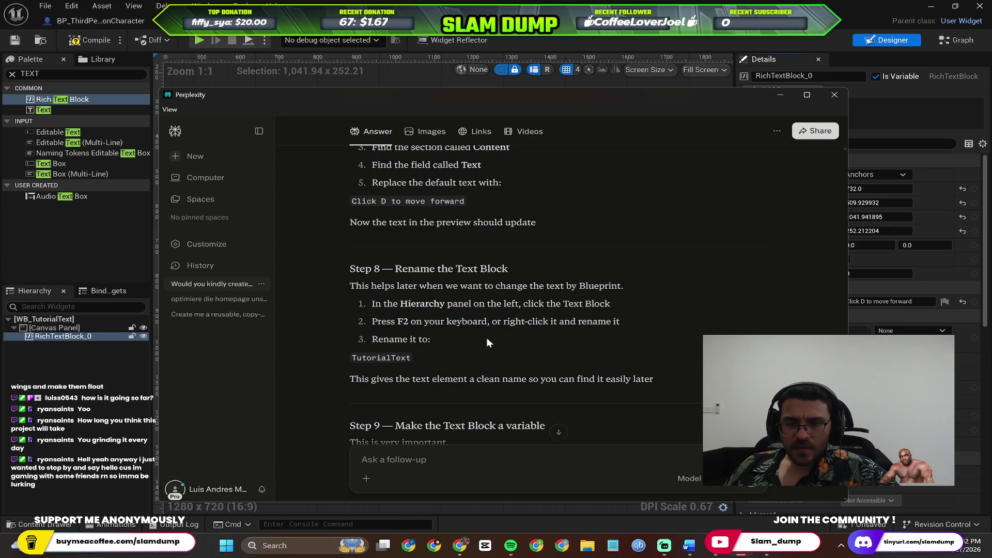
{"action": "left_click", "coordinate": [57, 348]}
{"action": "key", "text": "alt+Tab"}
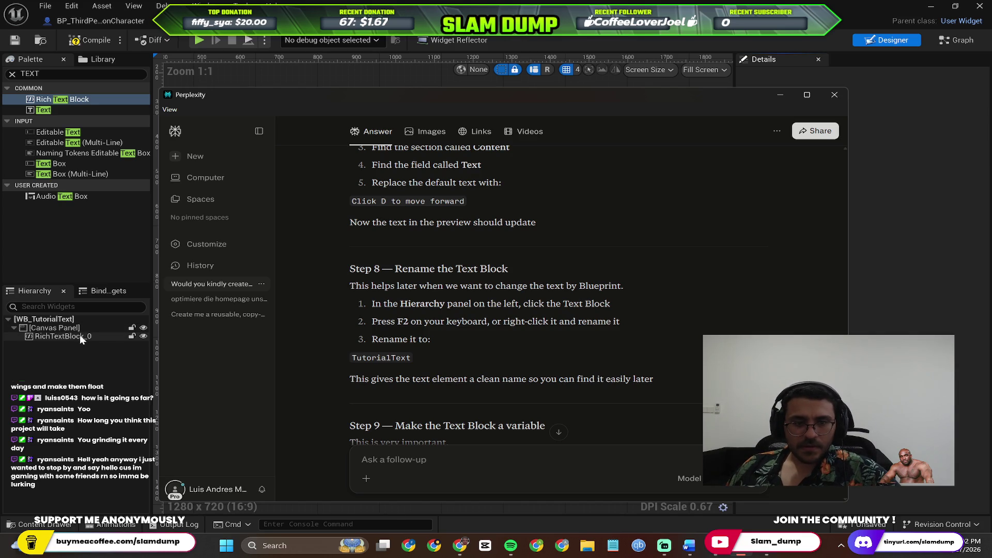
Step: Start renaming RichTextBlock_0 in the Hierarchy by typing 'Tu'
{"action": "left_click", "coordinate": [80, 337]}
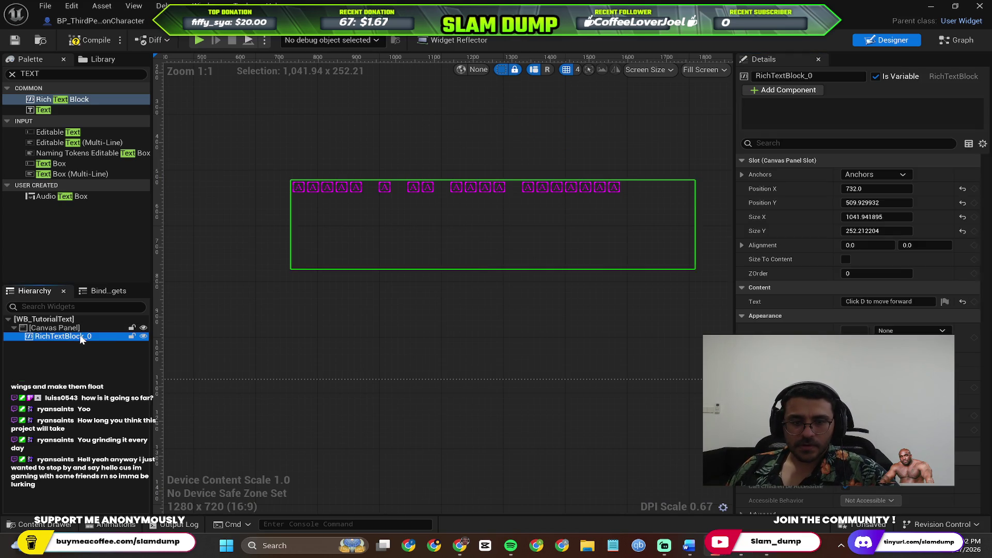
{"action": "key", "text": "F2"}
{"action": "type", "text": "Tutorial tex"}
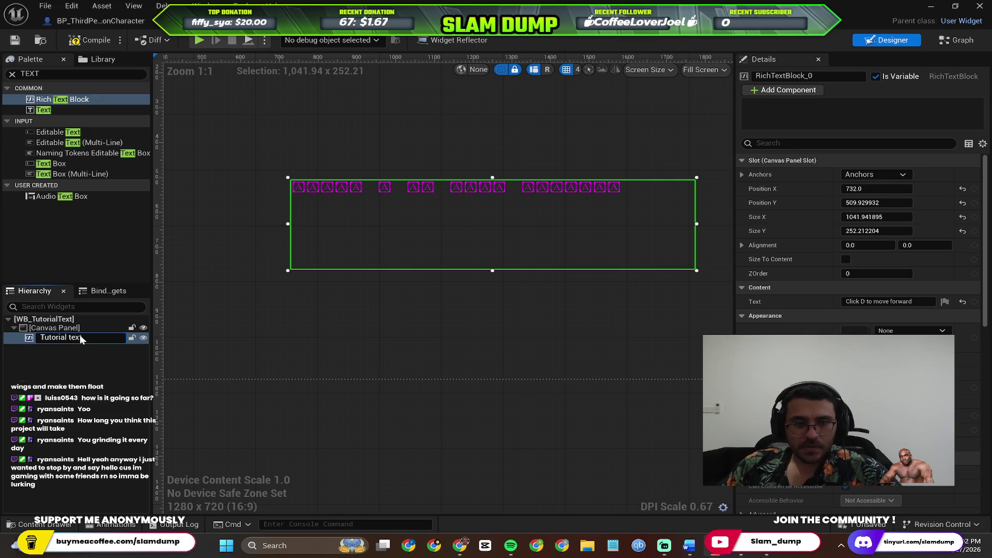
{"action": "key", "text": "Return"}
Step: Copy 'TutorialText' from the guide and paste it as the widget's name
{"action": "key", "text": "alt+Tab"}
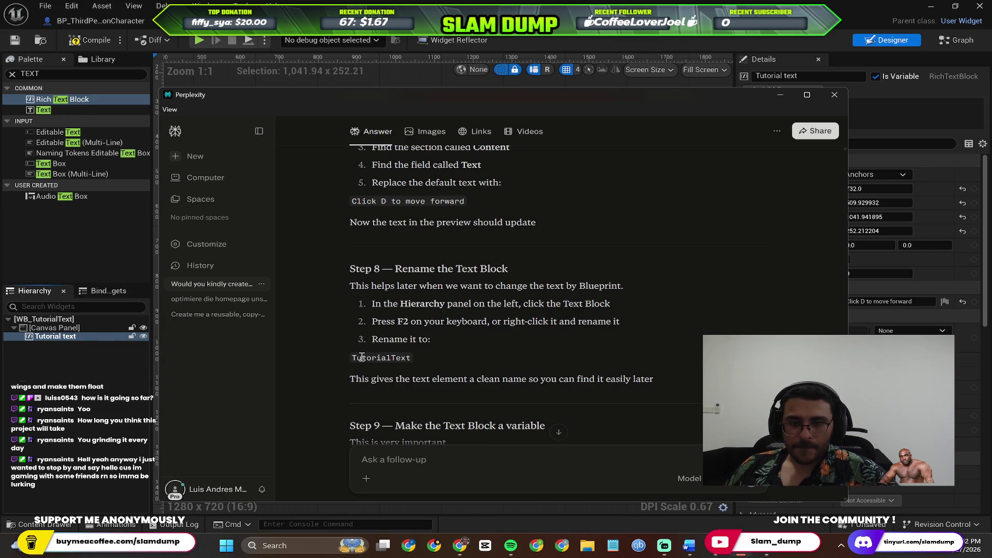
{"action": "double_click", "coordinate": [362, 357]}
{"action": "key", "text": "ctrl+c"}
{"action": "left_click", "coordinate": [78, 337]}
{"action": "key", "text": "F2"}
{"action": "key", "text": "ctrl+v"}
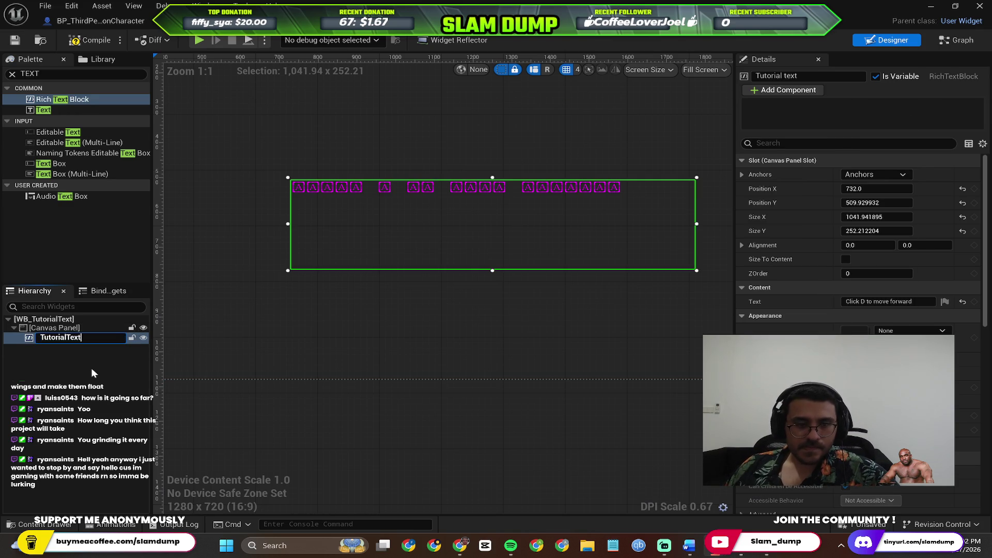
{"action": "left_click", "coordinate": [92, 368]}
{"action": "key", "text": "alt+Tab"}
{"action": "scroll", "coordinate": [507, 301], "scroll_direction": "down", "scroll_amount": 3}
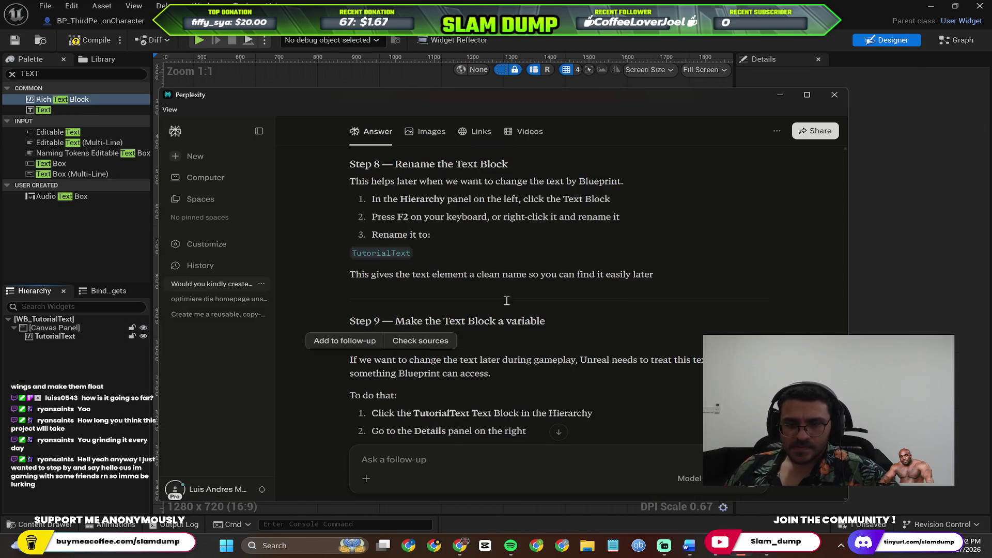
Step: Scroll the guide to Step 9 on making the Text Block a variable and select TutorialText
{"action": "left_click", "coordinate": [586, 319]}
{"action": "scroll", "coordinate": [586, 321], "scroll_direction": "down", "scroll_amount": 1}
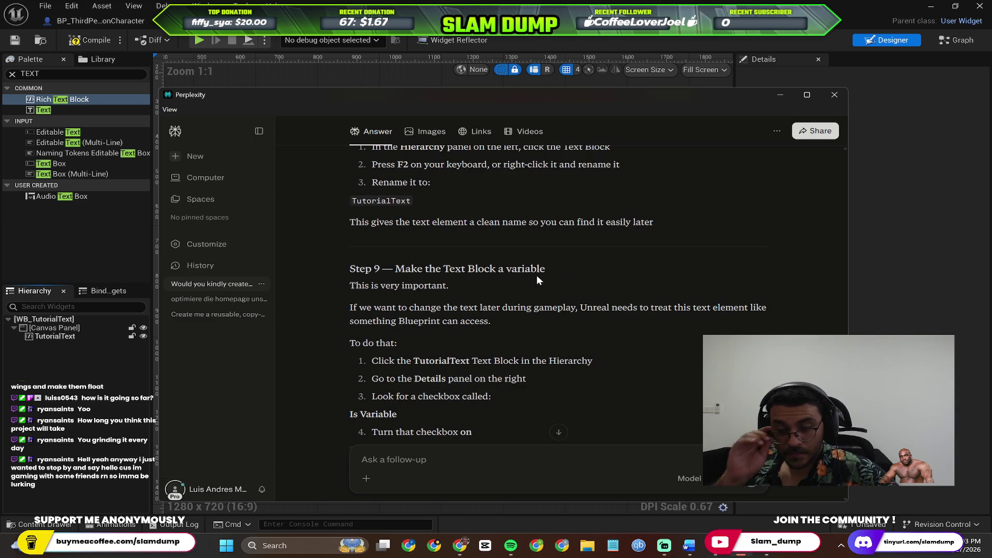
{"action": "scroll", "coordinate": [538, 279], "scroll_direction": "up", "scroll_amount": 5}
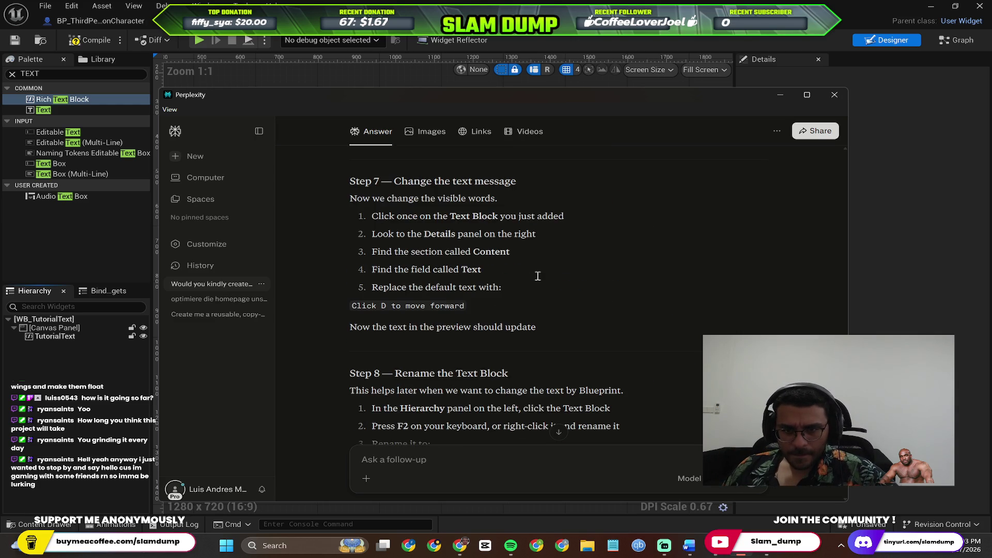
{"action": "scroll", "coordinate": [538, 276], "scroll_direction": "down", "scroll_amount": 3}
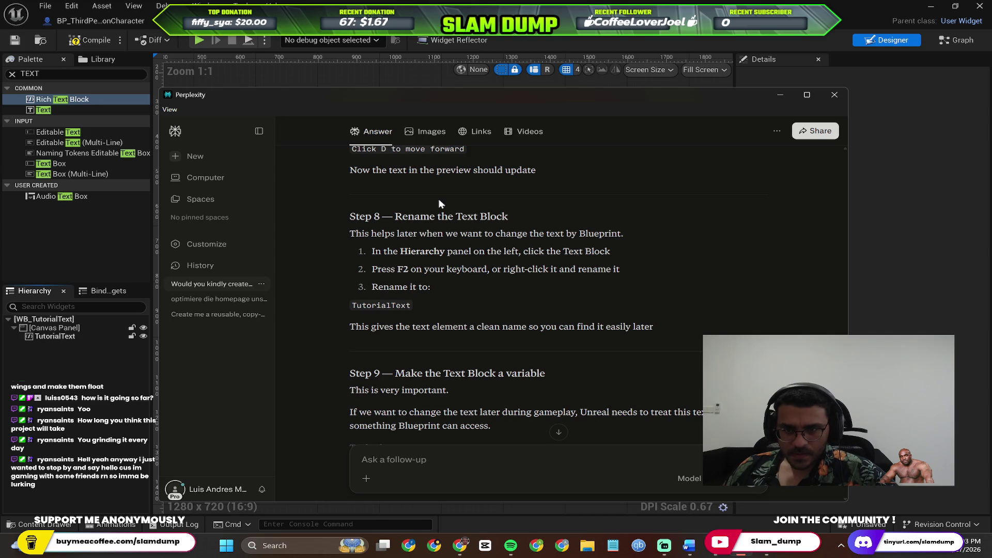
{"action": "scroll", "coordinate": [491, 197], "scroll_direction": "up", "scroll_amount": 3}
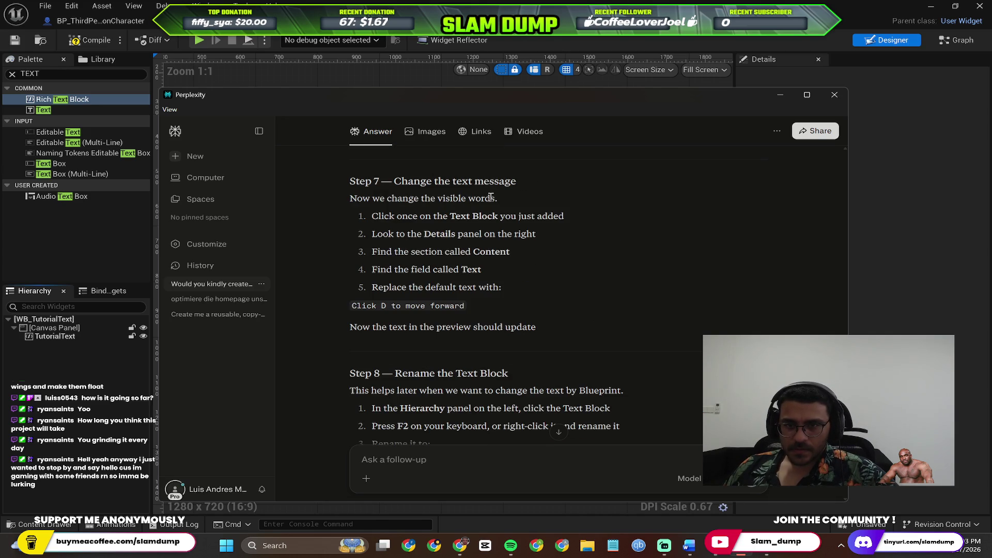
{"action": "scroll", "coordinate": [471, 299], "scroll_direction": "down", "scroll_amount": 2}
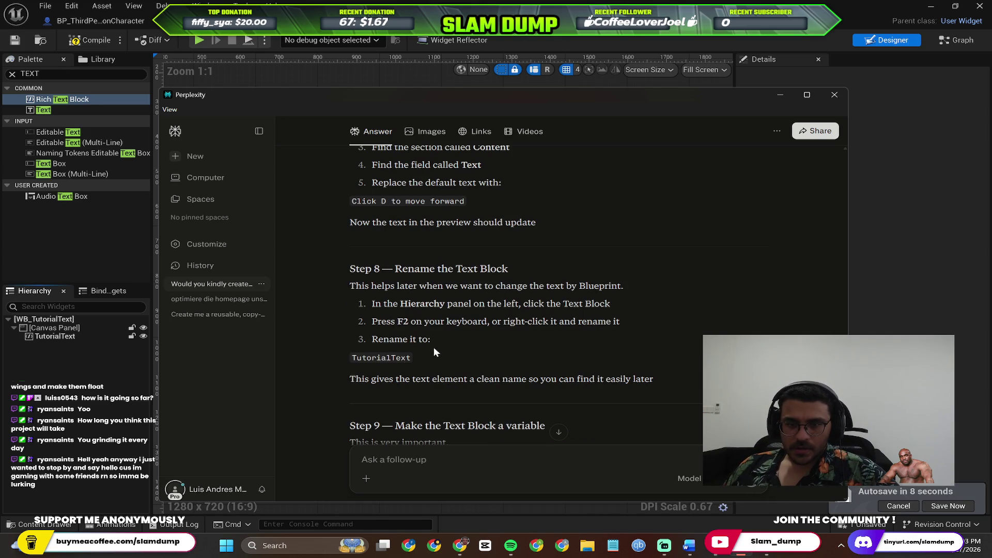
{"action": "scroll", "coordinate": [450, 310], "scroll_direction": "down", "scroll_amount": 2}
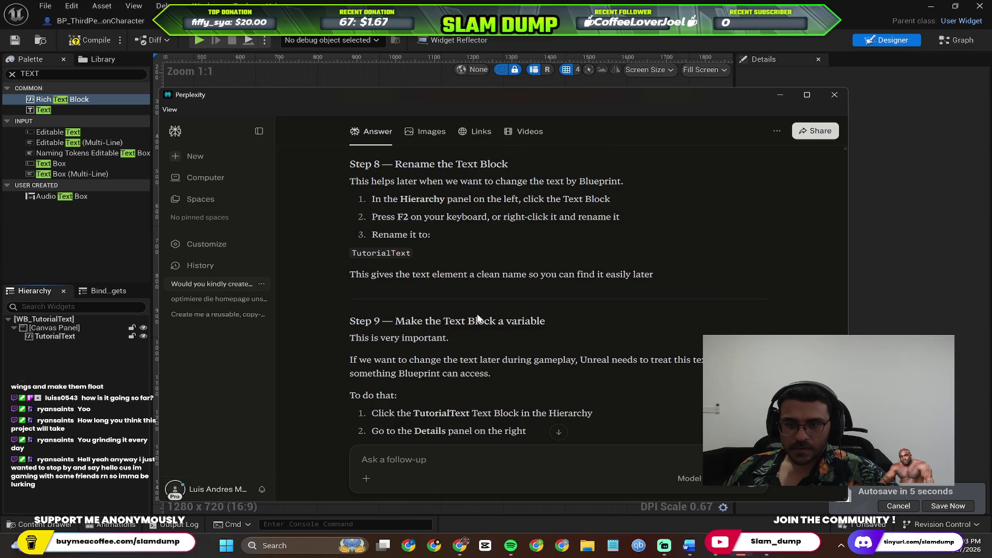
{"action": "scroll", "coordinate": [473, 305], "scroll_direction": "down", "scroll_amount": 1}
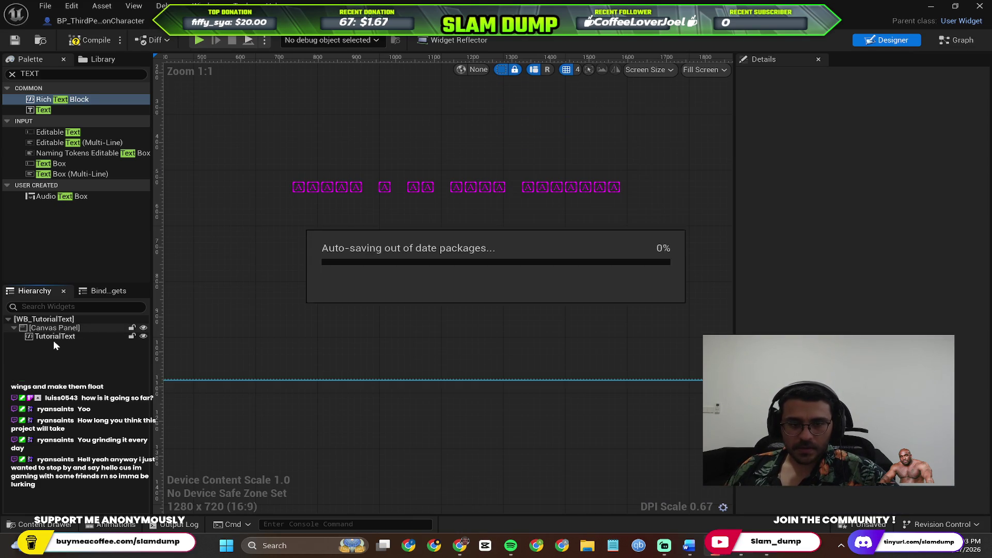
{"action": "left_click", "coordinate": [54, 337]}
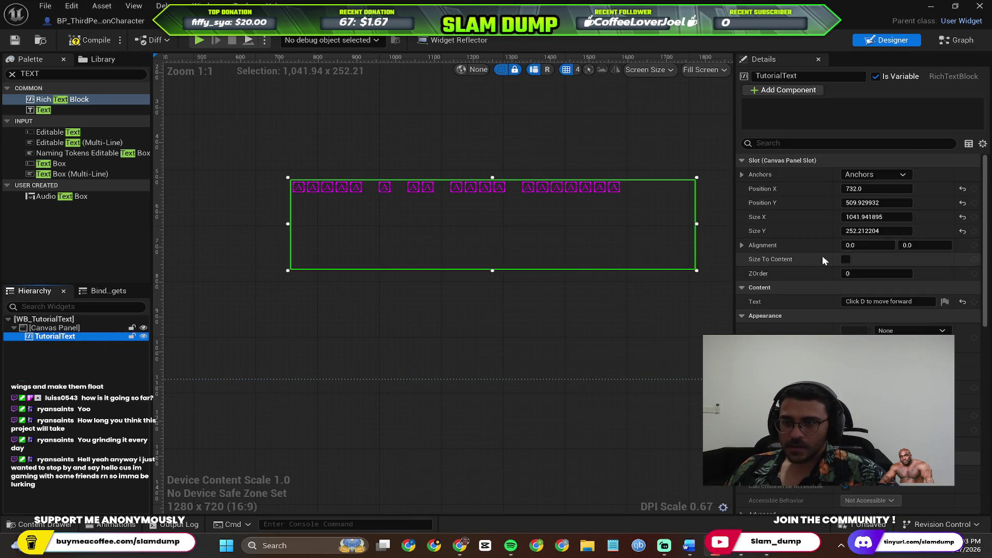
{"action": "scroll", "coordinate": [646, 354], "scroll_direction": "down", "scroll_amount": 3}
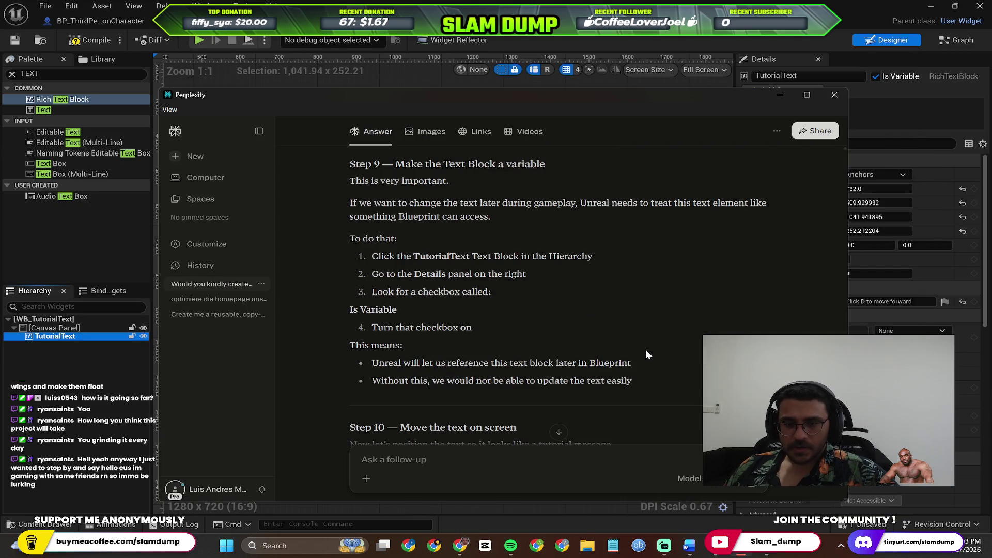
Step: Scroll through TutorialText's Details panel to review its rich text properties
{"action": "left_click", "coordinate": [853, 273]}
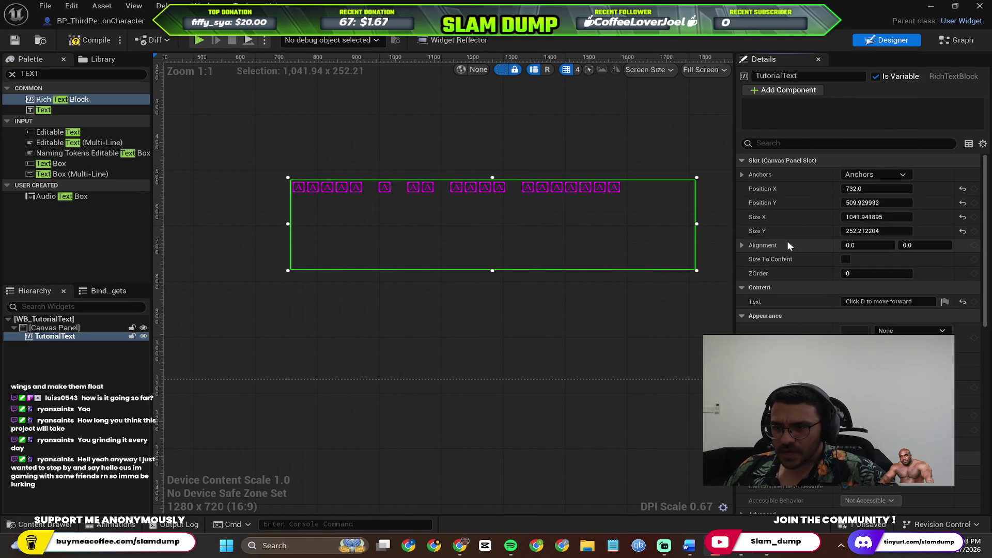
{"action": "scroll", "coordinate": [783, 273], "scroll_direction": "down", "scroll_amount": 1}
{"action": "scroll", "coordinate": [783, 268], "scroll_direction": "down", "scroll_amount": 1}
{"action": "scroll", "coordinate": [787, 281], "scroll_direction": "down", "scroll_amount": 6}
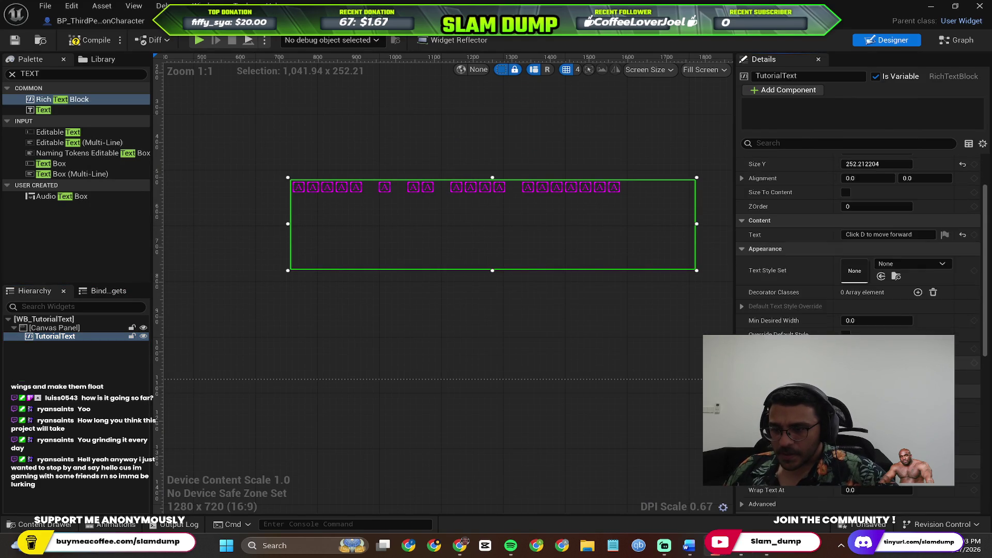
{"action": "scroll", "coordinate": [858, 331], "scroll_direction": "down", "scroll_amount": 3}
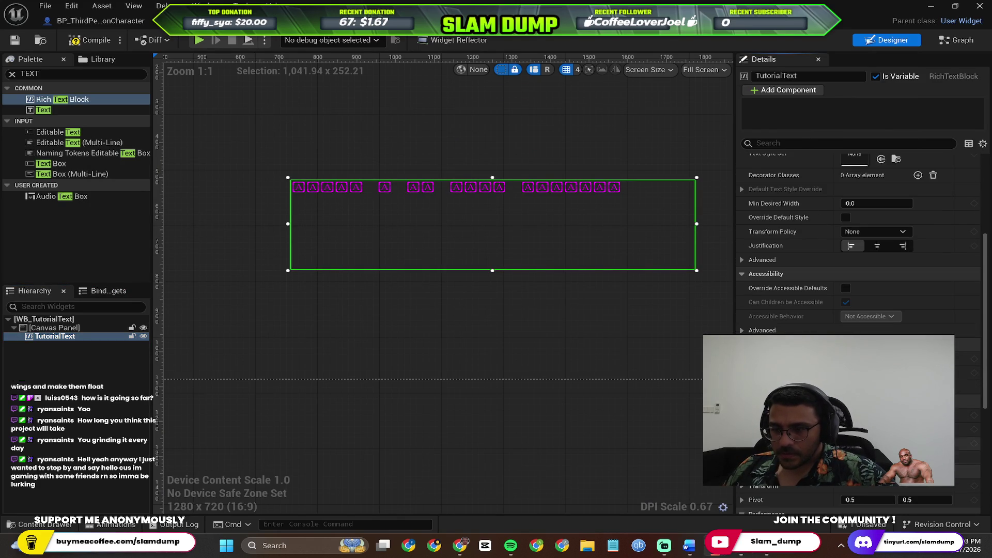
{"action": "scroll", "coordinate": [858, 258], "scroll_direction": "down", "scroll_amount": 5}
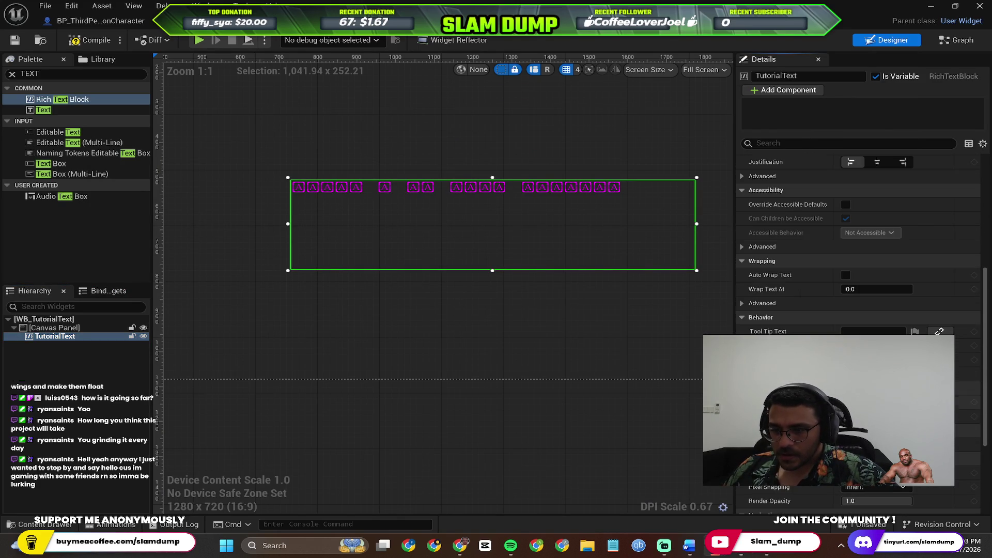
{"action": "scroll", "coordinate": [787, 281], "scroll_direction": "down", "scroll_amount": 9}
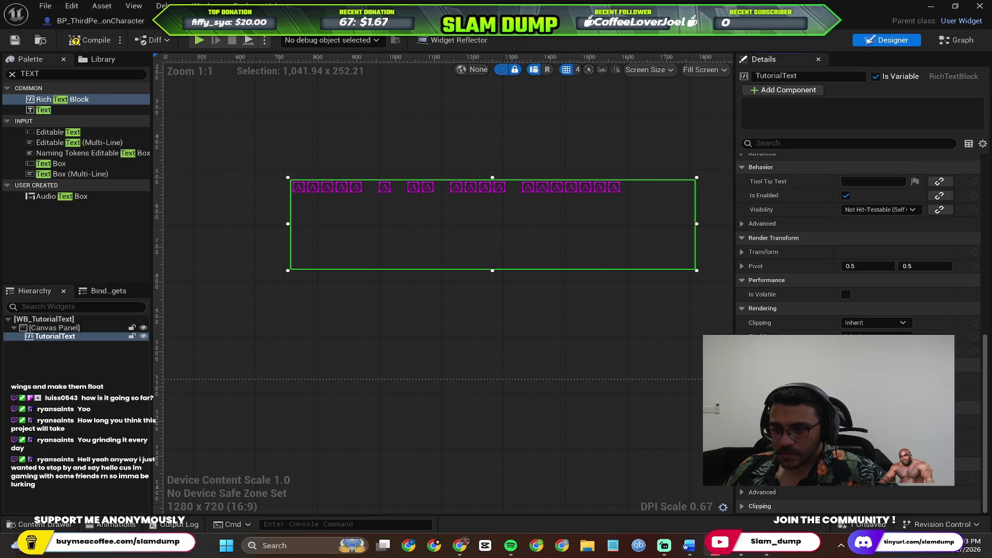
{"action": "scroll", "coordinate": [858, 282], "scroll_direction": "up", "scroll_amount": 15}
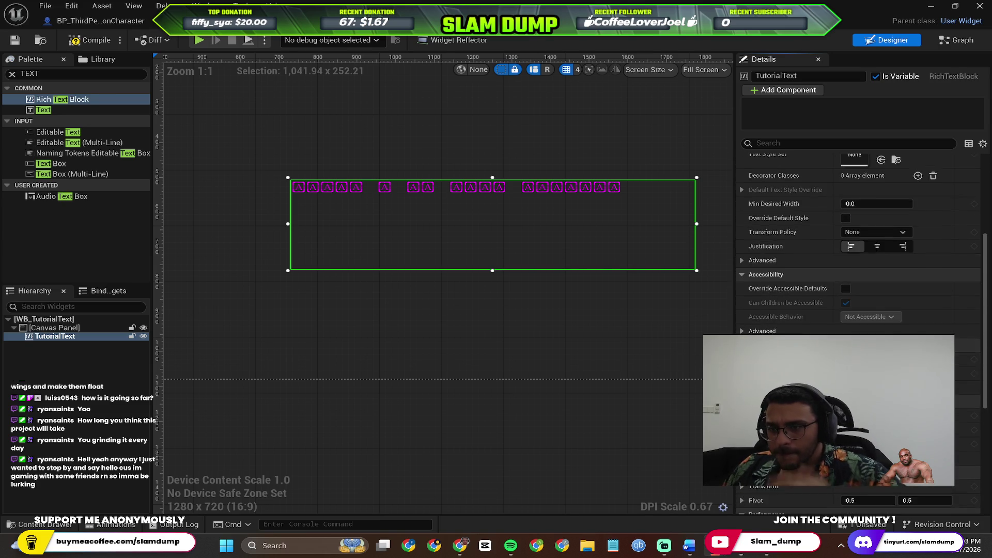
{"action": "scroll", "coordinate": [799, 218], "scroll_direction": "up", "scroll_amount": 5}
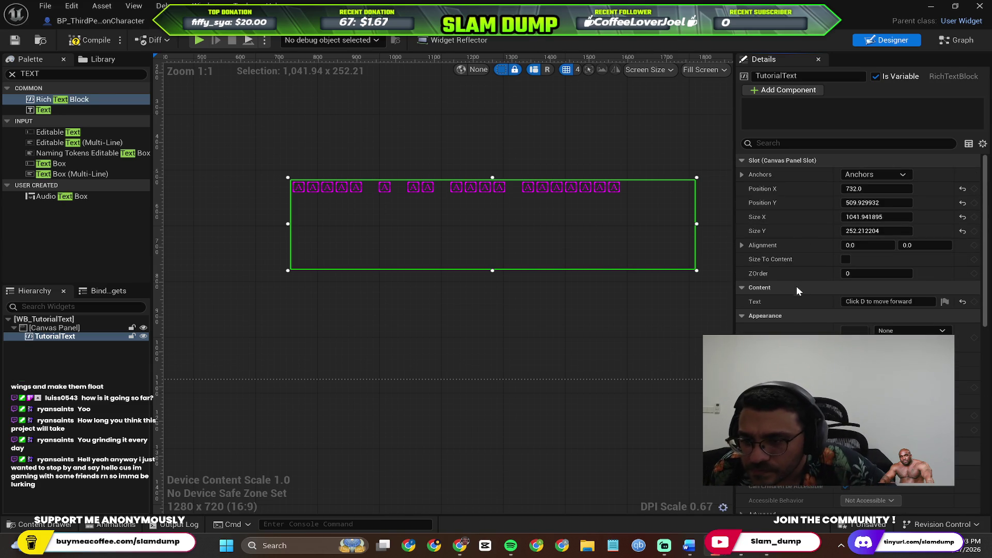
Step: Try the property searches 'ar' and 'isvis', then clear the Details filter
{"action": "type", "text": "var"}
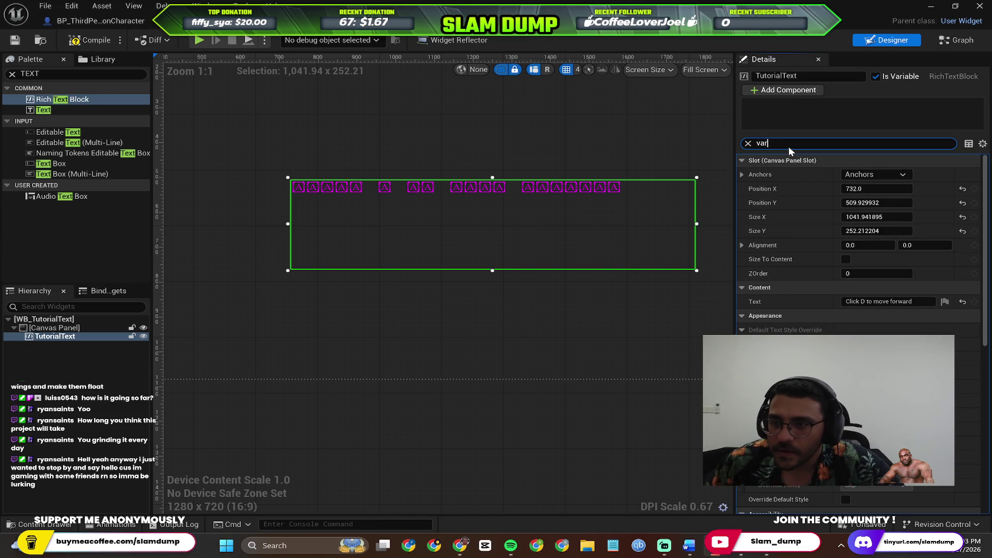
{"action": "key", "text": "BackSpace"}
{"action": "key", "text": "BackSpace"}
{"action": "key", "text": "BackSpace"}
{"action": "type", "text": "is"}
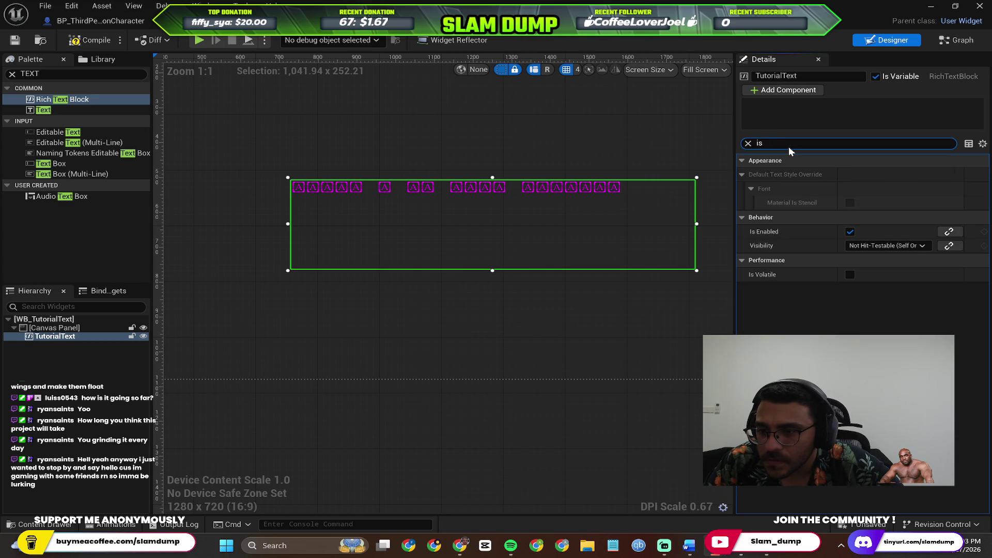
{"action": "type", "text": "vis"}
{"action": "key", "text": "ctrl+a"}
{"action": "key", "text": "BackSpace"}
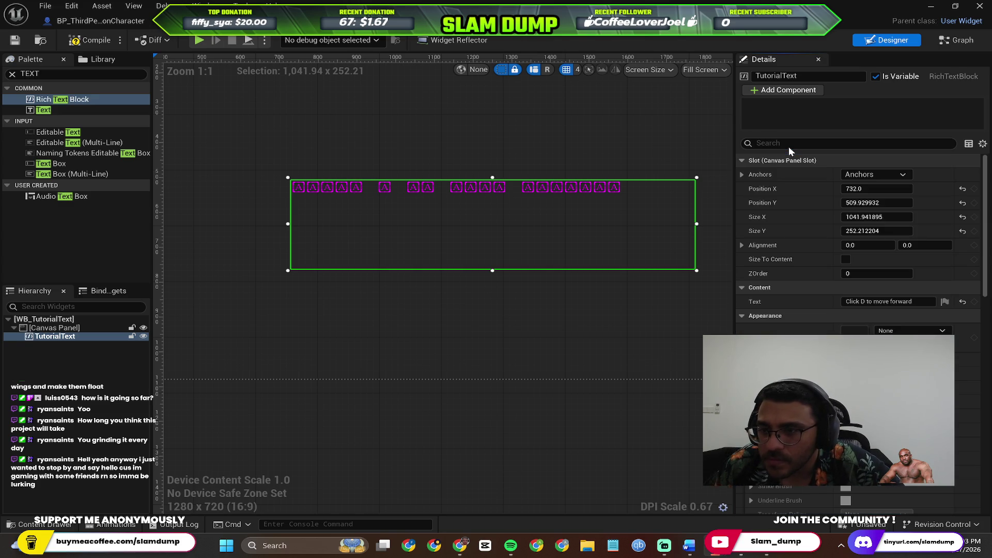
Step: Scroll further down TutorialText's Details and bring up the guide's Step 9
{"action": "scroll", "coordinate": [756, 257], "scroll_direction": "down", "scroll_amount": 5}
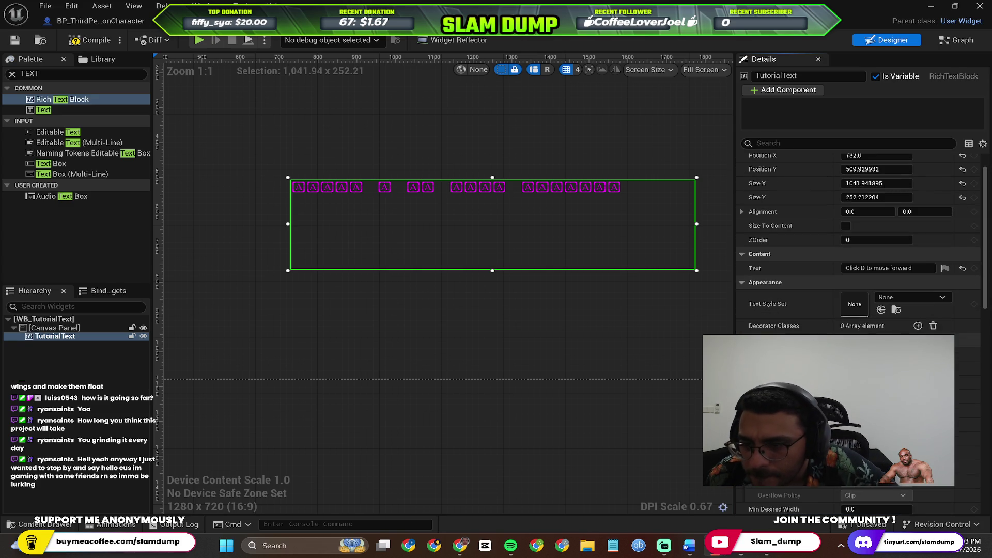
{"action": "scroll", "coordinate": [858, 259], "scroll_direction": "down", "scroll_amount": 4}
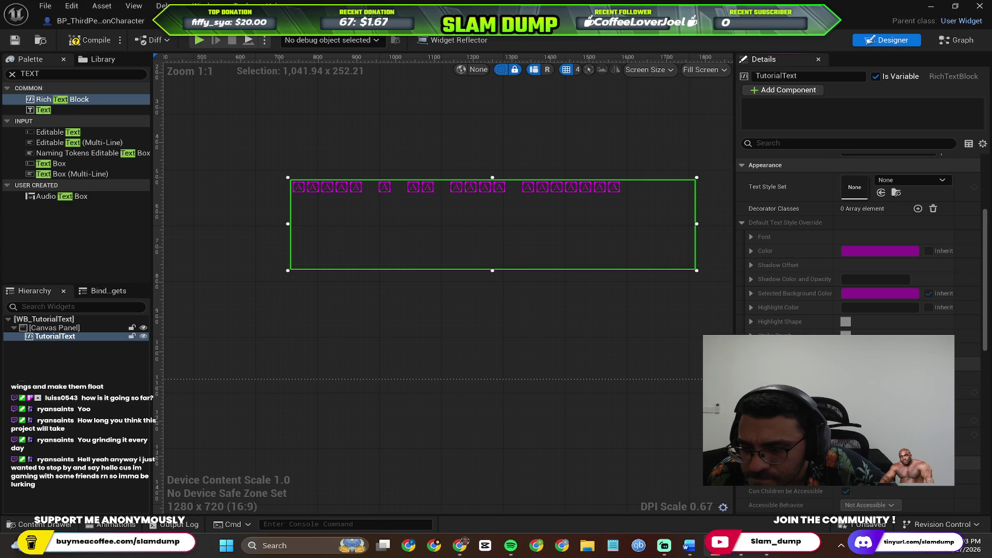
{"action": "scroll", "coordinate": [859, 258], "scroll_direction": "down", "scroll_amount": 2}
{"action": "scroll", "coordinate": [858, 258], "scroll_direction": "down", "scroll_amount": 9}
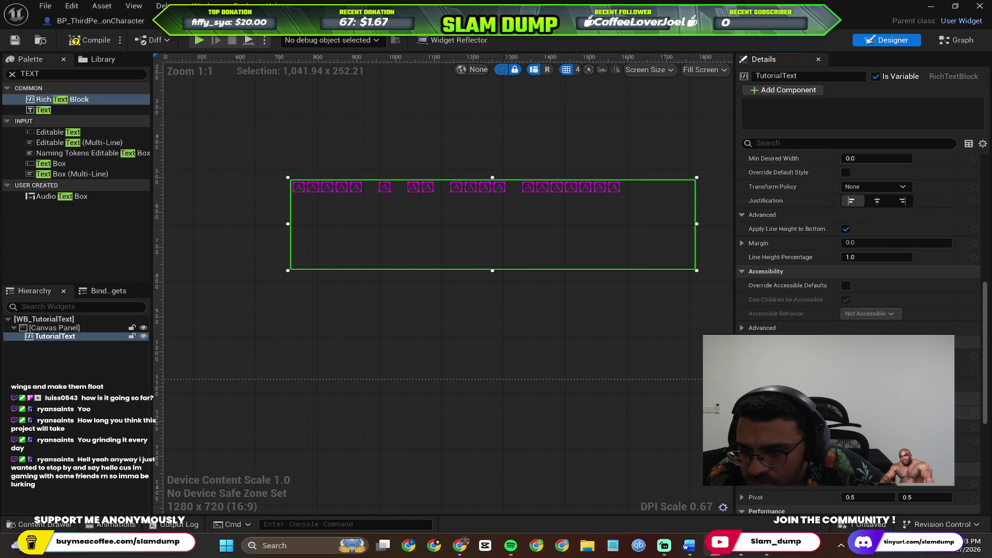
{"action": "scroll", "coordinate": [858, 258], "scroll_direction": "down", "scroll_amount": 2}
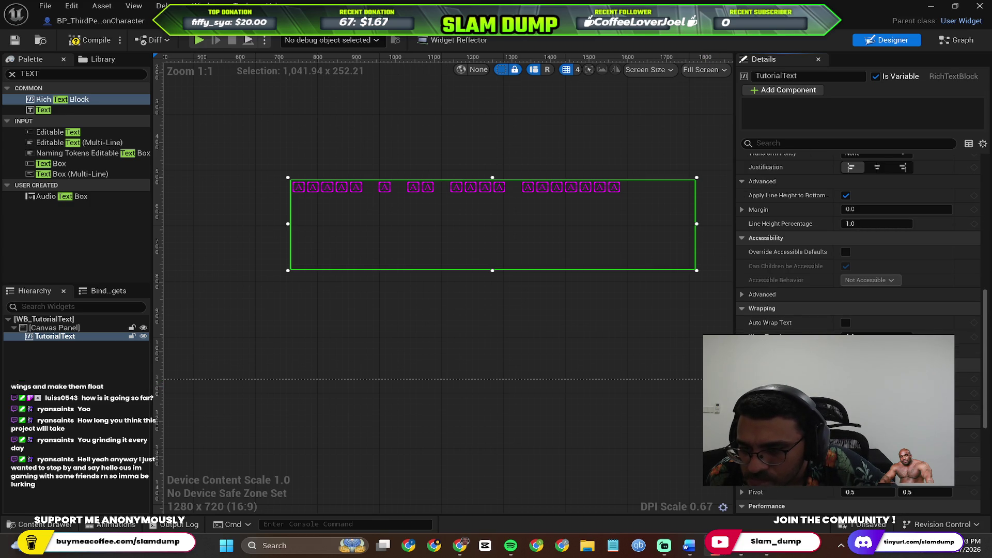
{"action": "scroll", "coordinate": [858, 258], "scroll_direction": "down", "scroll_amount": 3}
{"action": "scroll", "coordinate": [858, 258], "scroll_direction": "down", "scroll_amount": 3}
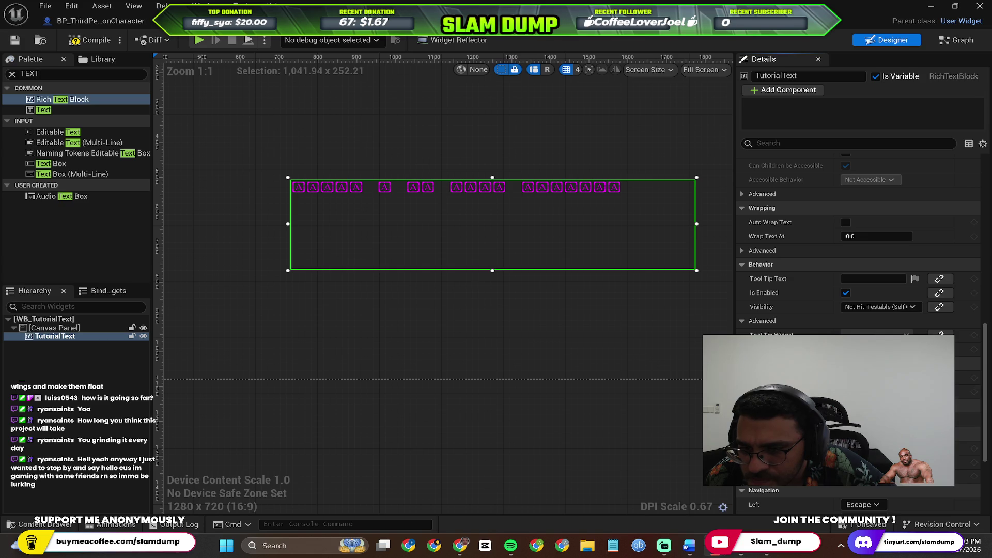
{"action": "scroll", "coordinate": [858, 258], "scroll_direction": "down", "scroll_amount": 3}
{"action": "scroll", "coordinate": [858, 258], "scroll_direction": "down", "scroll_amount": 6}
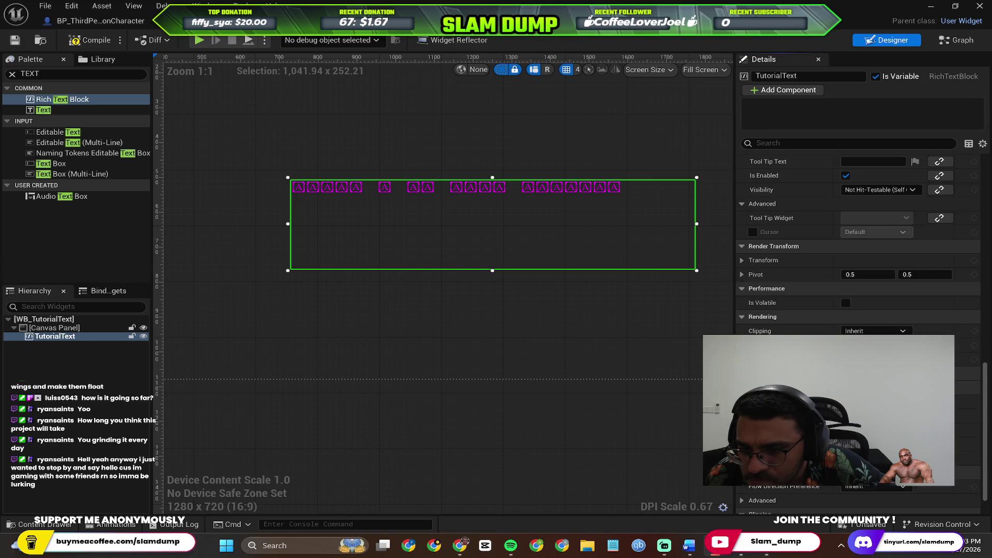
{"action": "key", "text": "alt+Tab"}
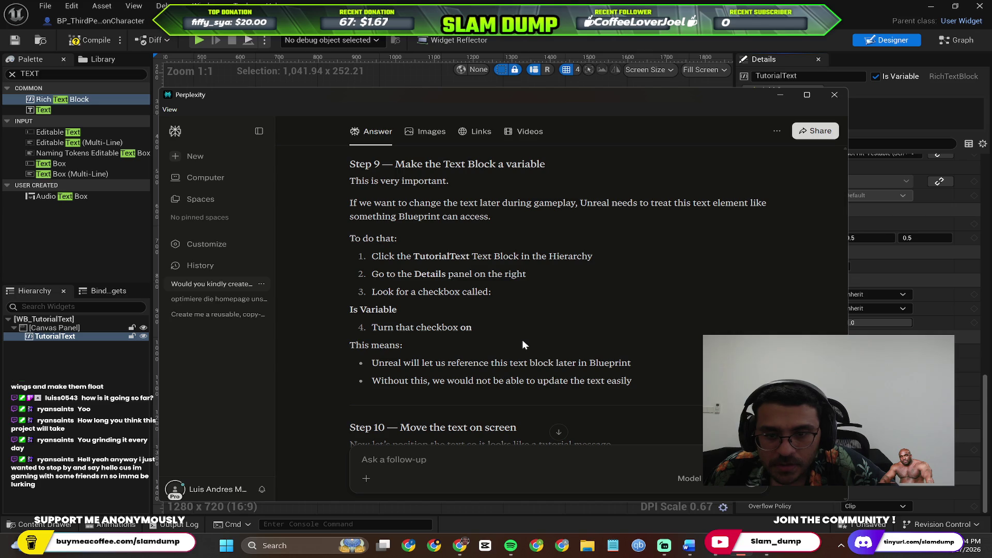
Step: Return to Unreal and scroll TutorialText's Details to the top, rechecking Step 9 in between
{"action": "key", "text": "alt+Tab"}
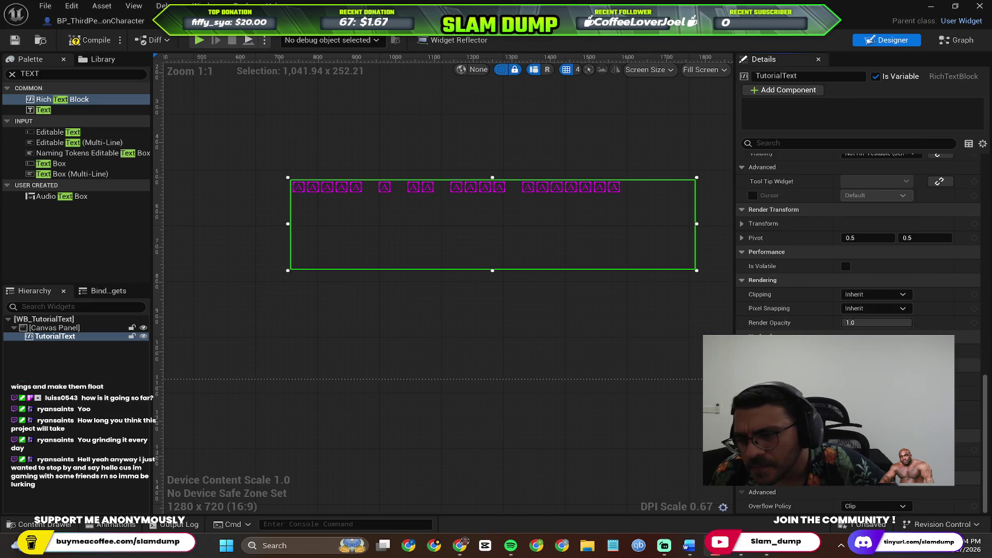
{"action": "scroll", "coordinate": [858, 310], "scroll_direction": "up", "scroll_amount": 3}
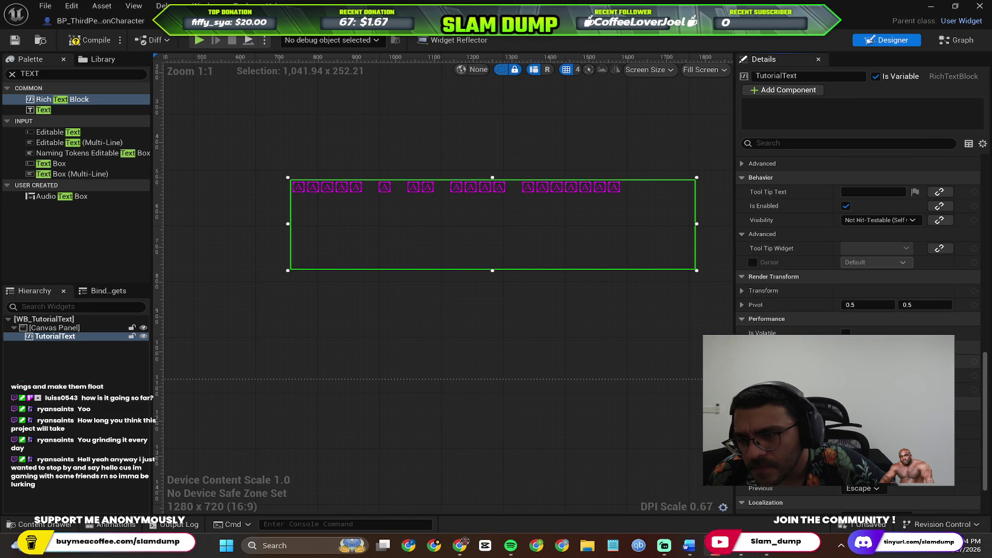
{"action": "scroll", "coordinate": [858, 330], "scroll_direction": "up", "scroll_amount": 10}
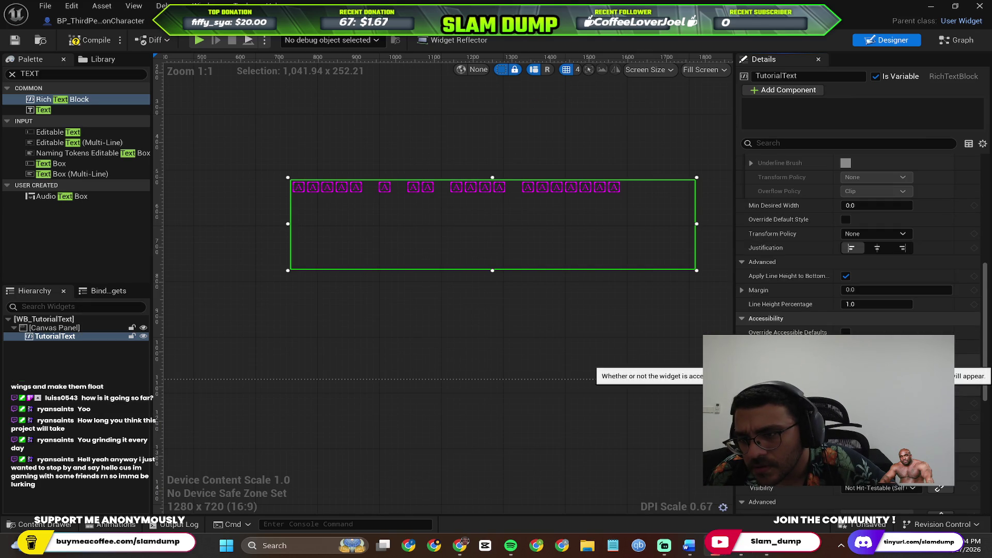
{"action": "scroll", "coordinate": [769, 294], "scroll_direction": "up", "scroll_amount": 10}
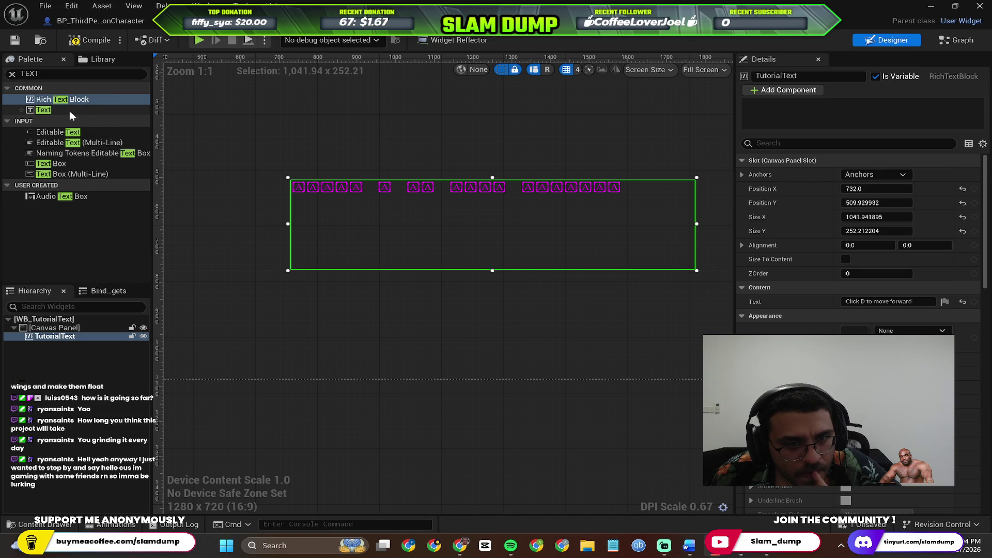
{"action": "key", "text": "alt+Tab"}
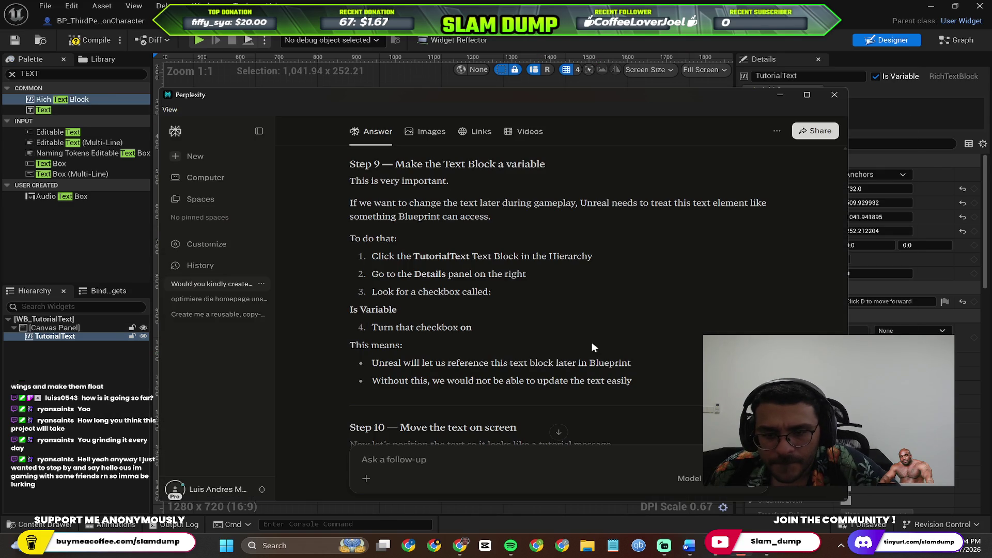
{"action": "key", "text": "alt+Tab"}
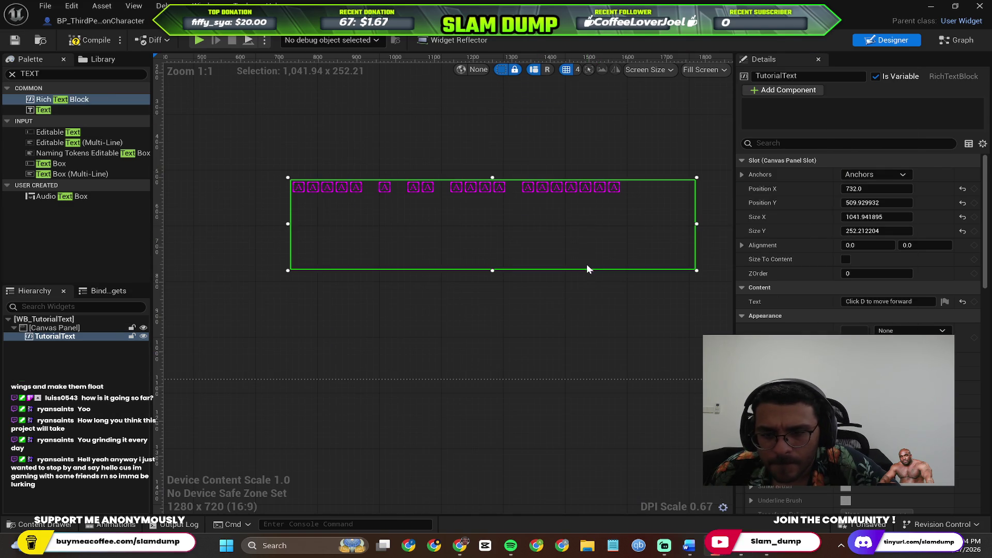
{"action": "scroll", "coordinate": [795, 296], "scroll_direction": "down", "scroll_amount": 1}
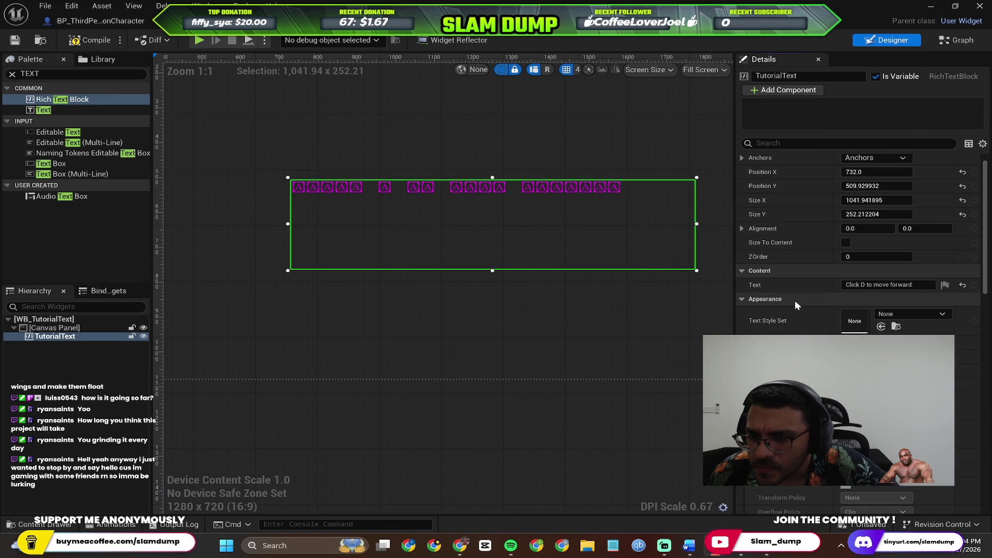
Step: Clear the Details filter and tick Auto Wrap Text for TutorialText
{"action": "left_click", "coordinate": [769, 144]}
{"action": "type", "text": "var"}
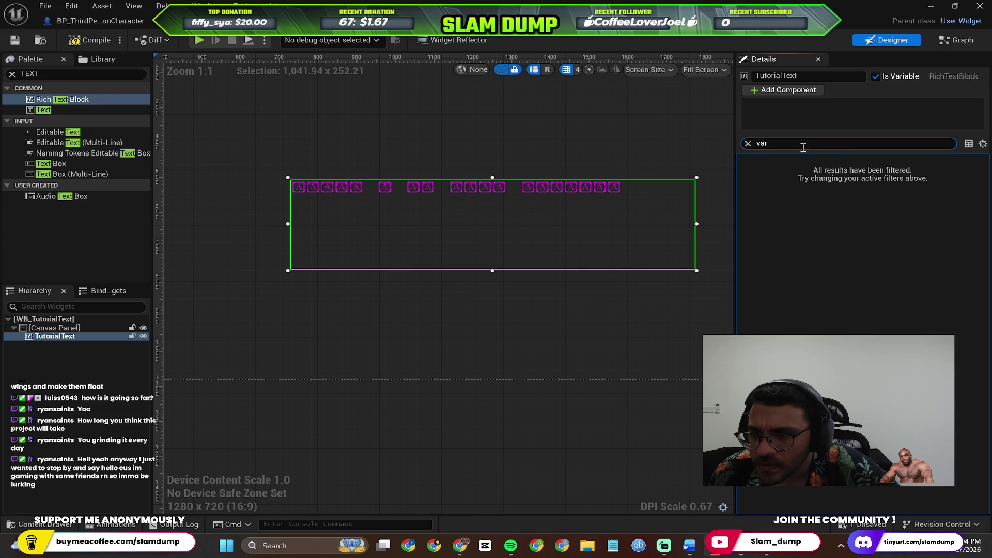
{"action": "key", "text": "BackSpace"}
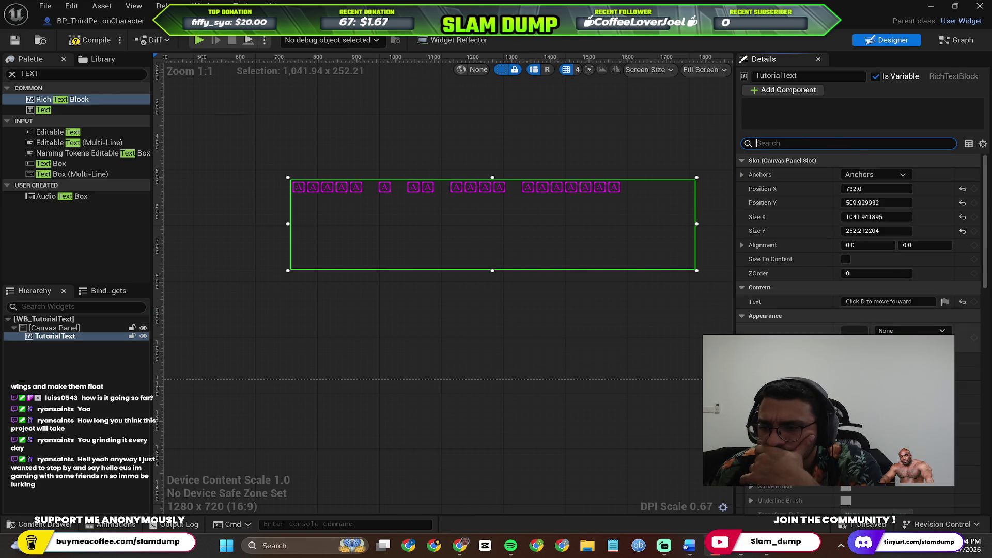
{"action": "scroll", "coordinate": [739, 241], "scroll_direction": "down", "scroll_amount": 1}
{"action": "scroll", "coordinate": [796, 248], "scroll_direction": "down", "scroll_amount": 8}
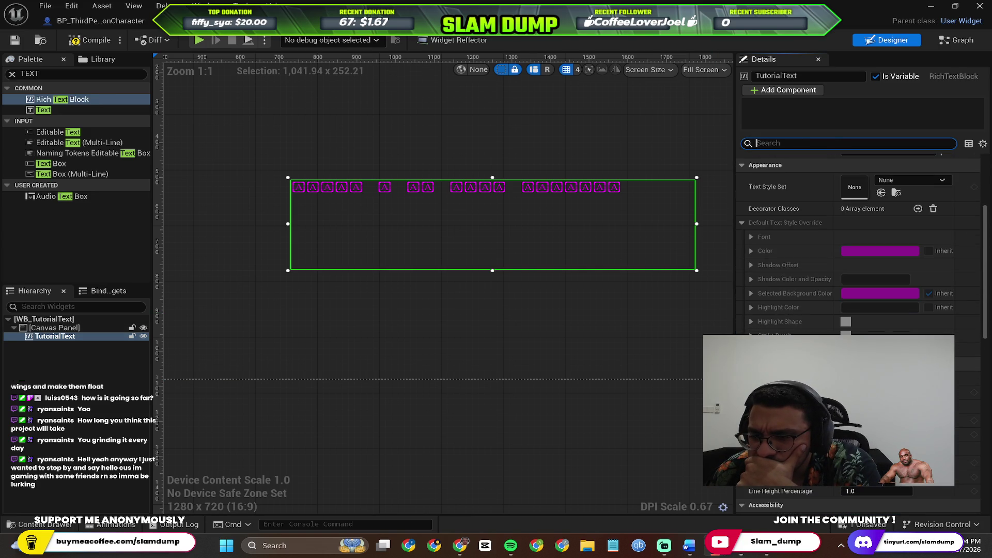
{"action": "scroll", "coordinate": [858, 248], "scroll_direction": "down", "scroll_amount": 6}
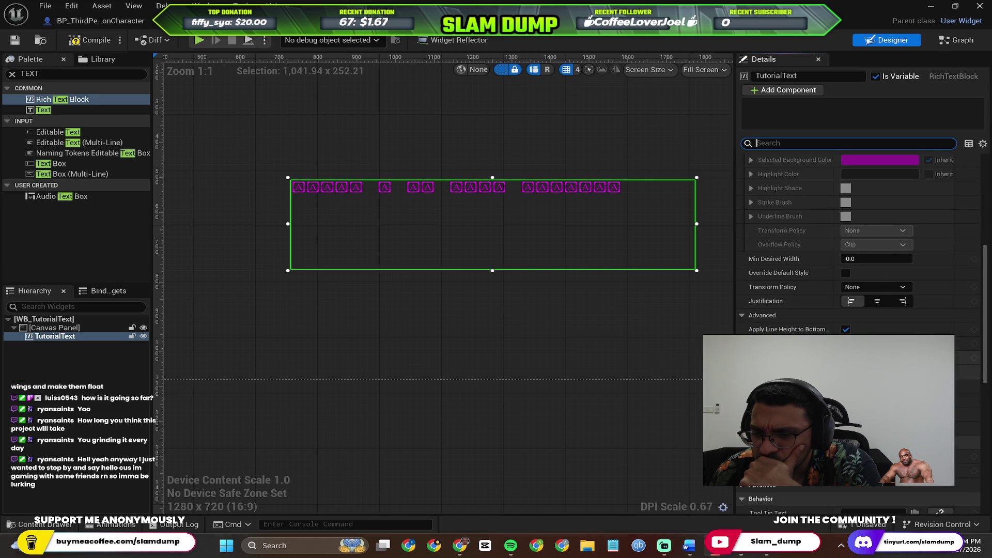
{"action": "scroll", "coordinate": [858, 248], "scroll_direction": "down", "scroll_amount": 3}
{"action": "scroll", "coordinate": [847, 324], "scroll_direction": "down", "scroll_amount": 5}
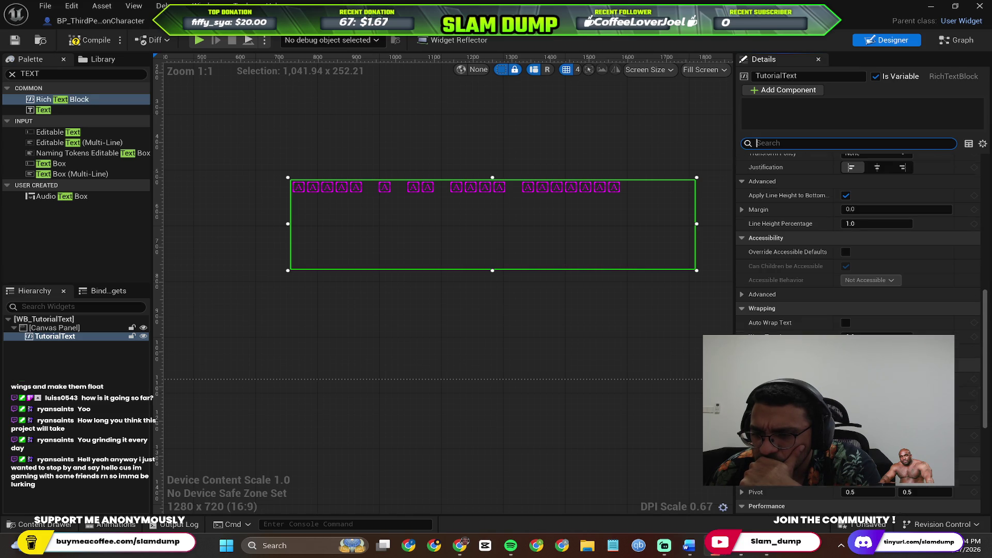
{"action": "left_click", "coordinate": [846, 323]}
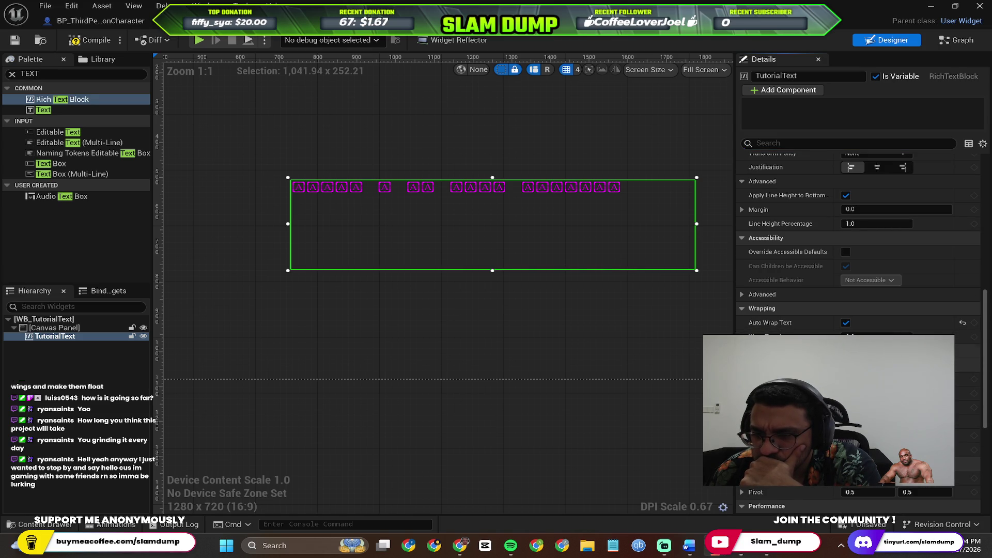
Step: Reselect TutorialText and hide it on the canvas with its Hierarchy eye icon
{"action": "scroll", "coordinate": [846, 324], "scroll_direction": "down", "scroll_amount": 2}
{"action": "scroll", "coordinate": [858, 330], "scroll_direction": "down", "scroll_amount": 11}
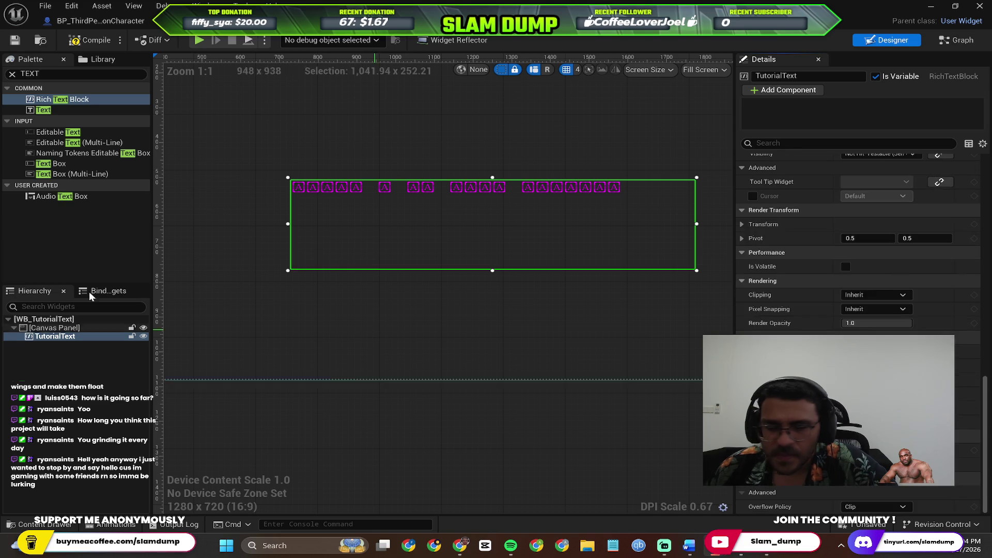
{"action": "left_click", "coordinate": [57, 371]}
{"action": "left_click", "coordinate": [392, 225]}
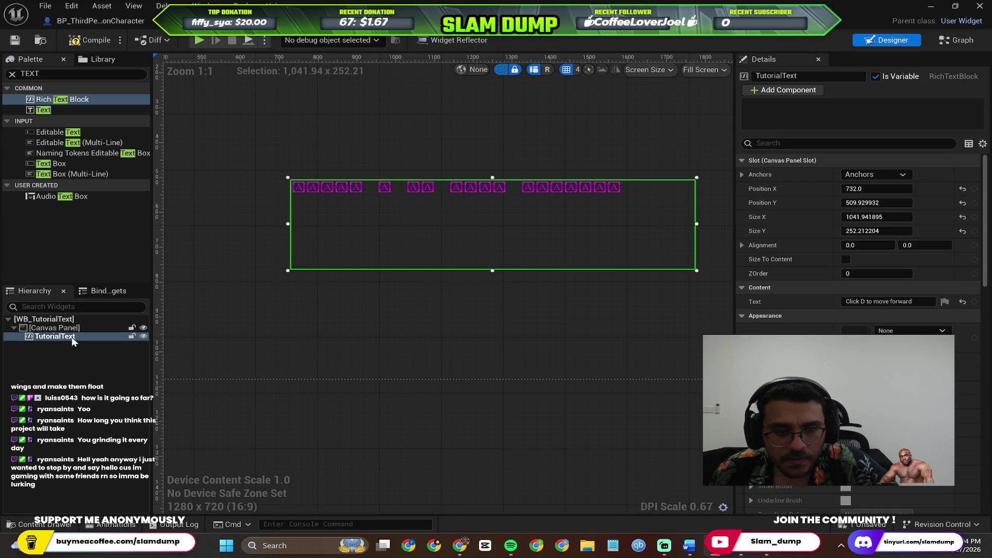
{"action": "left_click", "coordinate": [144, 336]}
Step: Drag a plain Text Block from the Palette onto the centre of the canvas
{"action": "left_click_drag", "start_coordinate": [55, 110], "coordinate": [510, 244]}
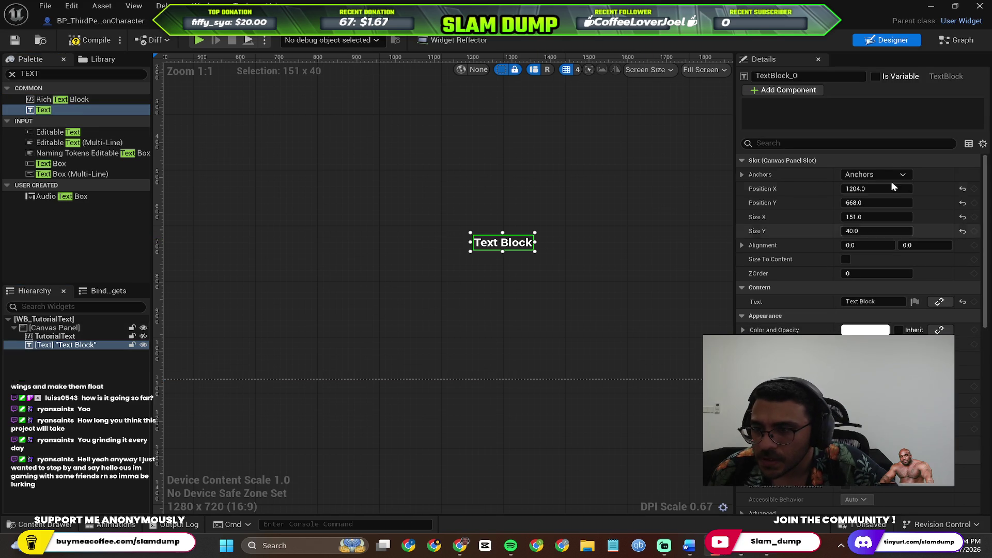
{"action": "scroll", "coordinate": [858, 243], "scroll_direction": "down", "scroll_amount": 2}
{"action": "scroll", "coordinate": [859, 243], "scroll_direction": "up", "scroll_amount": 2}
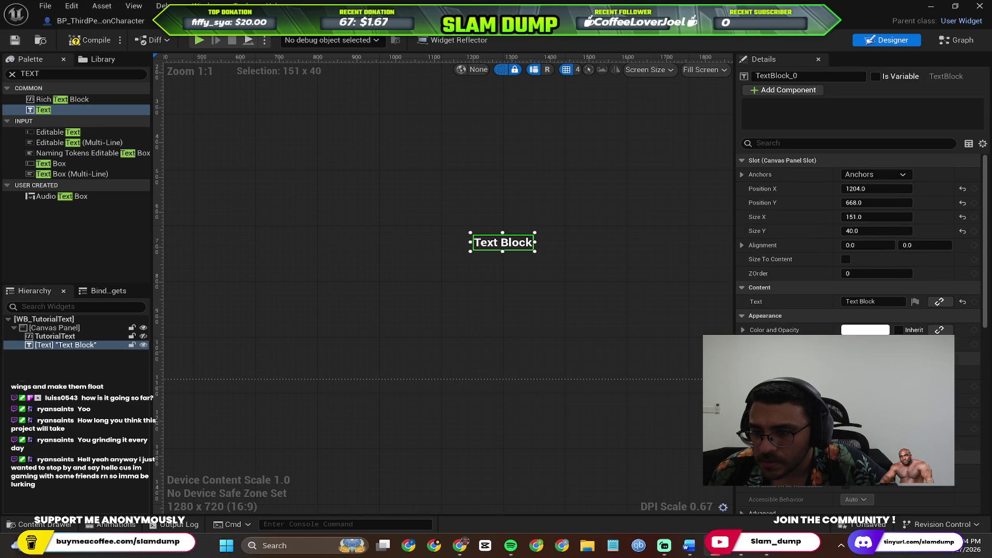
Step: Inspect the Text fields of the new Text Block and TutorialText ('Click D to move forward')
{"action": "left_click", "coordinate": [879, 301]}
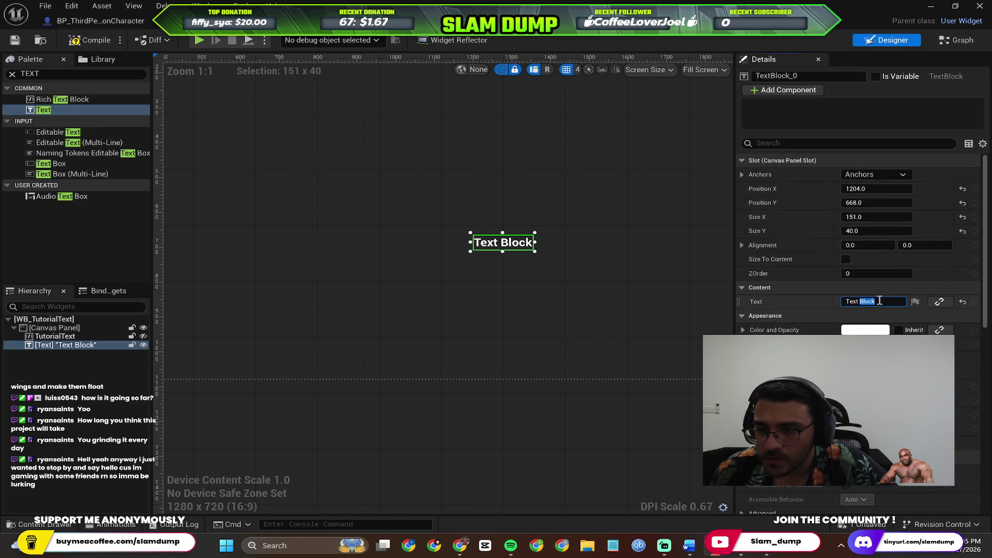
{"action": "left_click", "coordinate": [879, 302]}
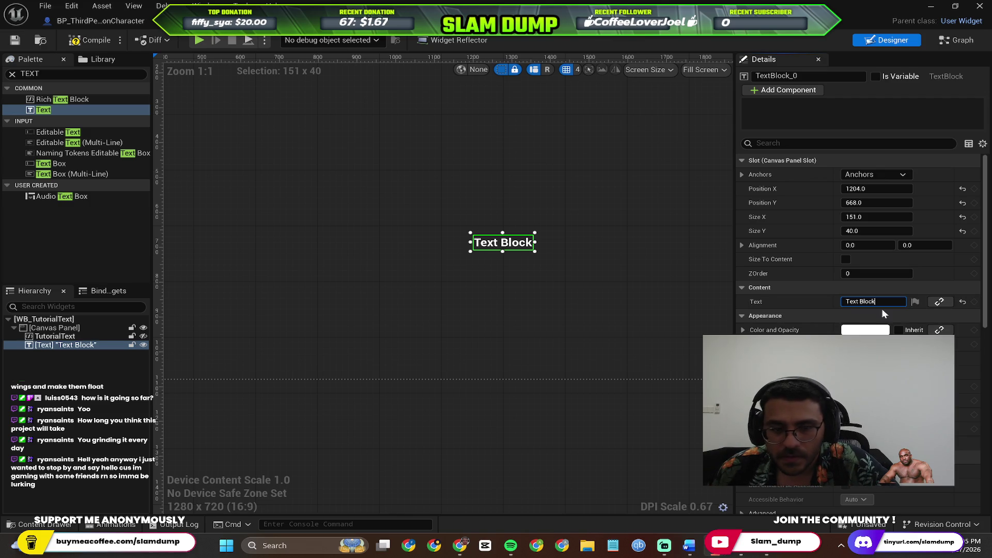
{"action": "left_click", "coordinate": [57, 336]}
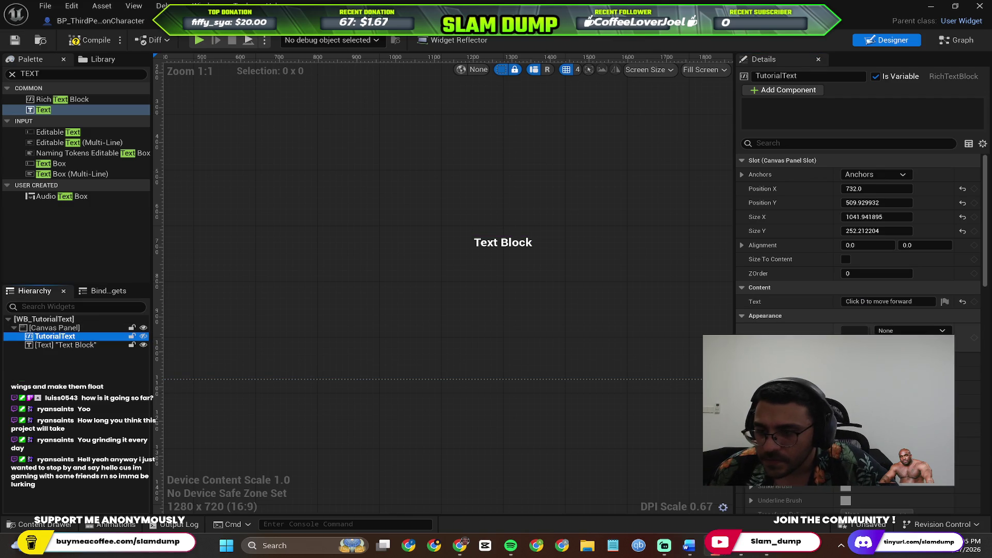
{"action": "left_click", "coordinate": [876, 303]}
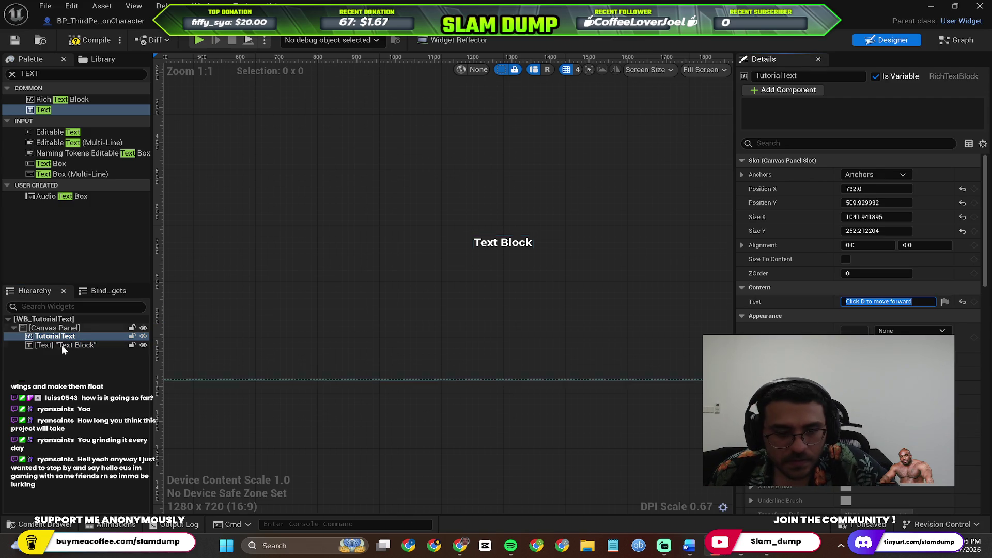